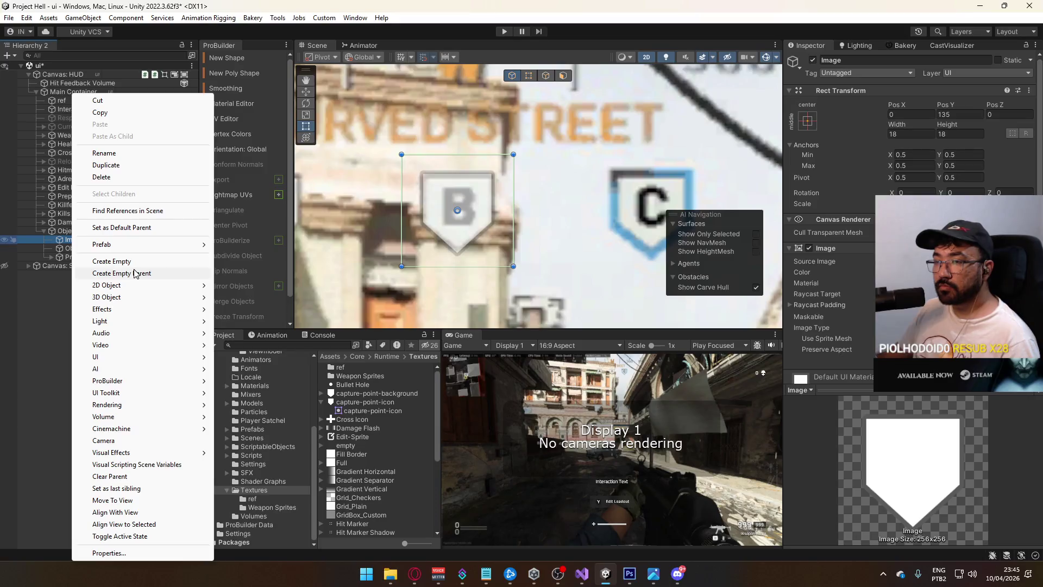
Duplicate the shield image and give the copy a rounded shield sprite tinted FF0000 at alpha 37.
{"action": "left_click", "coordinate": [57, 251]}
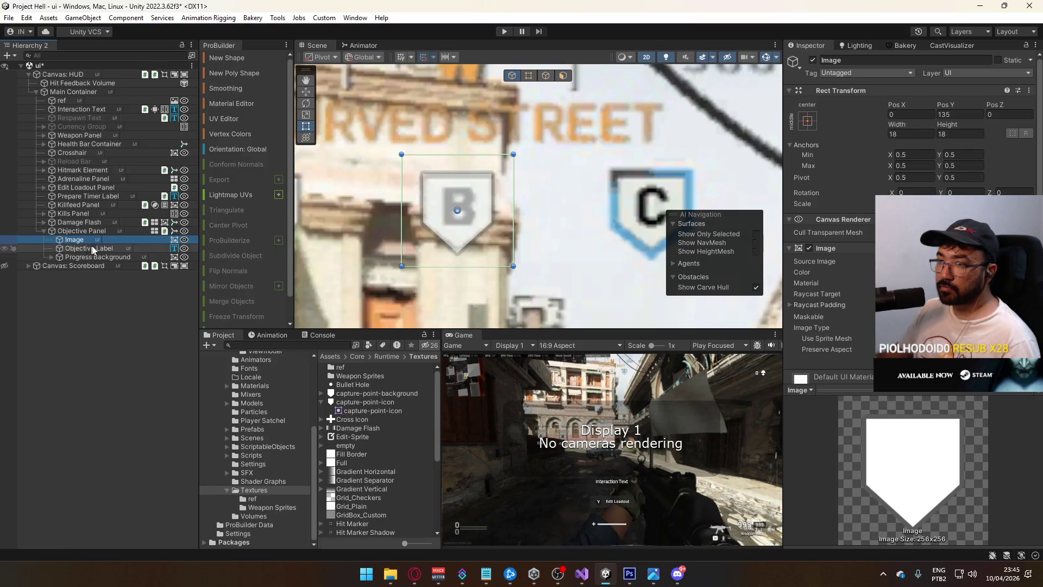
{"action": "key", "text": "ctrl+d"}
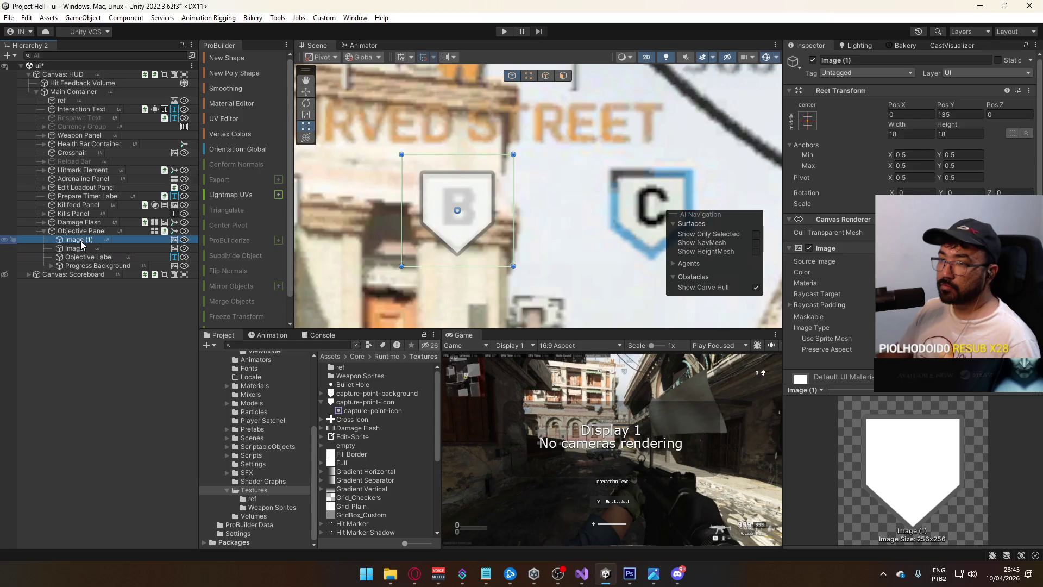
{"action": "left_click", "coordinate": [950, 261]}
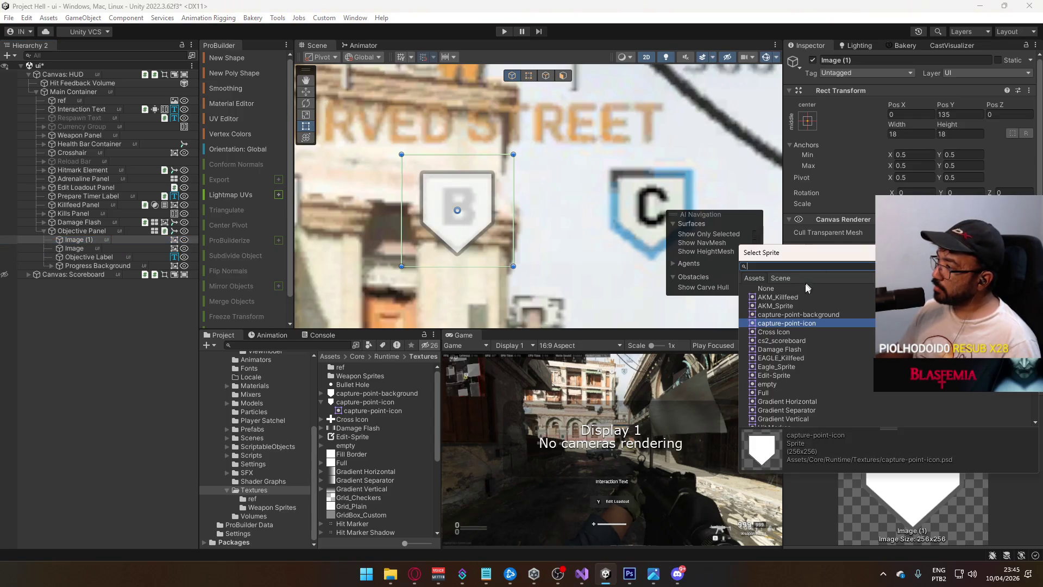
{"action": "left_click", "coordinate": [818, 319]}
{"action": "left_click", "coordinate": [956, 272]}
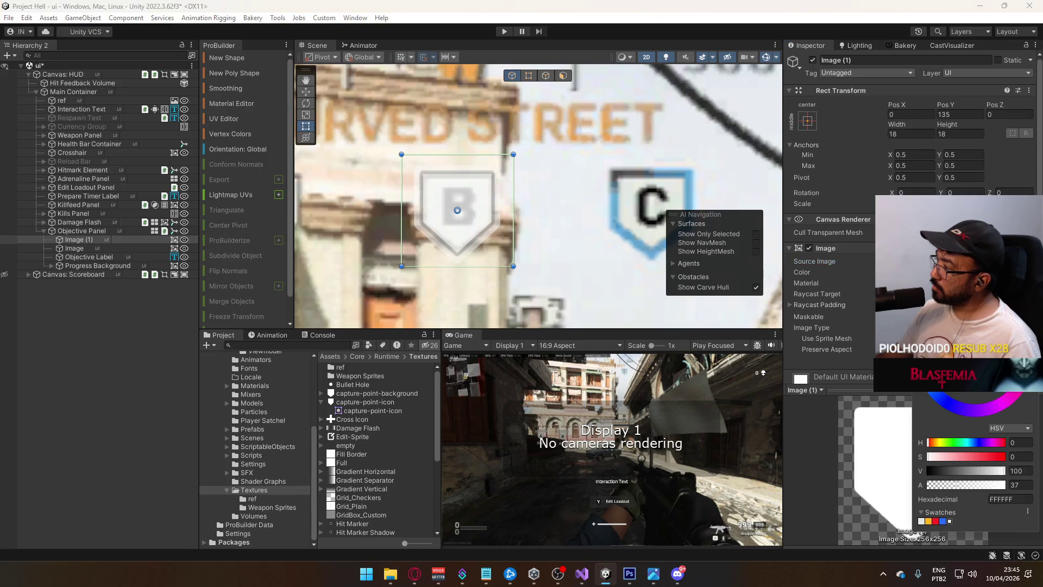
{"action": "left_click", "coordinate": [949, 521]}
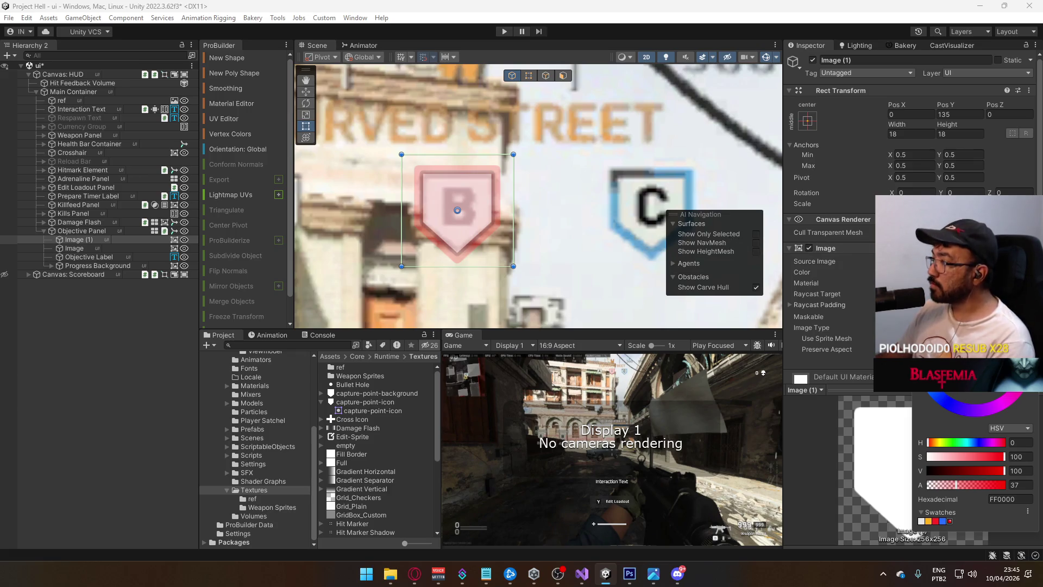
{"action": "key", "text": "Escape"}
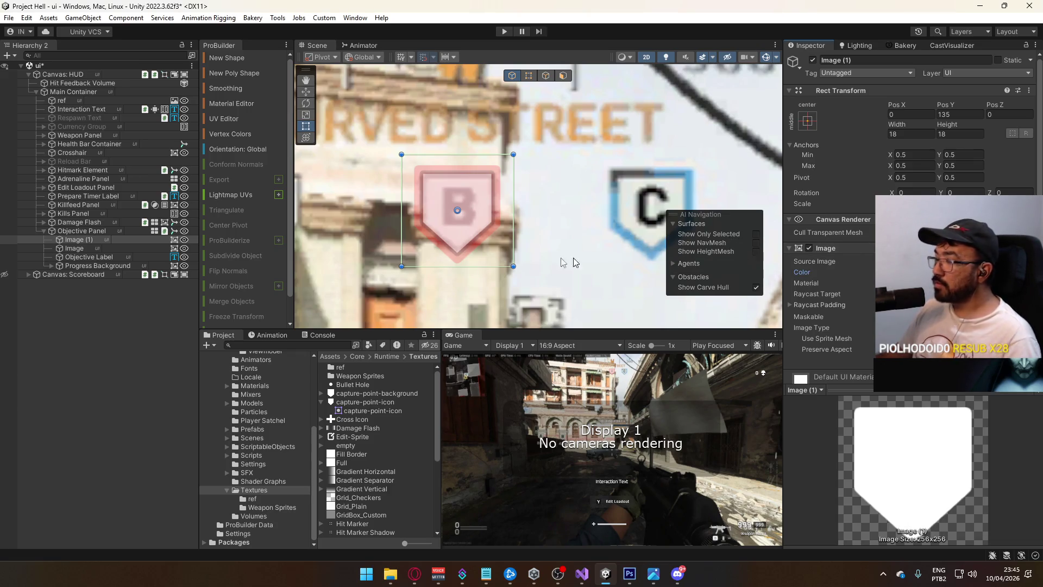
{"action": "left_click", "coordinate": [77, 250]}
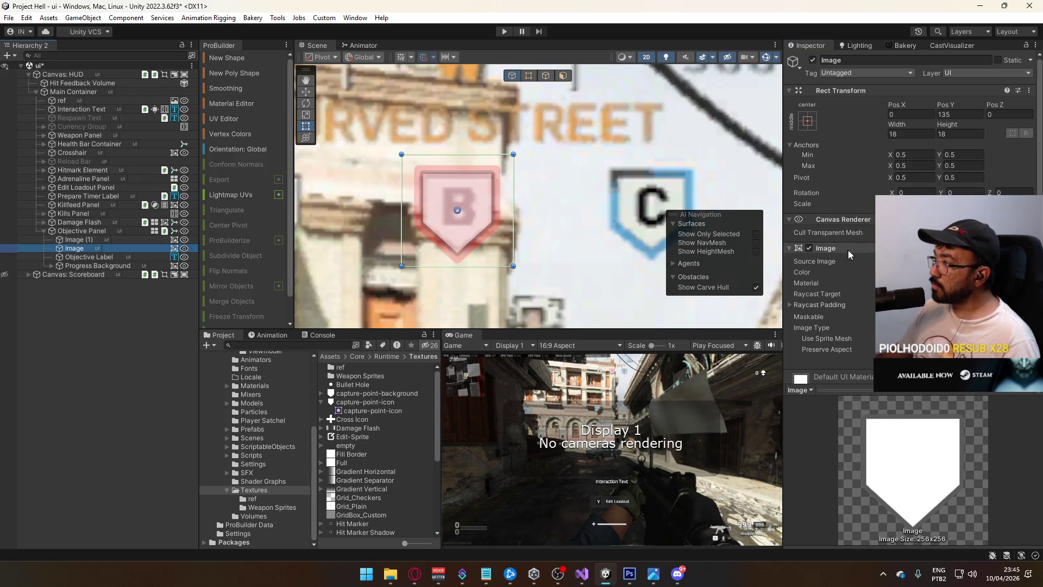
Raise the original shield's alpha to 100, then tint Image (1) dark grey 5A5A5A at full alpha.
{"action": "left_click", "coordinate": [956, 272]}
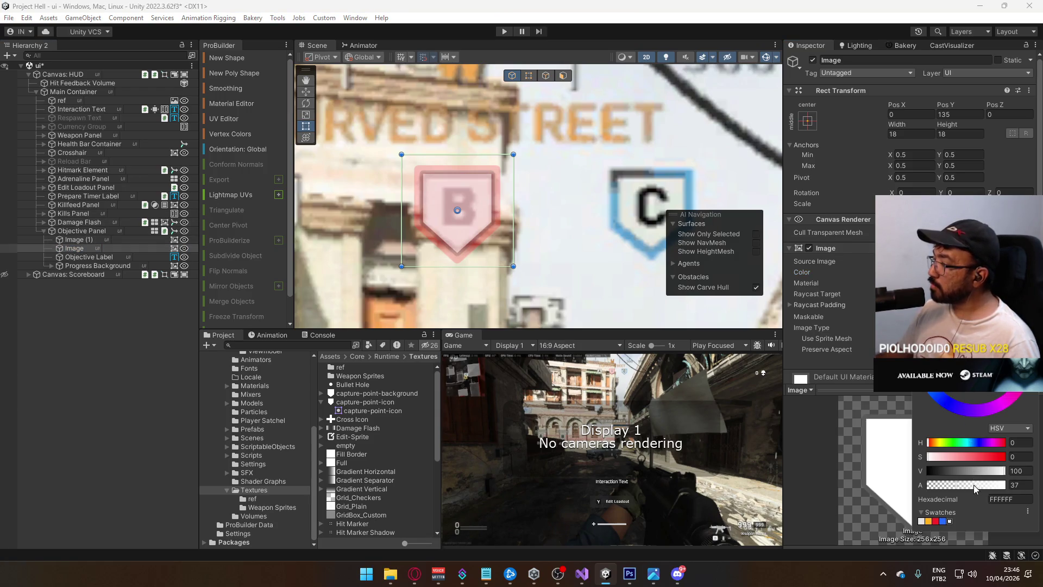
{"action": "left_click_drag", "start_coordinate": [971, 490], "coordinate": [1006, 485]}
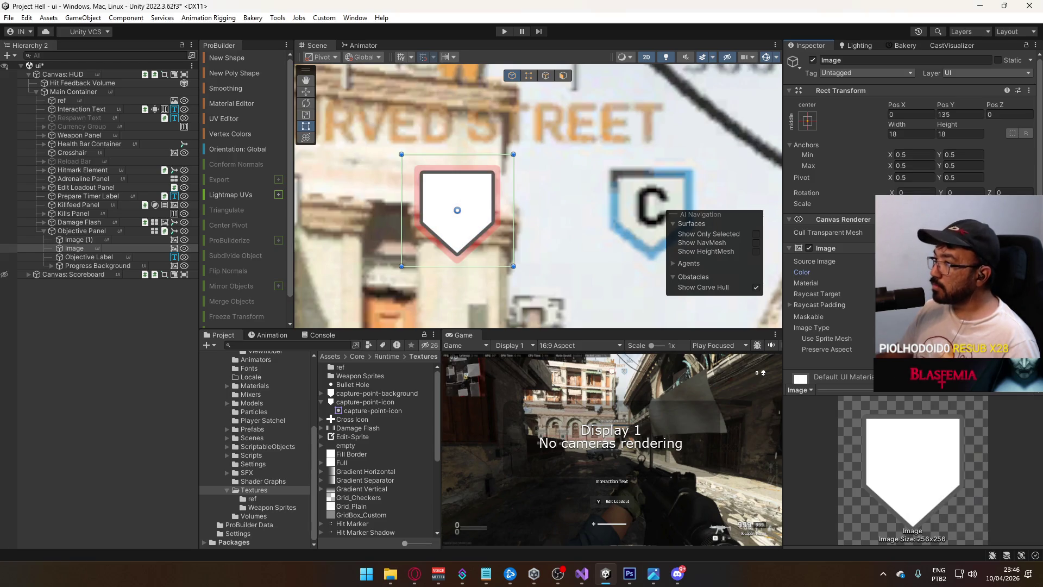
{"action": "left_click", "coordinate": [77, 241]}
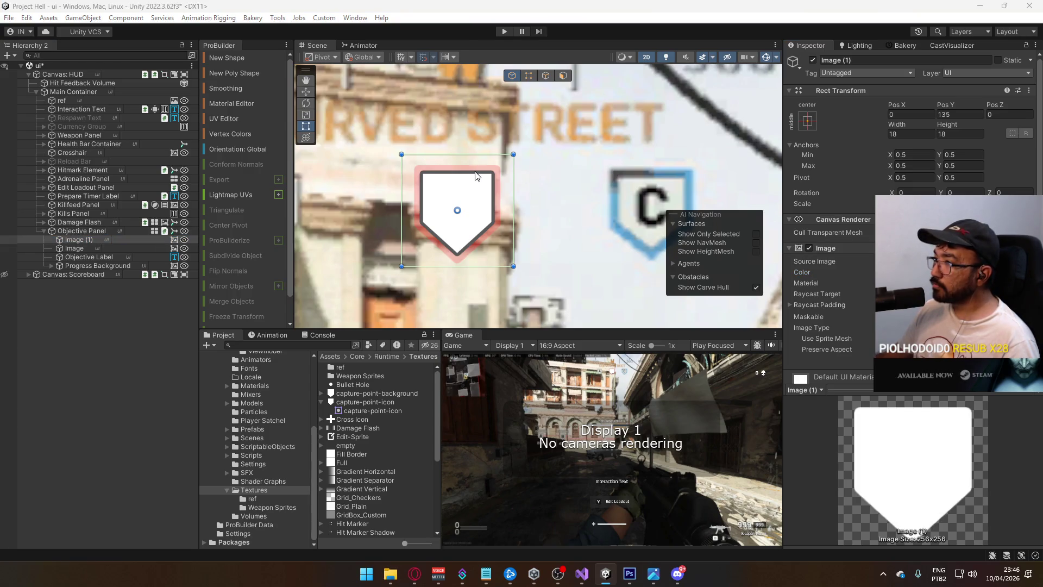
{"action": "key", "text": "ctrl+z"}
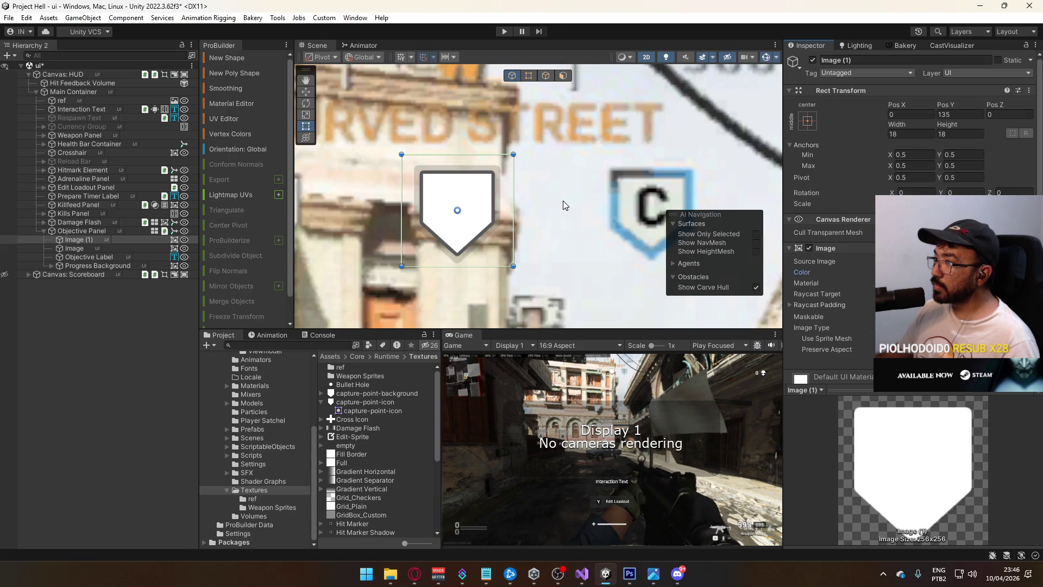
{"action": "left_click", "coordinate": [923, 271]}
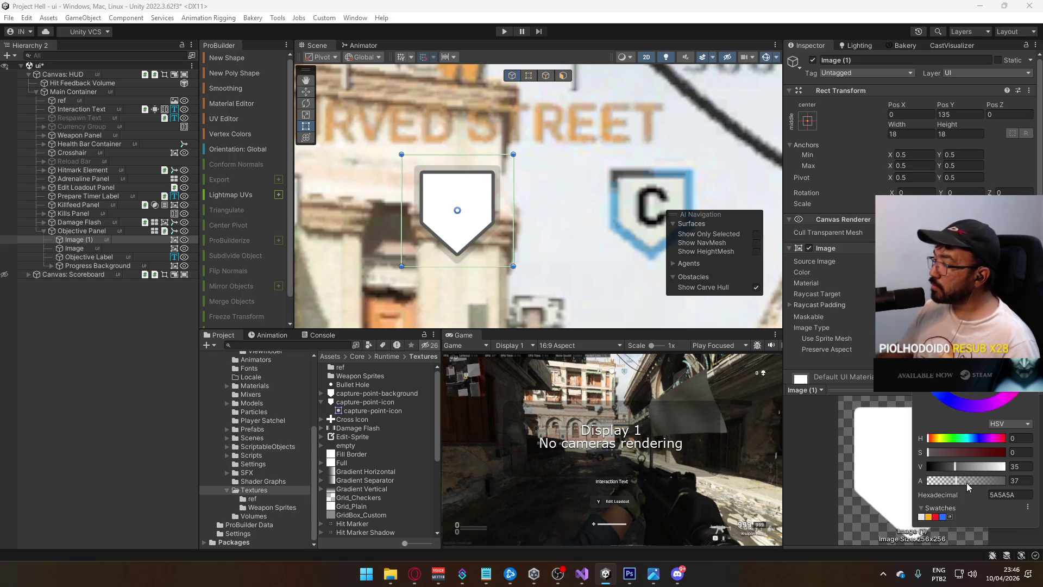
{"action": "left_click", "coordinate": [1015, 481]}
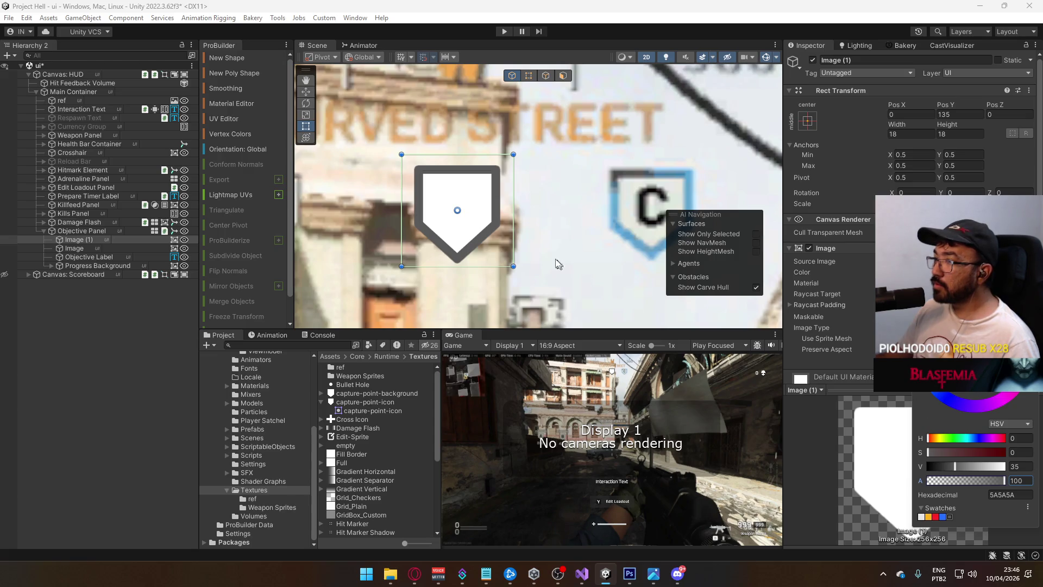
{"action": "scroll", "coordinate": [514, 219], "scroll_direction": "up", "scroll_amount": 3}
{"action": "scroll", "coordinate": [514, 219], "scroll_direction": "down", "scroll_amount": 5}
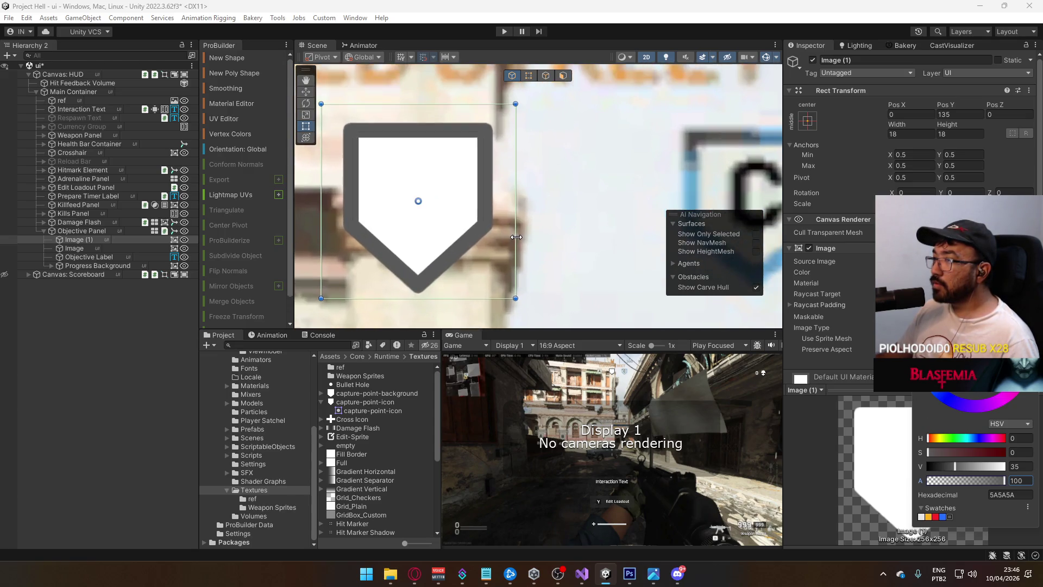
Try a Filled image type with scrubbed Fill Amount on the grey outline, revert to Simple, then duplicate it.
{"action": "scroll", "coordinate": [507, 237], "scroll_direction": "up", "scroll_amount": 2}
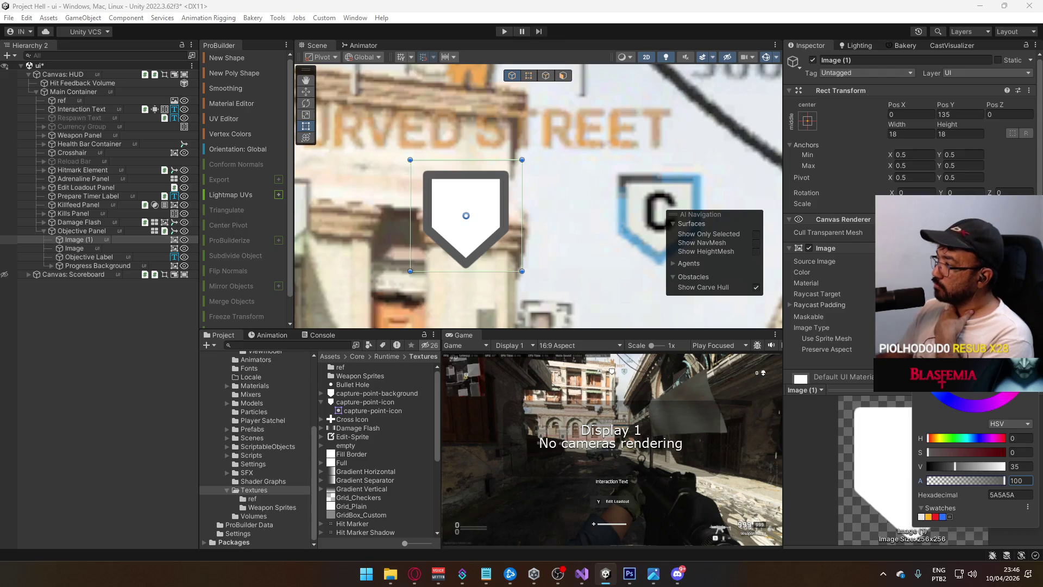
{"action": "key", "text": "Escape"}
{"action": "left_click", "coordinate": [924, 356]}
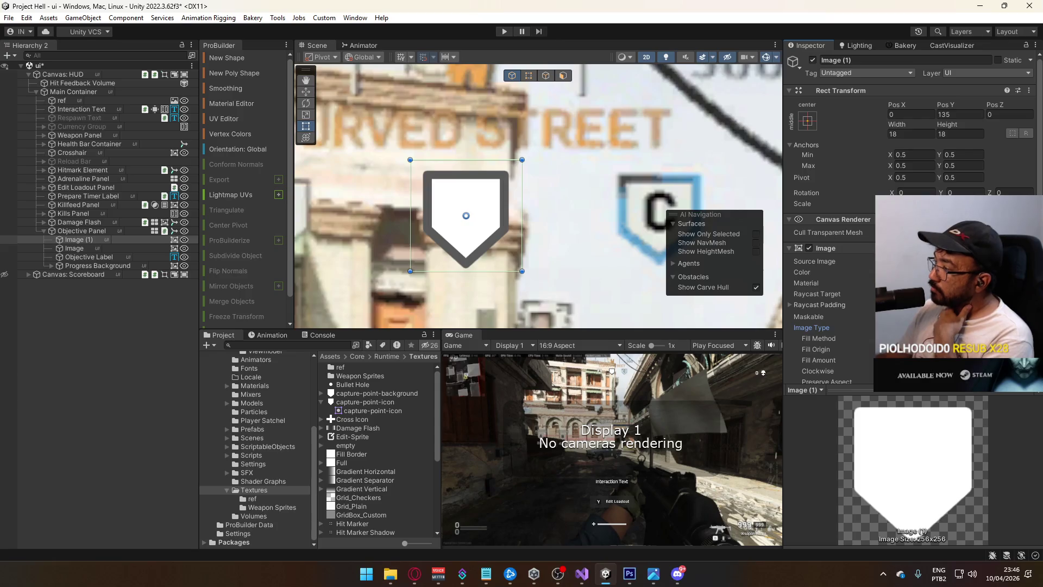
{"action": "mouse_move", "coordinate": [977, 360]}
{"action": "left_mouse_down"}
{"action": "mouse_move", "coordinate": [912, 361]}
{"action": "mouse_move", "coordinate": [994, 360]}
{"action": "left_mouse_up"}
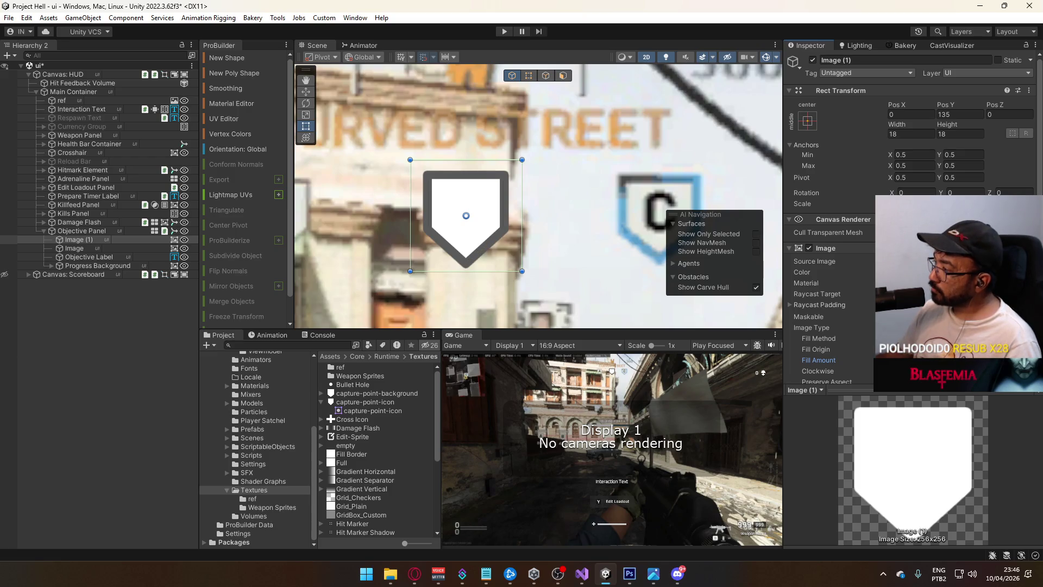
{"action": "left_click", "coordinate": [951, 337]}
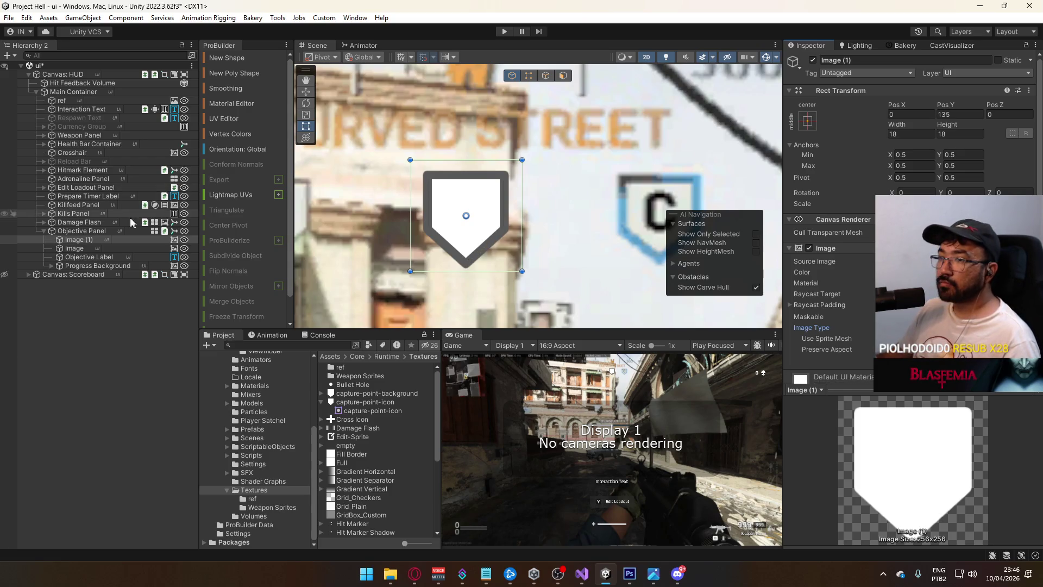
{"action": "left_click", "coordinate": [76, 251]}
{"action": "key", "text": "ctrl+d"}
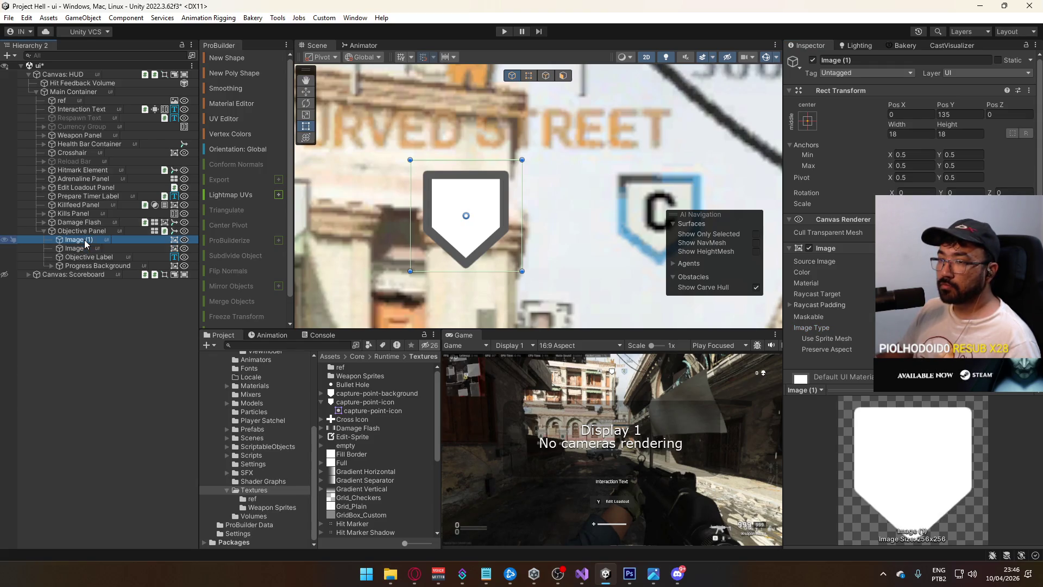
Tint the new outline copy red, make it Filled, and scrub its Fill Amount.
{"action": "key", "text": "F2"}
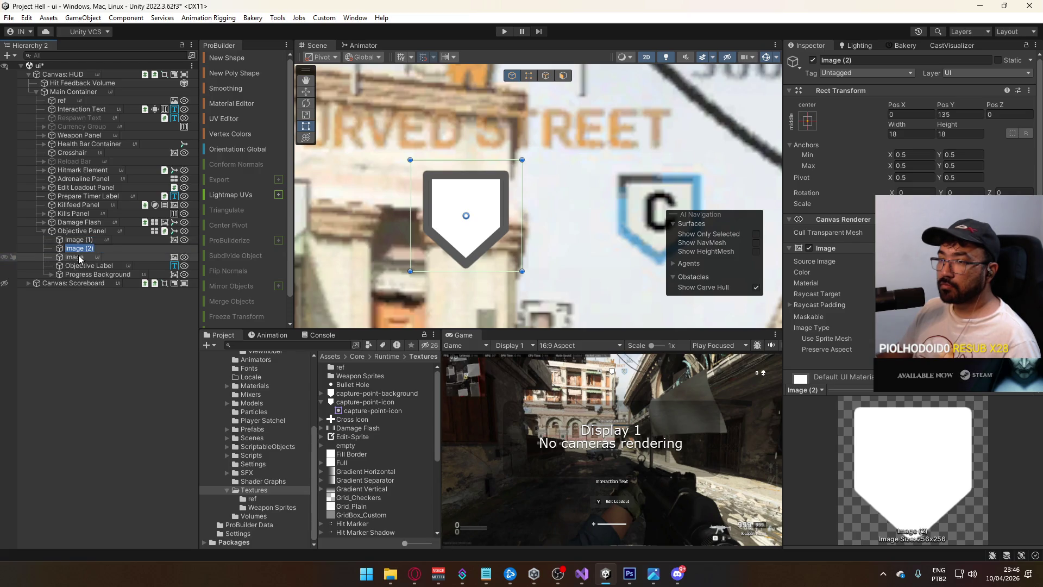
{"action": "left_click", "coordinate": [923, 271]}
{"action": "left_click", "coordinate": [935, 516]}
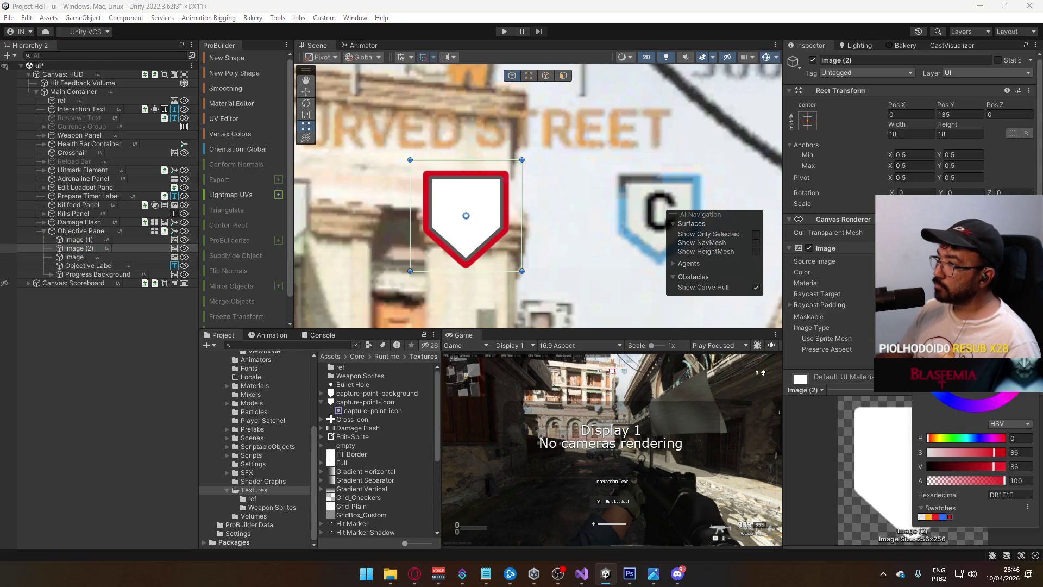
{"action": "key", "text": "Return"}
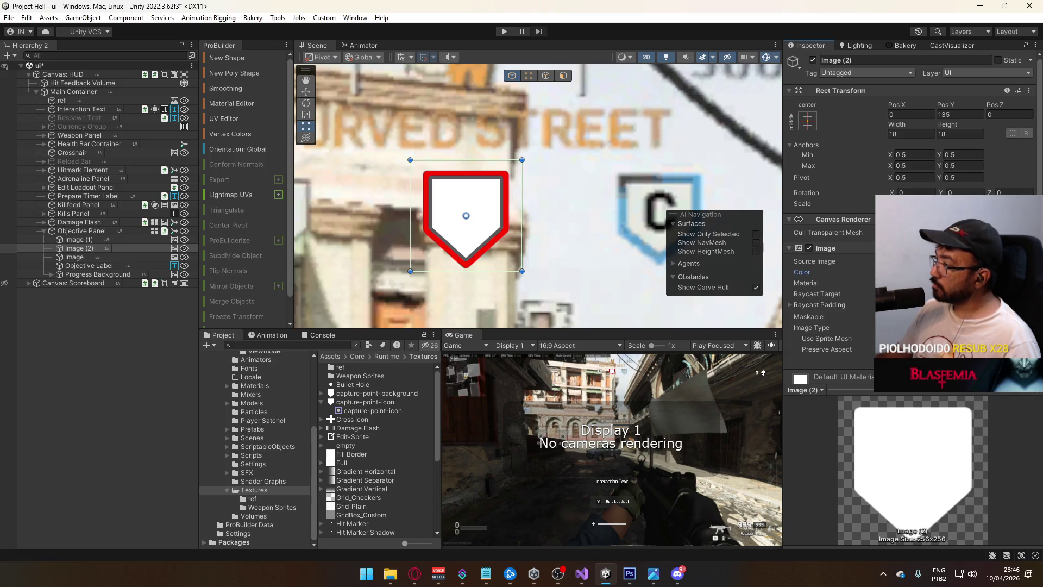
{"action": "left_click", "coordinate": [956, 327]}
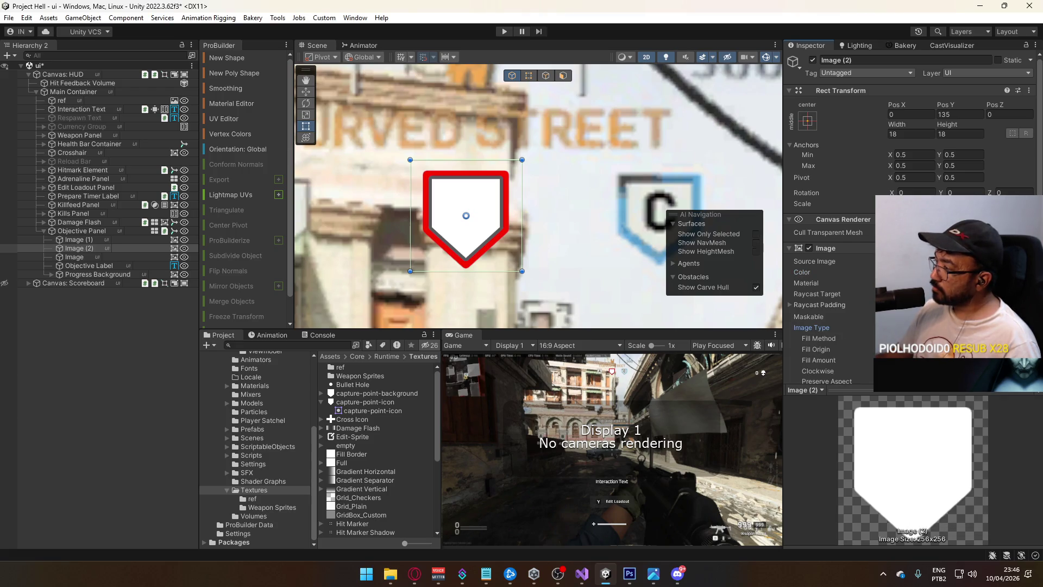
{"action": "left_click_drag", "start_coordinate": [1000, 360], "coordinate": [890, 361]}
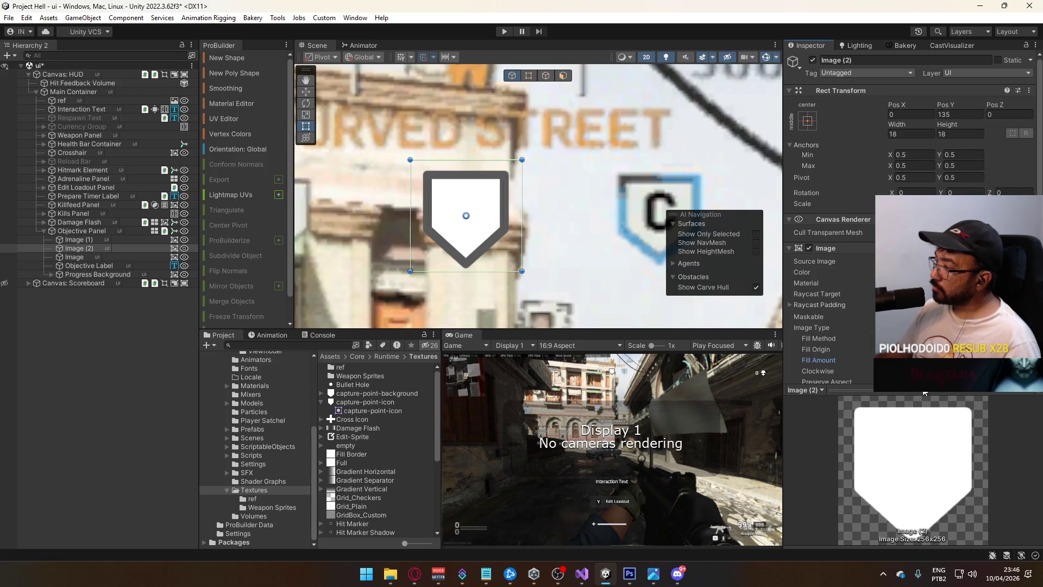
{"action": "mouse_move", "coordinate": [890, 360]}
{"action": "left_mouse_down"}
{"action": "mouse_move", "coordinate": [933, 360]}
{"action": "mouse_move", "coordinate": [891, 360]}
{"action": "mouse_move", "coordinate": [918, 360]}
{"action": "left_mouse_up"}
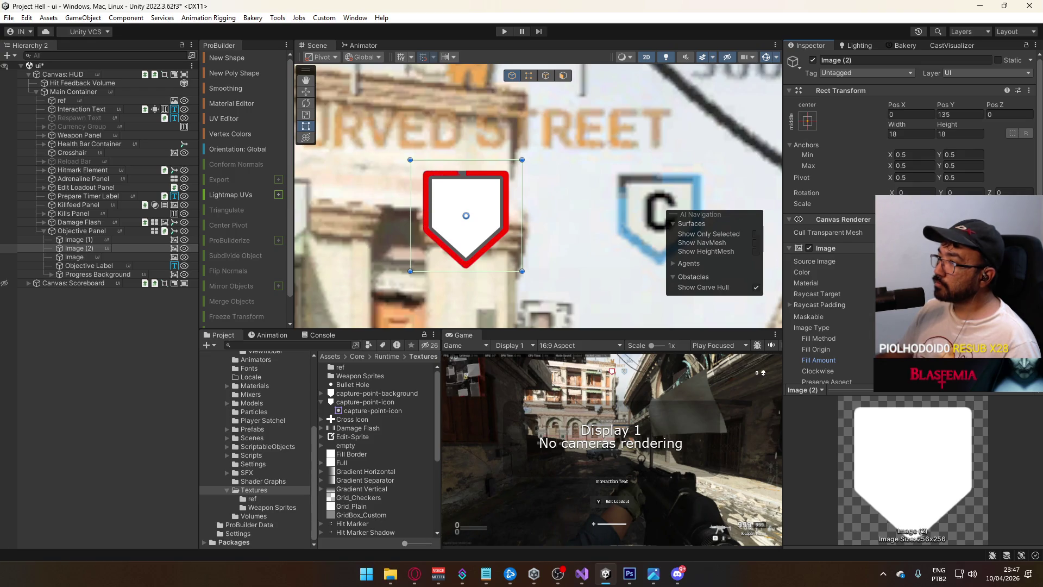
{"action": "mouse_move", "coordinate": [918, 360]}
{"action": "left_mouse_down"}
{"action": "mouse_move", "coordinate": [890, 360]}
{"action": "mouse_move", "coordinate": [918, 360]}
{"action": "left_mouse_up"}
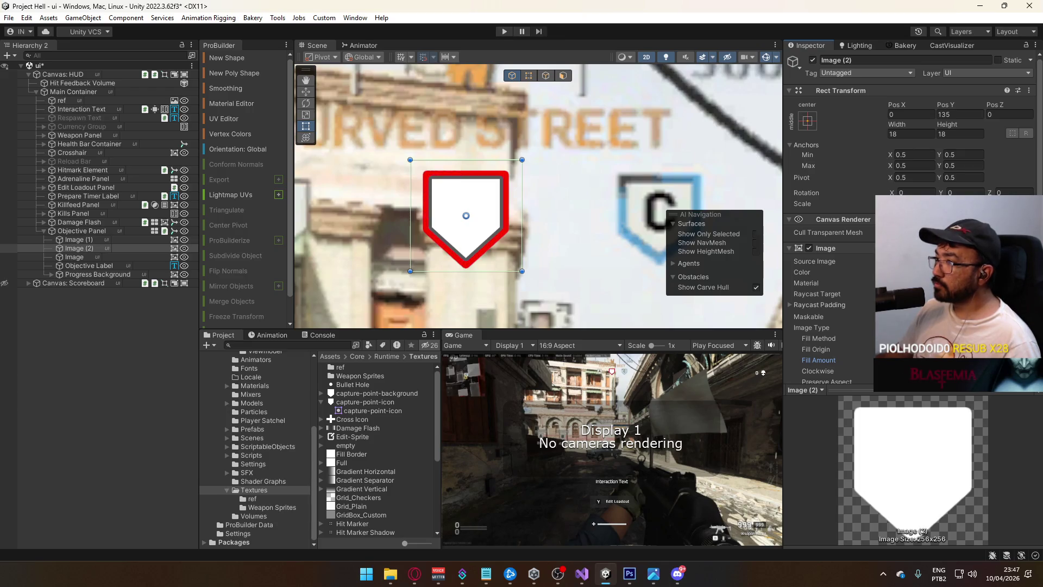
Change the red outline copy's colour to white.
{"action": "left_click", "coordinate": [956, 272]}
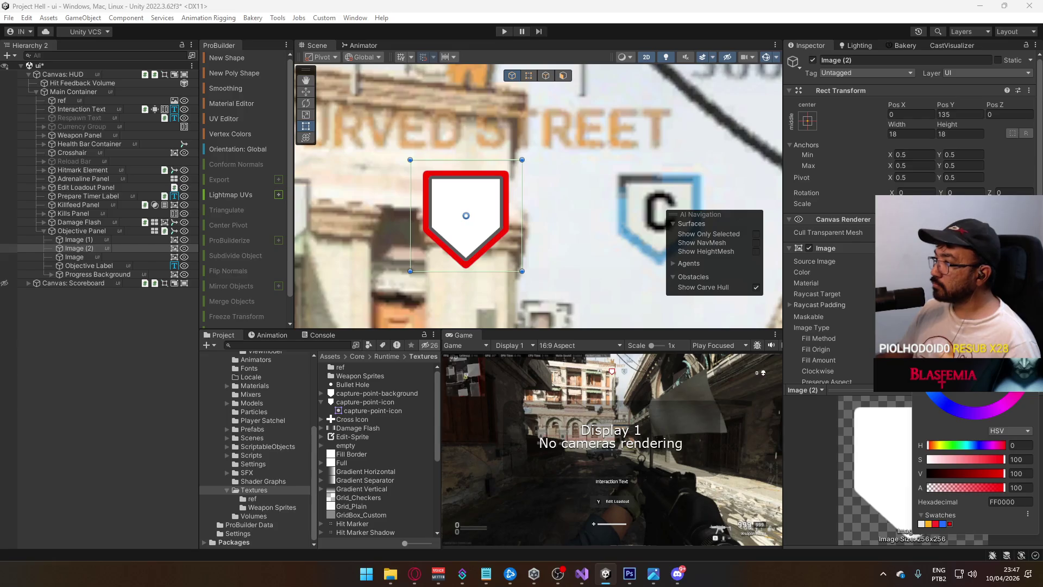
{"action": "left_click", "coordinate": [948, 340]}
{"action": "left_click", "coordinate": [598, 435]}
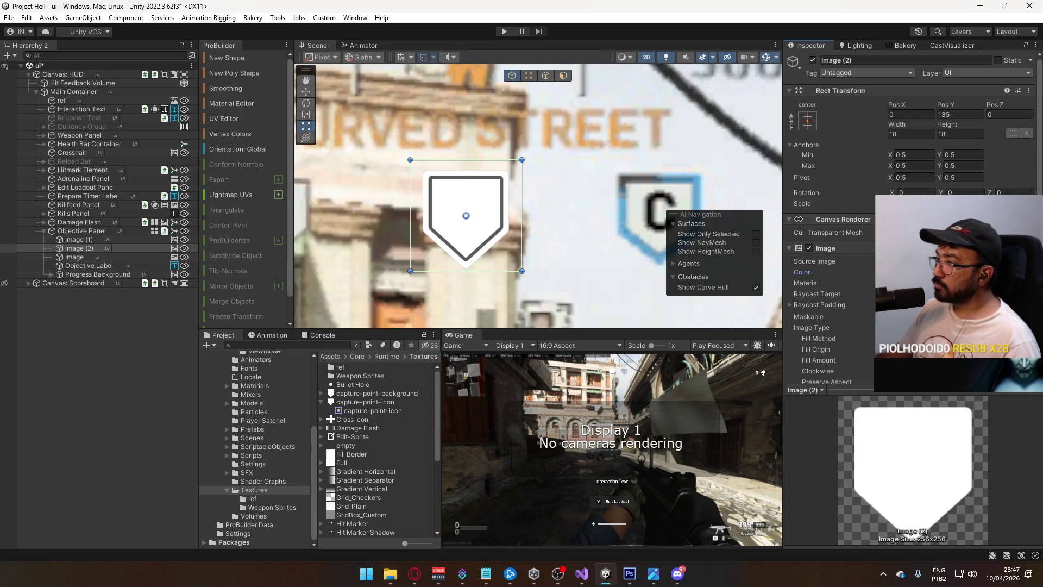
Toggle the icon layer's visibility in capture-point-background.psd and return to Unity.
{"action": "left_click", "coordinate": [635, 573]}
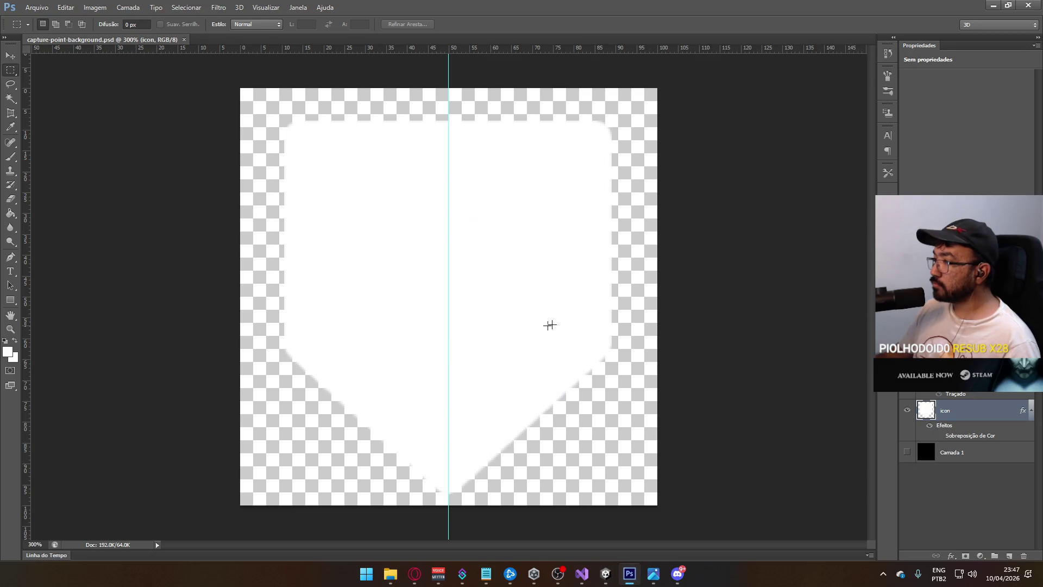
{"action": "left_click", "coordinate": [907, 410]}
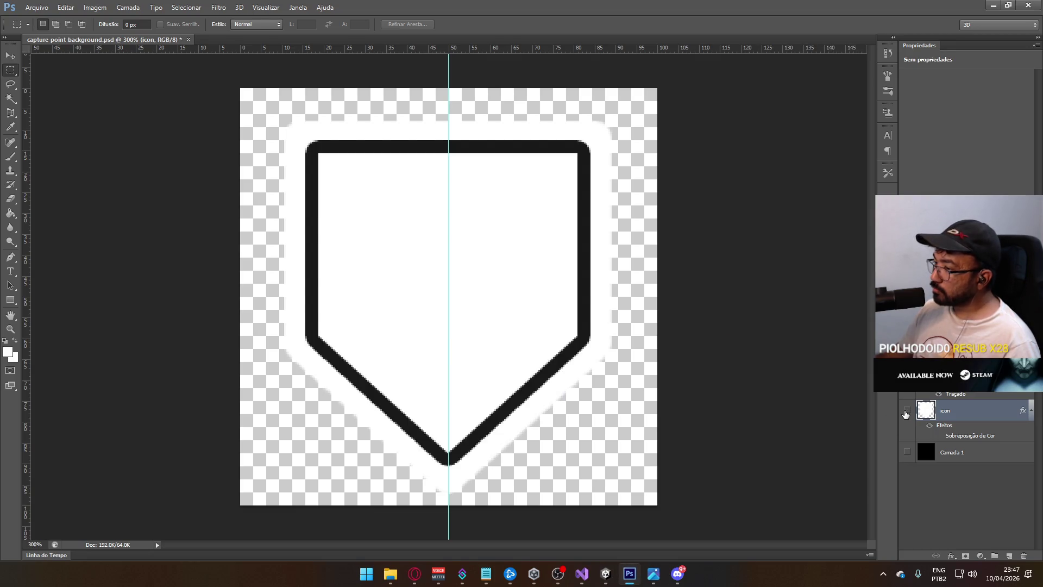
{"action": "left_click", "coordinate": [606, 573]}
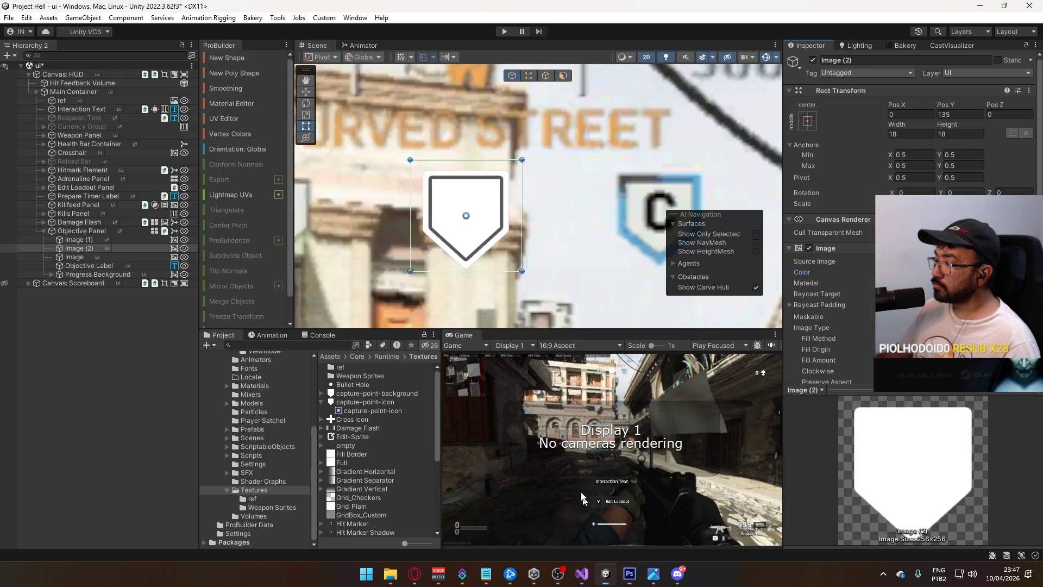
Enable sRGB (Color Texture) on the capture-point-icon texture and apply the import settings.
{"action": "left_click", "coordinate": [81, 239]}
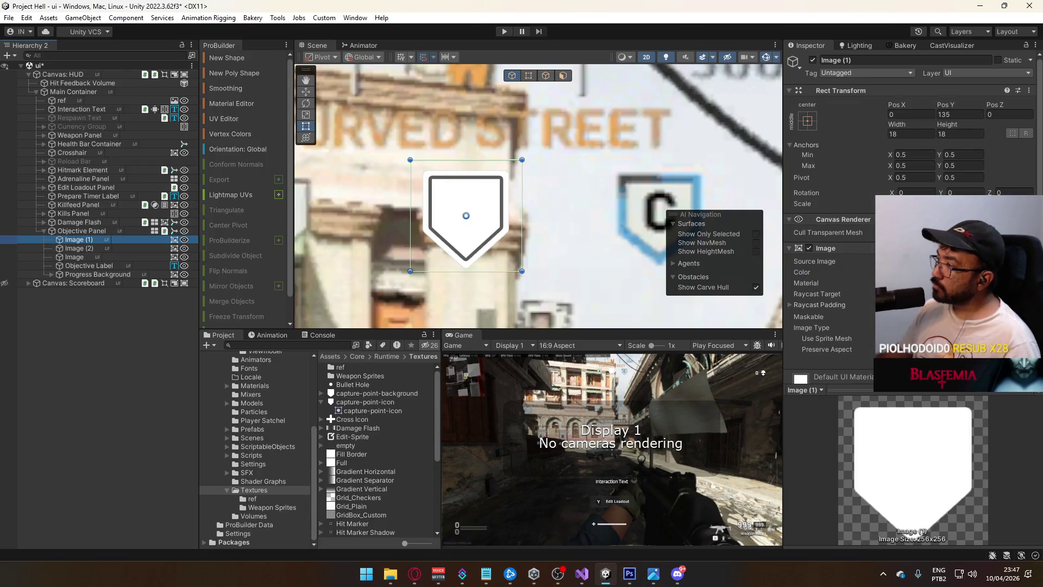
{"action": "left_click", "coordinate": [95, 257]}
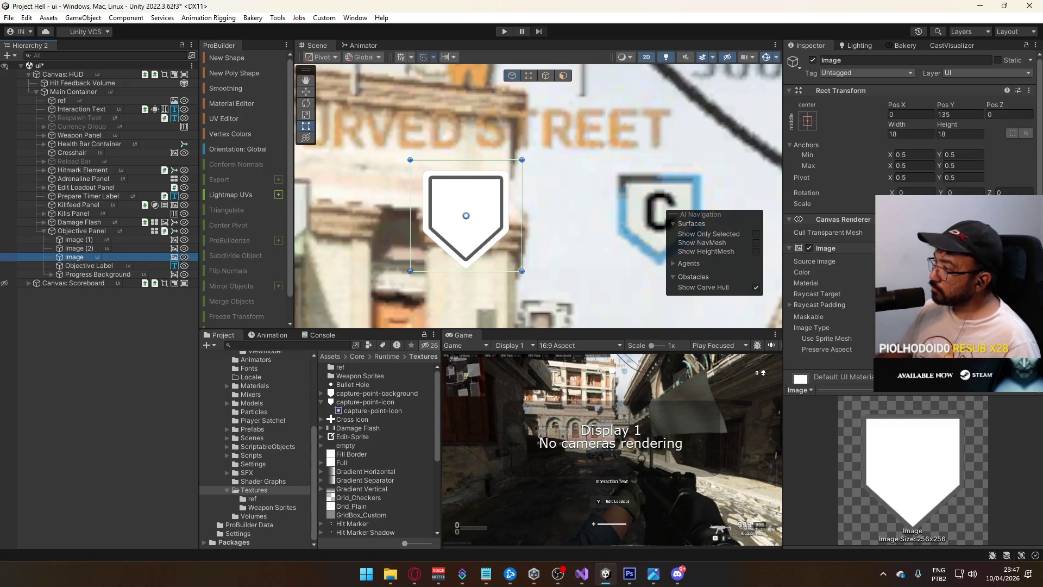
{"action": "scroll", "coordinate": [832, 217], "scroll_direction": "down", "scroll_amount": 1}
{"action": "left_click", "coordinate": [365, 402]}
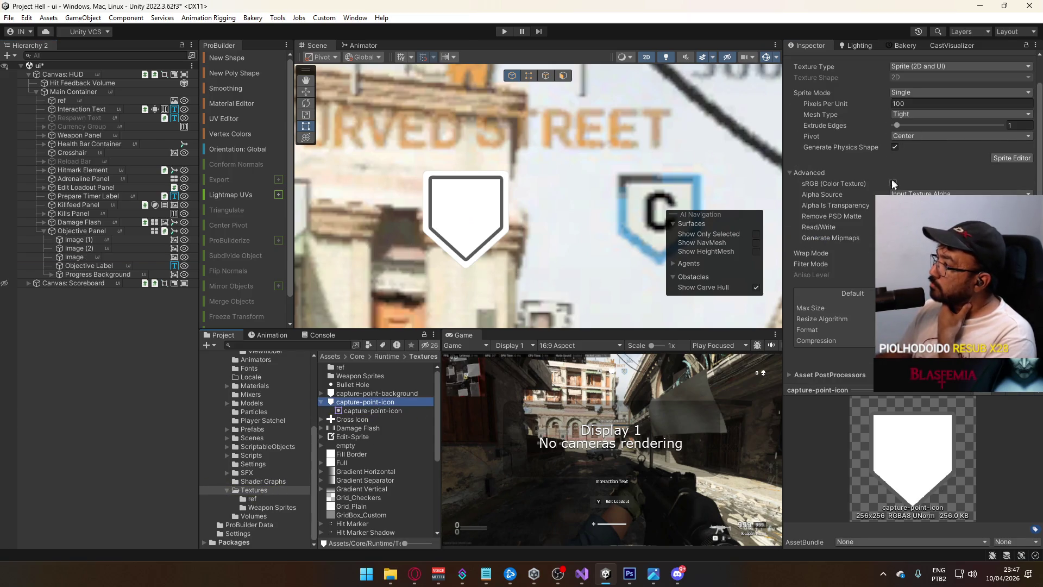
{"action": "left_click", "coordinate": [892, 215]}
{"action": "key", "text": "ctrl+z"}
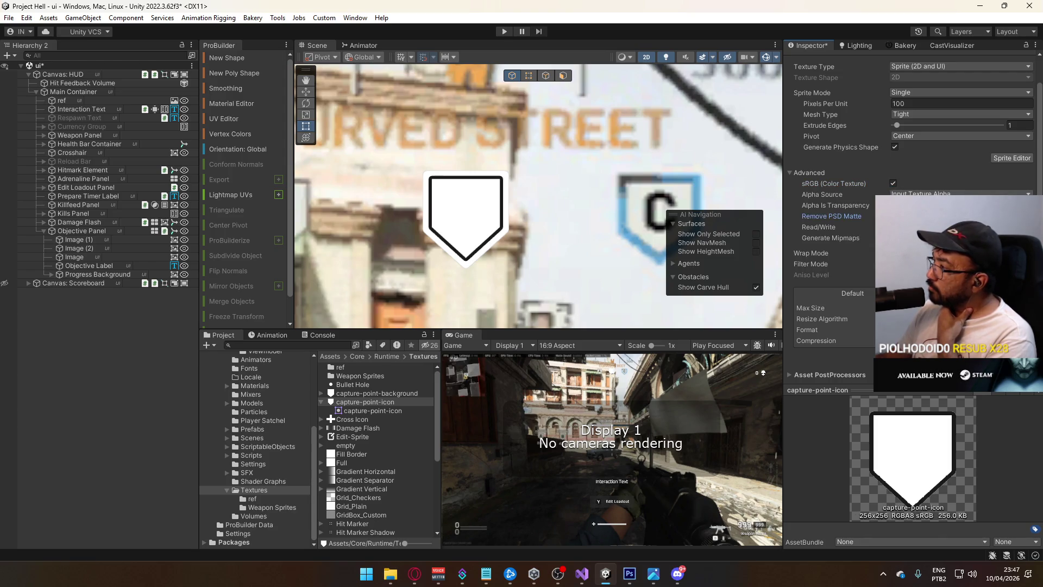
{"action": "key", "text": "ctrl+z"}
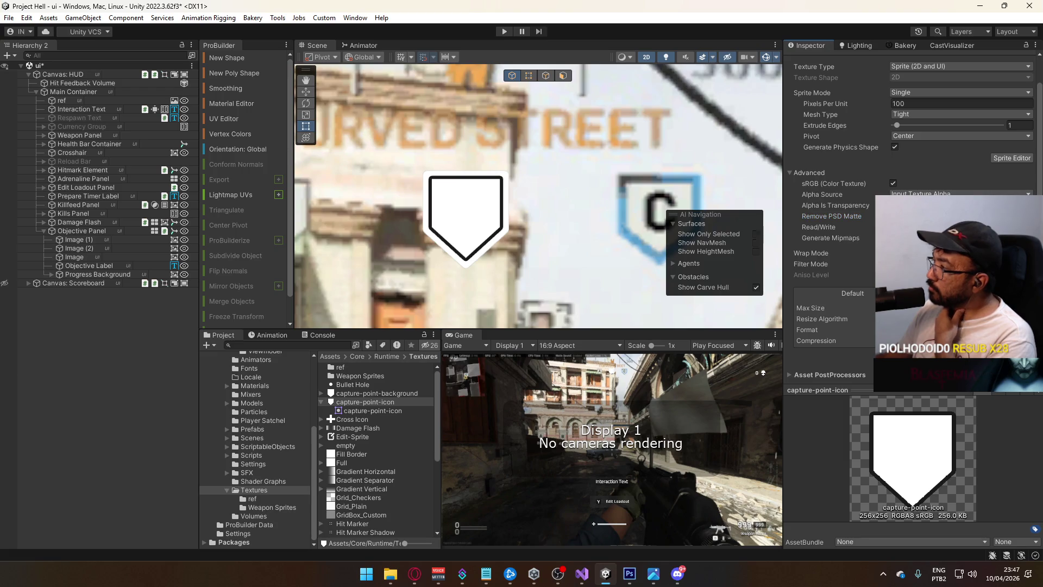
Set the Image (2) outline colour to near-black 1A1A1A.
{"action": "left_click", "coordinate": [130, 248]}
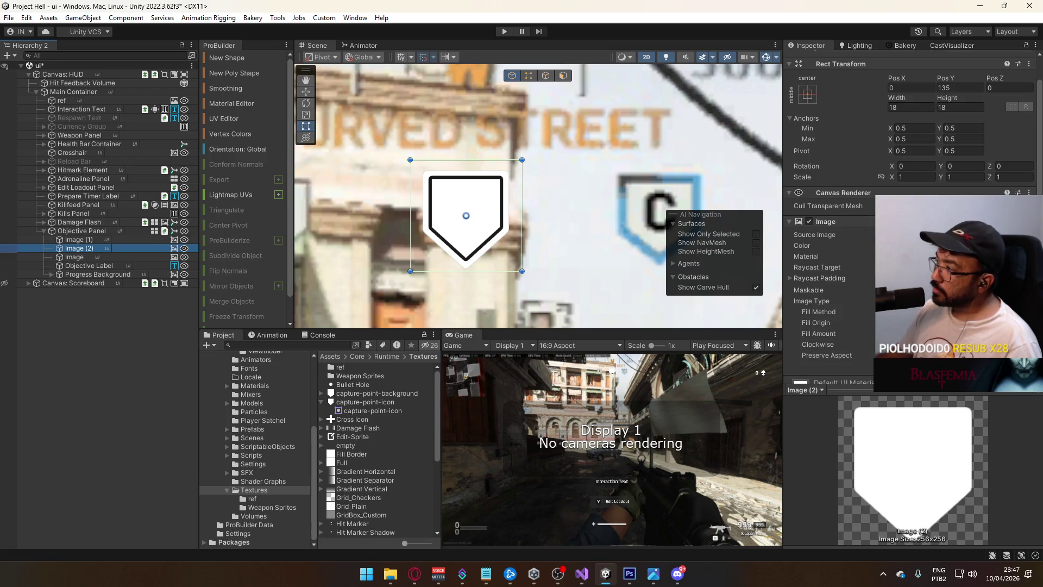
{"action": "left_click", "coordinate": [956, 245]}
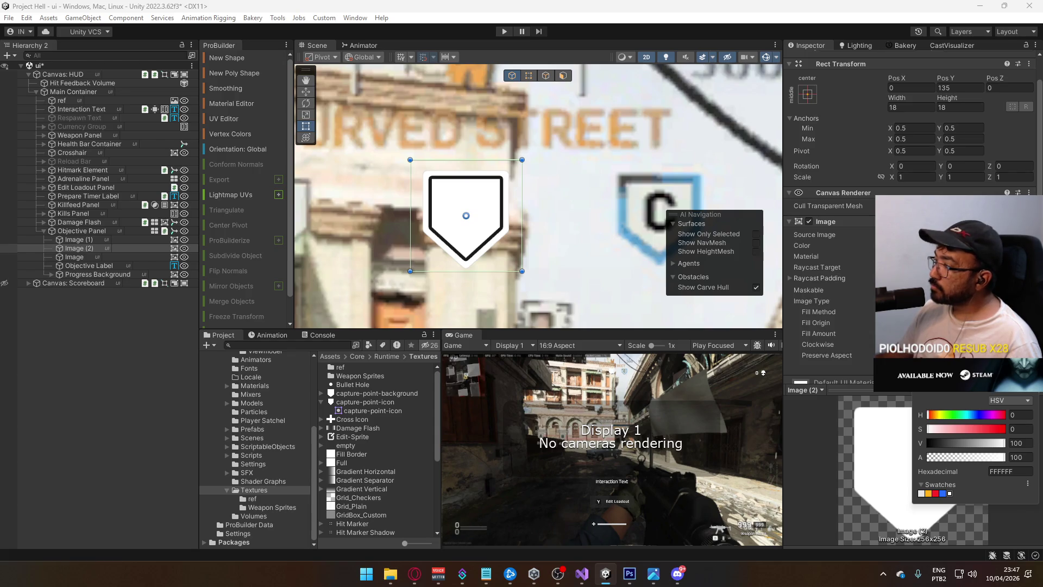
{"action": "left_click", "coordinate": [982, 443]}
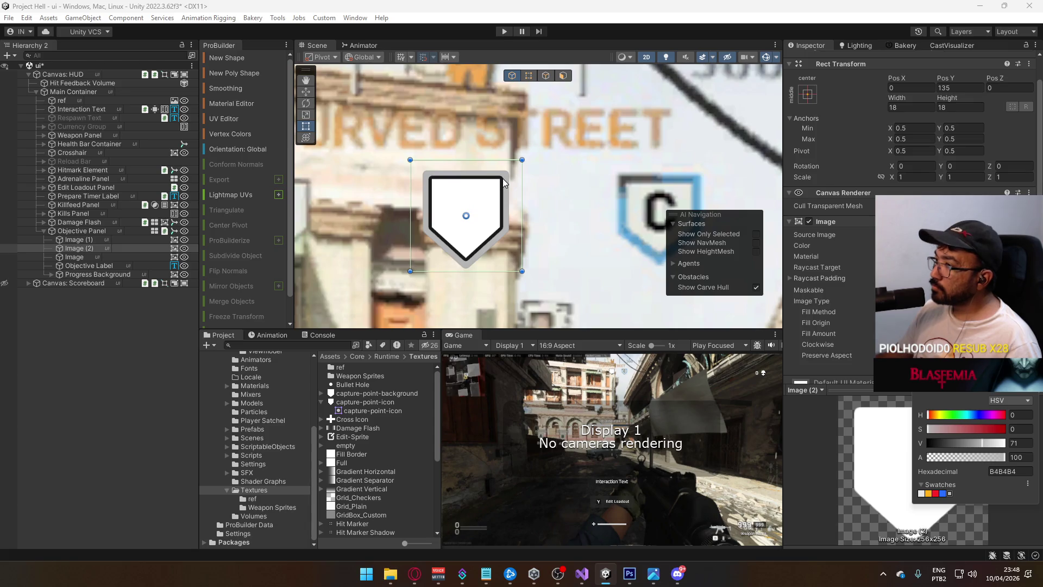
{"action": "type", "text": "28"}
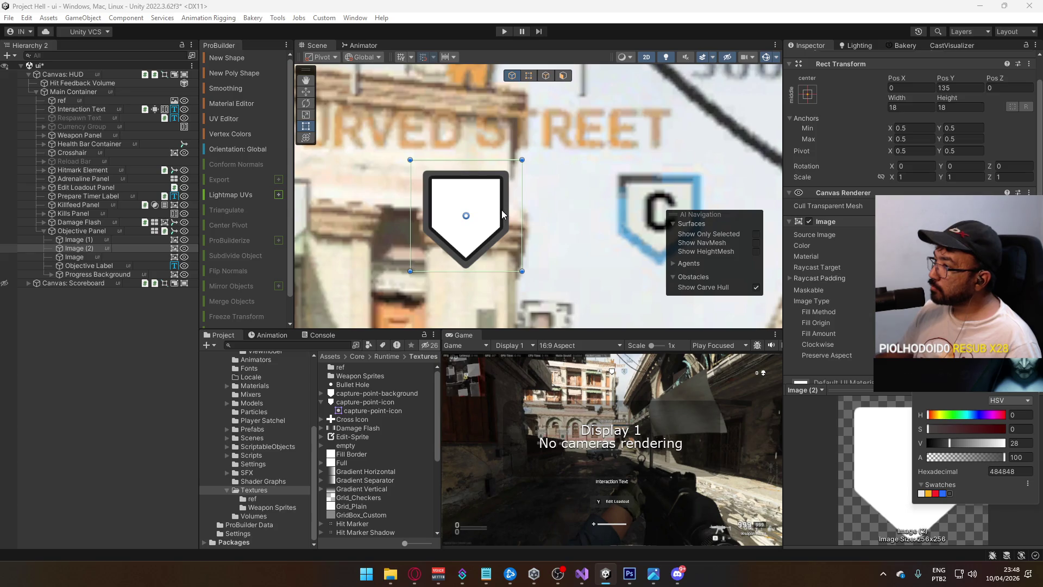
{"action": "type", "text": "10"}
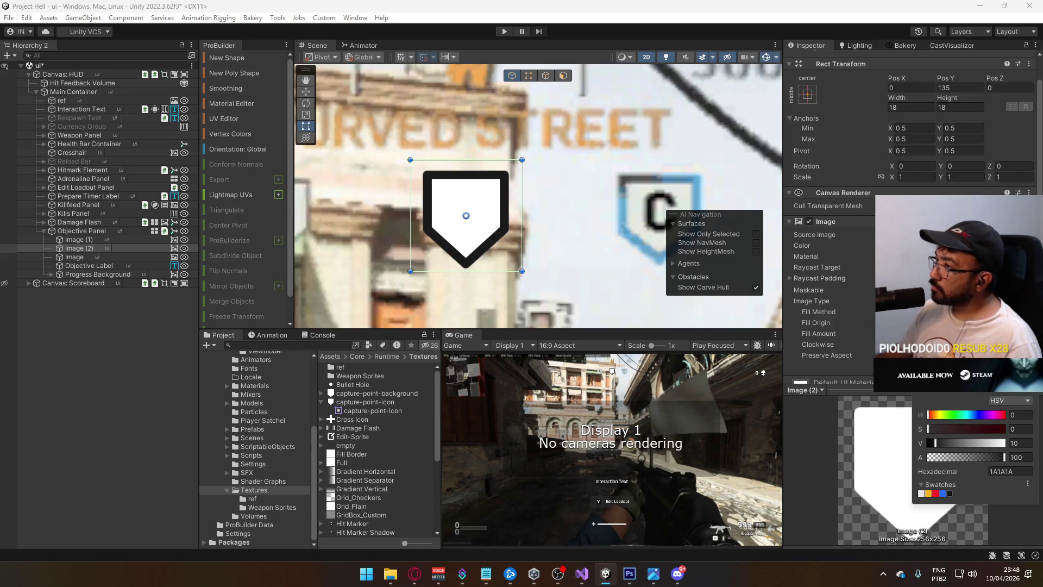
{"action": "key", "text": "Return"}
{"action": "scroll", "coordinate": [547, 302], "scroll_direction": "down", "scroll_amount": 3}
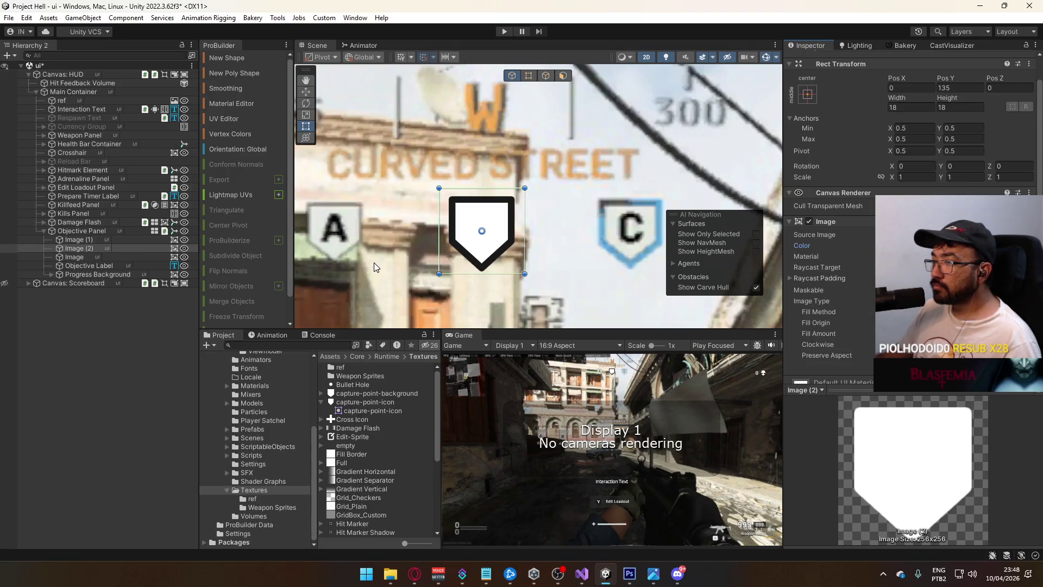
{"action": "scroll", "coordinate": [373, 259], "scroll_direction": "up", "scroll_amount": 2}
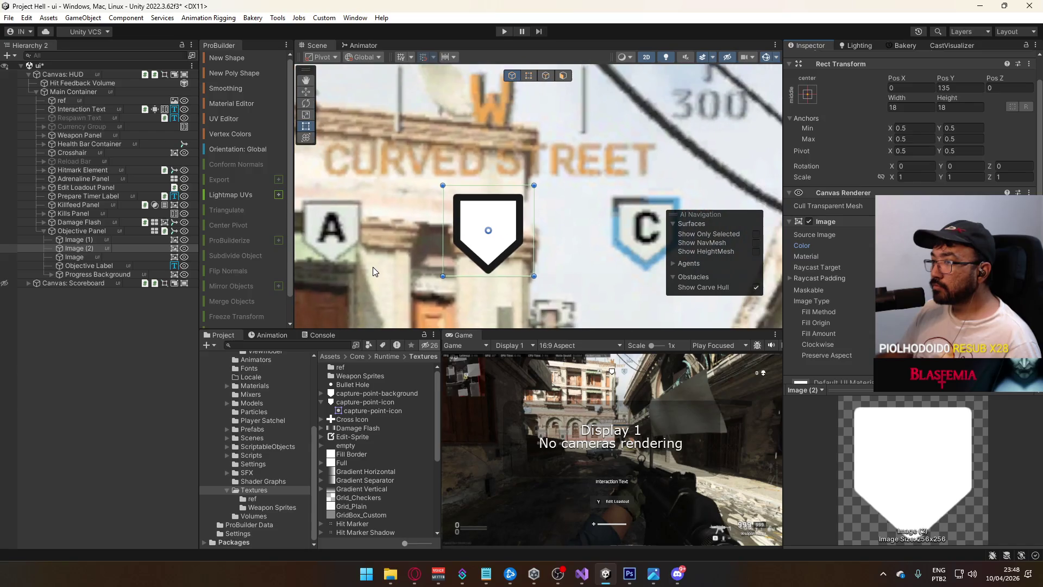
Lower the Image fill layer's alpha to 75.
{"action": "left_click", "coordinate": [101, 239]}
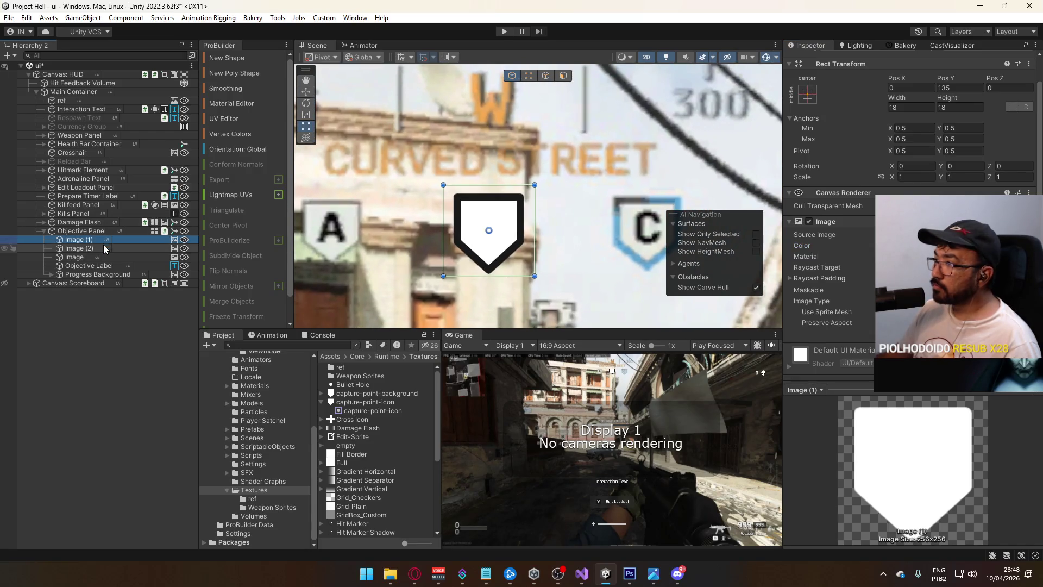
{"action": "left_click", "coordinate": [105, 248], "text": "ctrl"}
{"action": "left_click", "coordinate": [115, 250]}
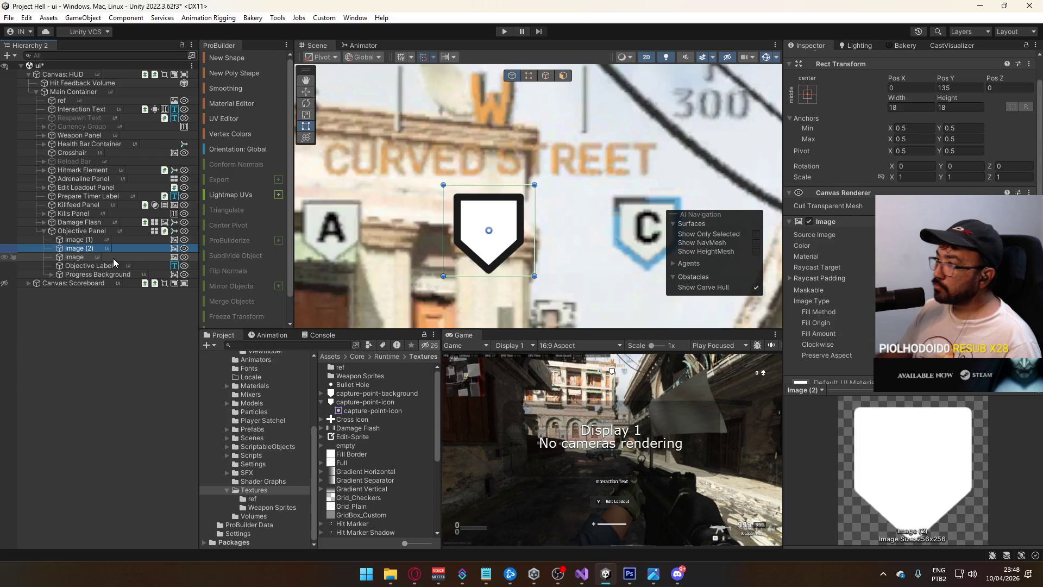
{"action": "left_click", "coordinate": [114, 254]}
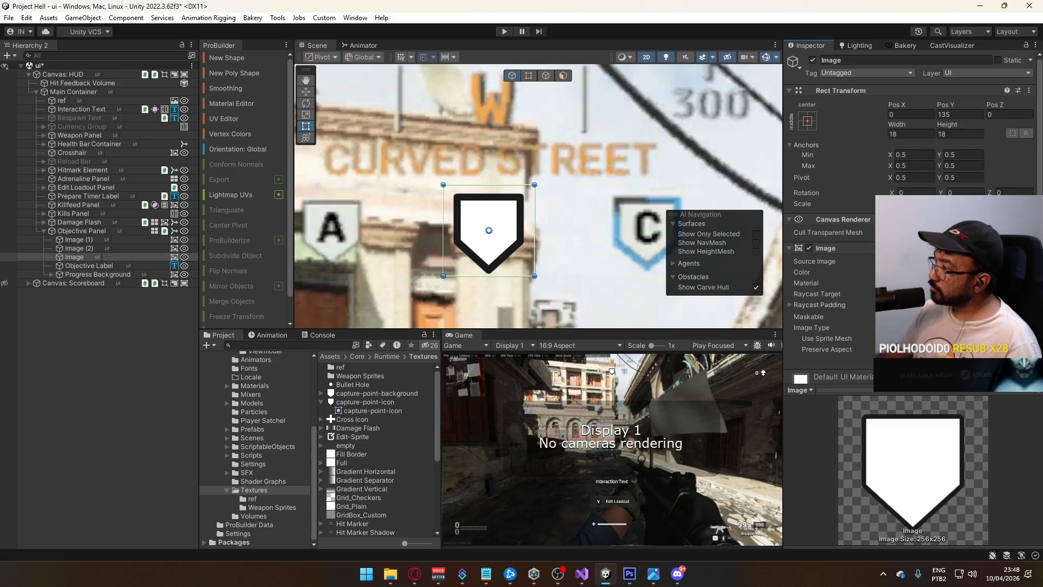
{"action": "left_click", "coordinate": [956, 272]}
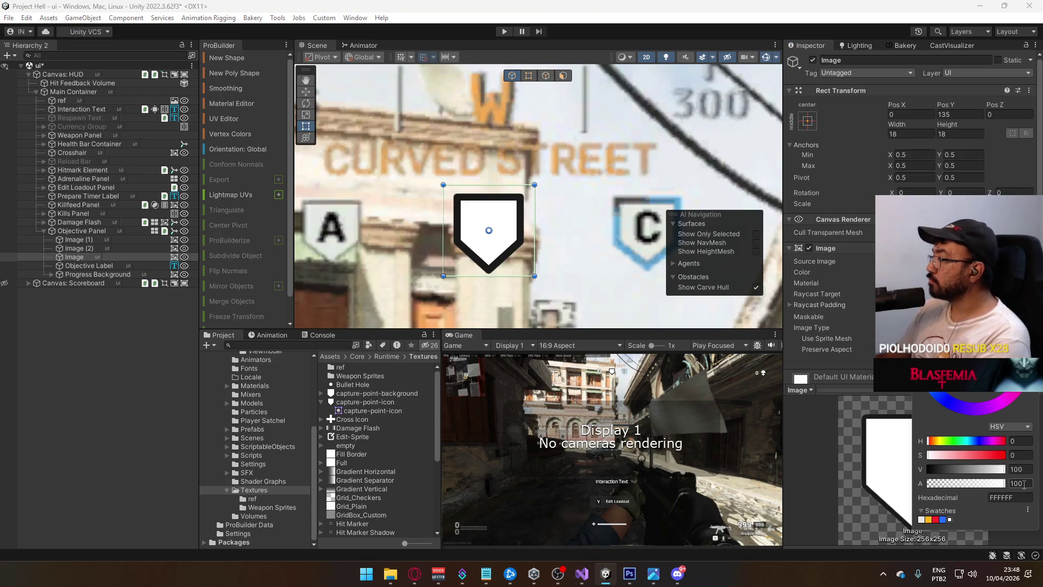
{"action": "left_click", "coordinate": [987, 481]}
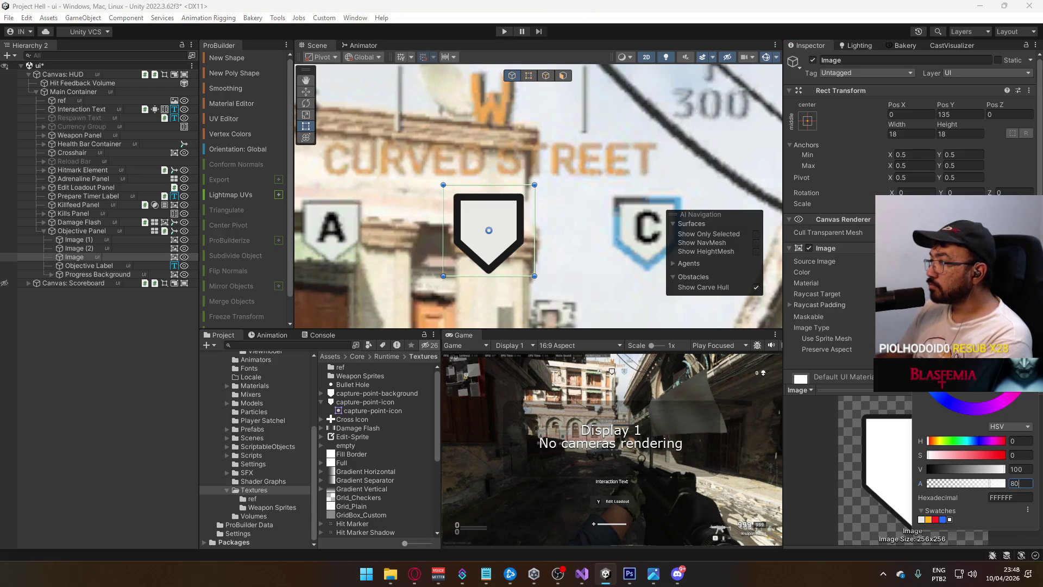
{"action": "type", "text": "75"}
{"action": "key", "text": "Return"}
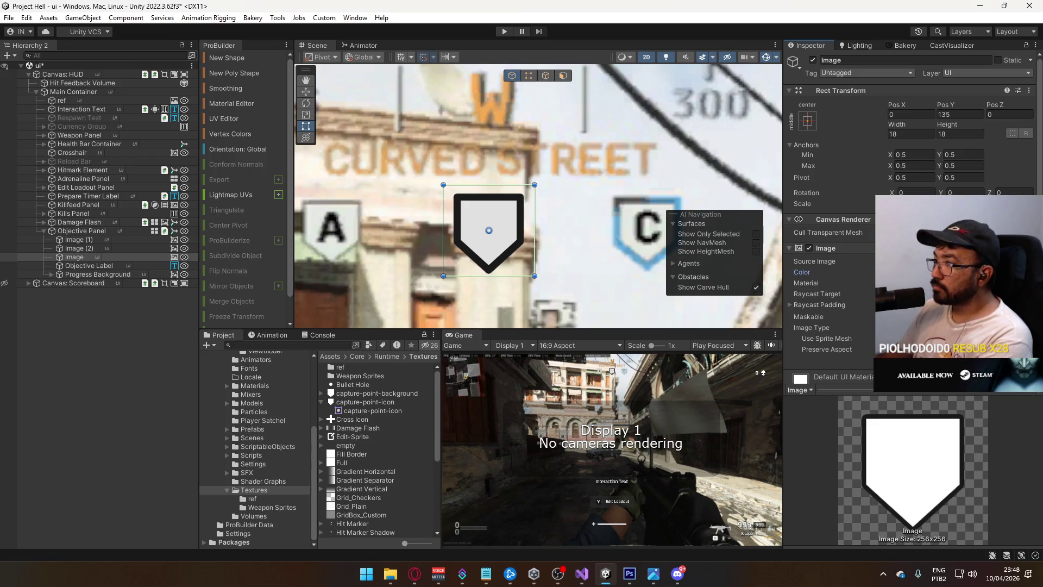
Set the Image (2) outline's alpha to 75.
{"action": "left_click", "coordinate": [112, 250]}
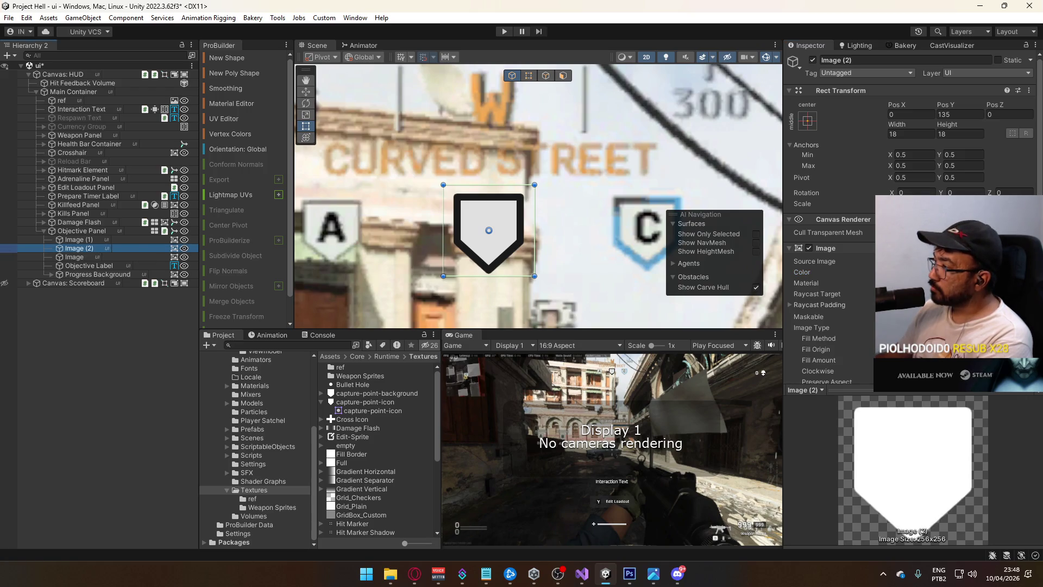
{"action": "left_click", "coordinate": [956, 272]}
{"action": "type", "text": "75"}
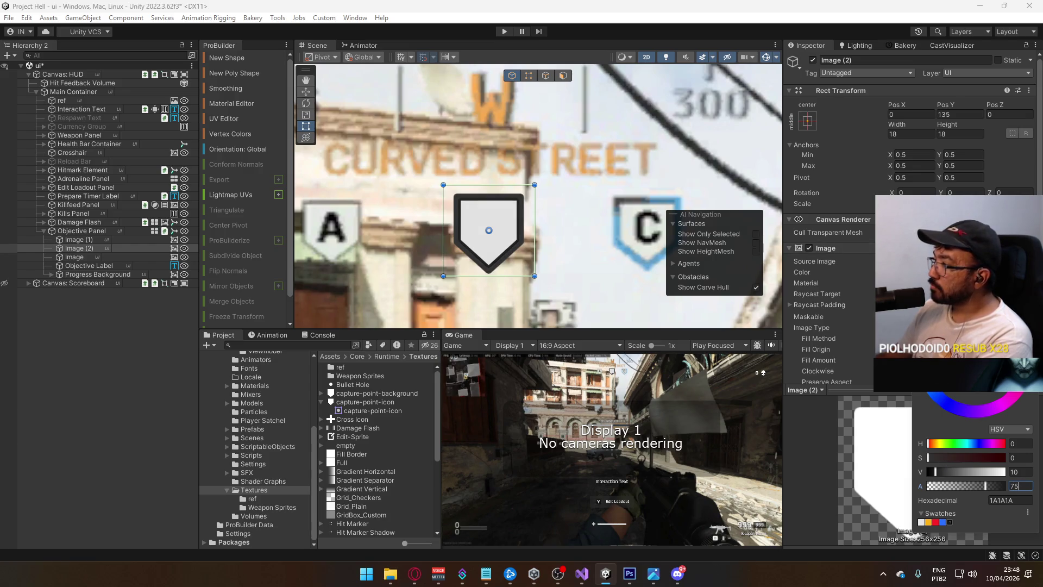
{"action": "key", "text": "Return"}
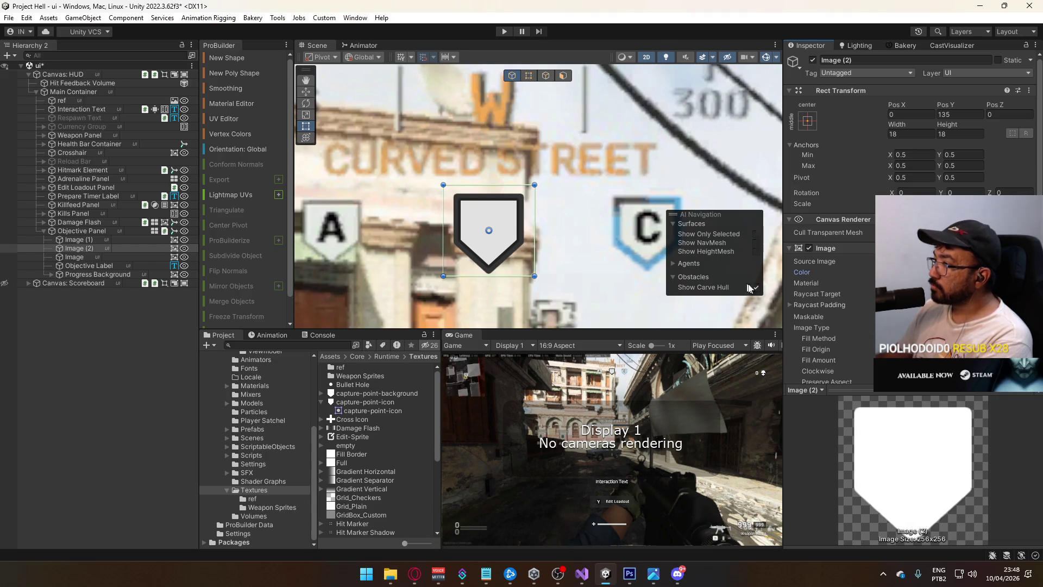
Give the Image fill layer light grey E6E6E6 at alpha 75.
{"action": "left_click", "coordinate": [109, 258]}
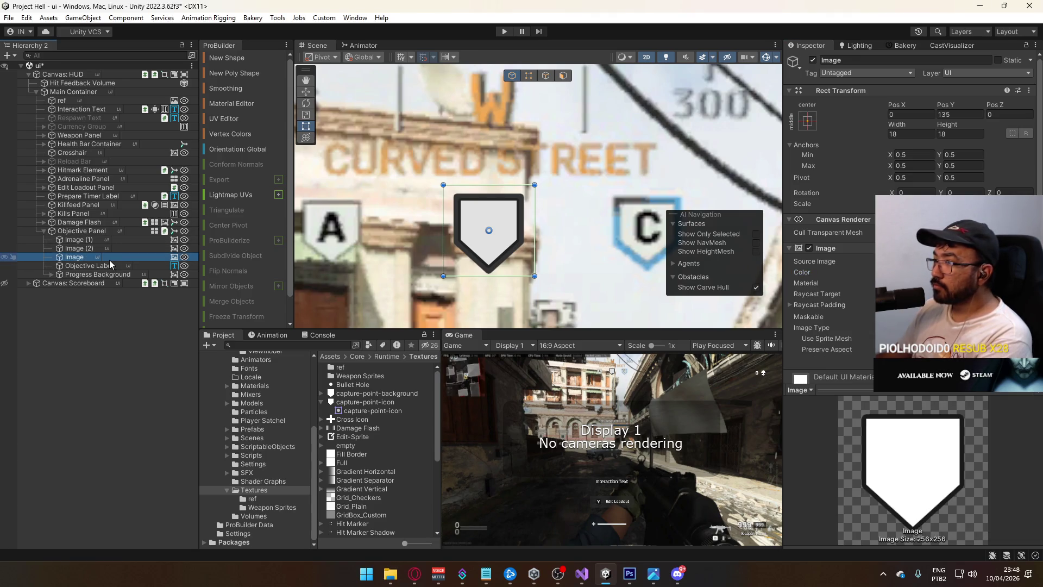
{"action": "left_click", "coordinate": [956, 271]}
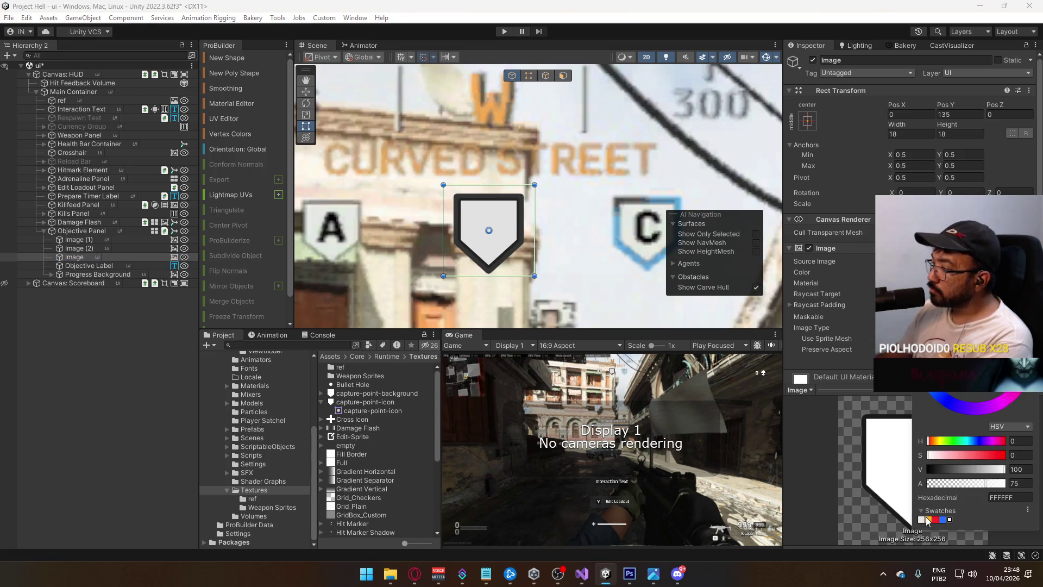
{"action": "left_click", "coordinate": [923, 520]}
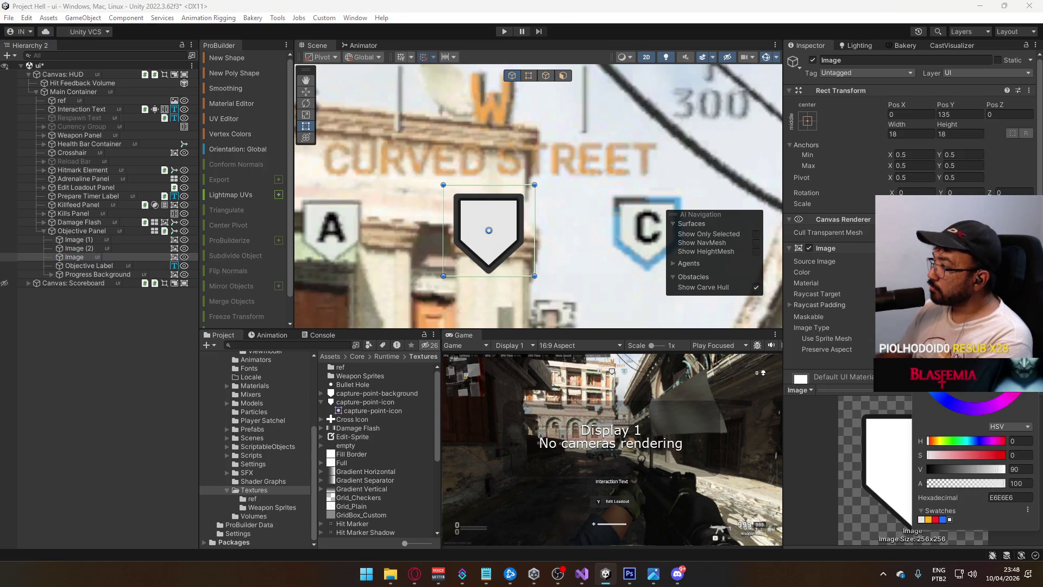
{"action": "double_click", "coordinate": [1020, 483]}
{"action": "type", "text": "75"}
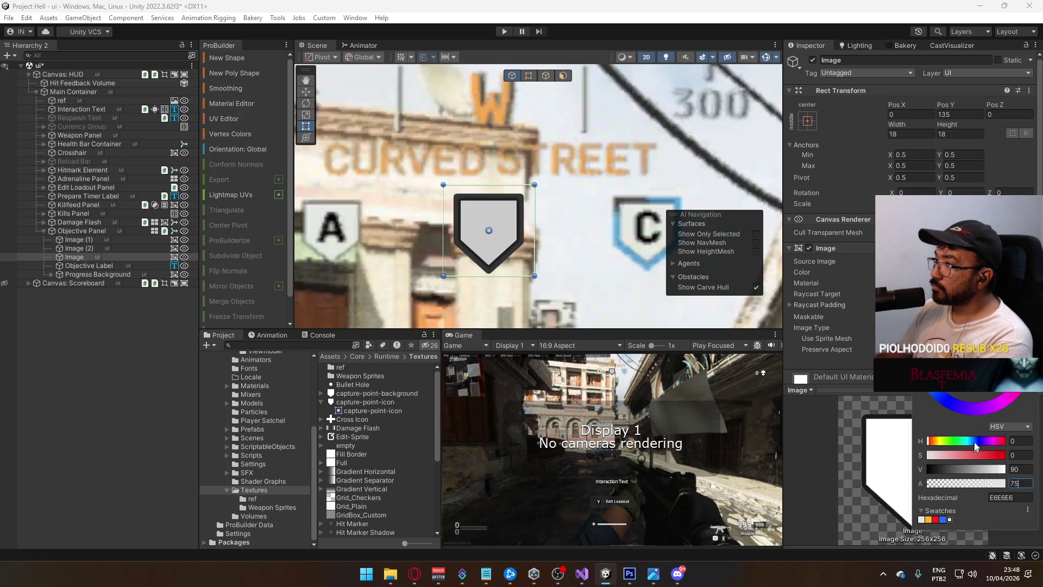
{"action": "key", "text": "Return"}
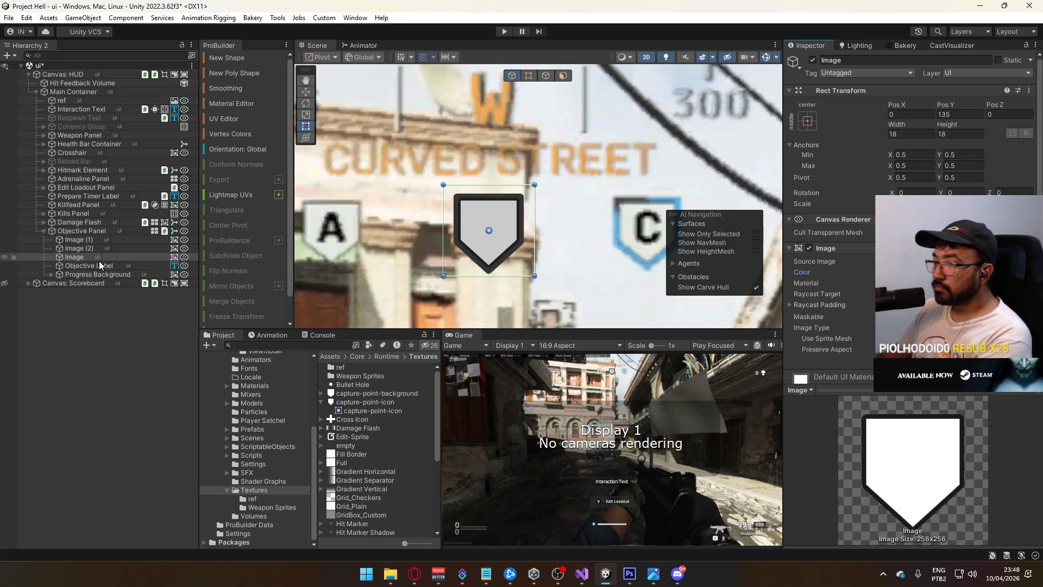
{"action": "left_click", "coordinate": [76, 239]}
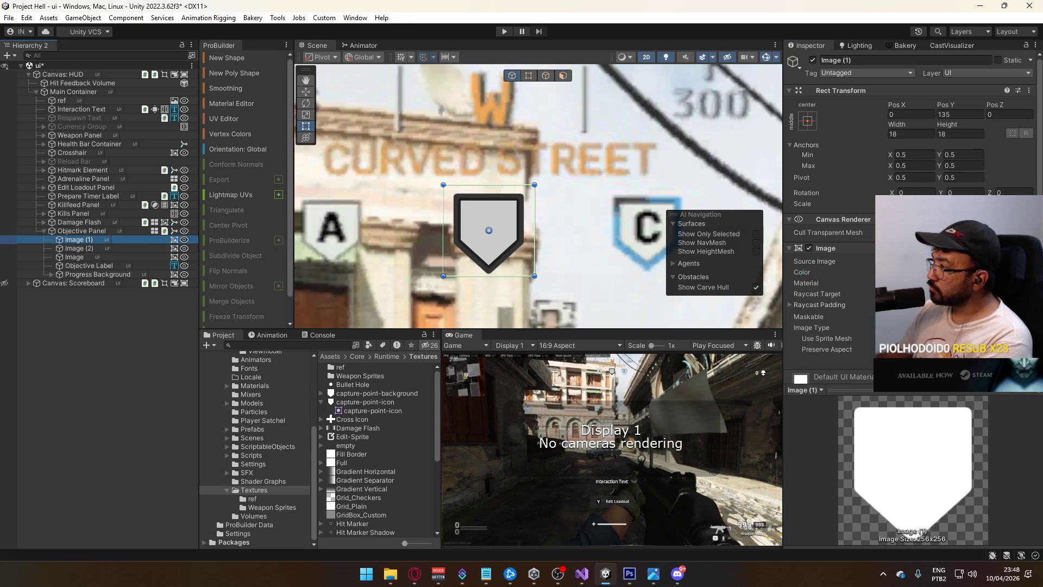
{"action": "scroll", "coordinate": [525, 233], "scroll_direction": "up", "scroll_amount": 4}
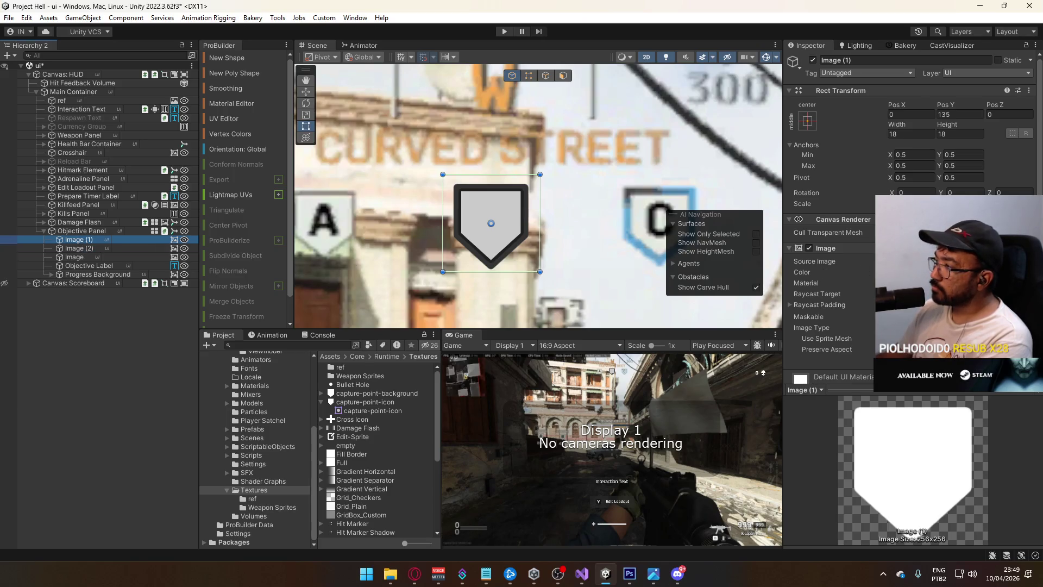
Rename Image (2) to Background and Image (1) to Bar, and move Background above Bar.
{"action": "left_click", "coordinate": [85, 252]}
{"action": "key", "text": "F2"}
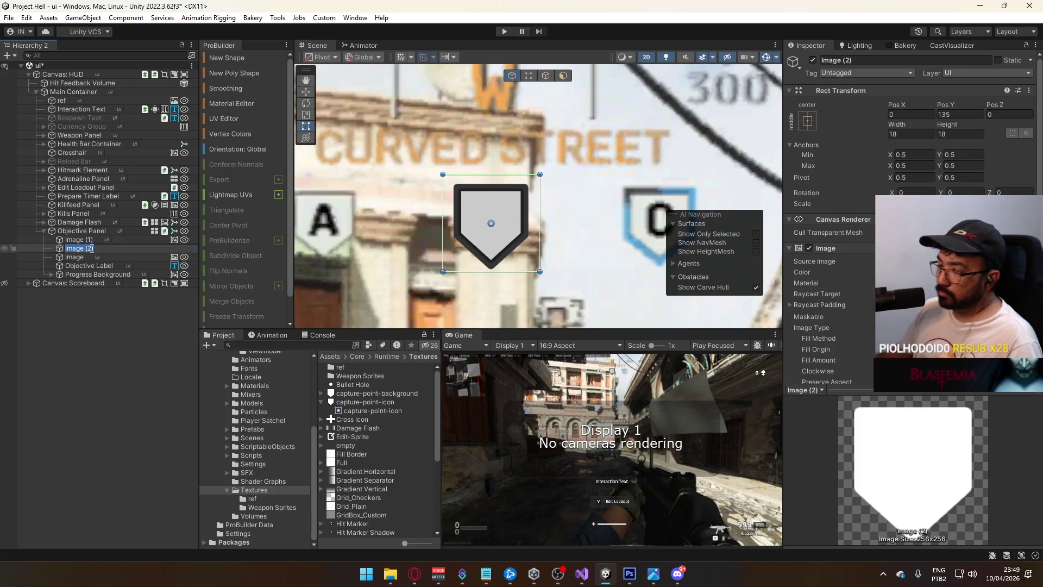
{"action": "type", "text": "Background"}
{"action": "key", "text": "Return"}
{"action": "left_click", "coordinate": [83, 240]}
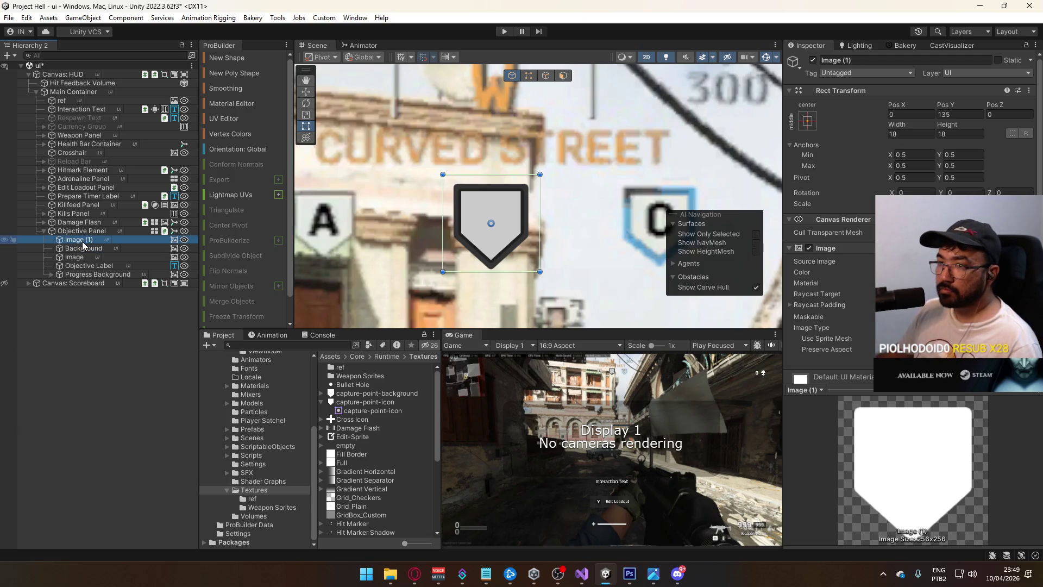
{"action": "key", "text": "F2"}
{"action": "type", "text": "Bar"}
{"action": "left_click", "coordinate": [87, 247]}
{"action": "left_click_drag", "start_coordinate": [87, 249], "coordinate": [98, 236]}
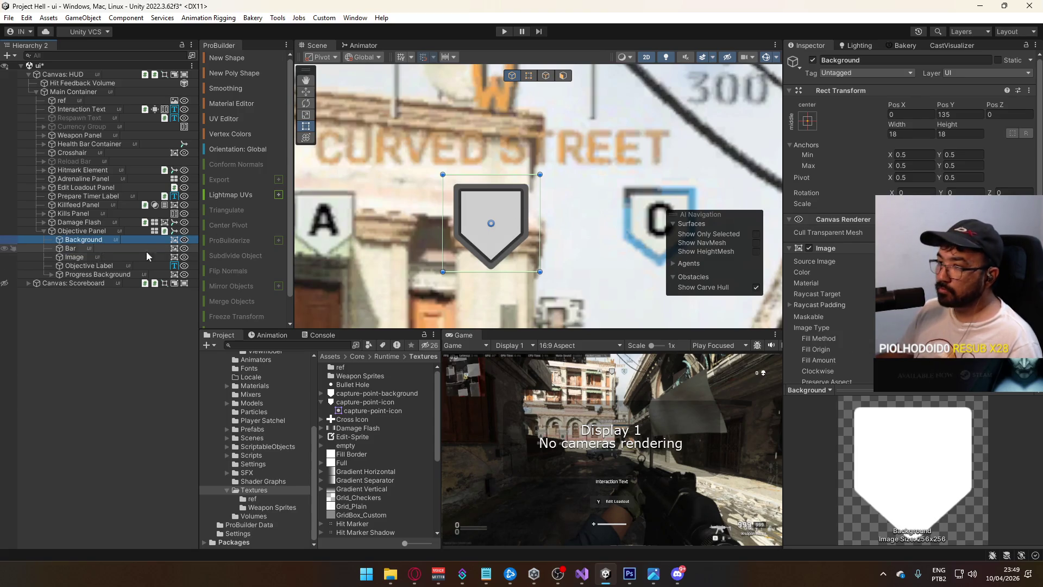
Make Bar a red Filled image, choosing its fill origin and adjusting Fill Amount.
{"action": "left_click", "coordinate": [101, 248]}
{"action": "left_click", "coordinate": [924, 272]}
{"action": "left_click", "coordinate": [936, 520]}
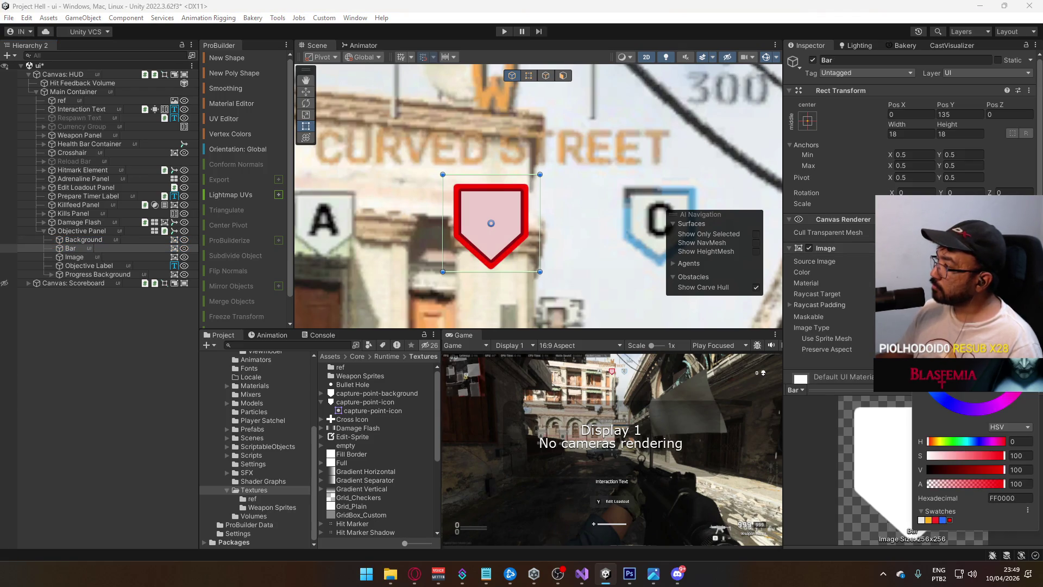
{"action": "key", "text": "Return"}
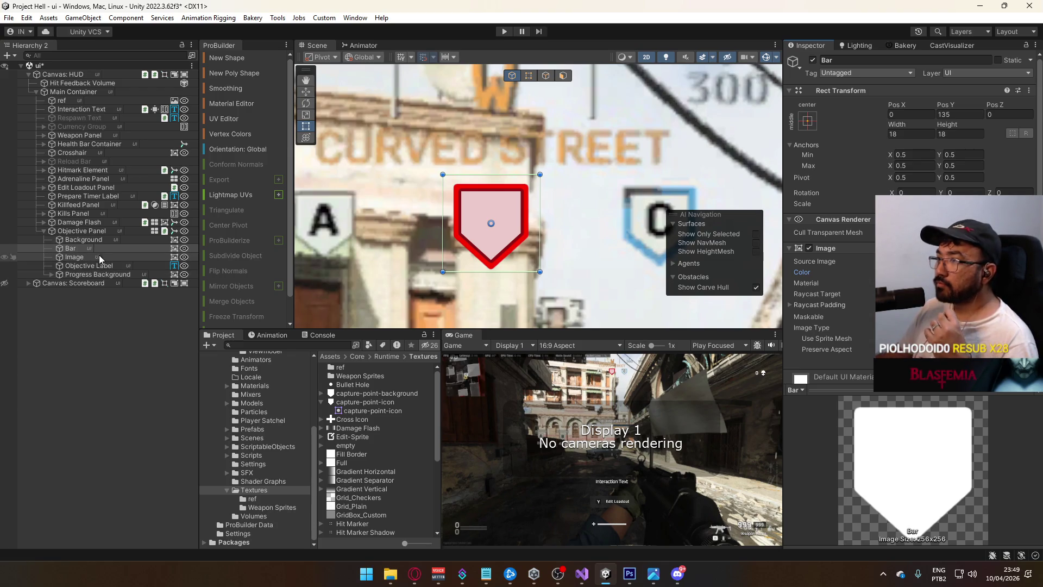
{"action": "left_click", "coordinate": [950, 369]}
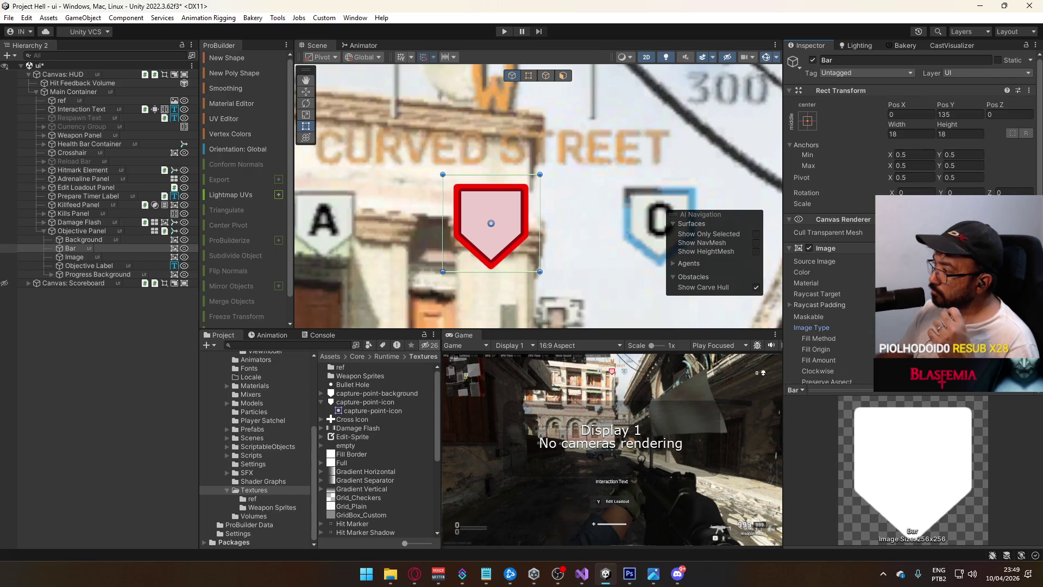
{"action": "left_click", "coordinate": [923, 349]}
{"action": "left_click", "coordinate": [916, 397]}
{"action": "mouse_move", "coordinate": [1005, 359]}
{"action": "left_mouse_down"}
{"action": "mouse_move", "coordinate": [891, 360]}
{"action": "mouse_move", "coordinate": [1005, 360]}
{"action": "left_mouse_up"}
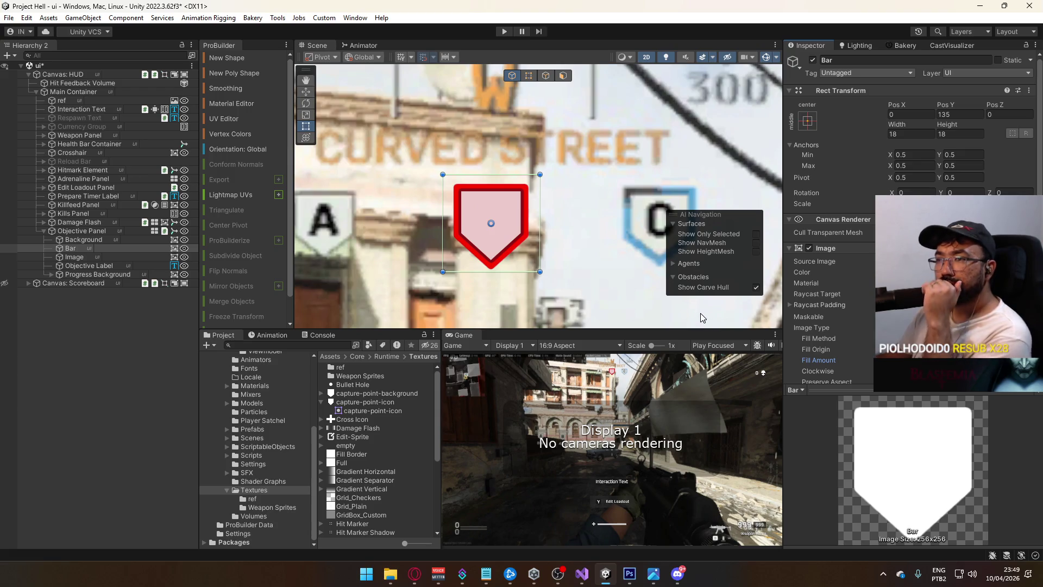
Enable the Background object's Image component.
{"action": "left_click", "coordinate": [78, 240]}
{"action": "left_click", "coordinate": [810, 248]}
{"action": "left_click", "coordinate": [810, 248]}
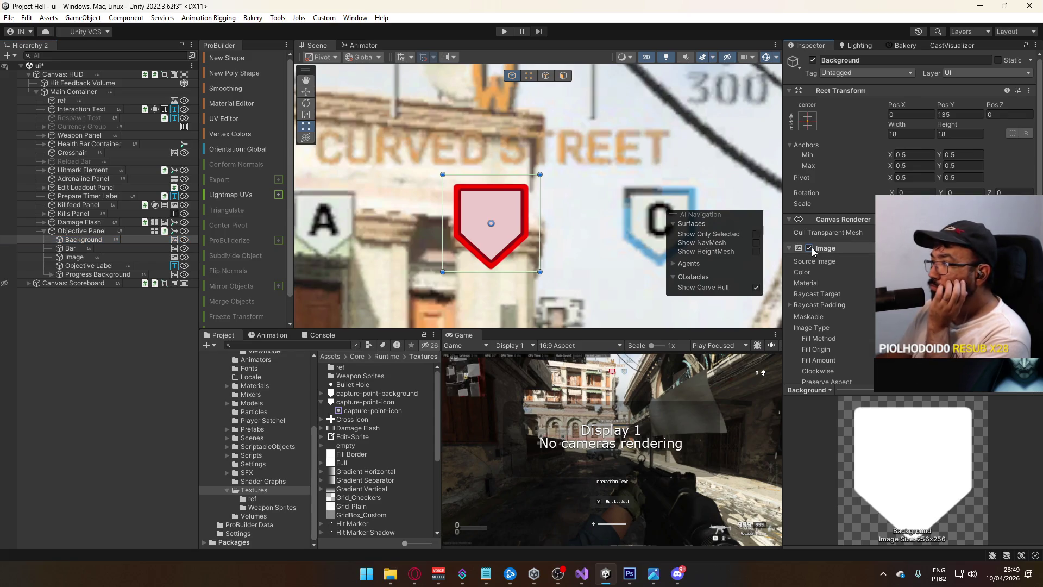
{"action": "left_click", "coordinate": [90, 249]}
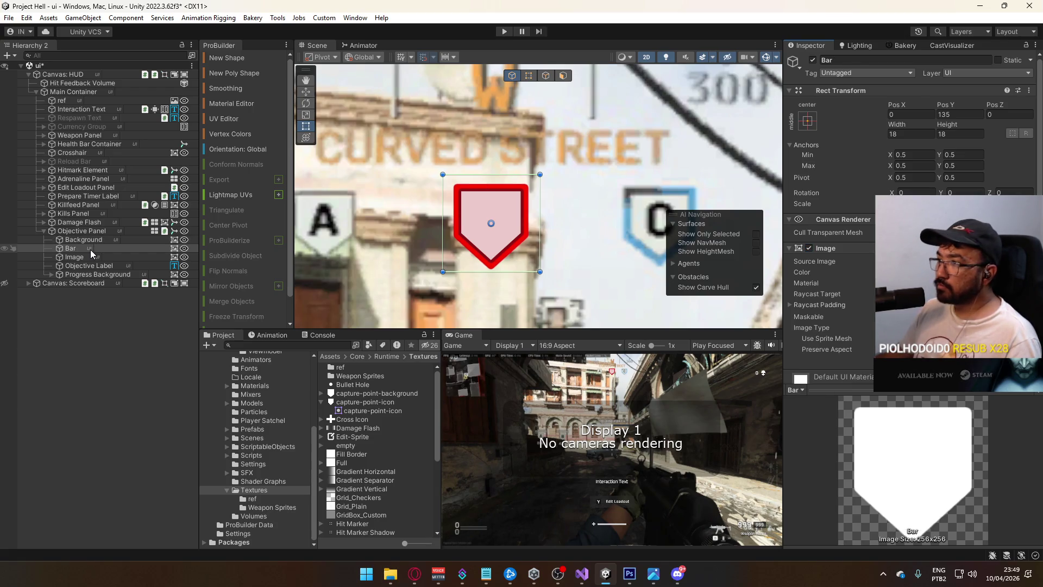
{"action": "left_click", "coordinate": [93, 248]}
{"action": "key", "text": "alt+Tab"}
Hide the icon cópia layer and duplicate the selected layer.
{"action": "left_click", "coordinate": [945, 411]}
{"action": "left_click", "coordinate": [907, 411]}
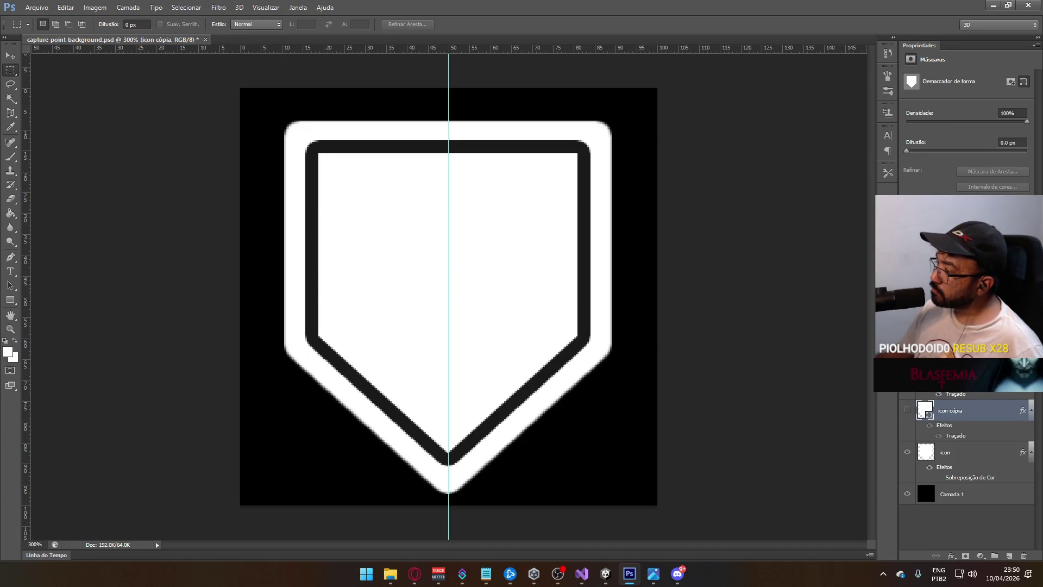
{"action": "key", "text": "ctrl+j"}
Change the duplicated layer's Stroke colour to white ffffff in Blending Options.
{"action": "right_click", "coordinate": [935, 410]}
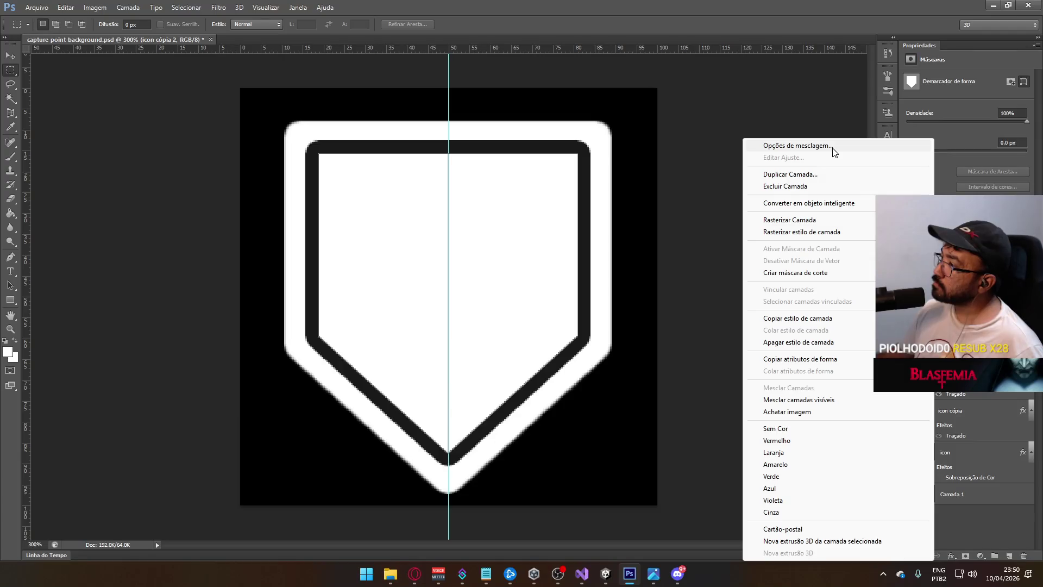
{"action": "left_click", "coordinate": [833, 147]}
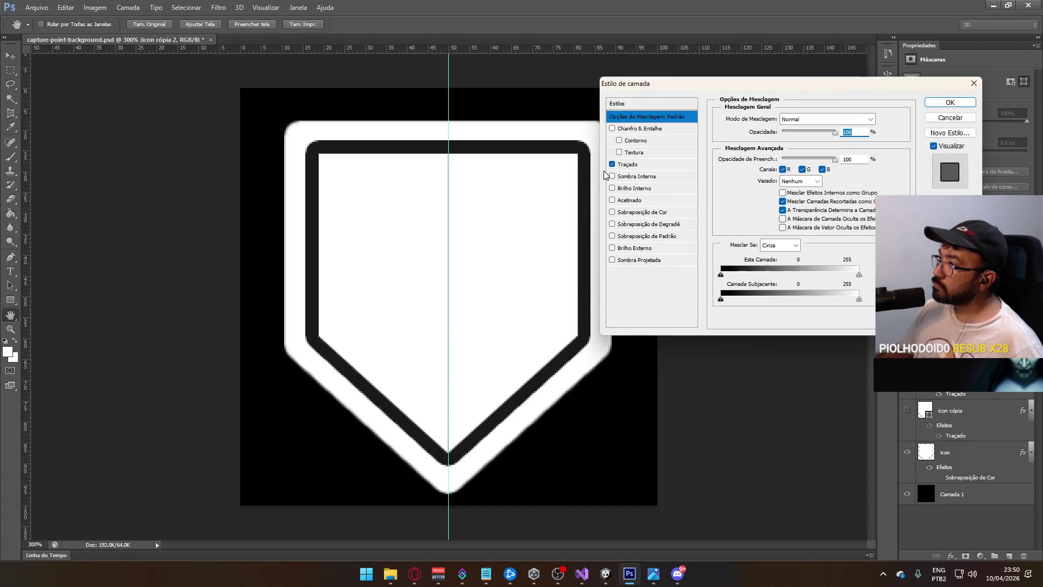
{"action": "left_click", "coordinate": [613, 164]}
{"action": "left_click", "coordinate": [613, 164]}
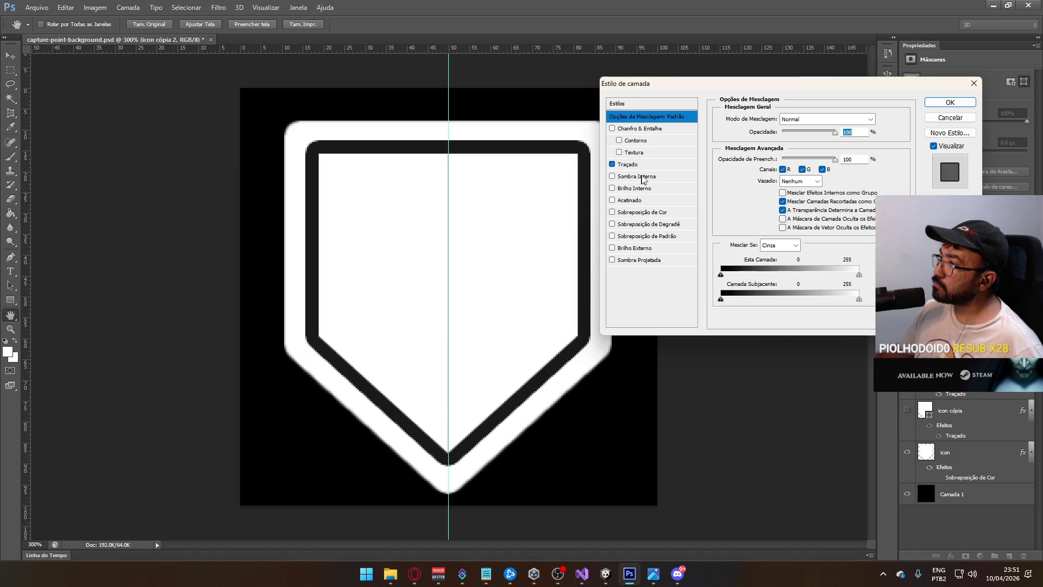
{"action": "left_click", "coordinate": [656, 168]}
{"action": "left_click", "coordinate": [744, 194]}
{"action": "type", "text": "ffffff"}
{"action": "key", "text": "Return"}
{"action": "left_click", "coordinate": [936, 105]}
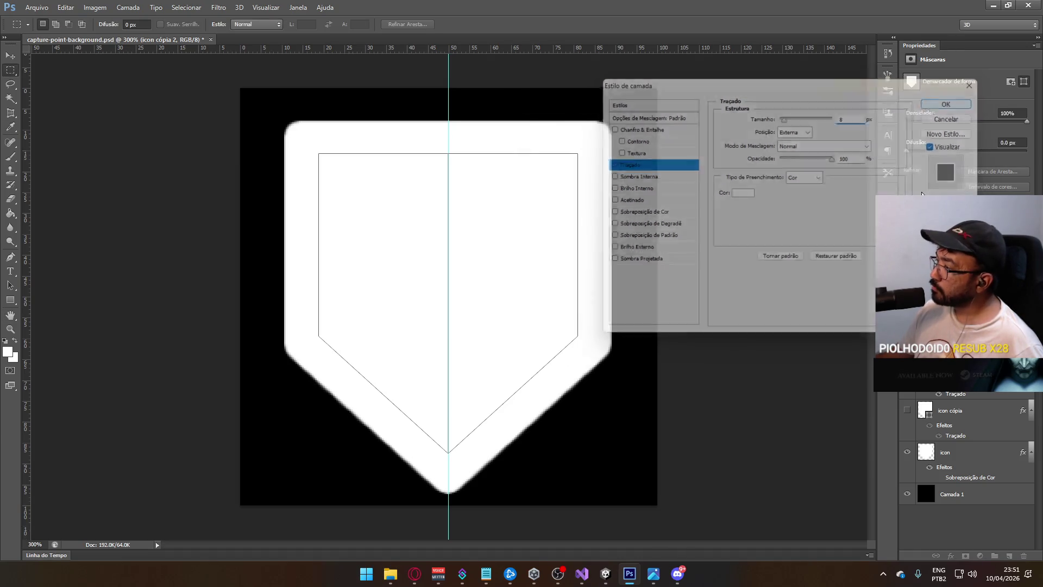
Rasterize the layer style so the white outline becomes pixels.
{"action": "left_click", "coordinate": [128, 7]}
{"action": "mouse_move", "coordinate": [95, 7]}
{"action": "mouse_move", "coordinate": [128, 7]}
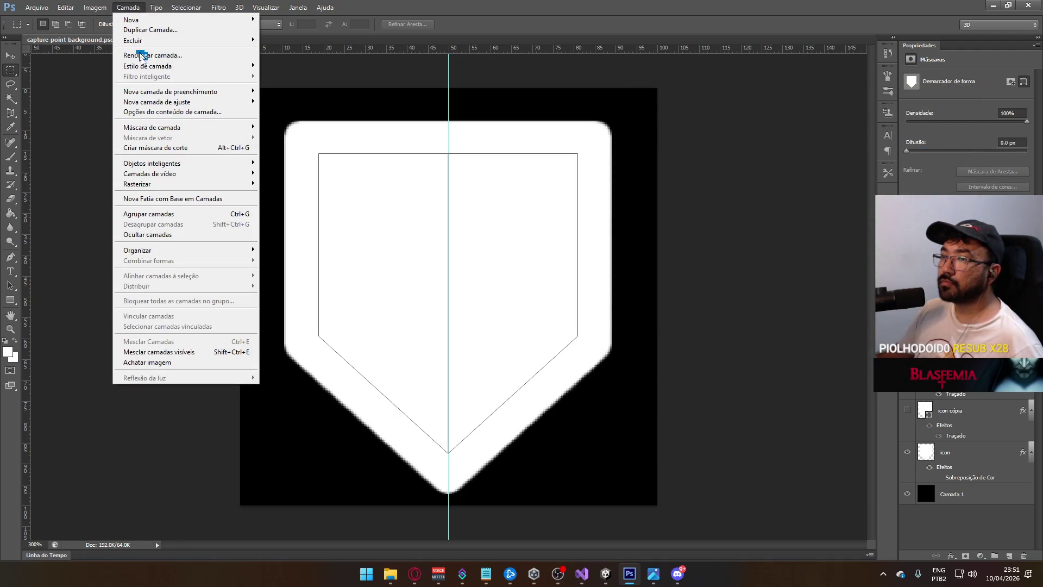
{"action": "mouse_move", "coordinate": [183, 163]}
{"action": "mouse_move", "coordinate": [163, 184]}
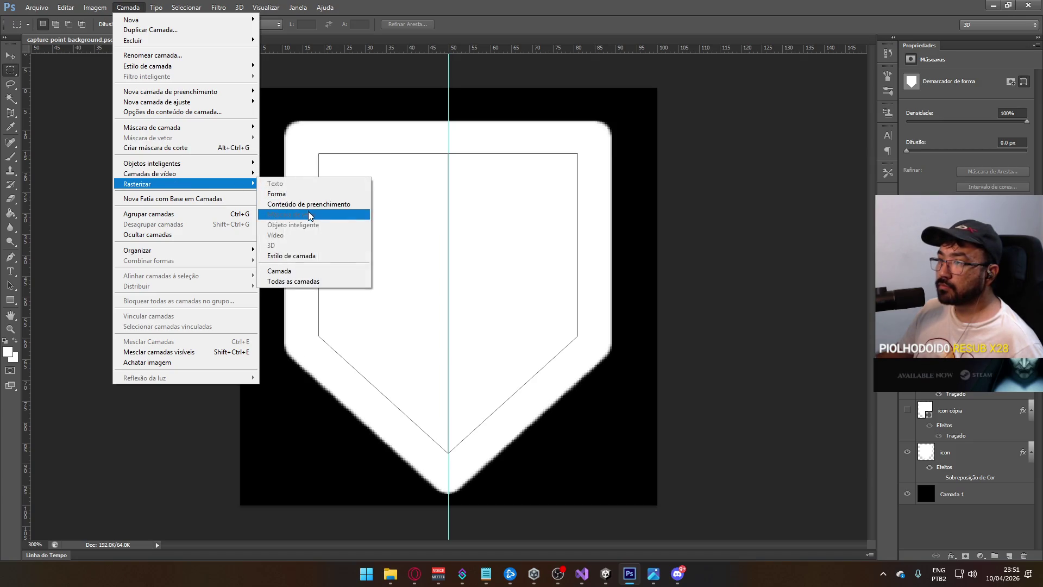
{"action": "left_click", "coordinate": [296, 256]}
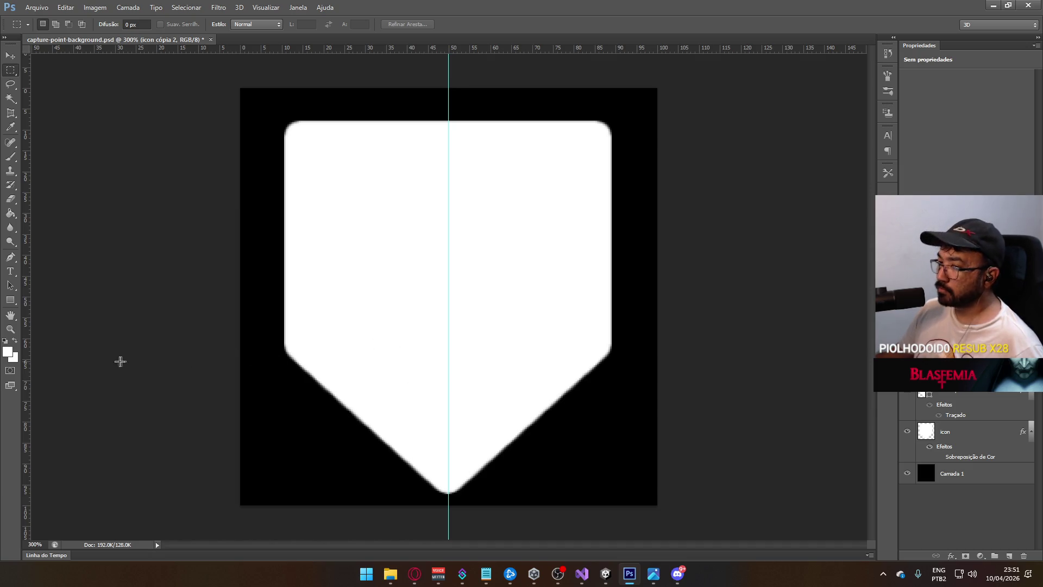
Reset colours to black and white and fill the shield's interior with black.
{"action": "left_click", "coordinate": [5, 340]}
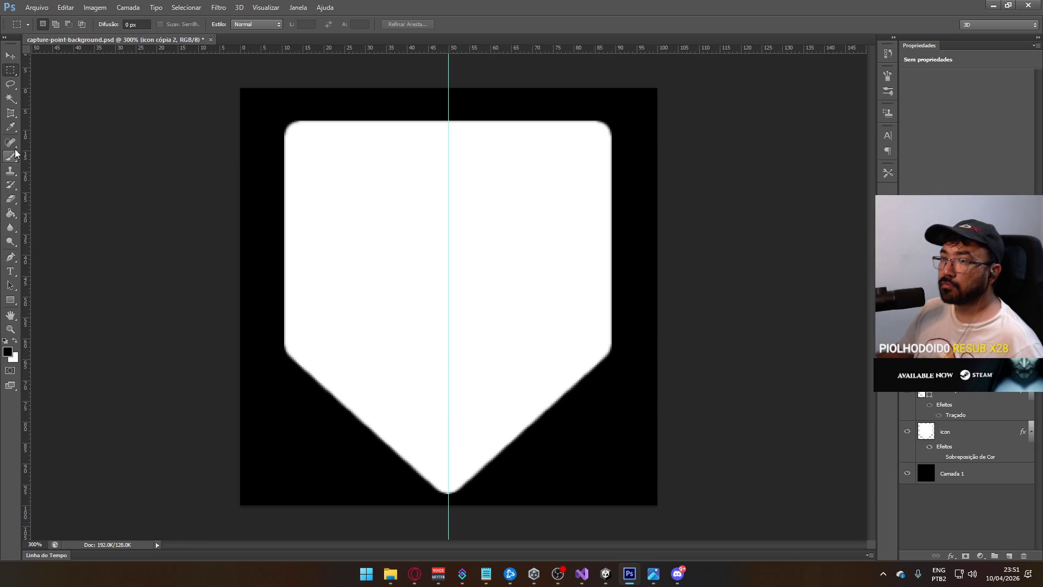
{"action": "left_click", "coordinate": [11, 157]}
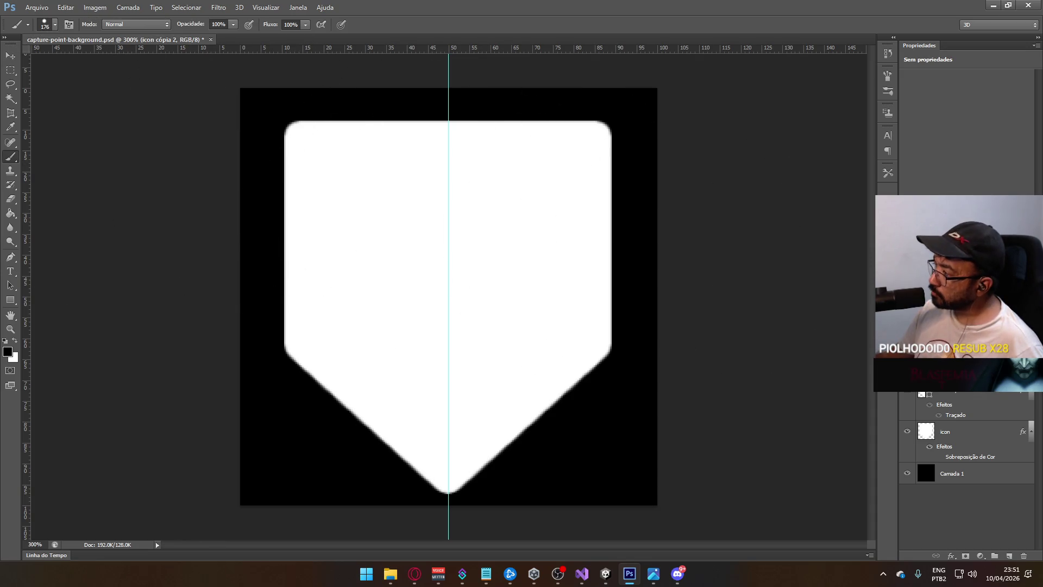
{"action": "key", "text": "ctrl+z"}
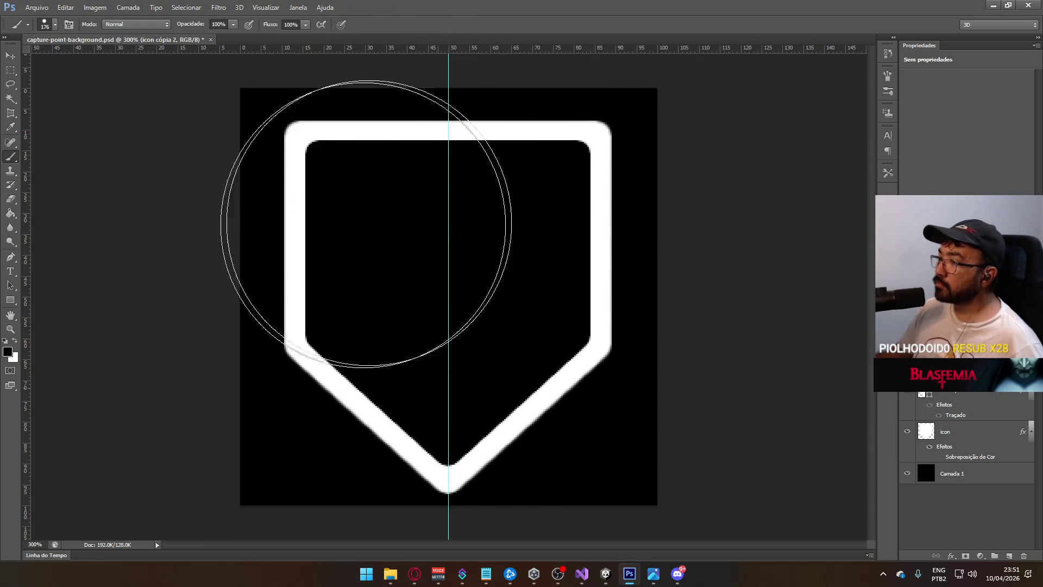
{"action": "left_click", "coordinate": [10, 70]}
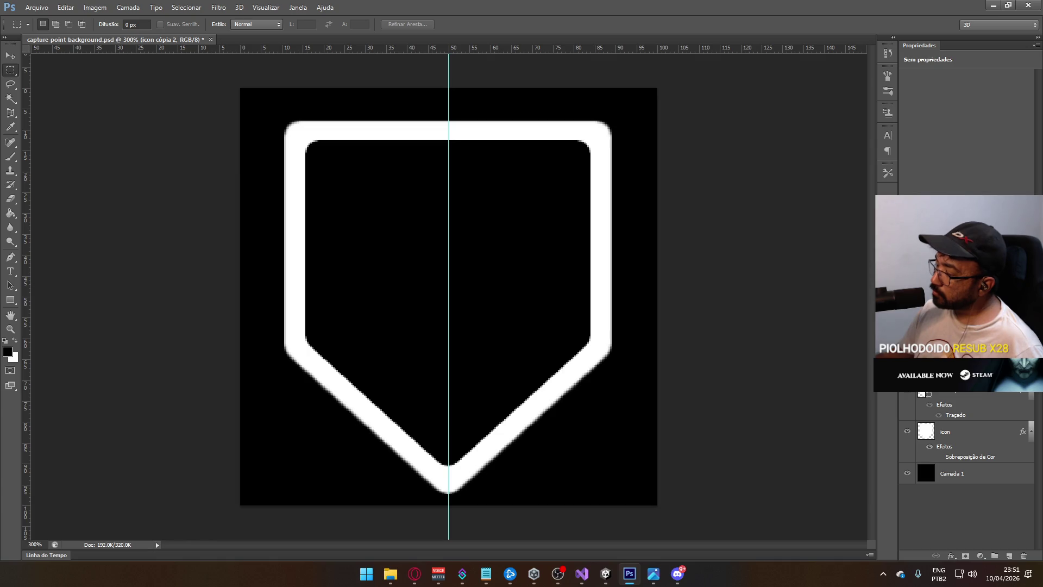
{"action": "left_click", "coordinate": [56, 24]}
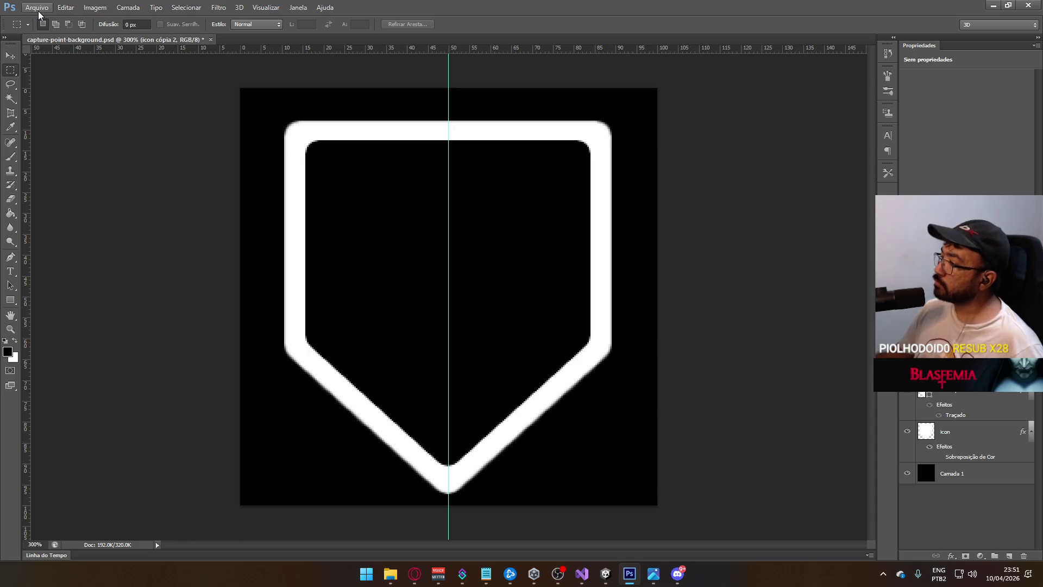
Save capture-point-background.psd and return to Unity.
{"action": "left_click", "coordinate": [37, 7]}
{"action": "left_click", "coordinate": [60, 129]}
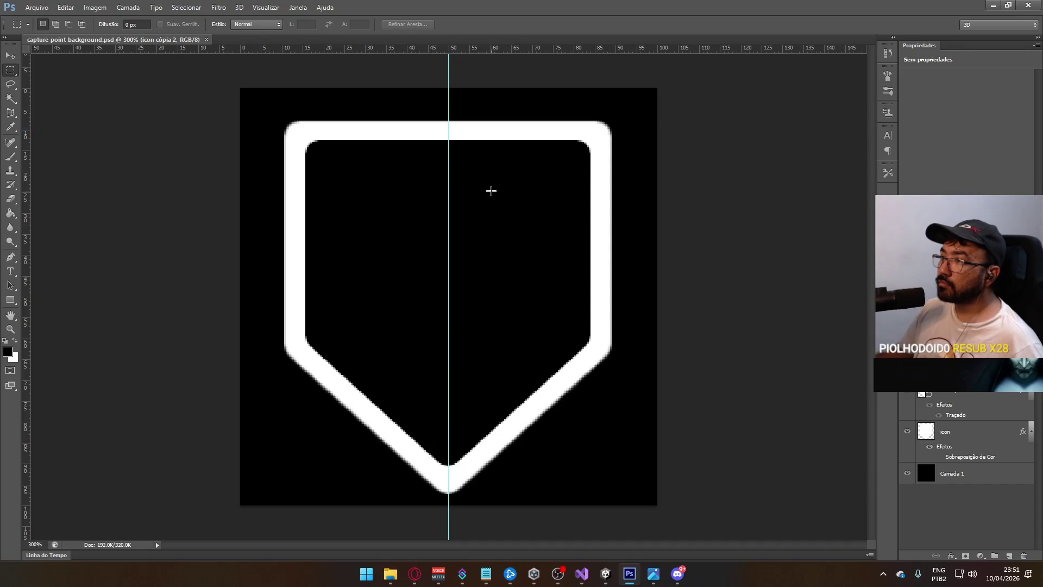
{"action": "left_click", "coordinate": [606, 567]}
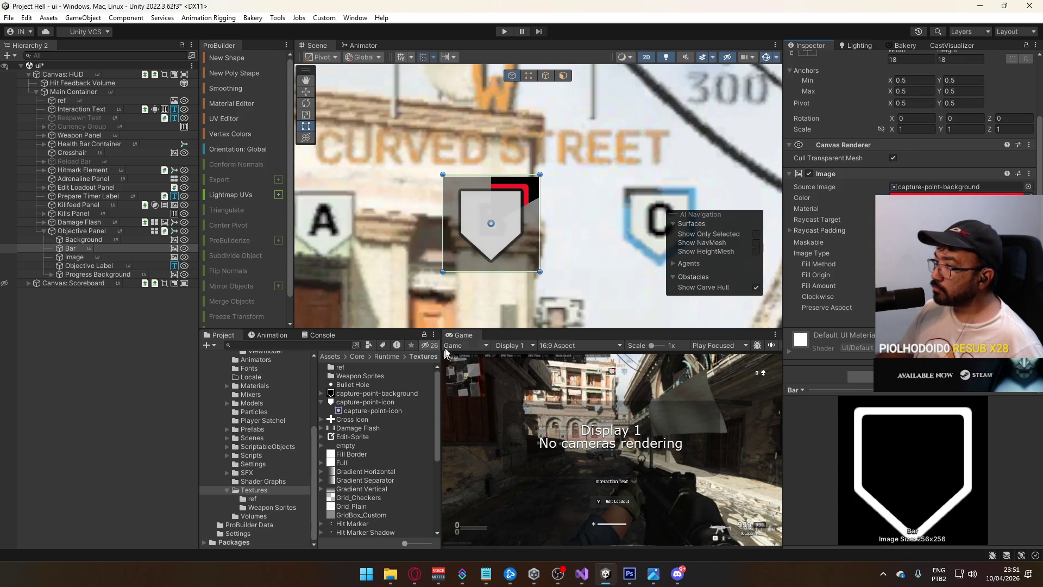
Set the capture-point-background texture's Alpha Source to From Gray Scale and apply.
{"action": "left_click", "coordinate": [956, 187]}
{"action": "left_click", "coordinate": [363, 395]}
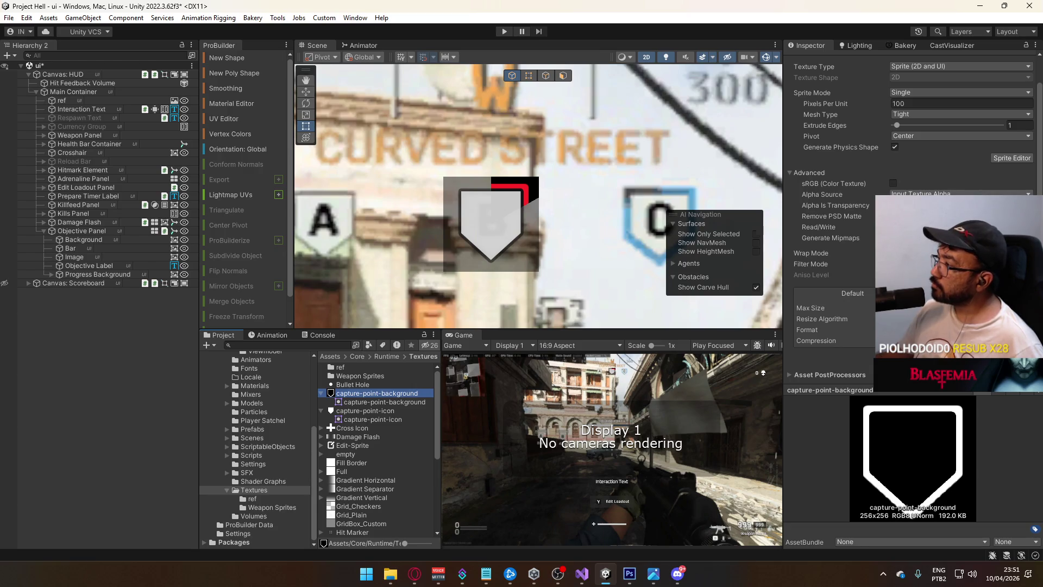
{"action": "left_click", "coordinate": [923, 222]}
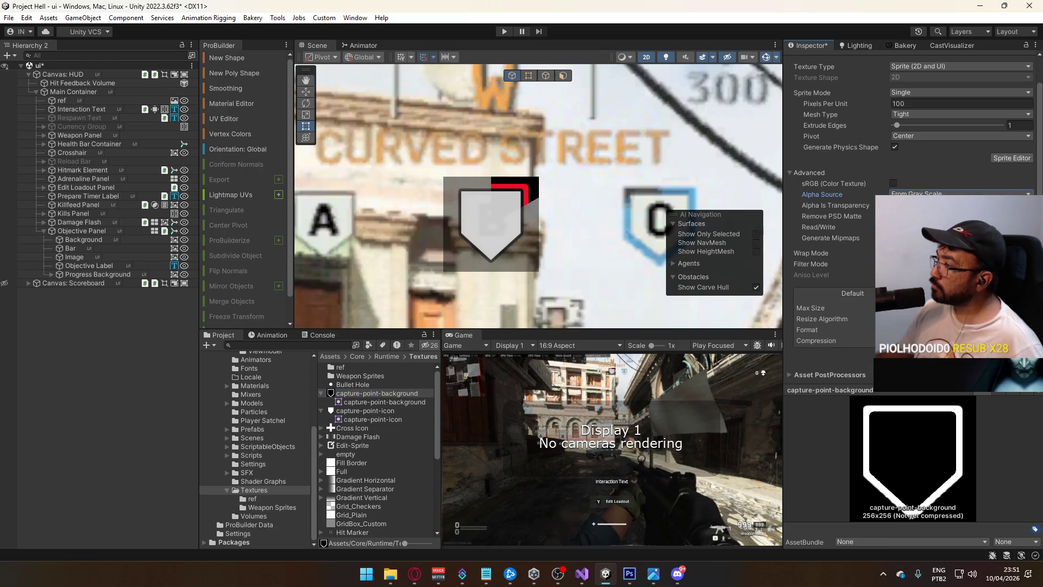
{"action": "left_click", "coordinate": [1021, 362]}
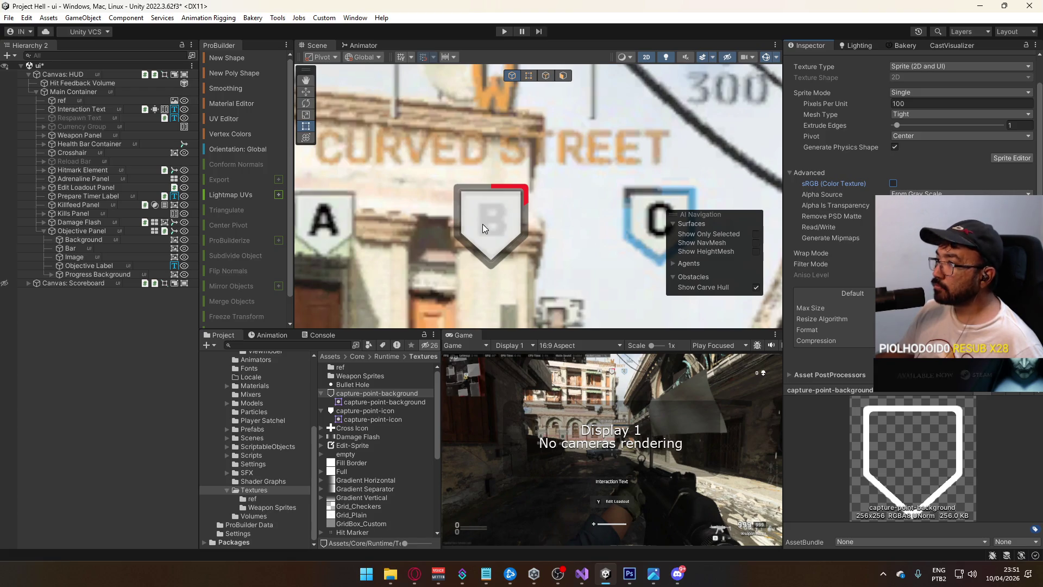
{"action": "scroll", "coordinate": [482, 228], "scroll_direction": "up", "scroll_amount": 1}
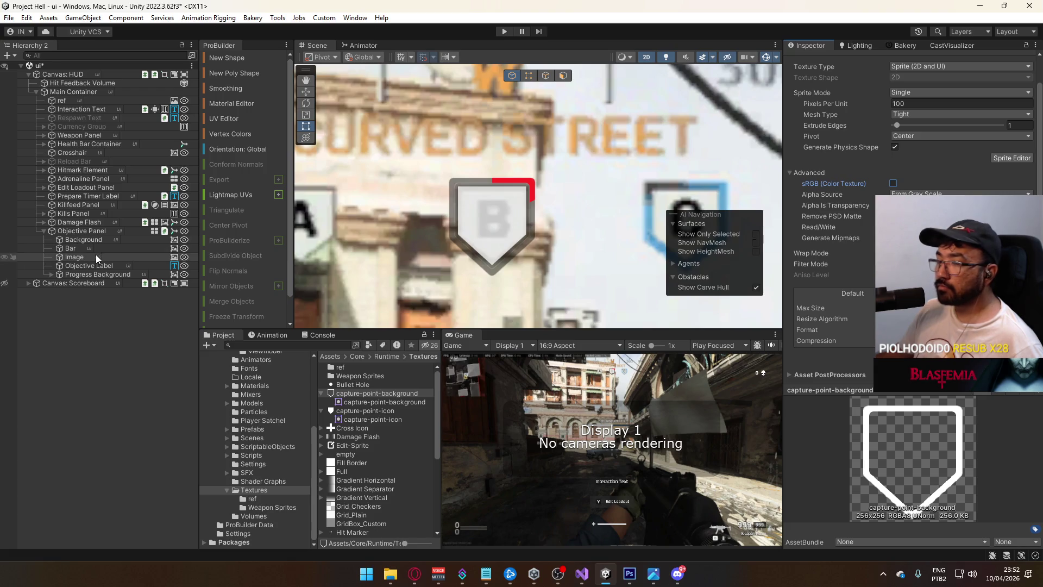
Inspect the Background, Bar and Image objects using the updated sprite.
{"action": "left_click", "coordinate": [97, 240]}
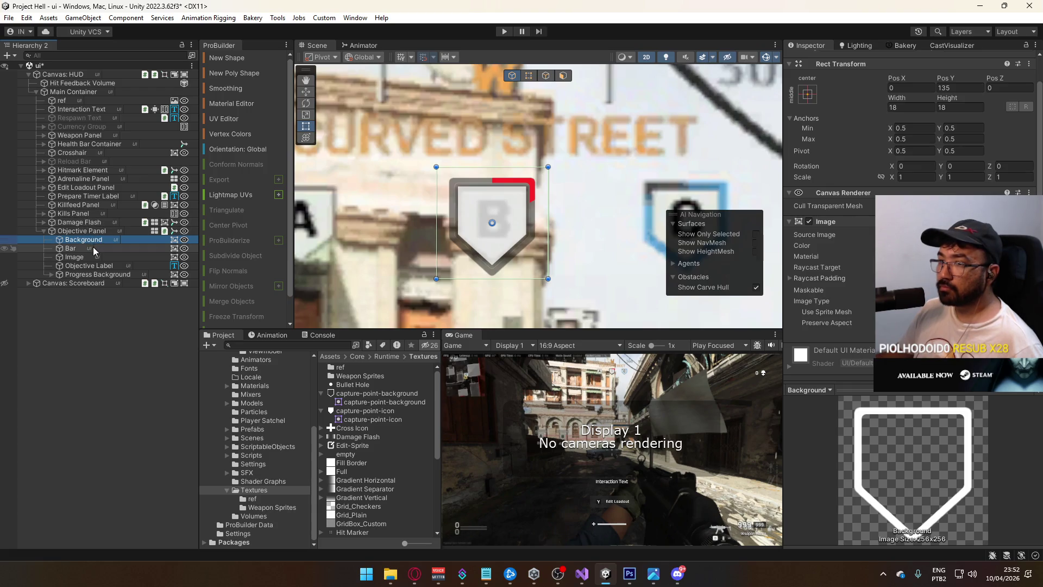
{"action": "left_click", "coordinate": [96, 249]}
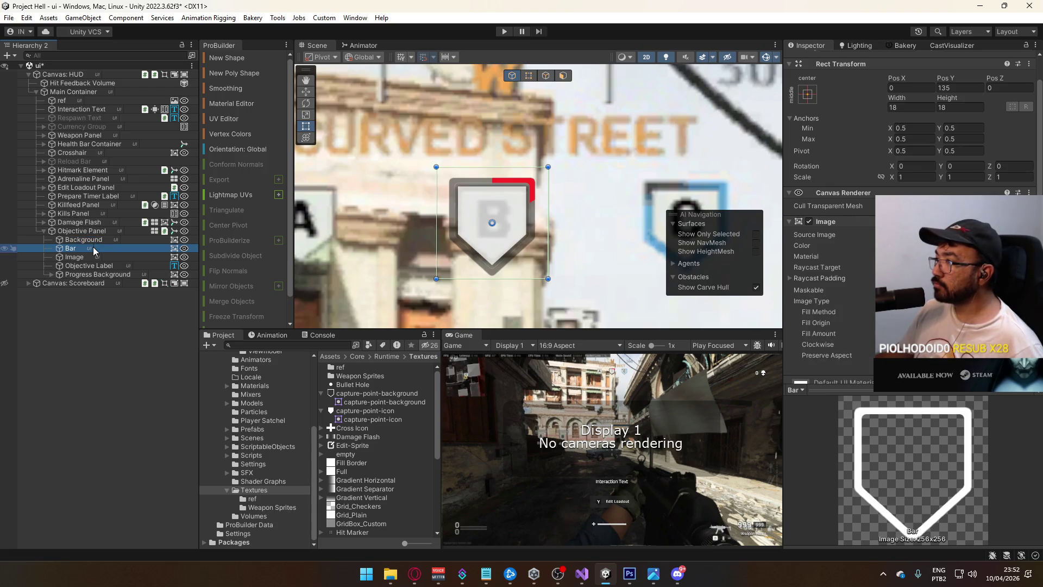
{"action": "left_click", "coordinate": [95, 258]}
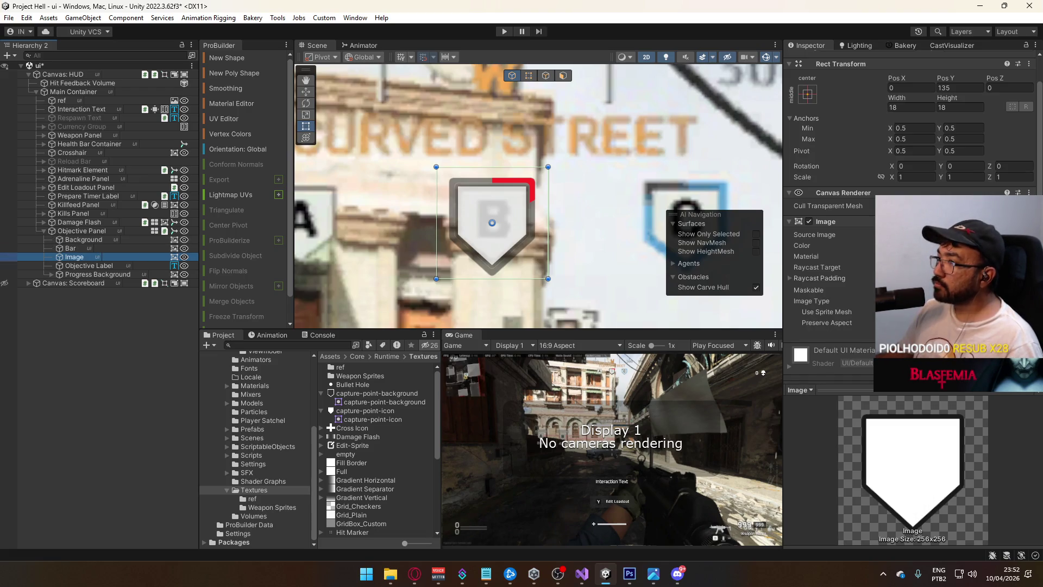
{"action": "scroll", "coordinate": [540, 250], "scroll_direction": "down", "scroll_amount": 4}
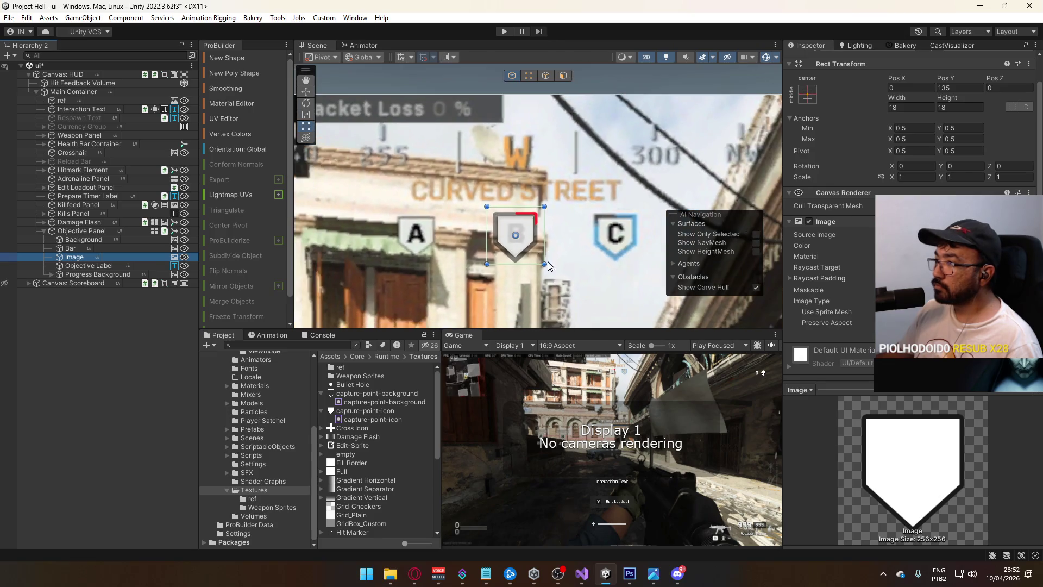
{"action": "right_click", "coordinate": [461, 335]}
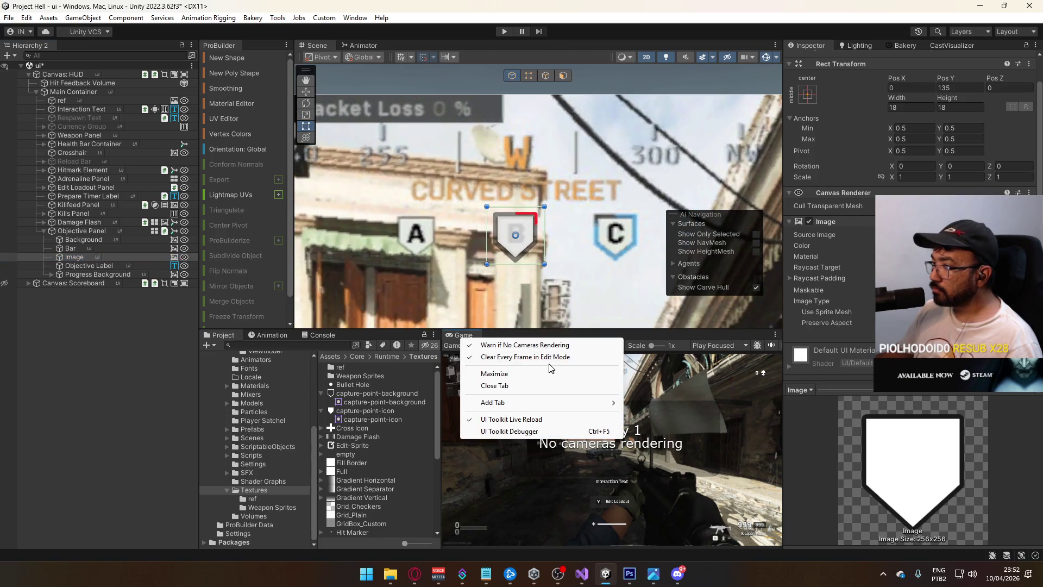
{"action": "left_click", "coordinate": [522, 374]}
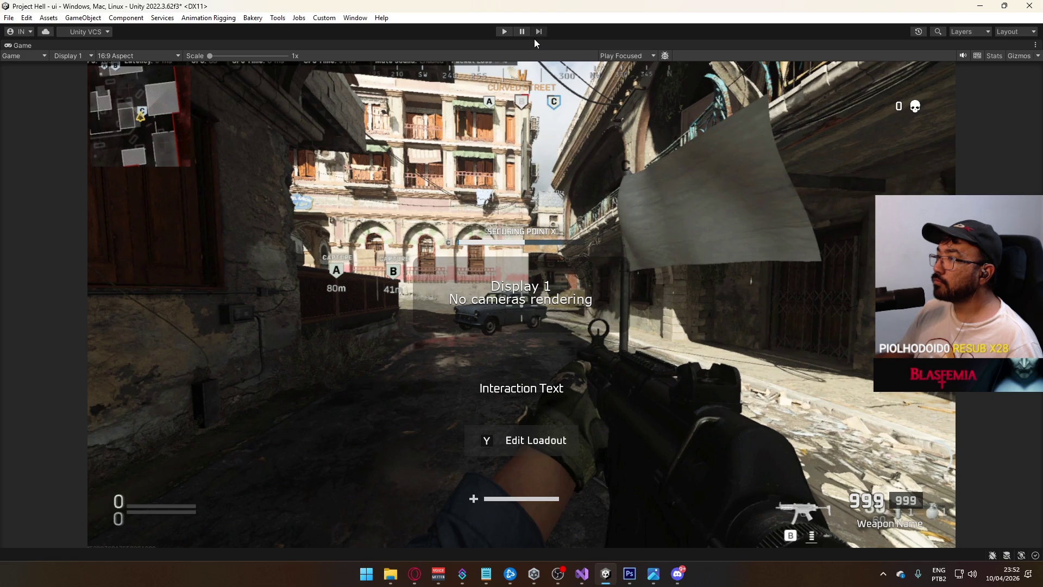
{"action": "right_click", "coordinate": [504, 51]}
{"action": "left_click", "coordinate": [532, 87]}
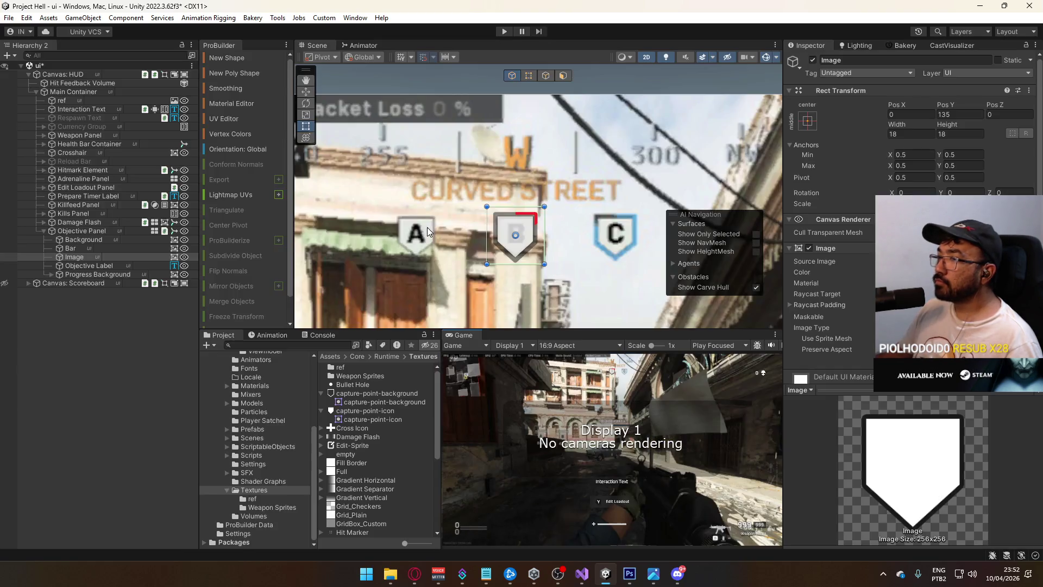
Frame and zoom in on the B icon, then hide Photoshop's top shield copy layer.
{"action": "key", "text": "f"}
{"action": "scroll", "coordinate": [530, 173], "scroll_direction": "up", "scroll_amount": 2}
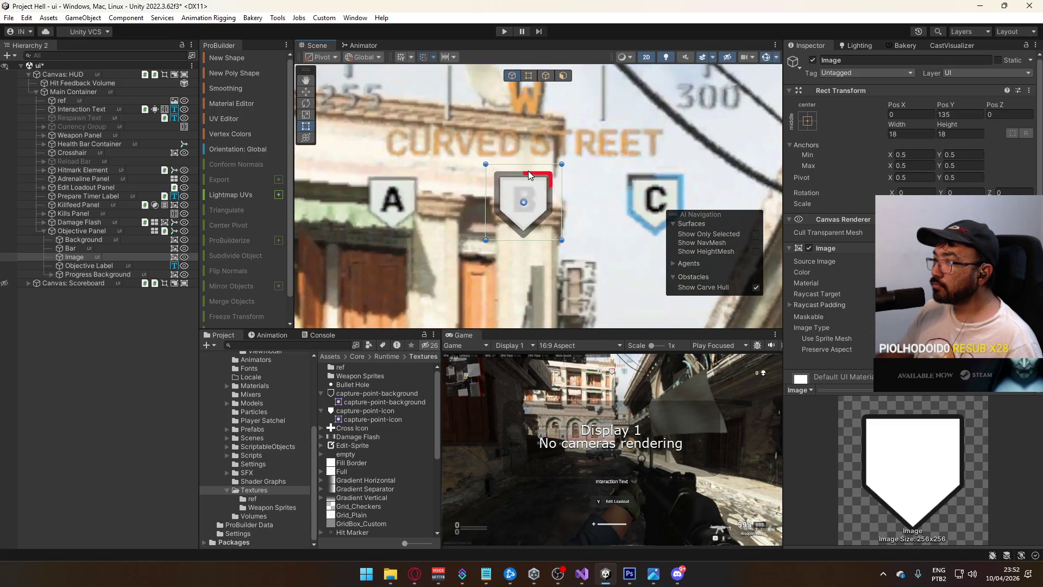
{"action": "scroll", "coordinate": [523, 193], "scroll_direction": "up", "scroll_amount": 2}
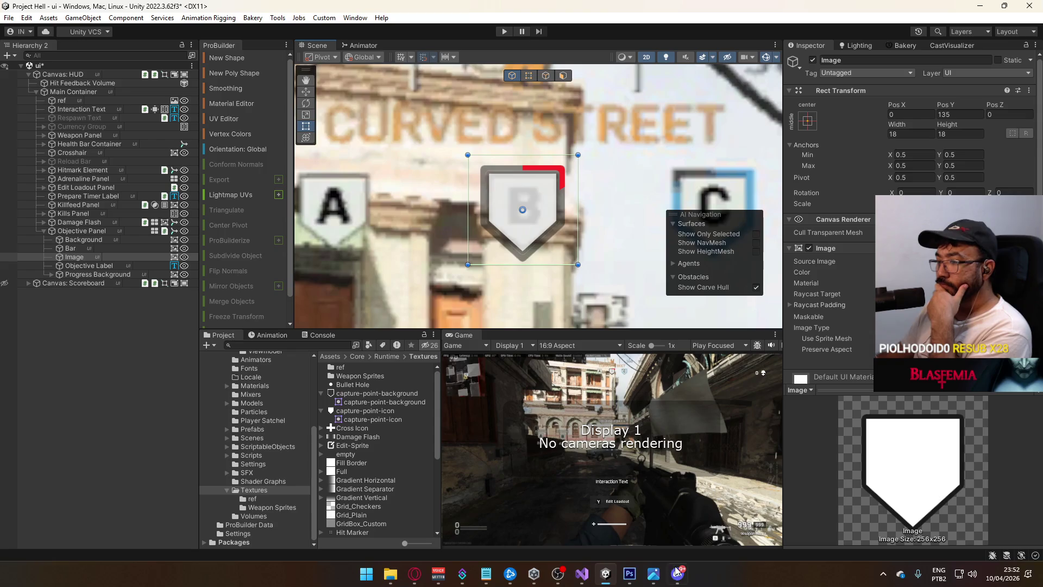
{"action": "left_click", "coordinate": [631, 570]}
{"action": "left_click", "coordinate": [907, 392]}
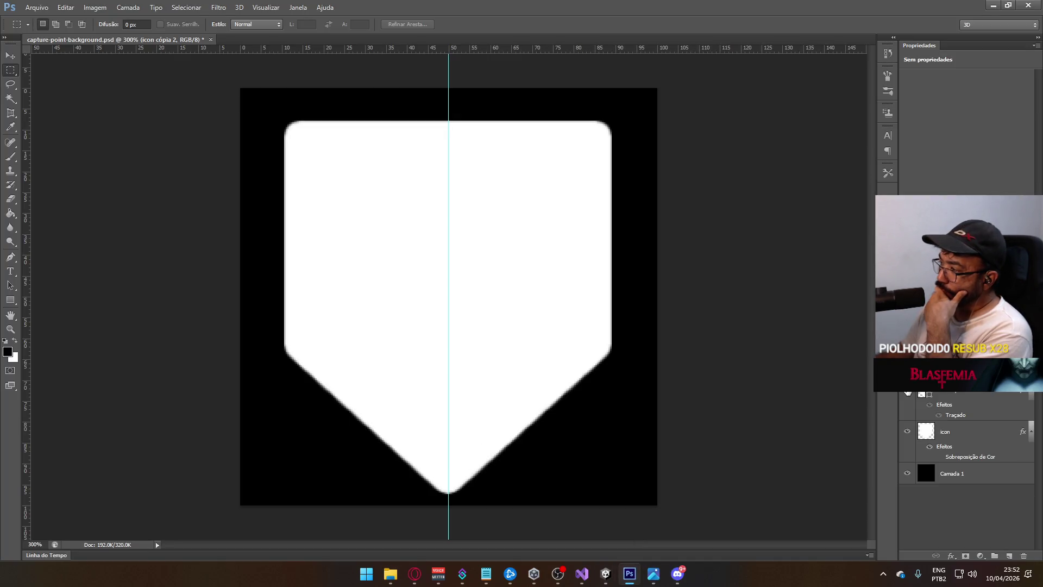
Hide the black background and white glow layers, leaving the outlined icon cópia shield active.
{"action": "left_click", "coordinate": [907, 473]}
{"action": "left_click", "coordinate": [907, 392]}
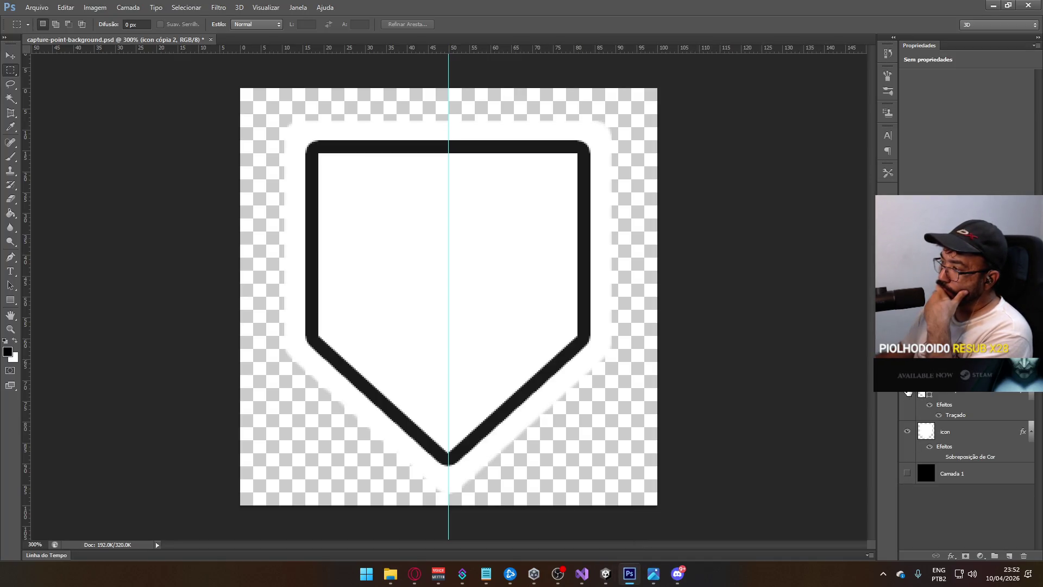
{"action": "left_click", "coordinate": [956, 396]}
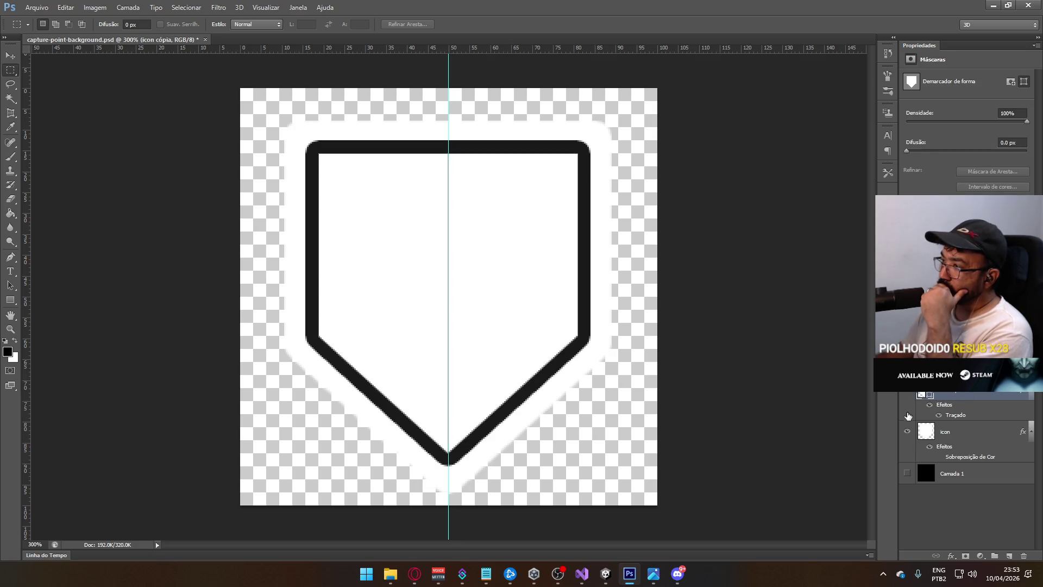
{"action": "left_click", "coordinate": [907, 432]}
Set the icon cópia layer's Traçado (stroke) size to 4 px in Blending Options.
{"action": "right_click", "coordinate": [923, 421]}
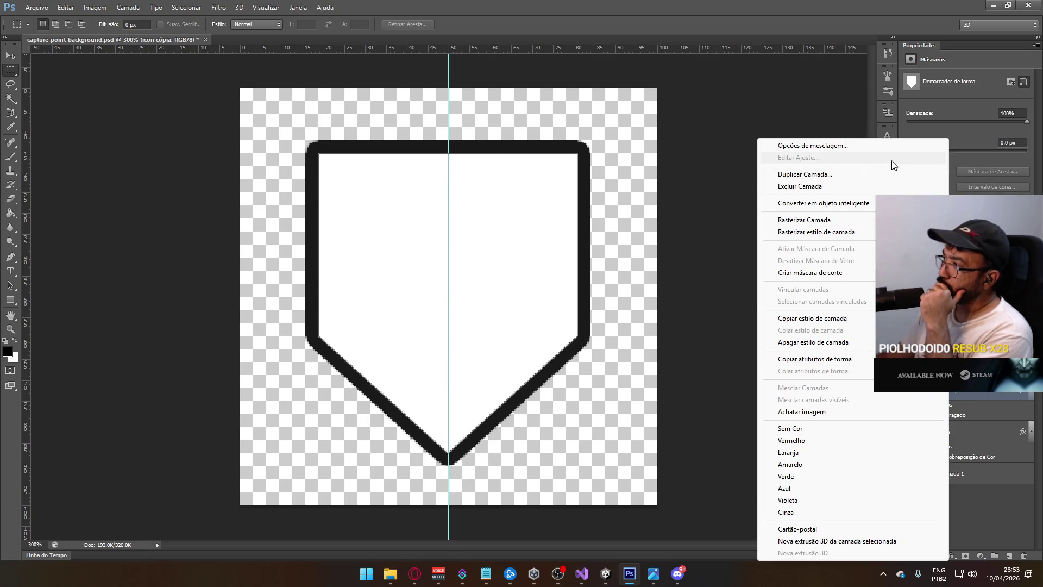
{"action": "left_click", "coordinate": [815, 146]}
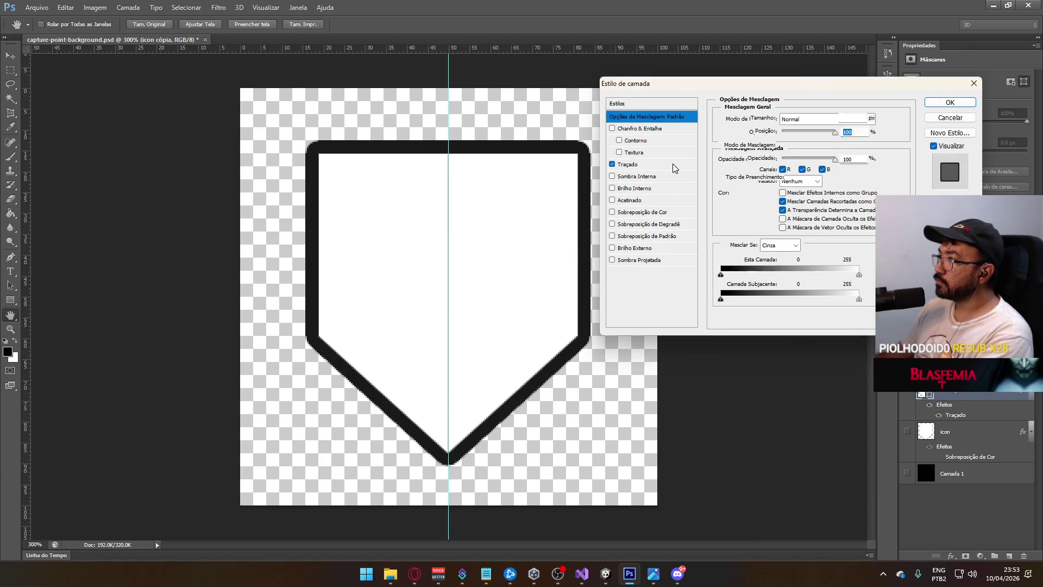
{"action": "left_click", "coordinate": [674, 166]}
{"action": "double_click", "coordinate": [844, 118]}
{"action": "type", "text": "4"}
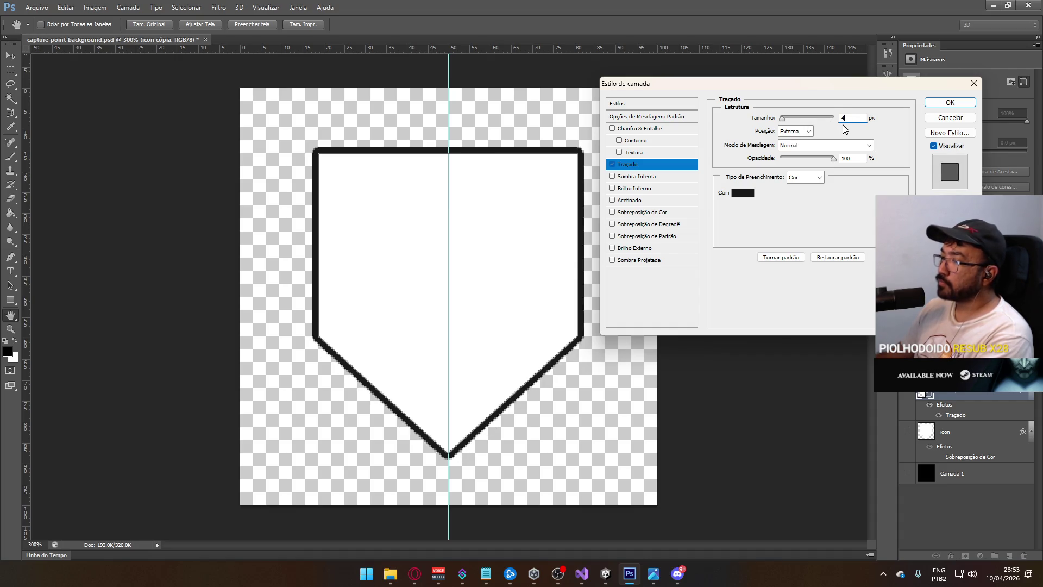
{"action": "key", "text": "Return"}
{"action": "key", "text": "m"}
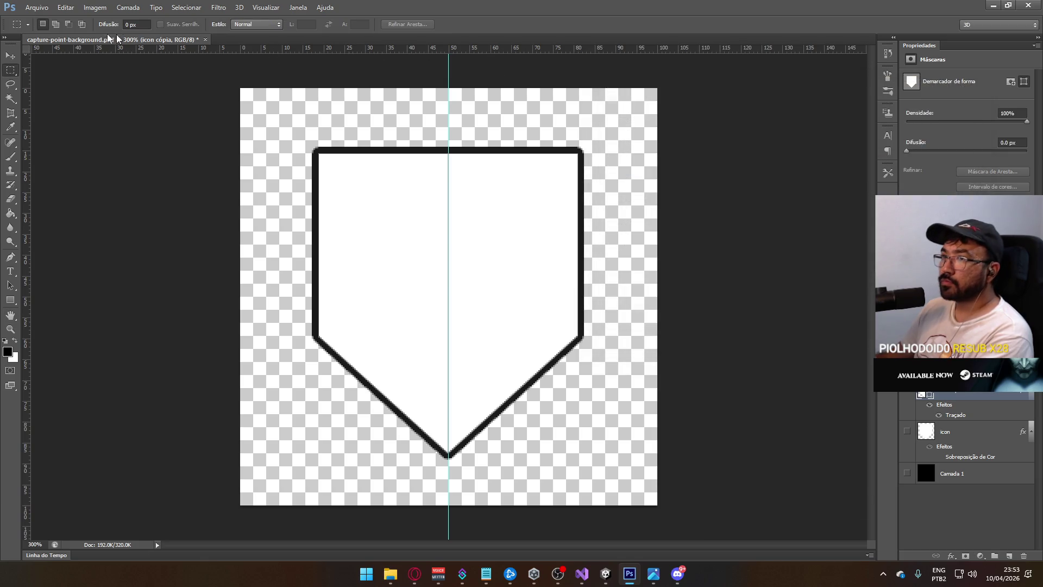
Save the document over capture-point-icon.psd with maximized compatibility.
{"action": "left_click", "coordinate": [36, 7]}
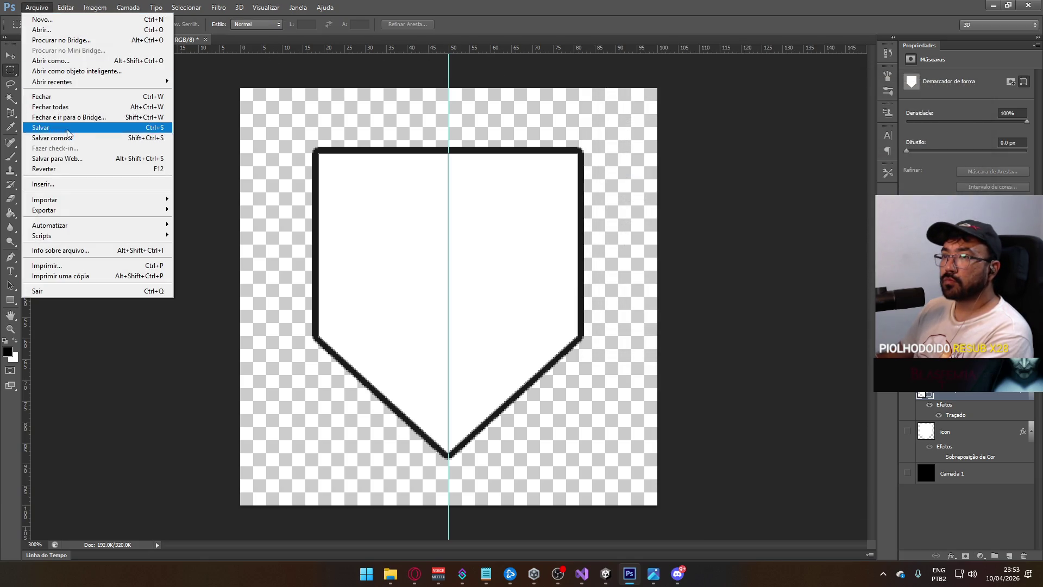
{"action": "left_click", "coordinate": [54, 137]}
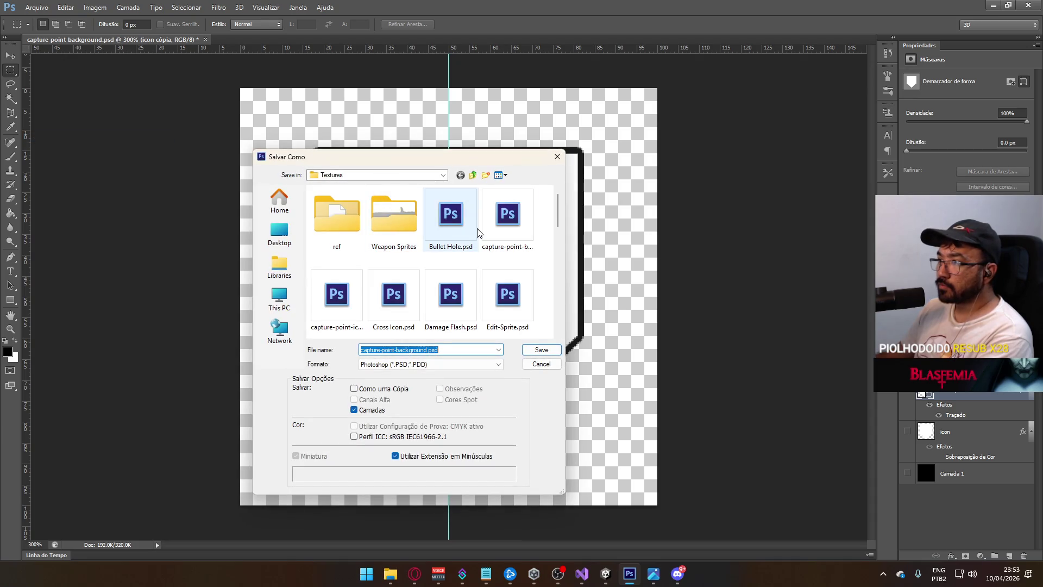
{"action": "left_click", "coordinate": [352, 312]}
{"action": "left_click", "coordinate": [542, 350]}
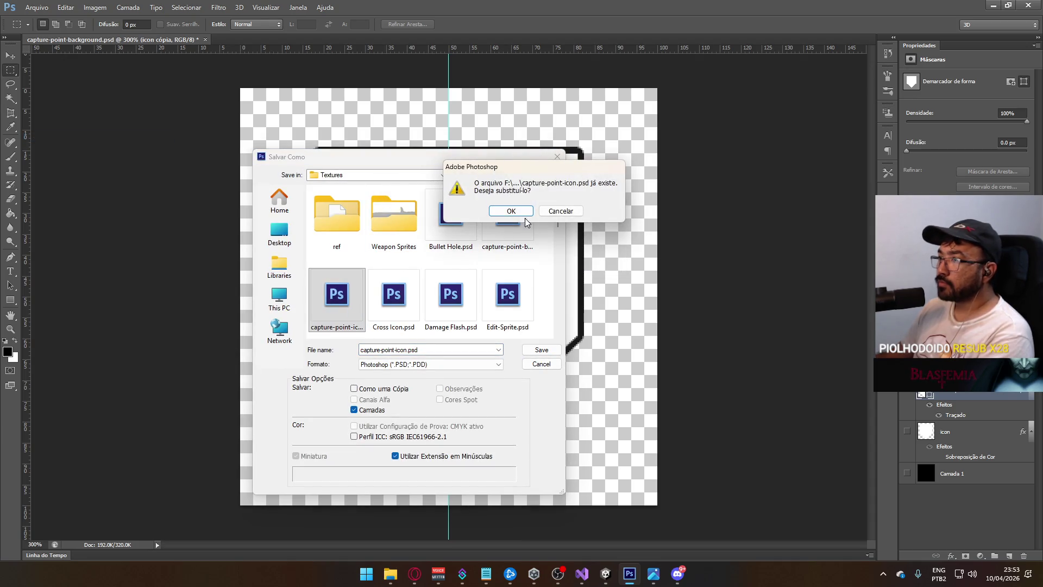
{"action": "left_click", "coordinate": [510, 215]}
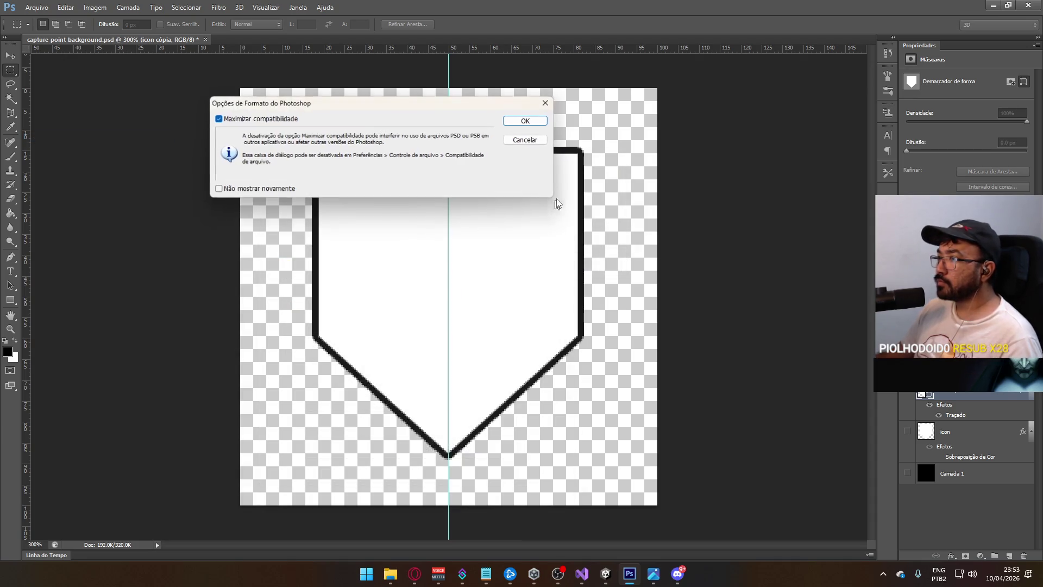
{"action": "left_click", "coordinate": [532, 119]}
{"action": "key", "text": "alt+Tab"}
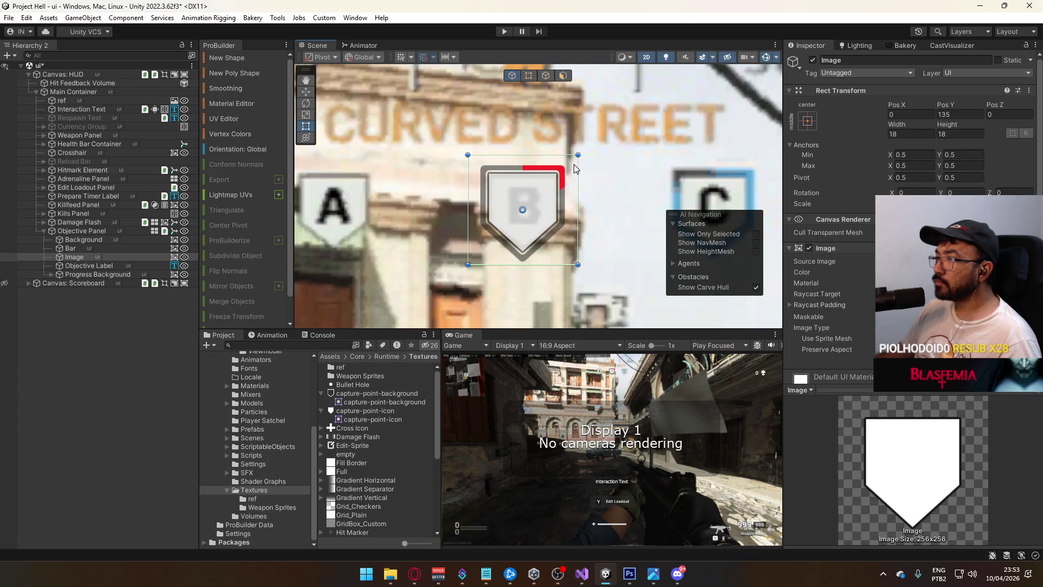
Undo the accidental solid black shield, then toggle glow, background and shield layers to compare.
{"action": "key", "text": "alt+Tab"}
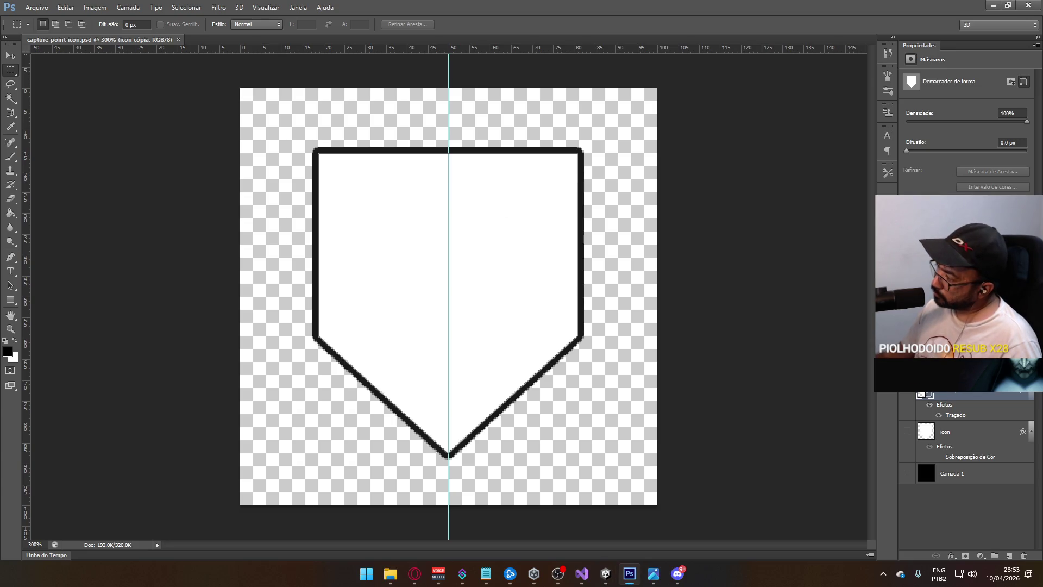
{"action": "key", "text": "ctrl+z"}
{"action": "key", "text": "ctrl+z"}
{"action": "key", "text": "ctrl+z"}
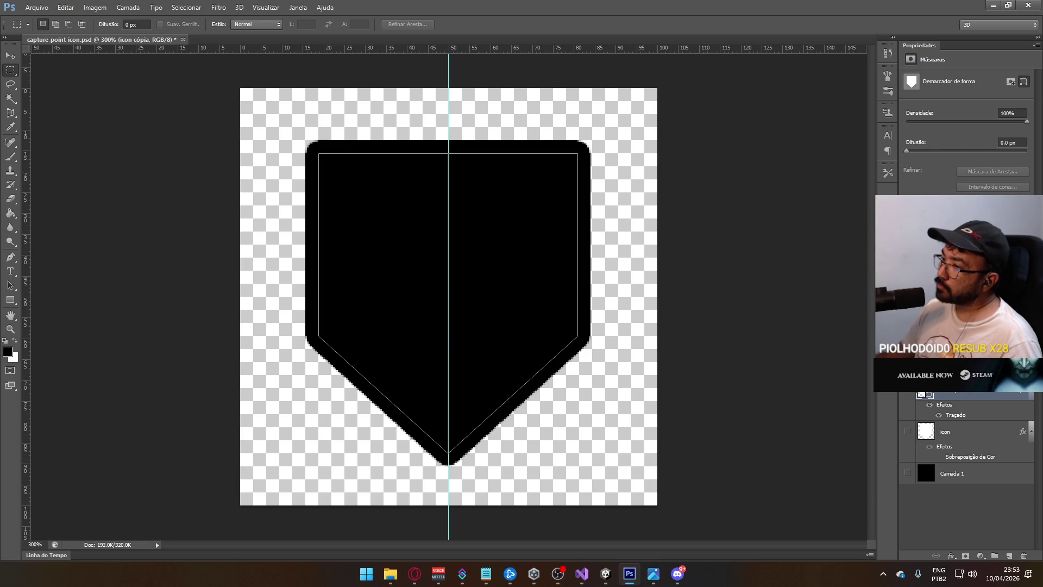
{"action": "key", "text": "ctrl+z"}
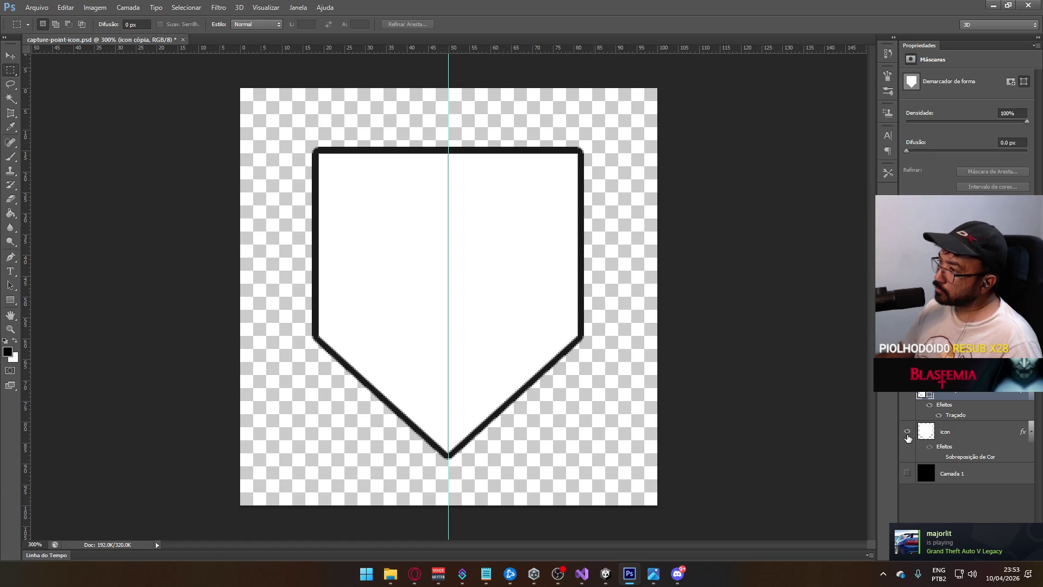
{"action": "left_click", "coordinate": [906, 433]}
{"action": "left_click", "coordinate": [907, 474]}
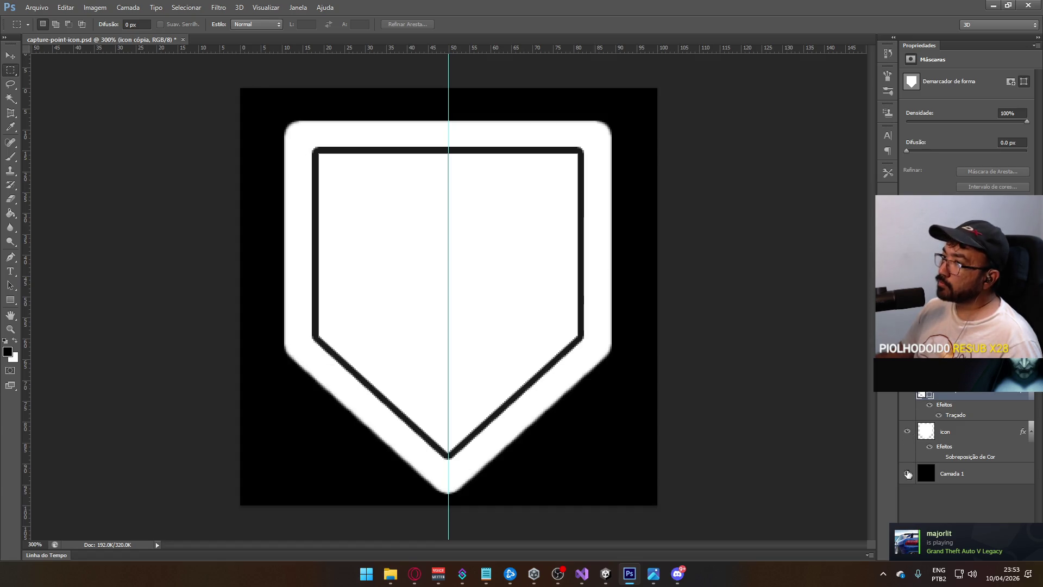
{"action": "left_click", "coordinate": [907, 389]}
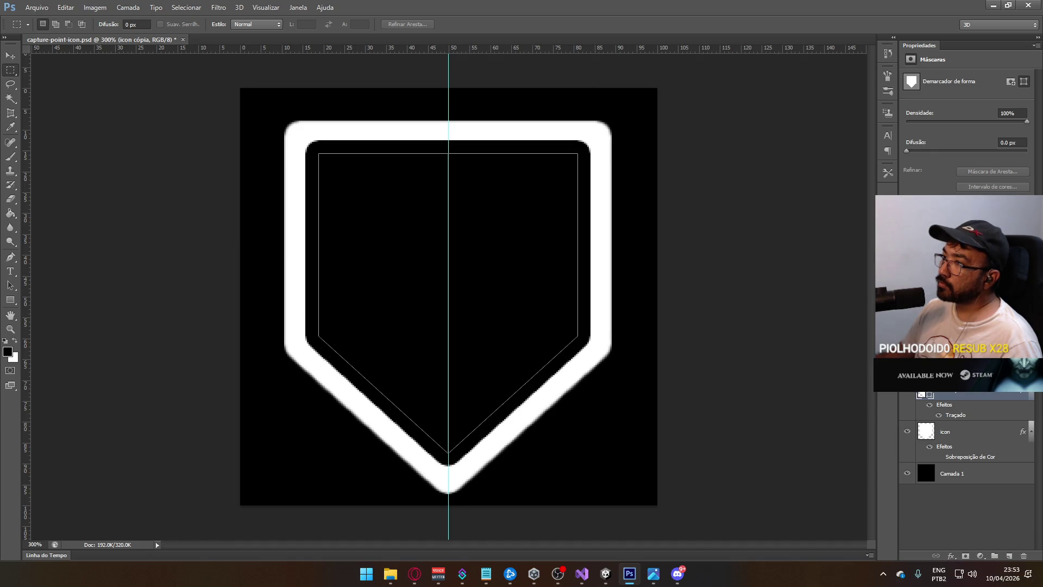
{"action": "left_click", "coordinate": [907, 390]}
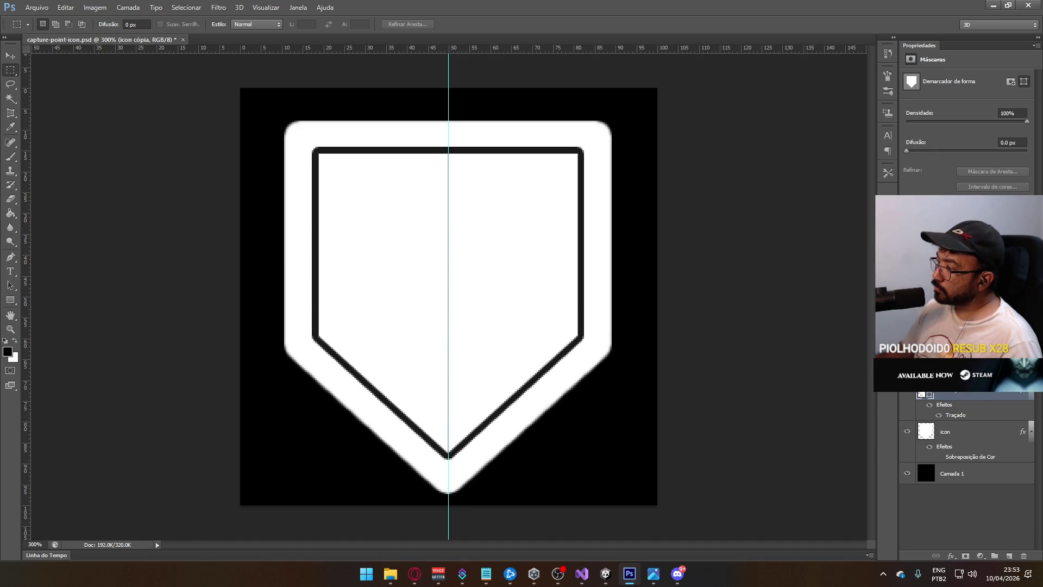
Delete the icon cópia 2 layer and hide the black background and white glow layers.
{"action": "key", "text": "ctrl+j"}
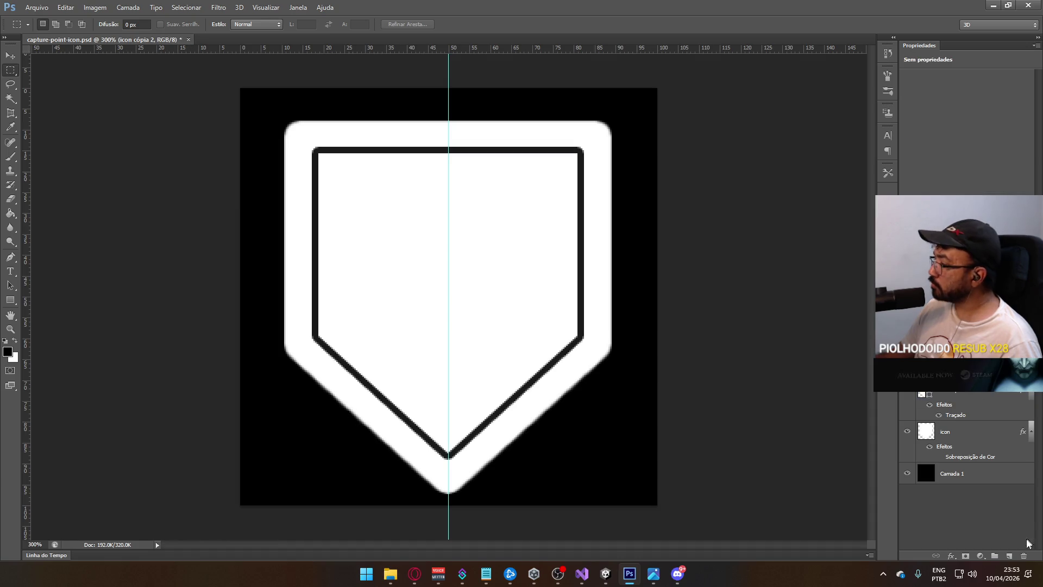
{"action": "left_click", "coordinate": [1024, 555]}
{"action": "left_click", "coordinate": [497, 210]}
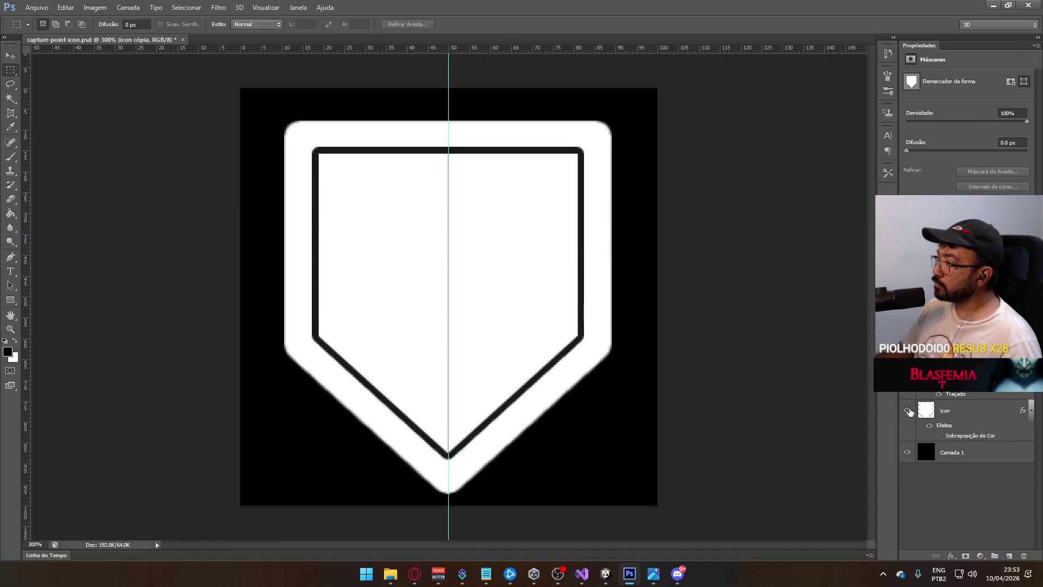
{"action": "left_click", "coordinate": [907, 452]}
{"action": "left_click", "coordinate": [938, 392]}
{"action": "left_click", "coordinate": [939, 393]}
{"action": "left_click", "coordinate": [907, 409]}
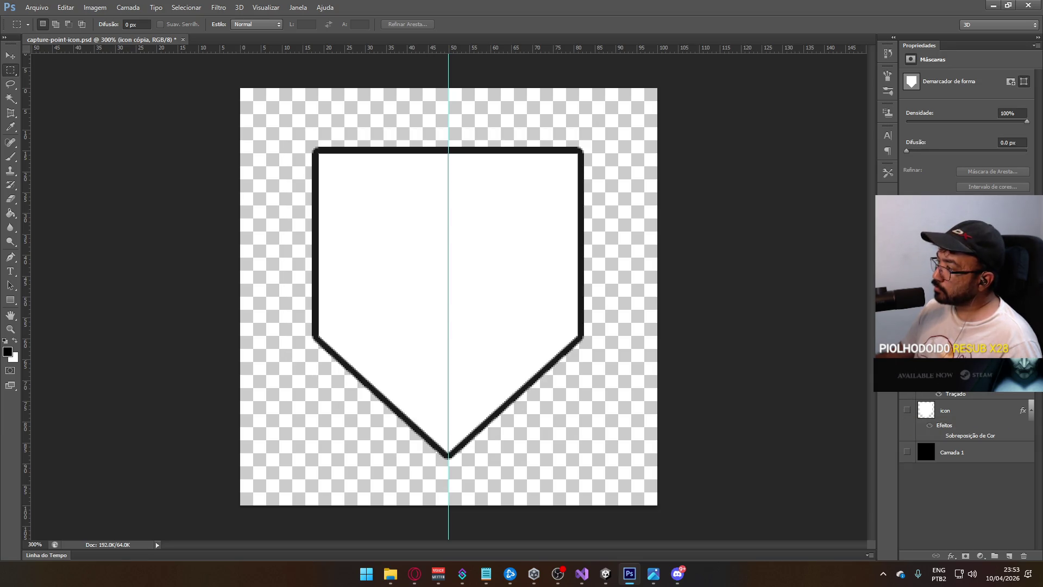
{"action": "left_click", "coordinate": [907, 369]}
{"action": "left_click", "coordinate": [906, 369]}
{"action": "right_click", "coordinate": [945, 370]}
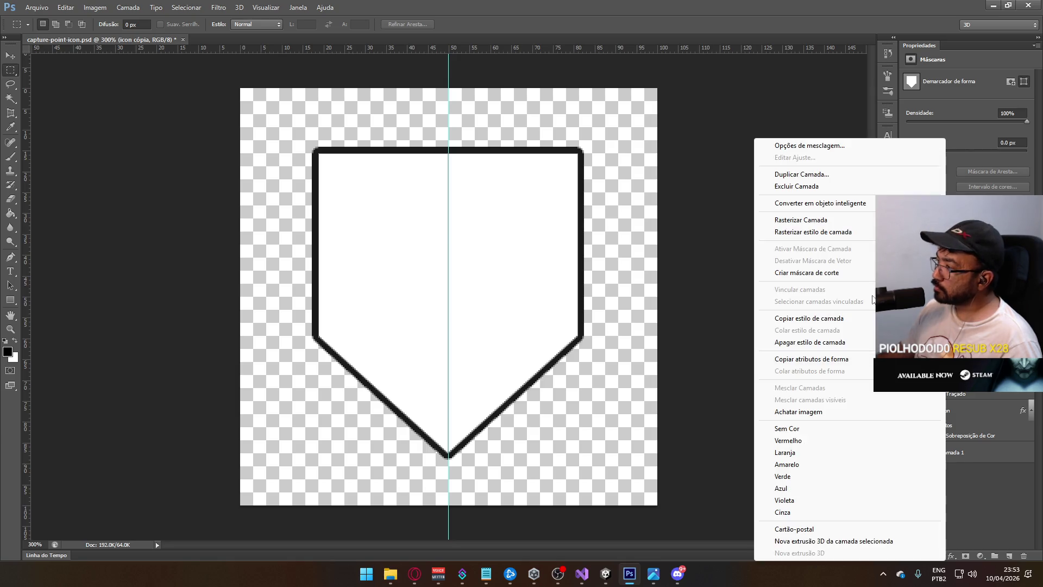
Duplicate the shield layer as icon cópia 2 and rasterize its layer style.
{"action": "left_click", "coordinate": [804, 174]}
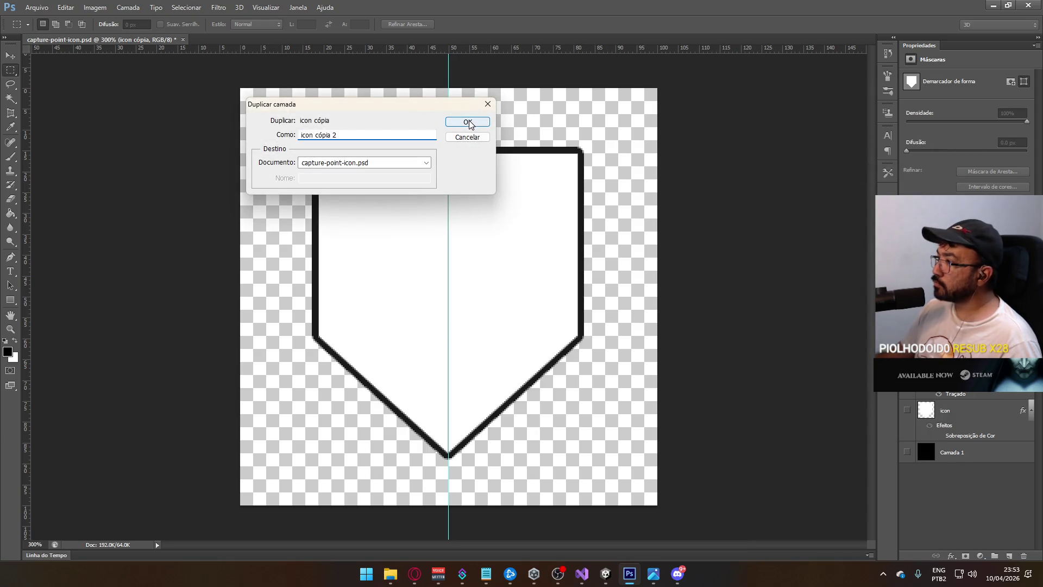
{"action": "left_click", "coordinate": [467, 121]}
{"action": "left_click", "coordinate": [128, 7]}
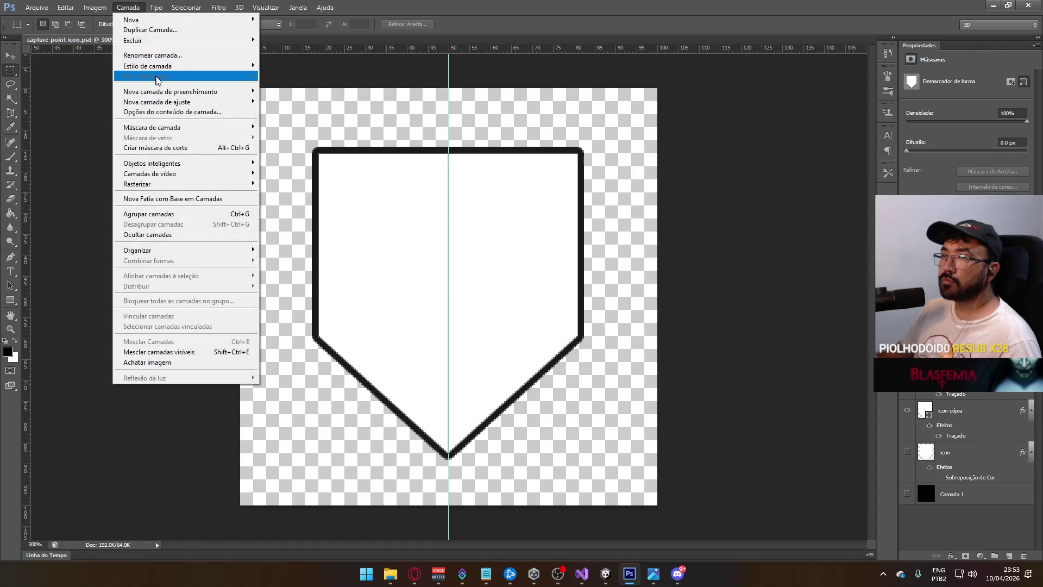
{"action": "mouse_move", "coordinate": [191, 184]}
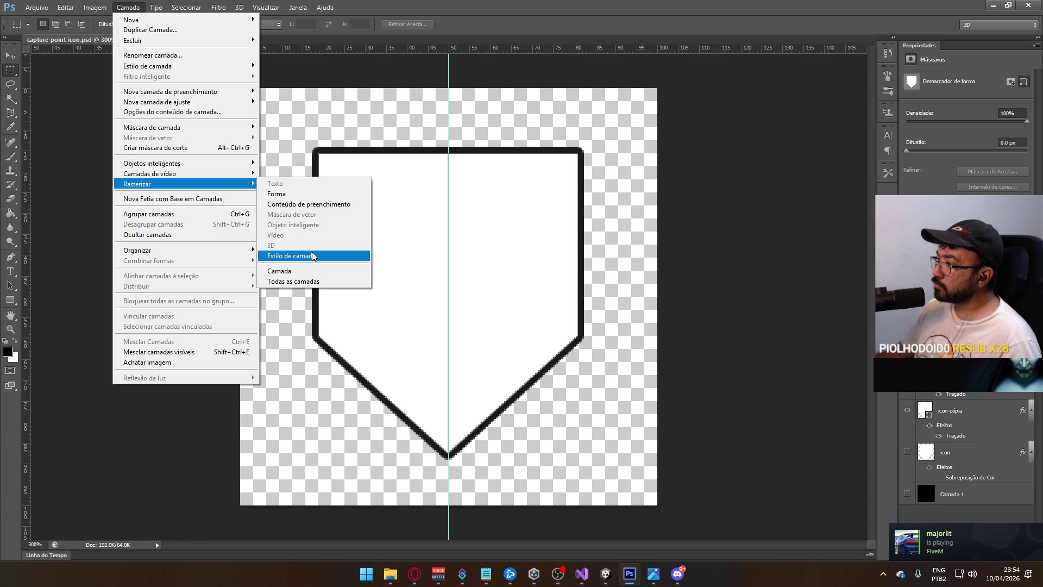
{"action": "left_click", "coordinate": [314, 256]}
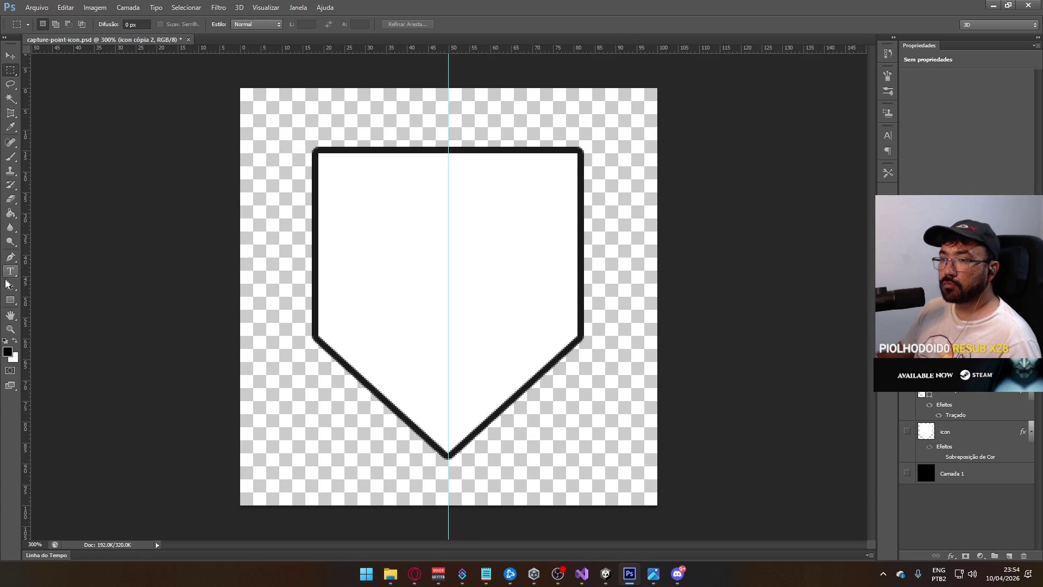
Brush the shield interior solid black and show the black background and white halo layers.
{"action": "left_click", "coordinate": [10, 157]}
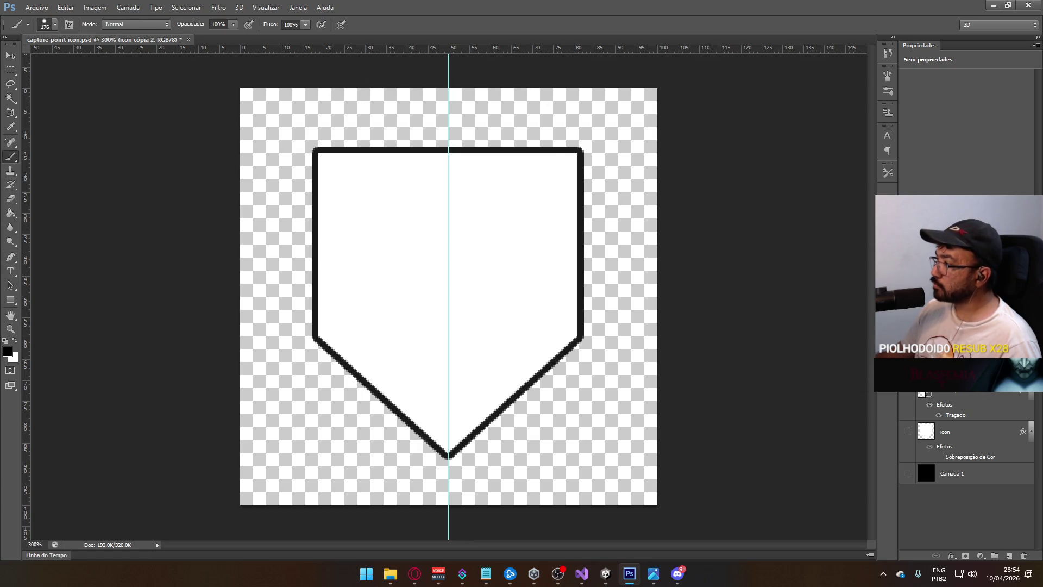
{"action": "mouse_move", "coordinate": [413, 228]}
{"action": "left_mouse_down"}
{"action": "mouse_move", "coordinate": [447, 198]}
{"action": "mouse_move", "coordinate": [600, 442]}
{"action": "left_mouse_up"}
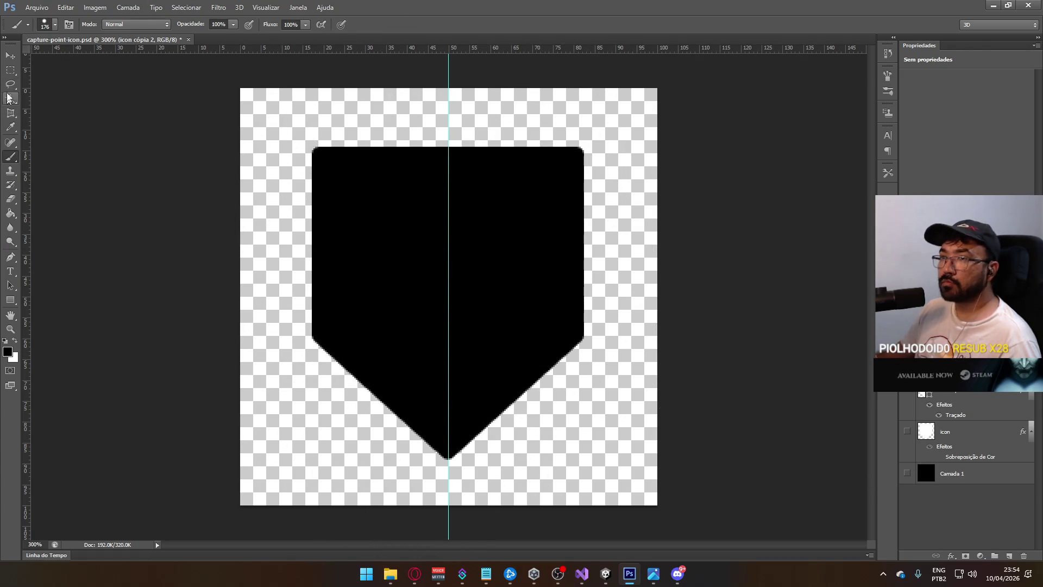
{"action": "left_click", "coordinate": [11, 70]}
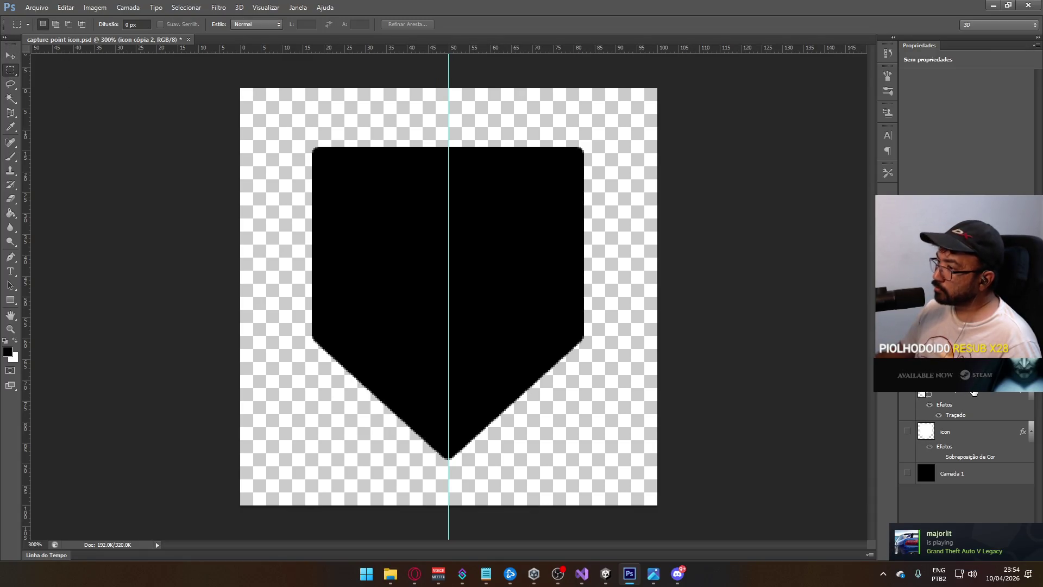
{"action": "left_click", "coordinate": [907, 474]}
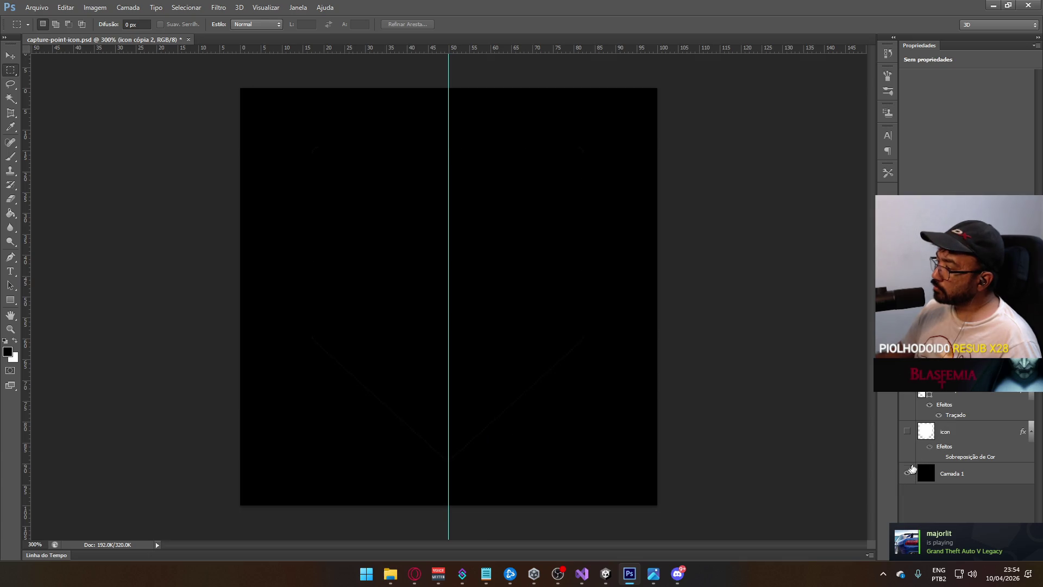
{"action": "left_click", "coordinate": [907, 431]}
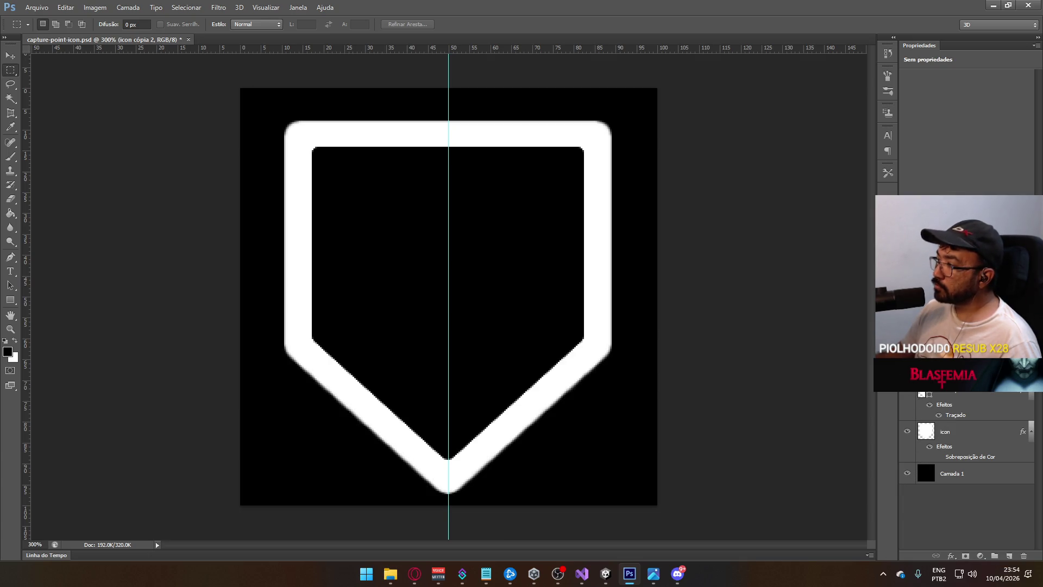
Save the document over capture-point-background.psd, accepting the PSD options.
{"action": "left_click", "coordinate": [37, 7]}
{"action": "left_click", "coordinate": [80, 138]}
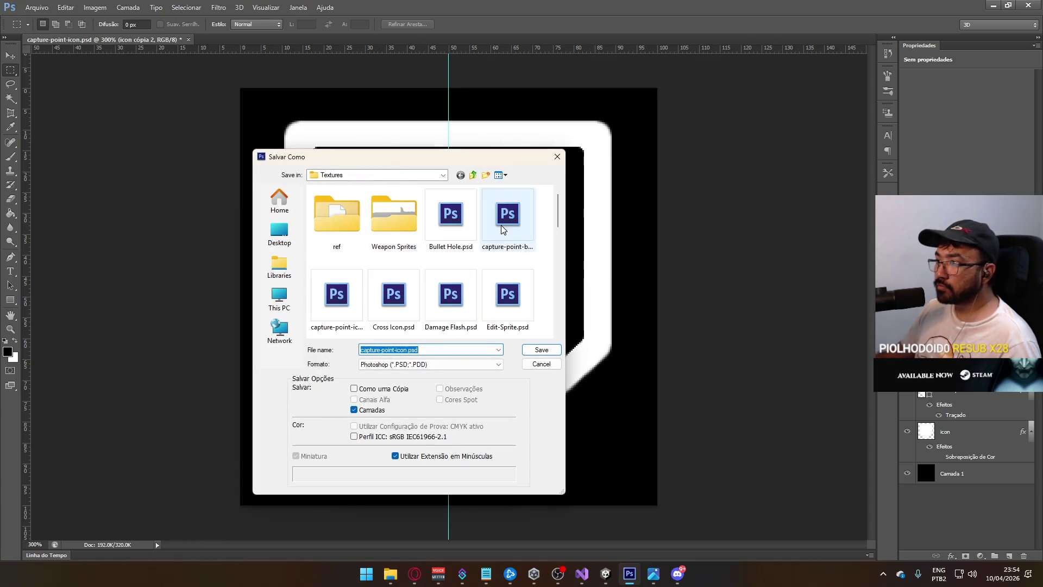
{"action": "double_click", "coordinate": [504, 238]}
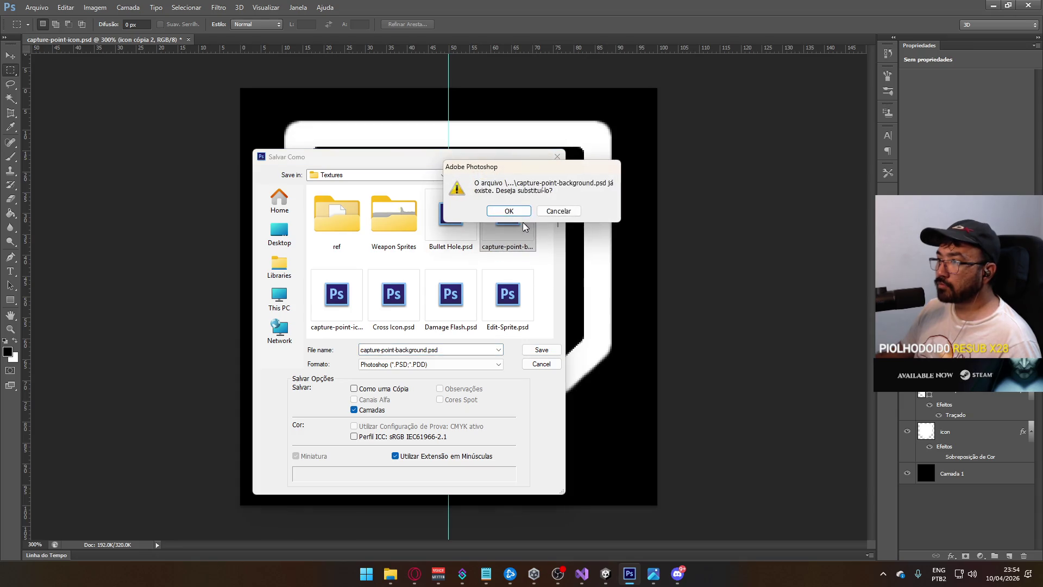
{"action": "left_click", "coordinate": [524, 212]}
{"action": "key", "text": "Return"}
{"action": "key", "text": "alt+Tab"}
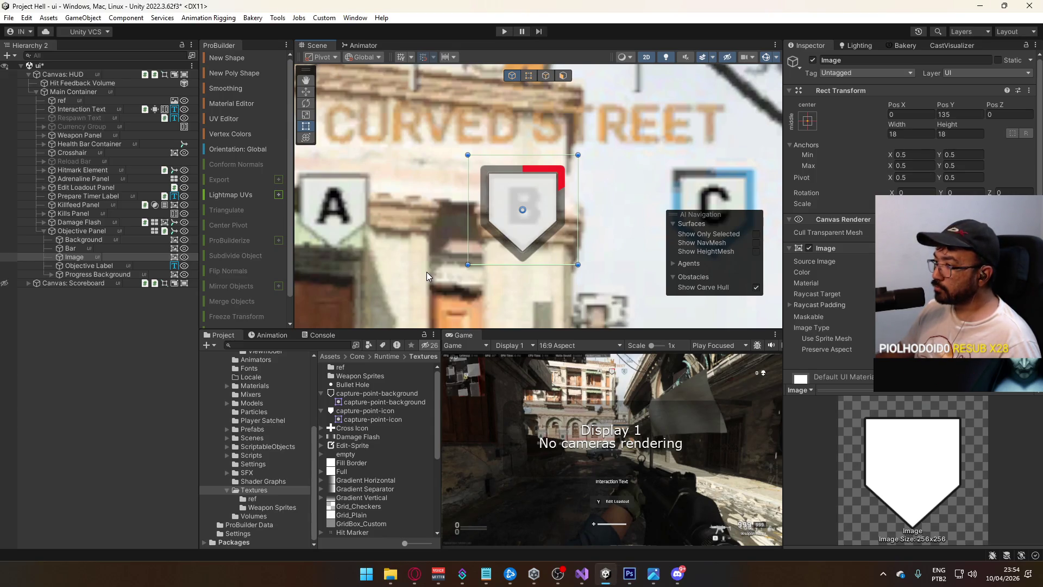
Try 16 by 16 on the Image object's width and height, then restore 18 by 18.
{"action": "left_click", "coordinate": [86, 248]}
{"action": "key", "text": "Down"}
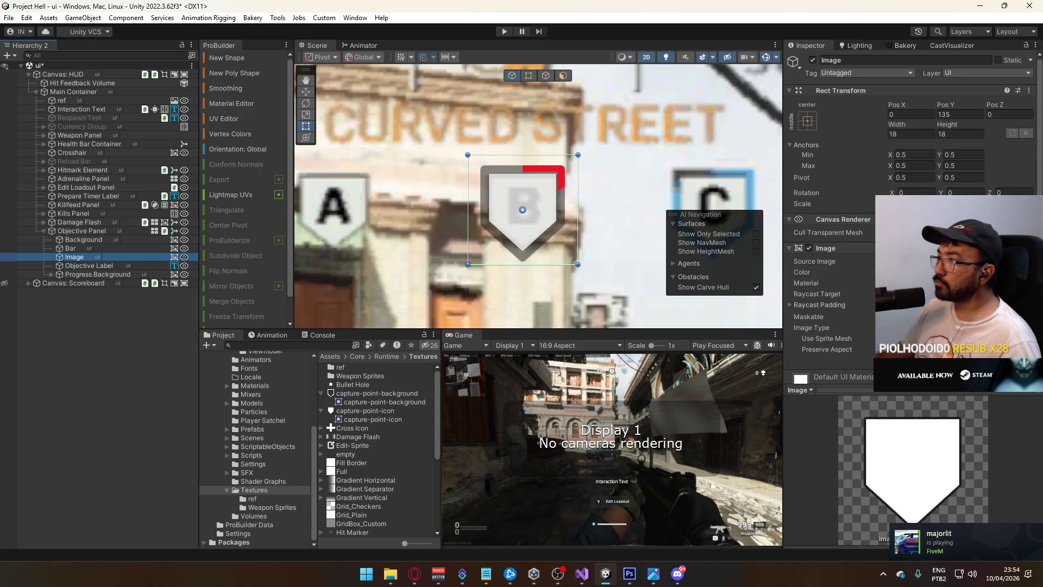
{"action": "left_click", "coordinate": [956, 134]}
{"action": "type", "text": "16"}
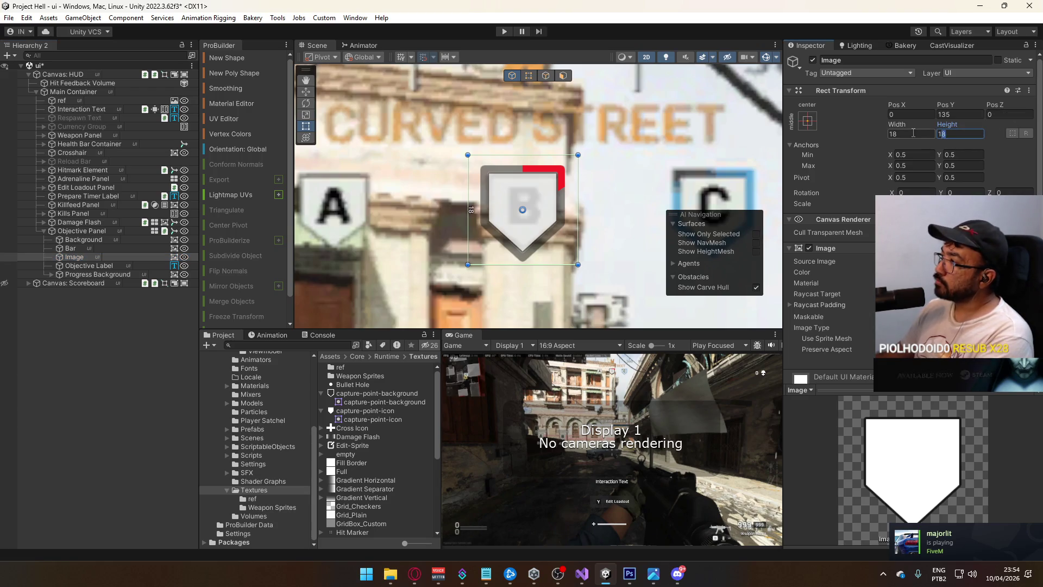
{"action": "left_click", "coordinate": [897, 135]}
{"action": "type", "text": "16"}
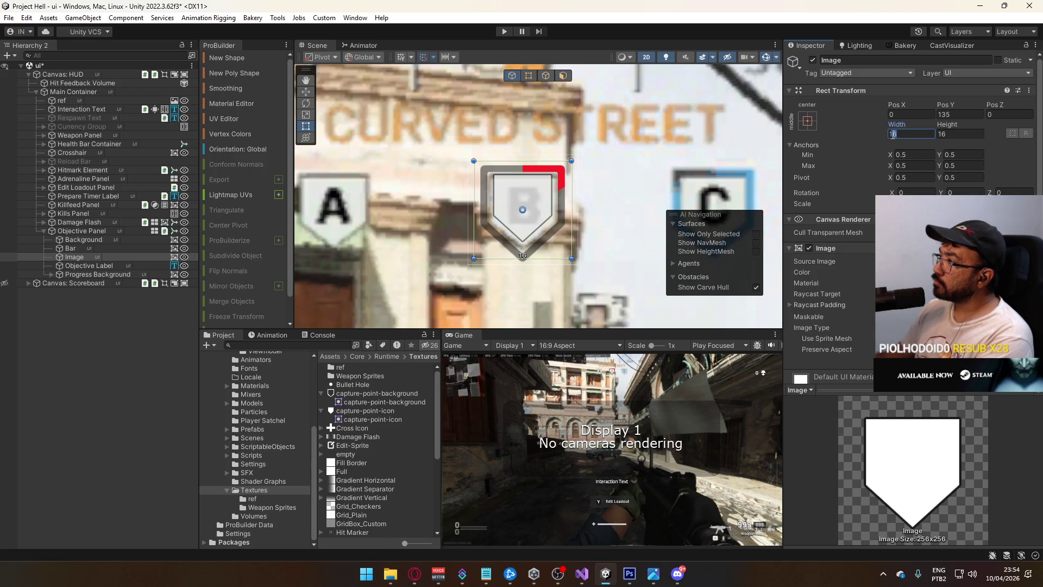
{"action": "type", "text": "18"}
{"action": "key", "text": "Tab"}
{"action": "type", "text": "18"}
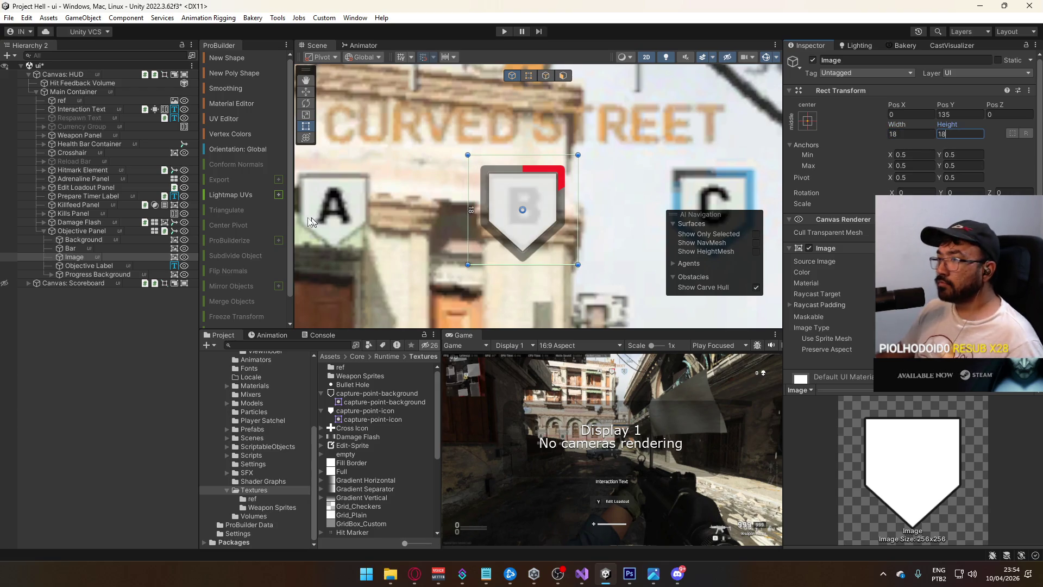
Drag the Bar's Fill Amount to 0 and inspect the Background's colour without changing it.
{"action": "left_click", "coordinate": [87, 248]}
{"action": "left_click_drag", "start_coordinate": [923, 361], "coordinate": [891, 360]}
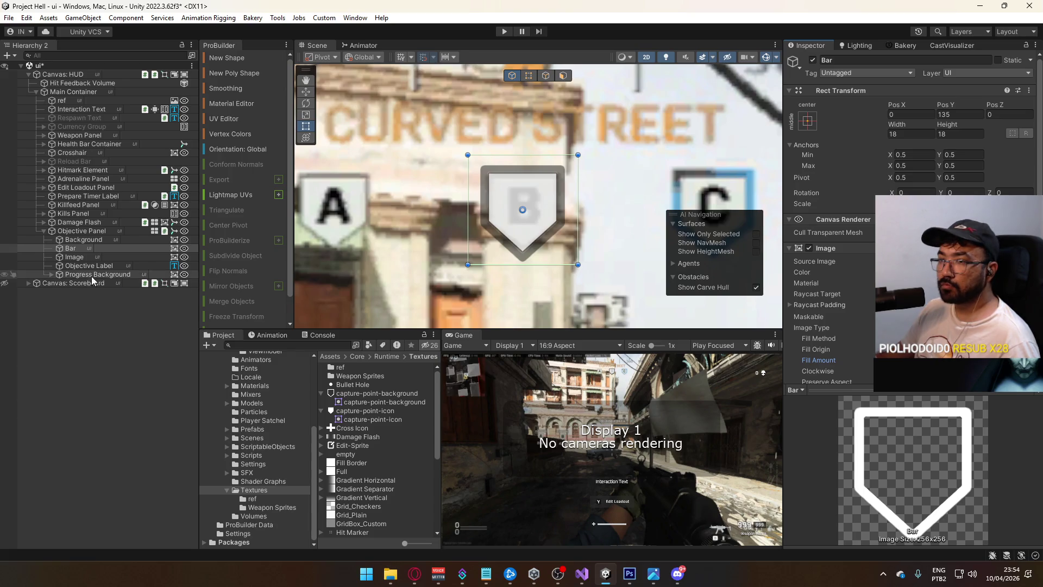
{"action": "left_click", "coordinate": [84, 240]}
{"action": "left_click", "coordinate": [956, 271]}
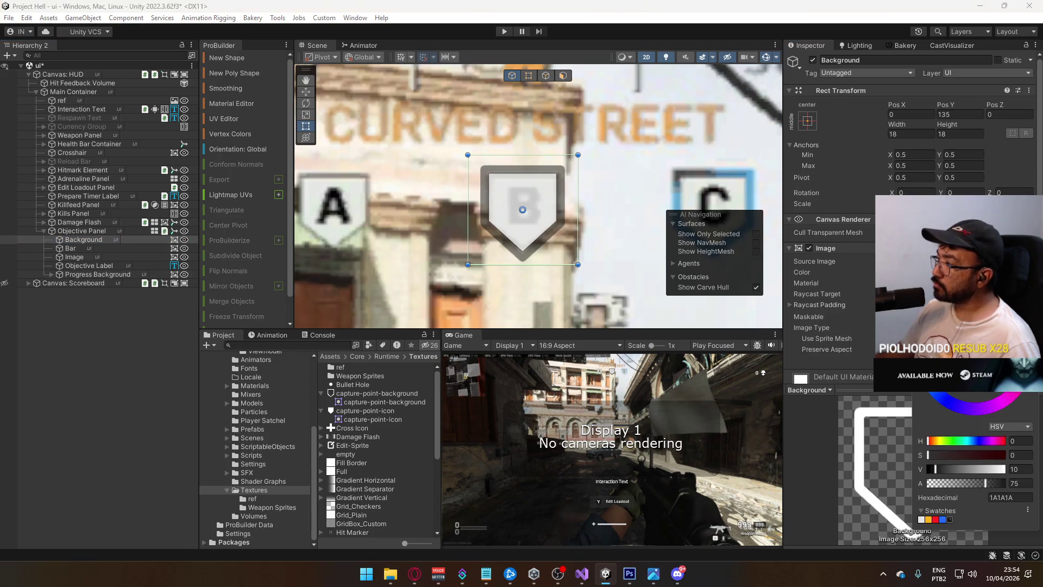
{"action": "key", "text": "Escape"}
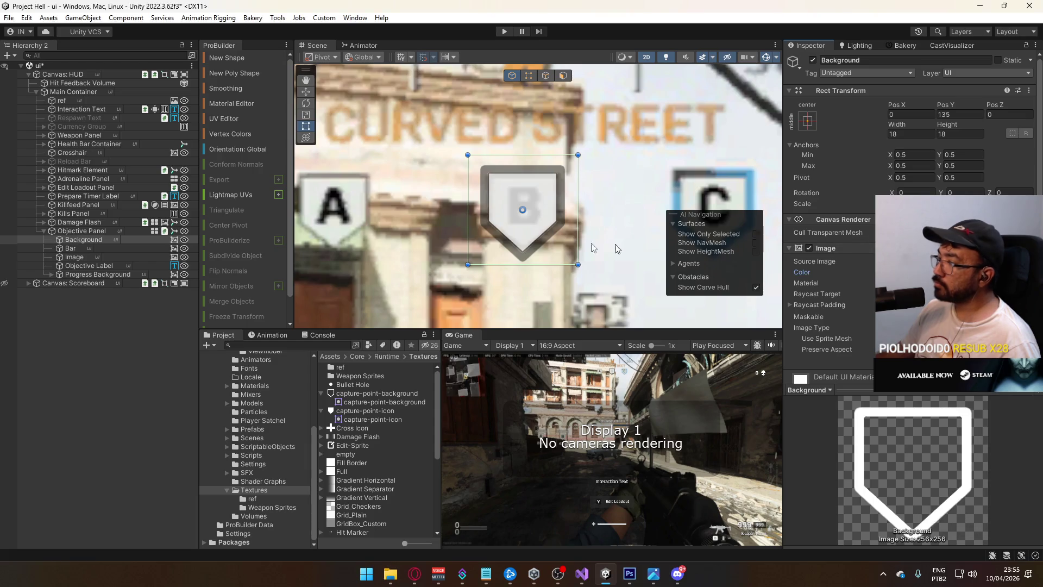
Toggle Background and Bar inactive and active twice to compare the HUD shield.
{"action": "left_click", "coordinate": [103, 250], "text": "ctrl"}
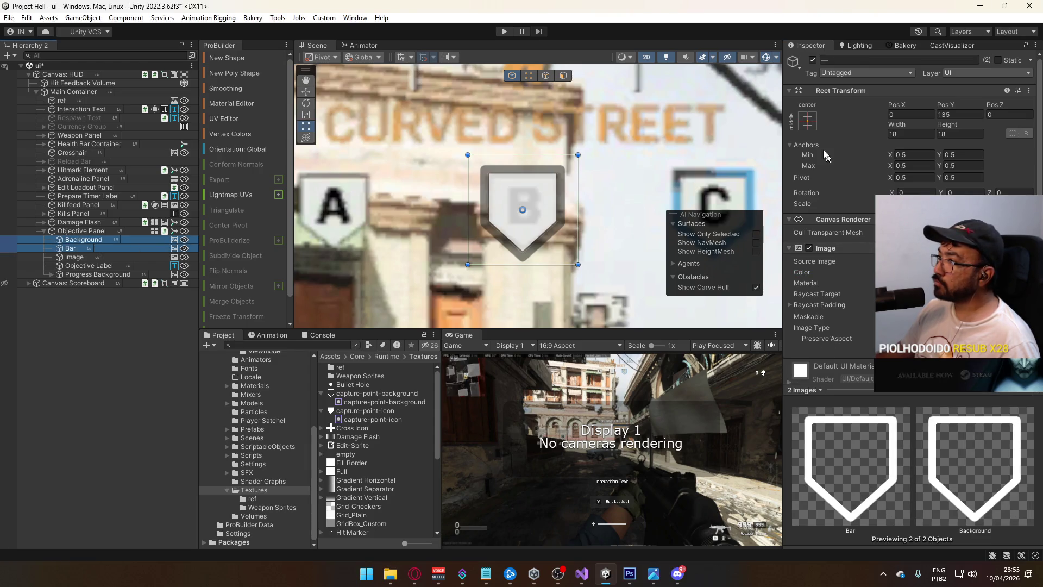
{"action": "left_click", "coordinate": [813, 60]}
{"action": "left_click", "coordinate": [813, 61]}
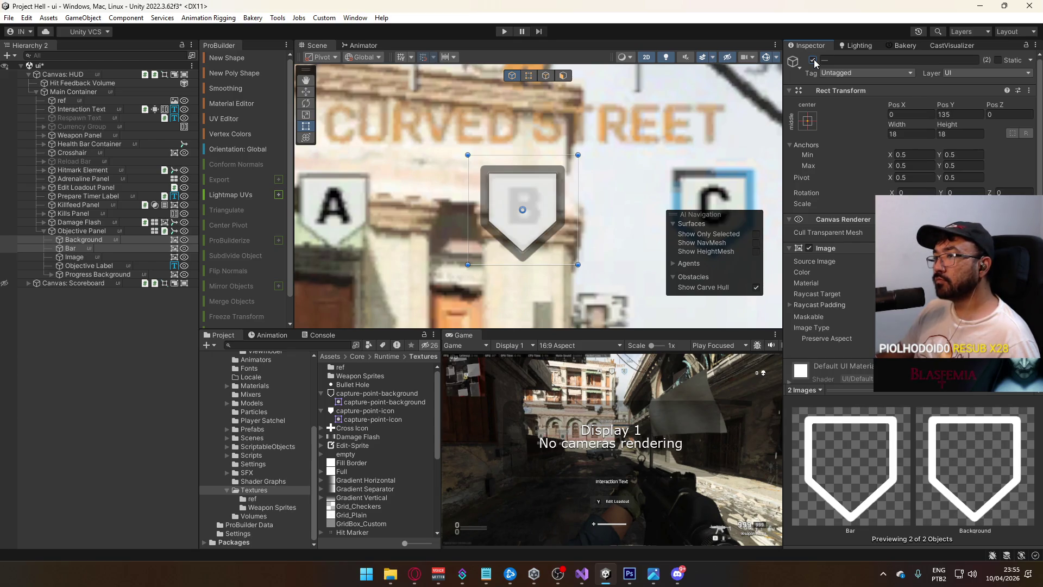
{"action": "left_click", "coordinate": [813, 60]}
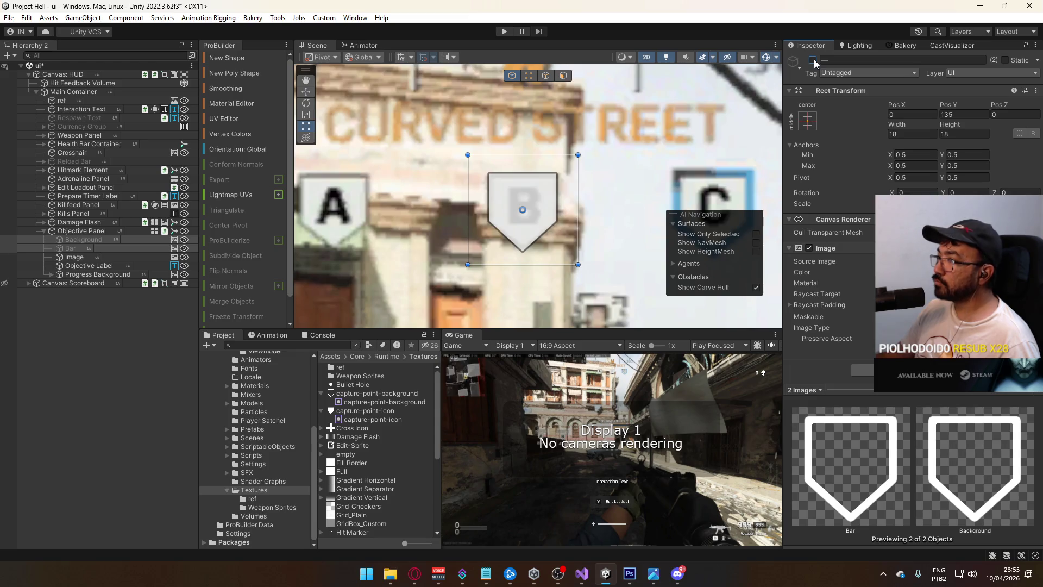
{"action": "left_click", "coordinate": [813, 61]}
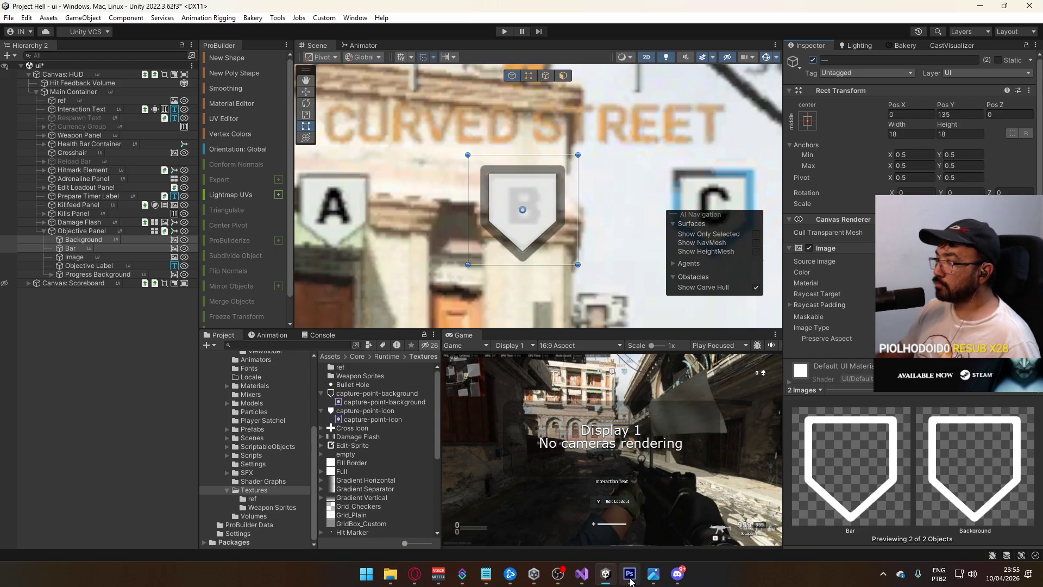
{"action": "mouse_move", "coordinate": [629, 573]}
{"action": "left_click", "coordinate": [635, 489]}
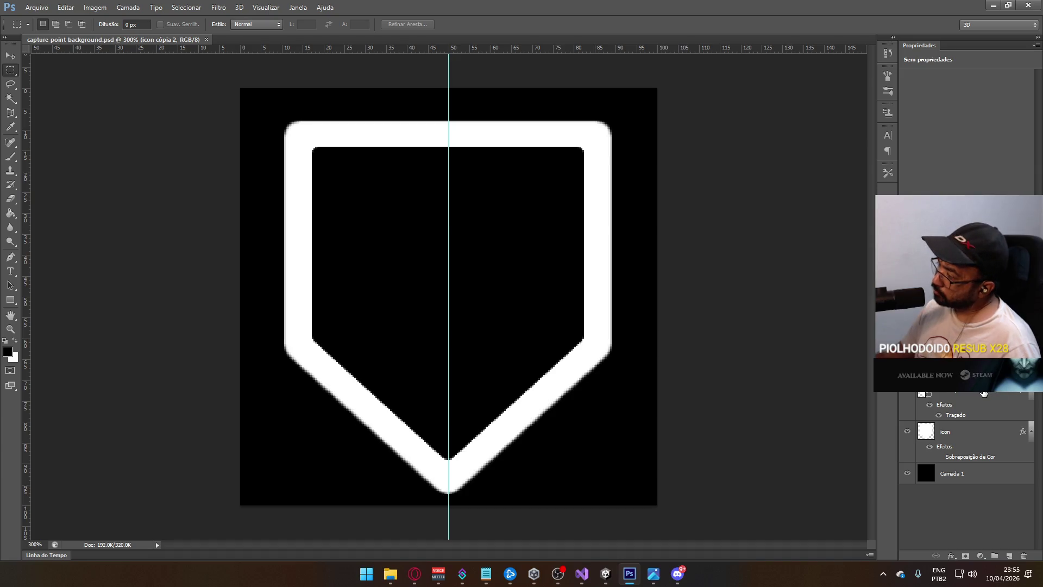
Show the outlined shield layer and thicken its stroke to 6 px in Blending Options.
{"action": "left_click", "coordinate": [907, 393]}
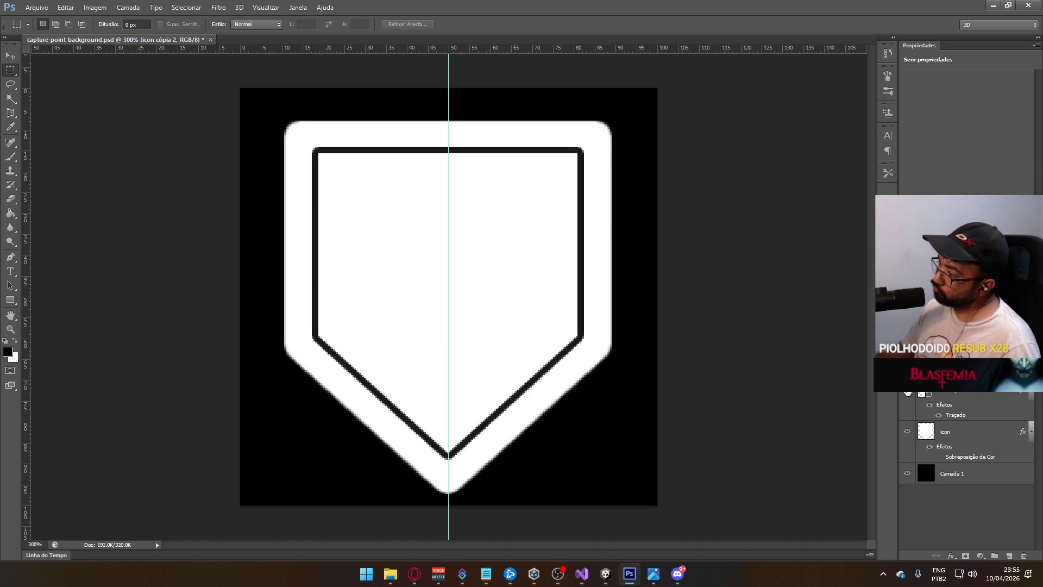
{"action": "left_click", "coordinate": [957, 403]}
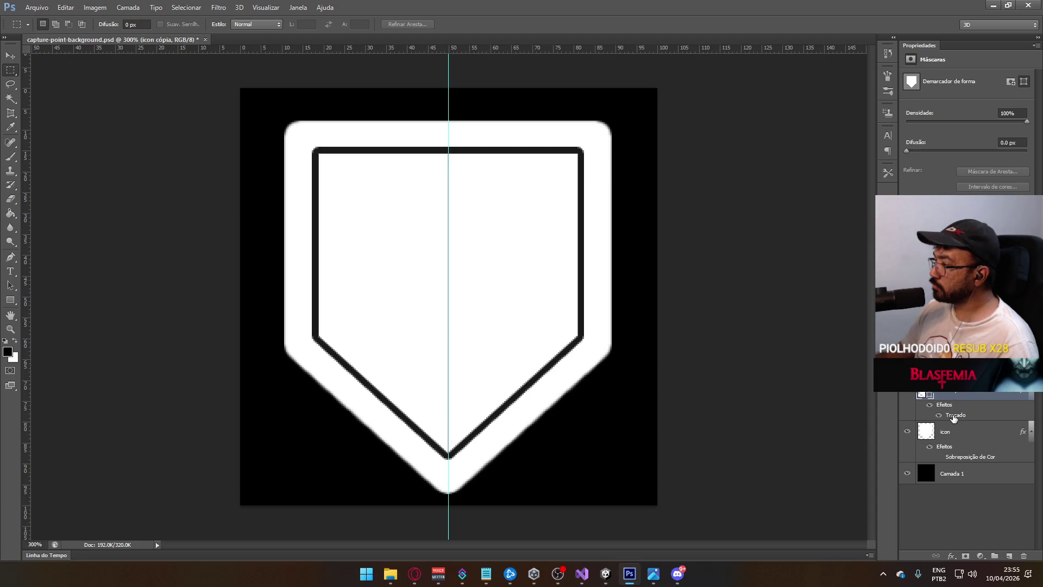
{"action": "right_click", "coordinate": [953, 417]}
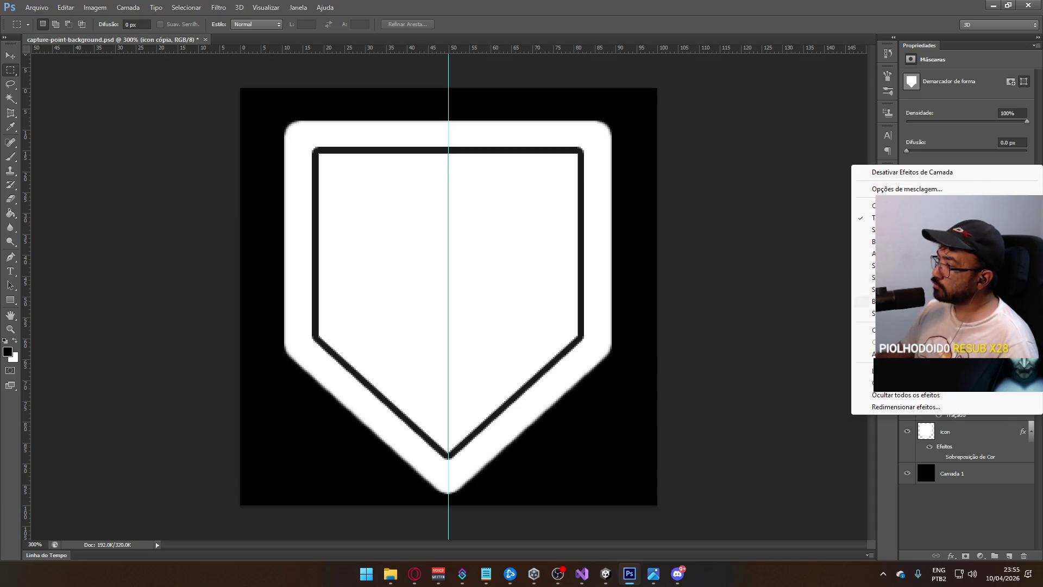
{"action": "left_click", "coordinate": [869, 189]}
{"action": "left_click", "coordinate": [645, 164]}
{"action": "type", "text": "6"}
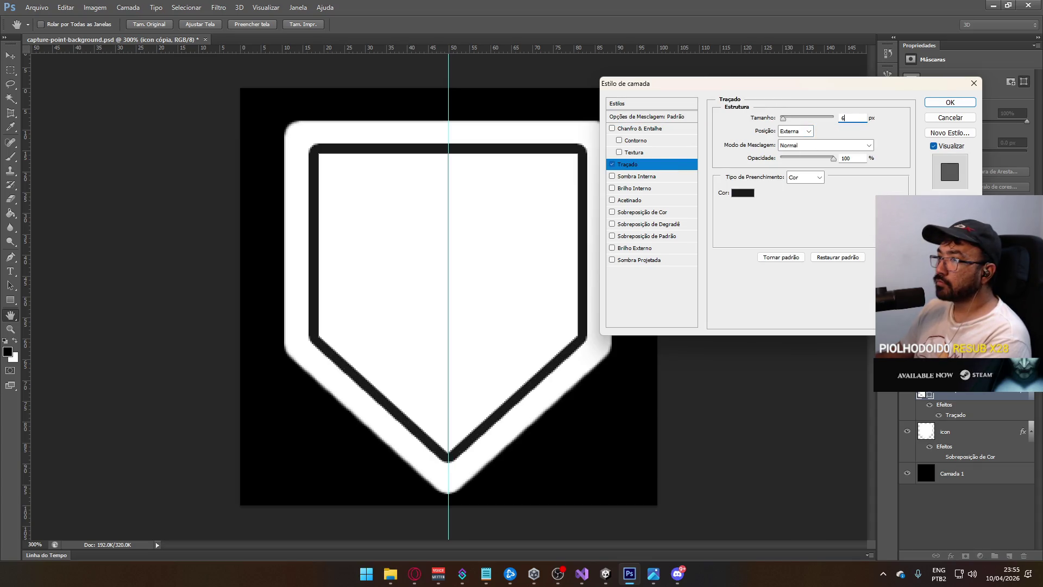
{"action": "left_click", "coordinate": [947, 104]}
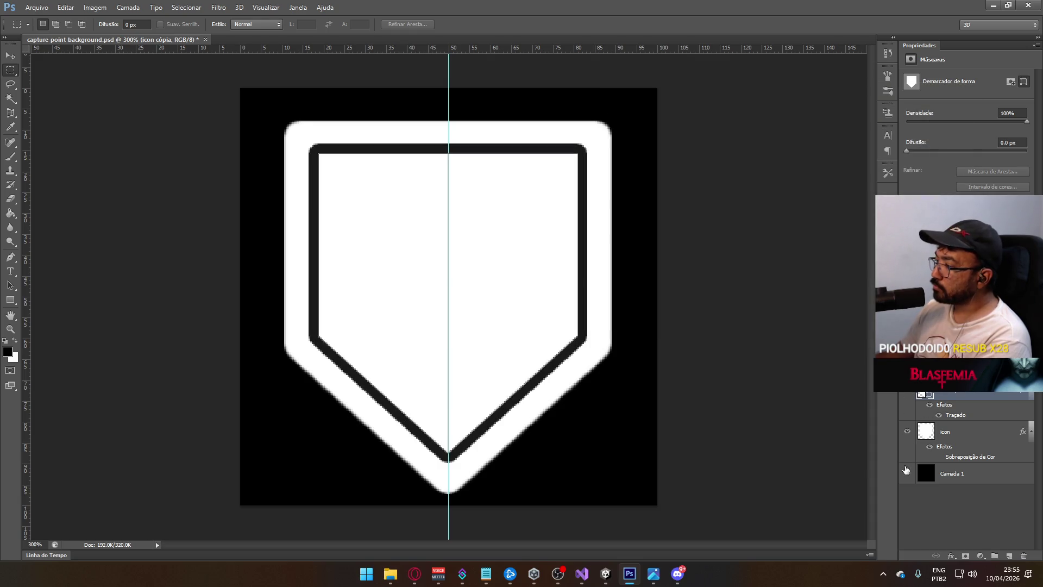
Hide the black background and white halo, then save over capture-point-icon.psd.
{"action": "left_click", "coordinate": [907, 472]}
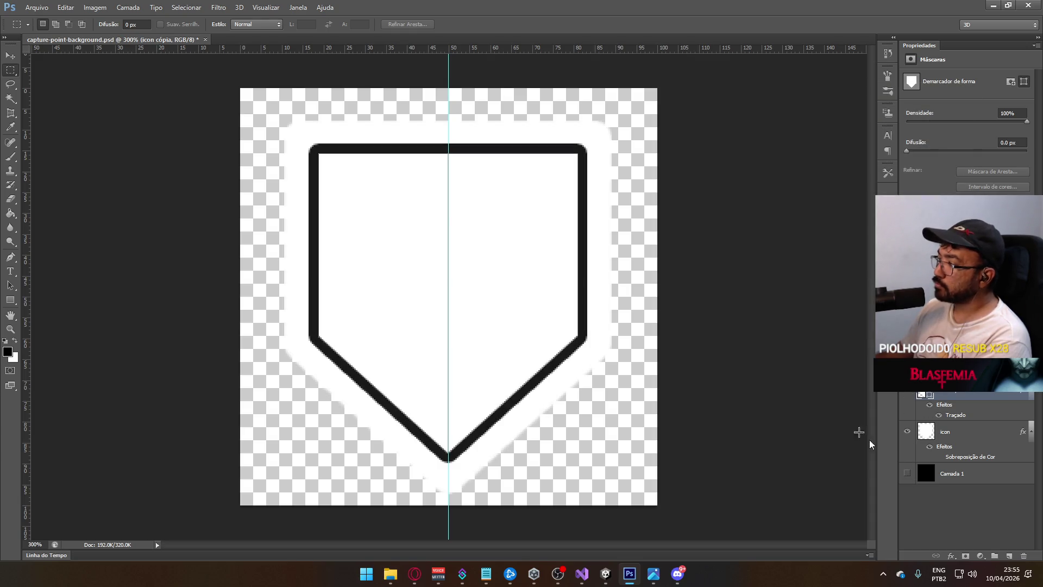
{"action": "left_click", "coordinate": [906, 432]}
{"action": "left_click", "coordinate": [36, 7]}
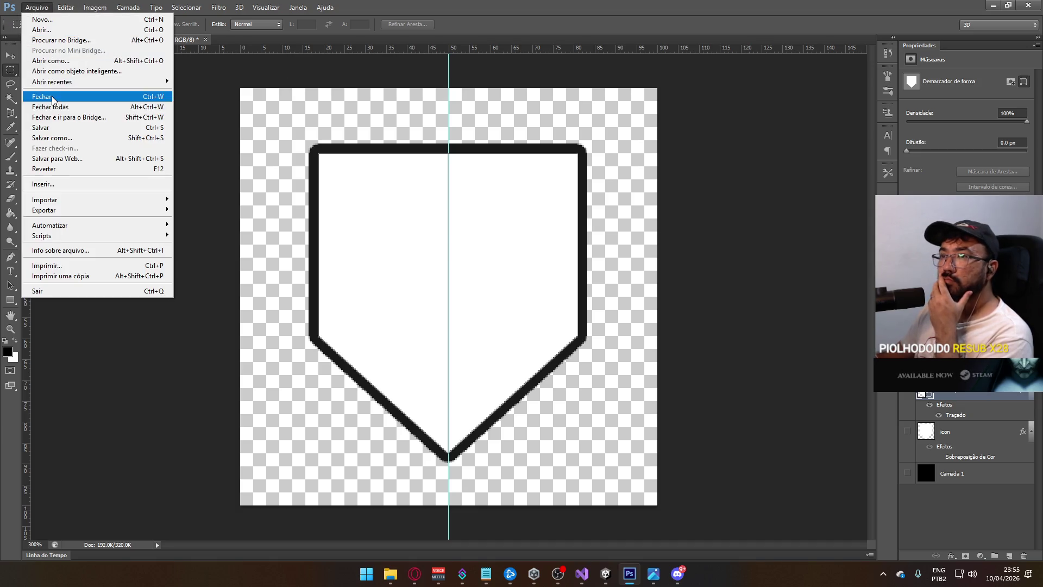
{"action": "left_click", "coordinate": [61, 138]}
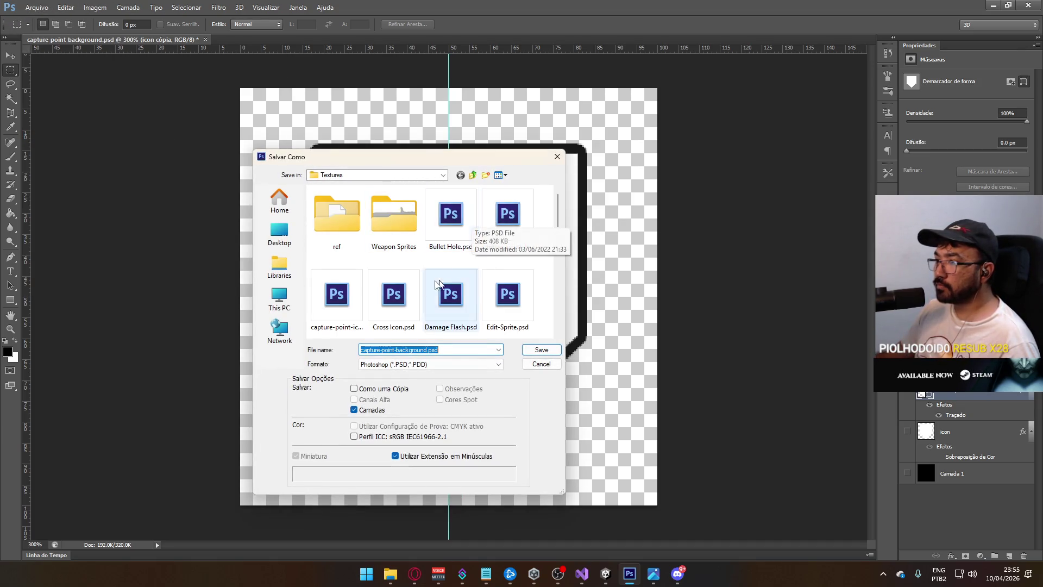
{"action": "double_click", "coordinate": [337, 296]}
{"action": "left_click", "coordinate": [528, 212]}
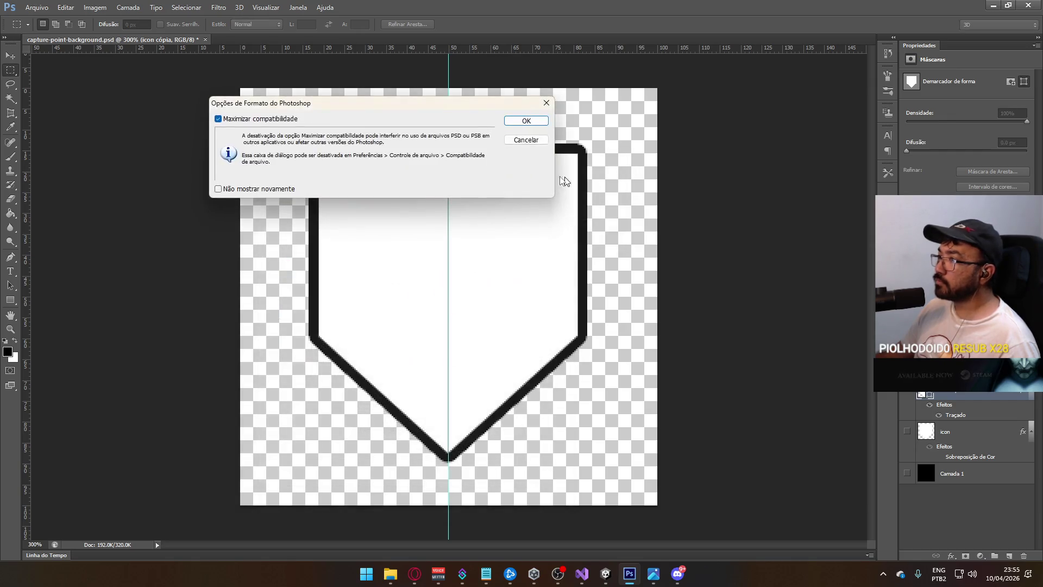
{"action": "left_click", "coordinate": [526, 121]}
{"action": "left_click", "coordinate": [606, 573]}
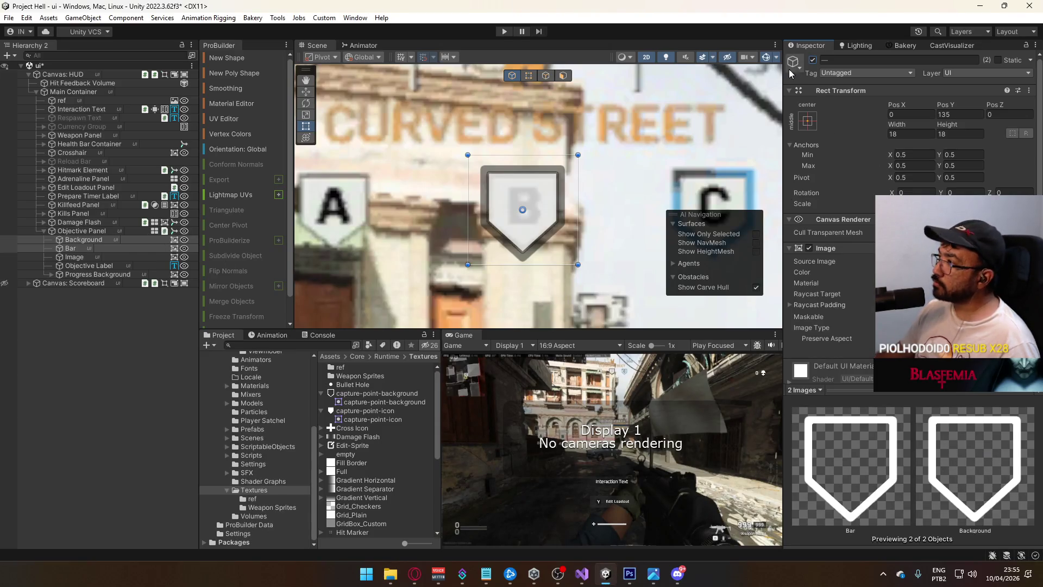
Deactivate the selected Background and Bar objects and zoom out the Scene view.
{"action": "left_click", "coordinate": [812, 60]}
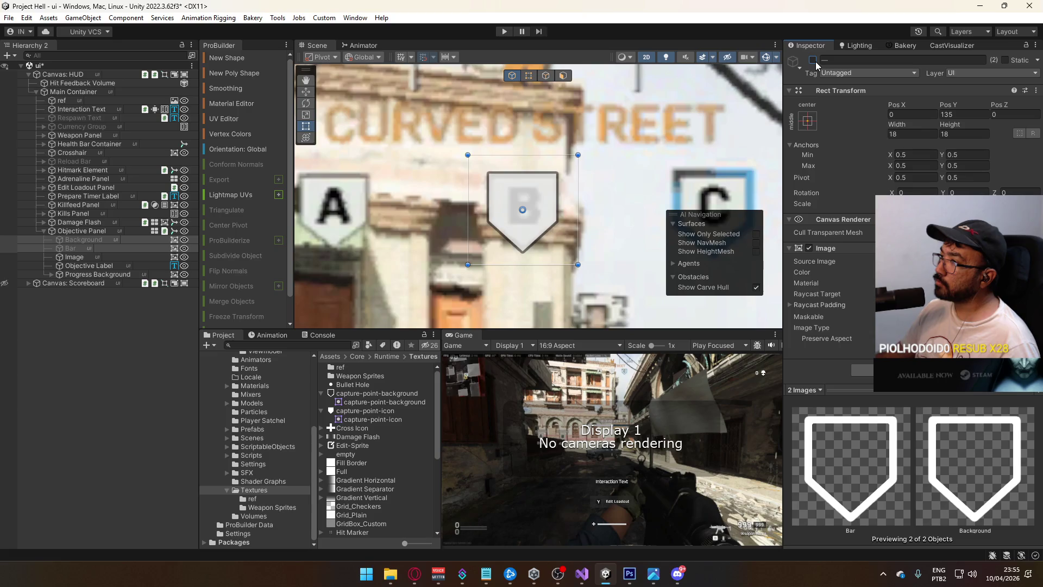
{"action": "scroll", "coordinate": [582, 202], "scroll_direction": "down", "scroll_amount": 5}
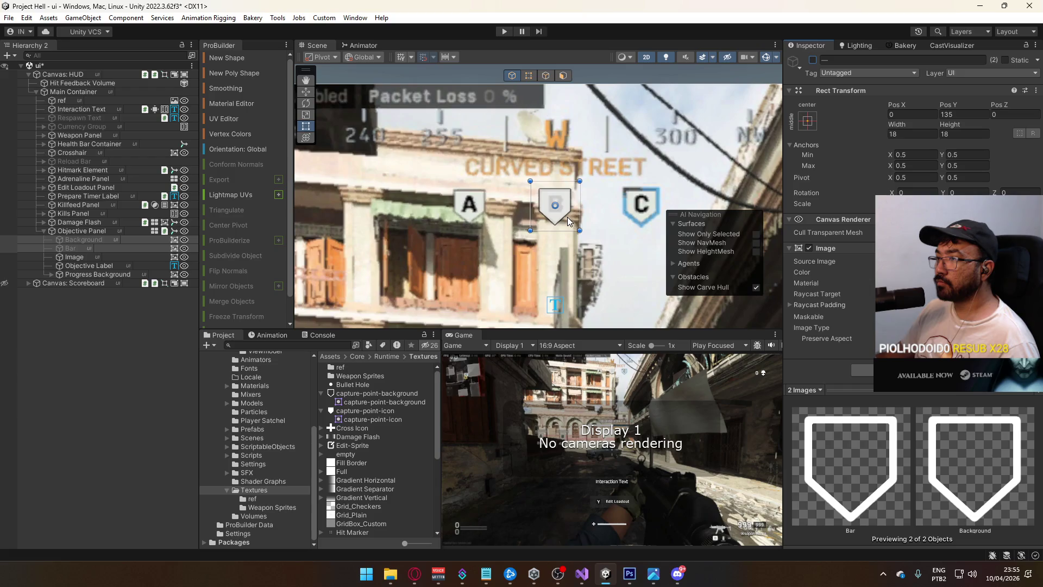
{"action": "key", "text": "alt+Tab"}
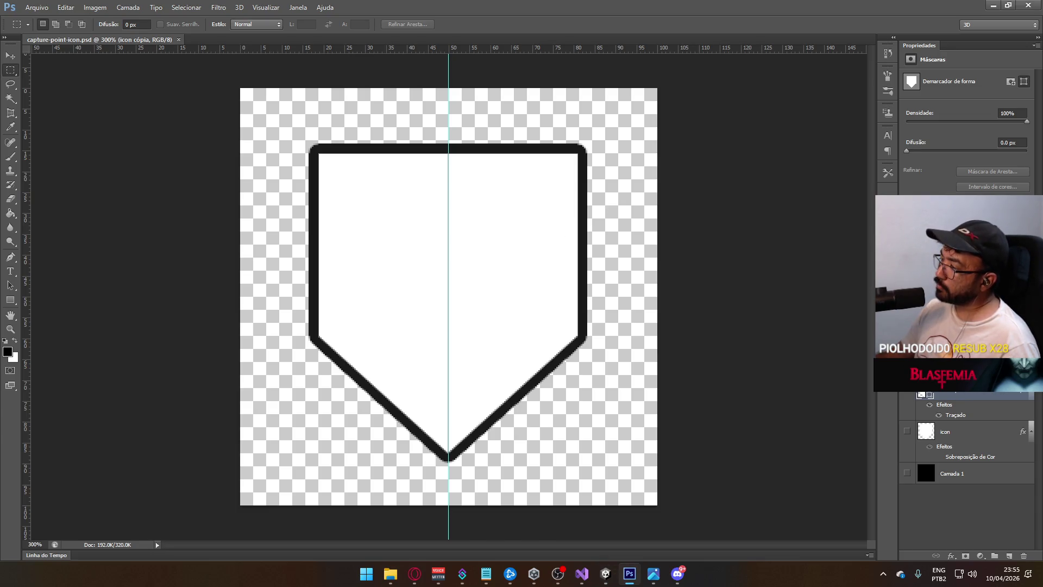
Raise the shield layer's Traçado stroke size by one step in Blending Options.
{"action": "right_click", "coordinate": [959, 394]}
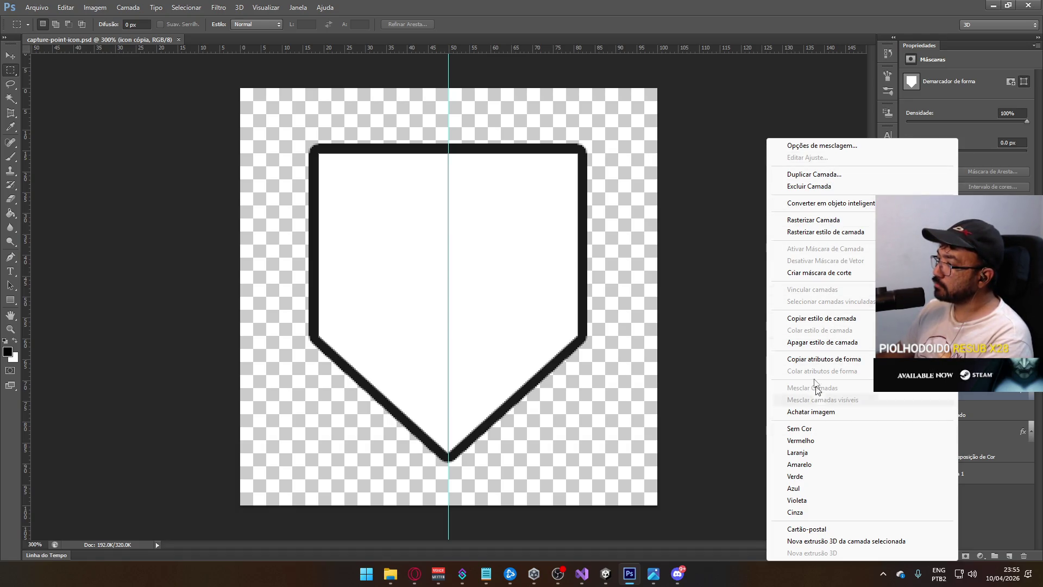
{"action": "left_click", "coordinate": [822, 145]}
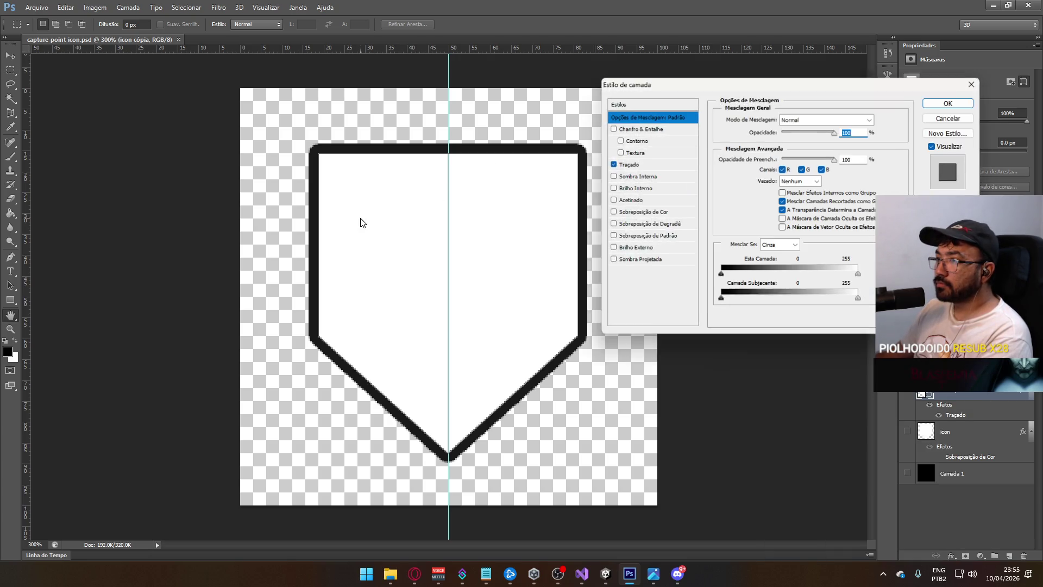
{"action": "left_click", "coordinate": [656, 164]}
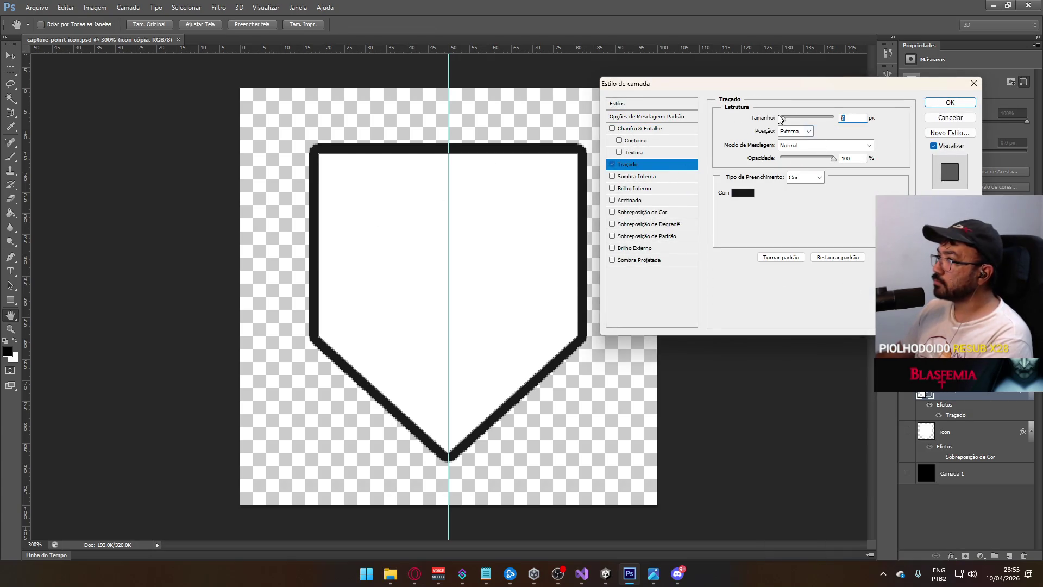
{"action": "key", "text": "Up"}
{"action": "key", "text": "Up"}
{"action": "left_click", "coordinate": [949, 102]}
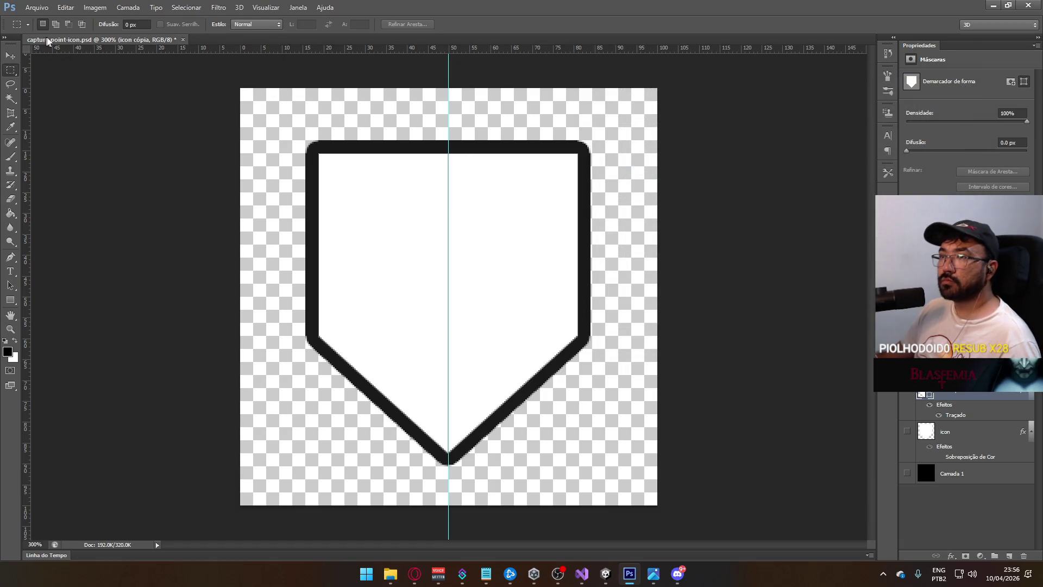
{"action": "key", "text": "alt+Tab"}
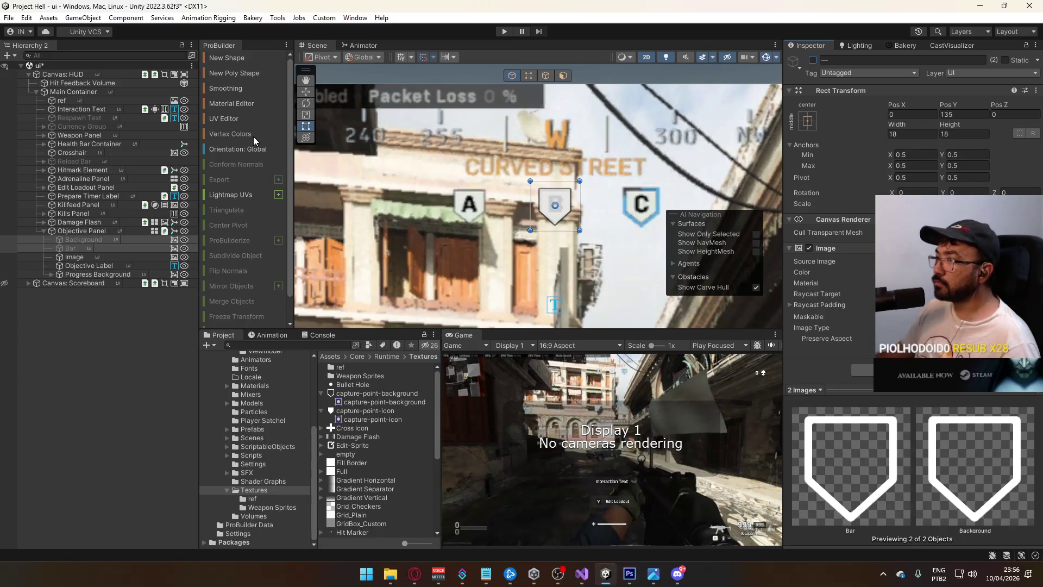
Select the objective panel's Image object to preview the updated shield sprite in the Inspector.
{"action": "key", "text": "alt+Tab"}
{"action": "key", "text": "alt+Tab"}
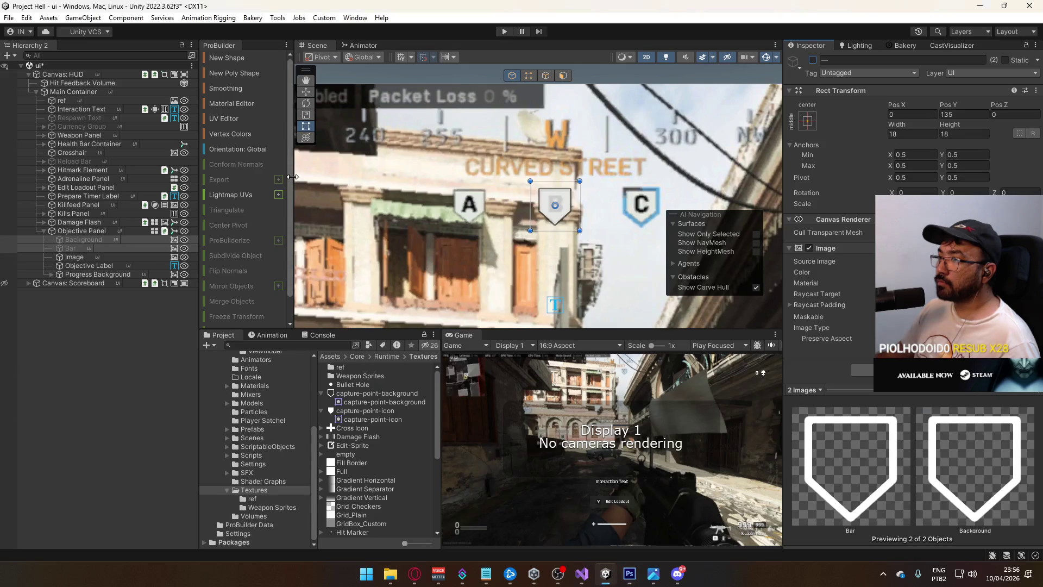
{"action": "left_click", "coordinate": [86, 258]}
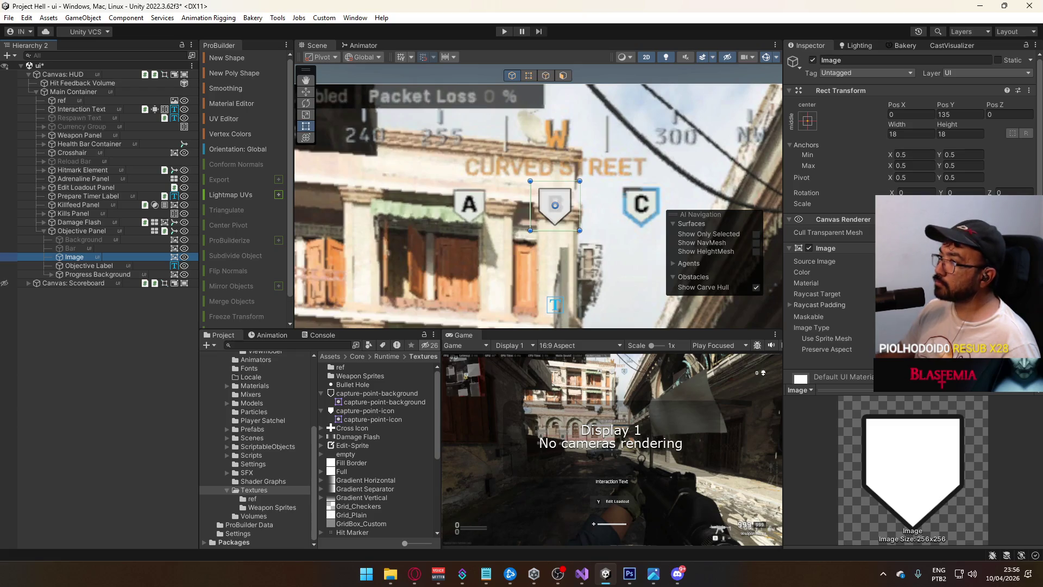
{"action": "key", "text": "alt+Tab"}
{"action": "right_click", "coordinate": [923, 387]}
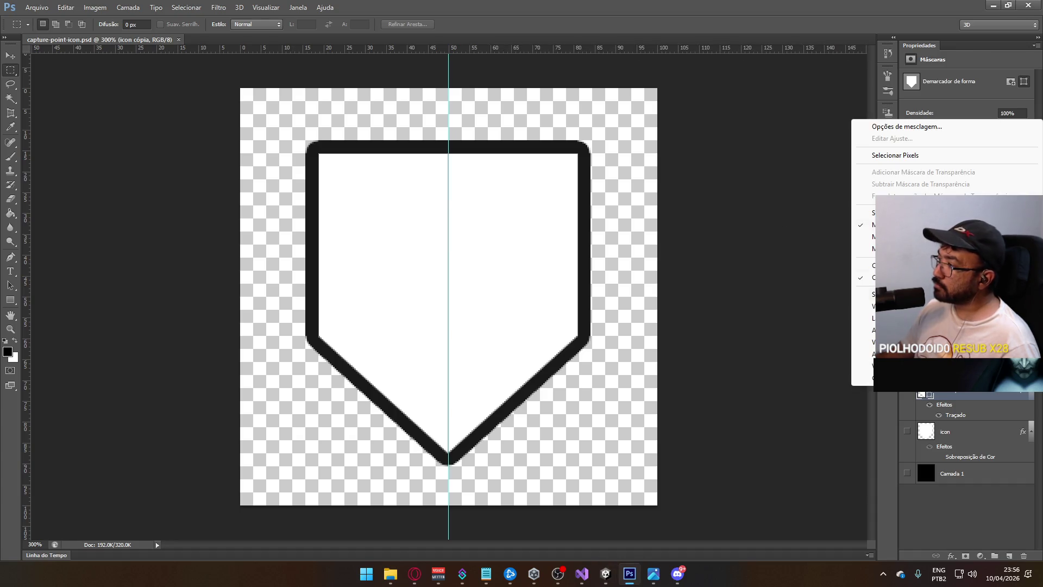
Set the shield layer's stroke size to 12 px and compare the icon in Unity.
{"action": "left_click", "coordinate": [907, 126]}
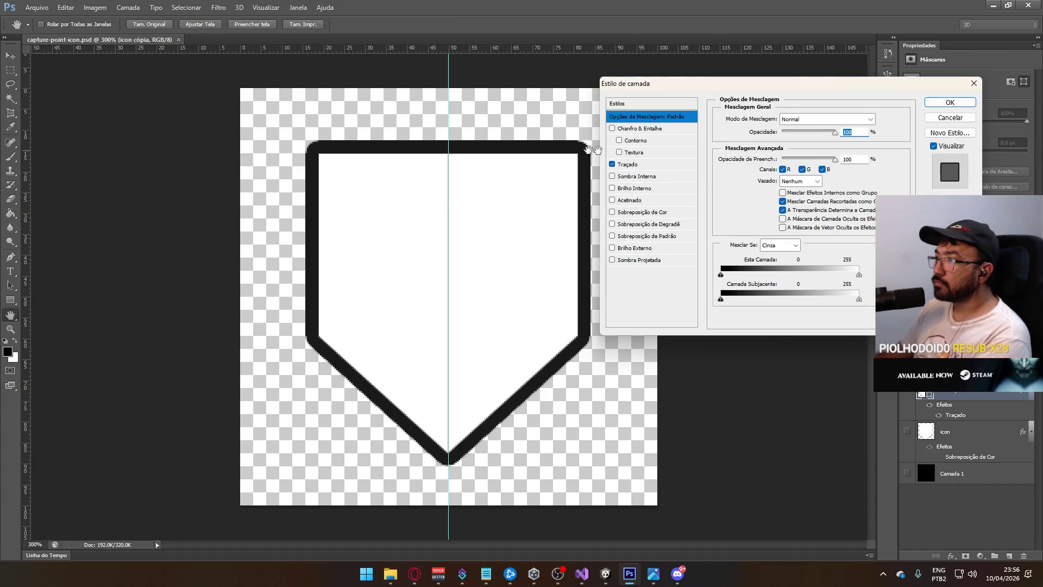
{"action": "left_click", "coordinate": [661, 163]}
{"action": "double_click", "coordinate": [850, 118]}
{"action": "type", "text": "12"}
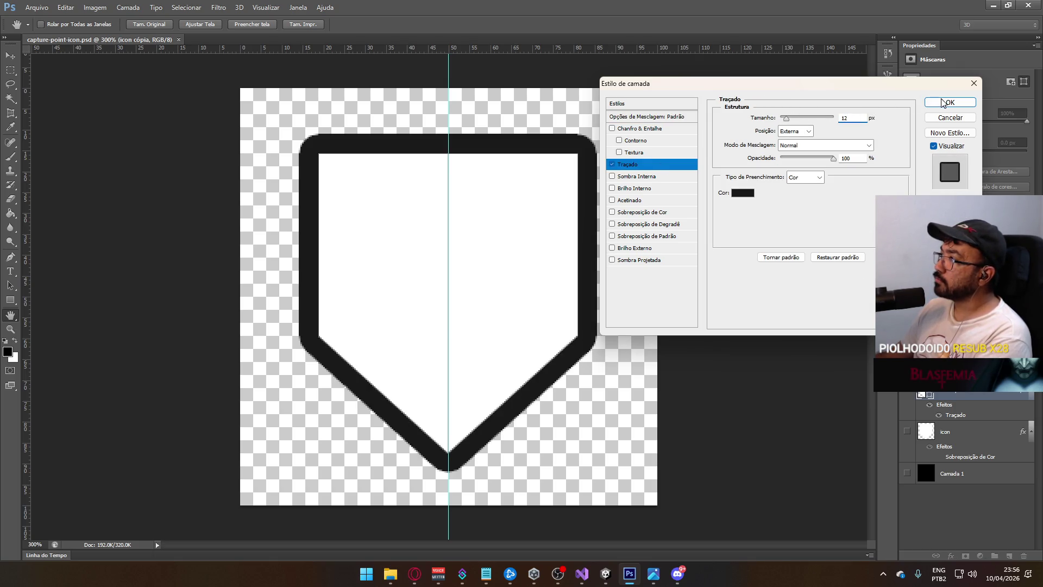
{"action": "left_click", "coordinate": [943, 103]}
{"action": "key", "text": "alt+Tab"}
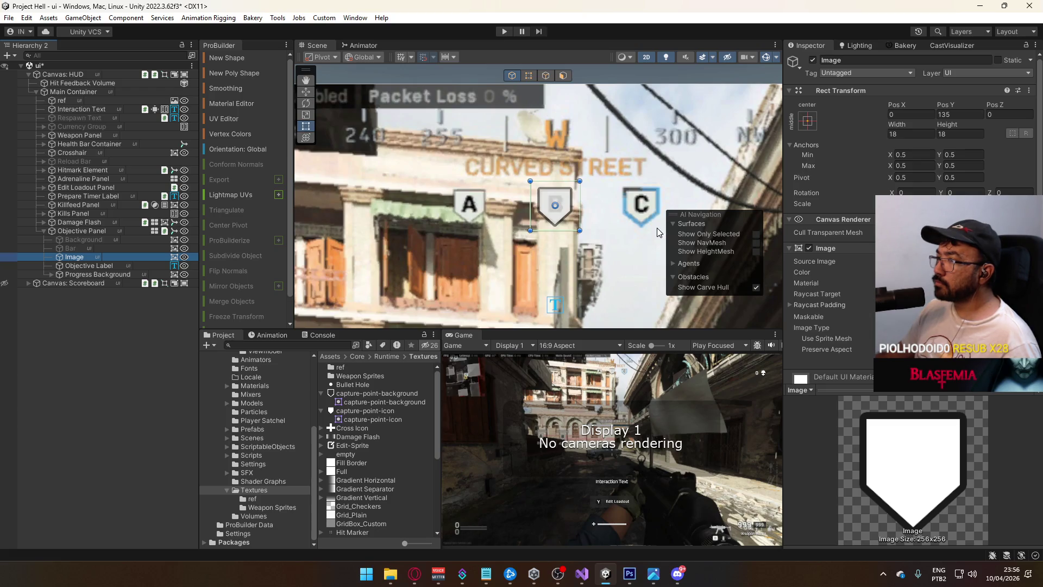
{"action": "key", "text": "alt+Tab"}
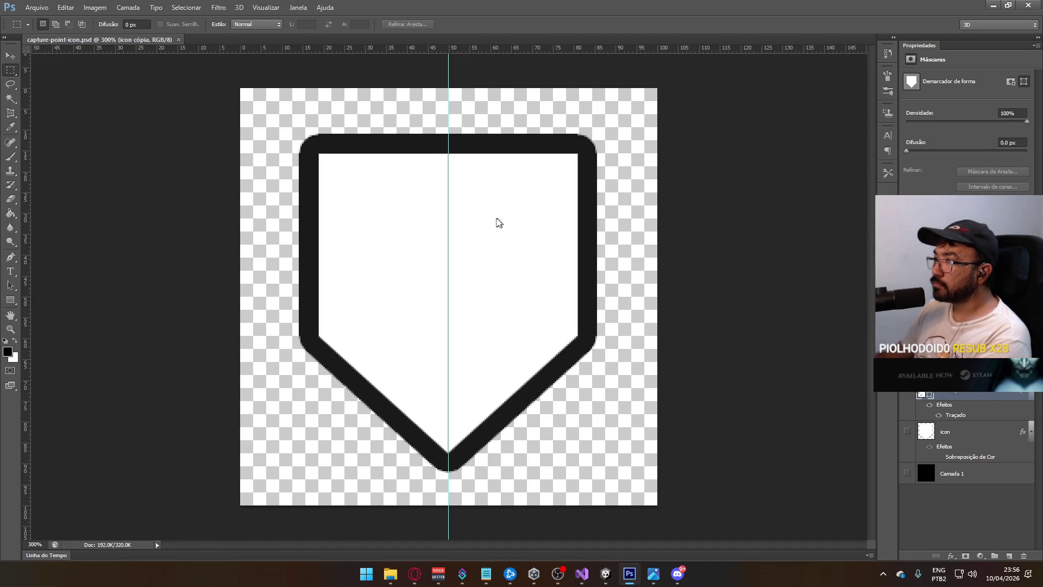
Set the shield layer's Stroke size to 10 px in Layer Style.
{"action": "double_click", "coordinate": [978, 393]}
{"action": "left_click", "coordinate": [656, 168]}
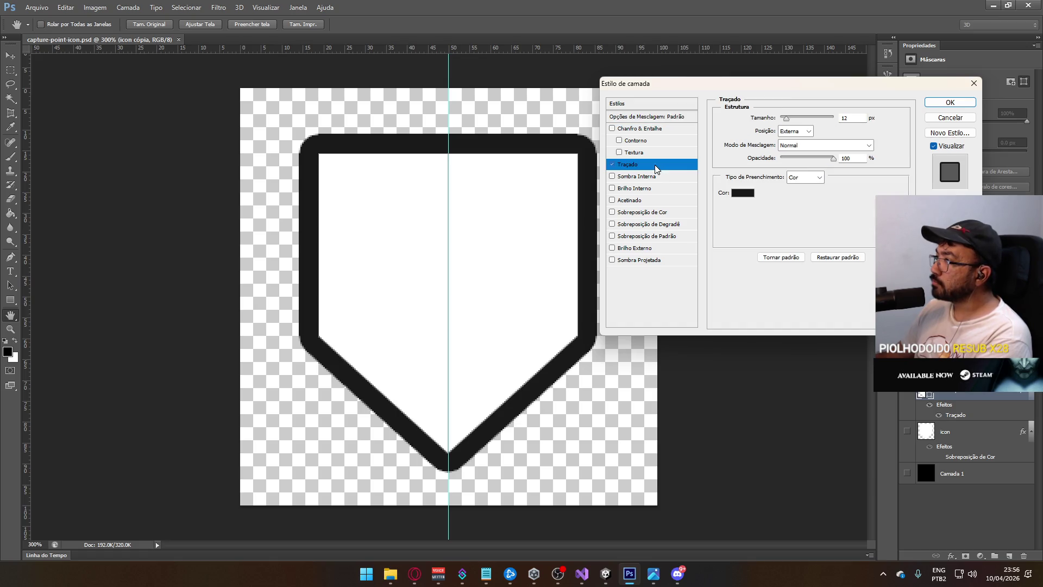
{"action": "type", "text": "10"}
{"action": "left_click", "coordinate": [950, 102]}
Zoom in and draw a rectangular marquee over the top bar of the shield outline.
{"action": "key", "text": "m"}
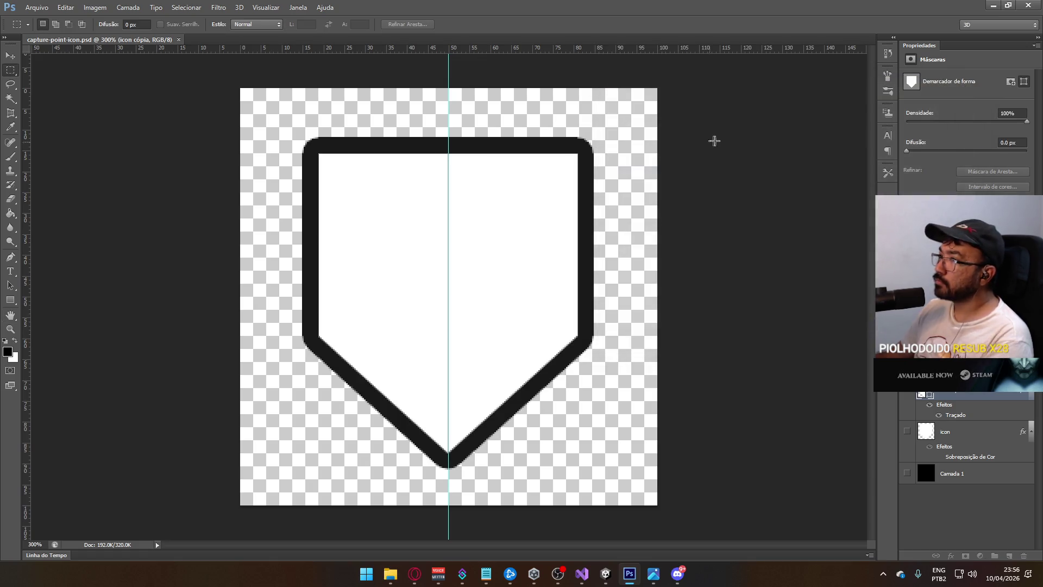
{"action": "scroll", "coordinate": [344, 168], "scroll_direction": "up", "scroll_amount": 1}
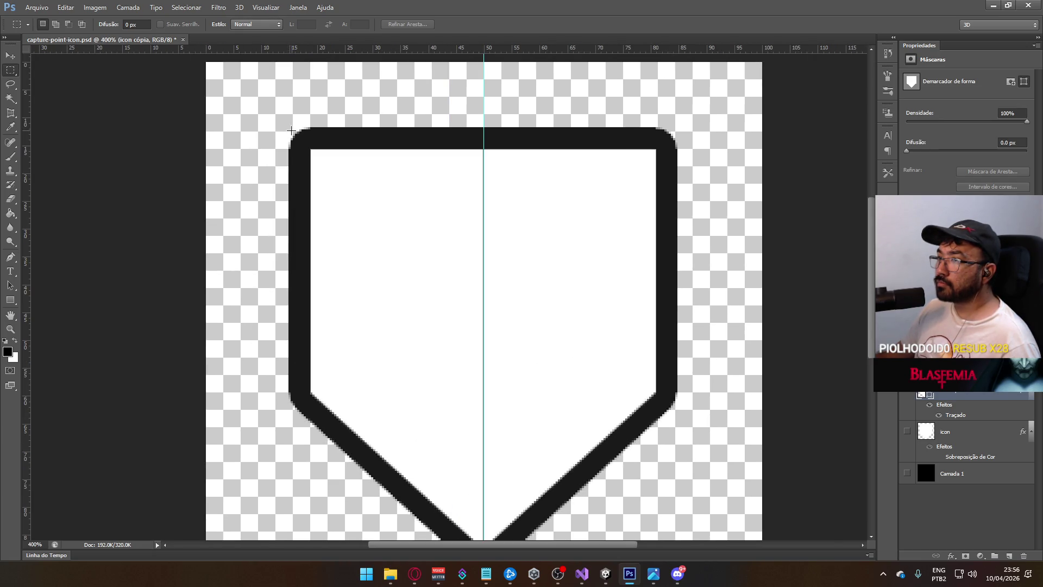
{"action": "mouse_move", "coordinate": [652, 146]}
{"action": "left_mouse_down"}
{"action": "mouse_move", "coordinate": [687, 148]}
{"action": "mouse_move", "coordinate": [676, 147]}
{"action": "left_mouse_up"}
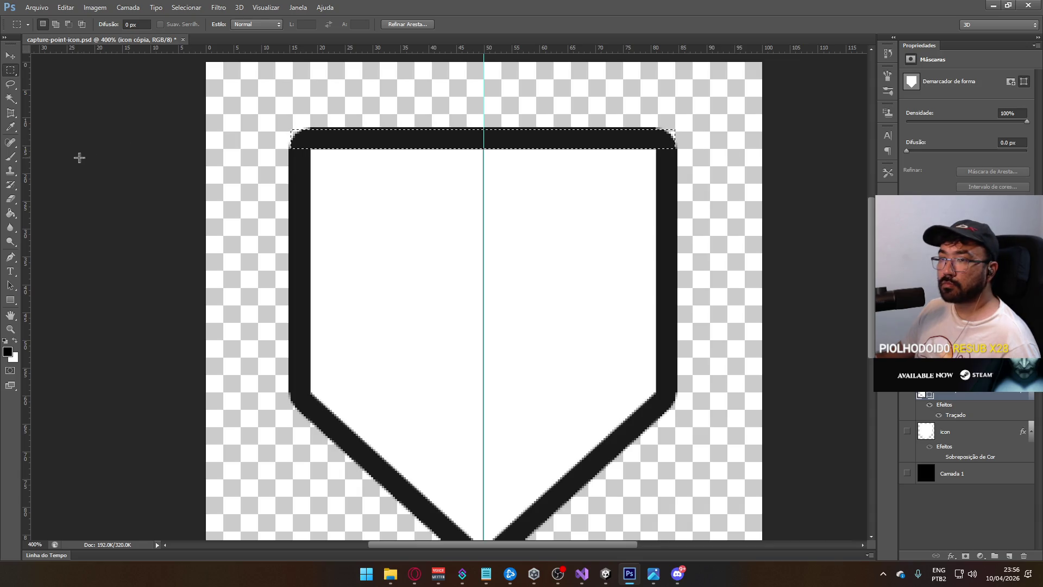
Try brushing over the selected top edge, declining to rasterize the shape layer.
{"action": "left_click", "coordinate": [10, 157]}
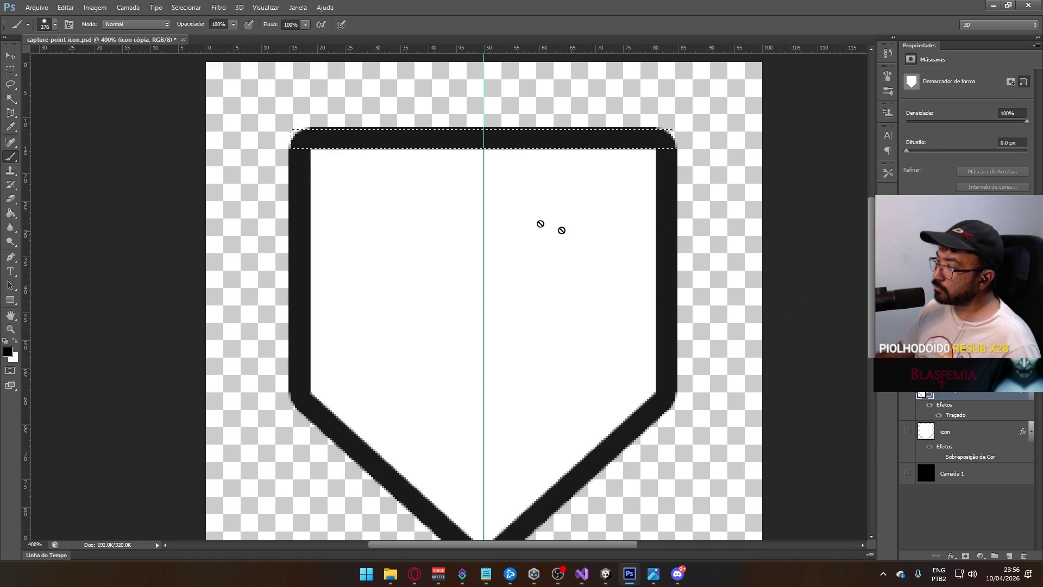
{"action": "left_click", "coordinate": [623, 237]}
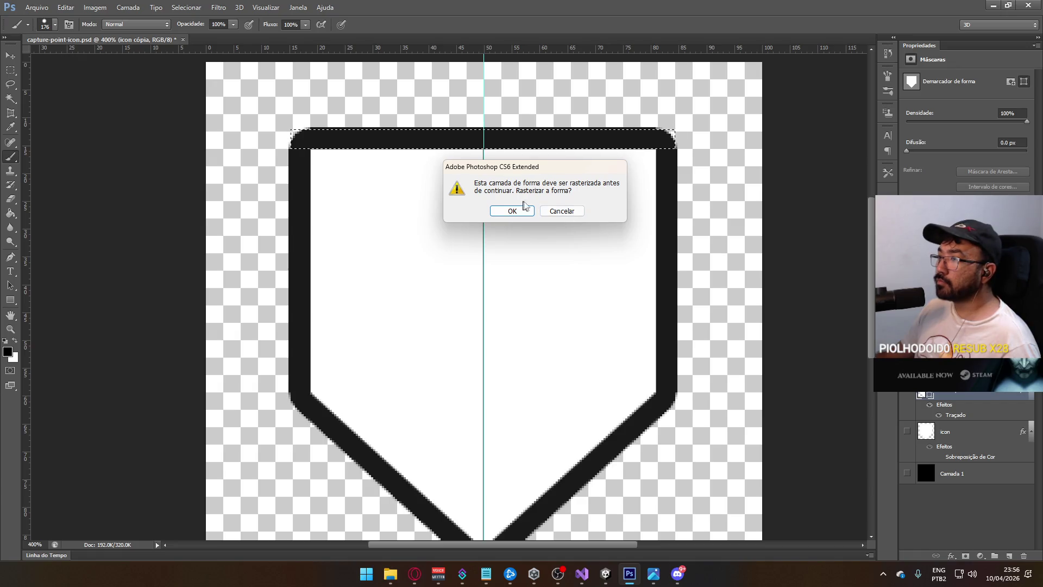
{"action": "left_click", "coordinate": [561, 211]}
{"action": "left_click", "coordinate": [530, 210]}
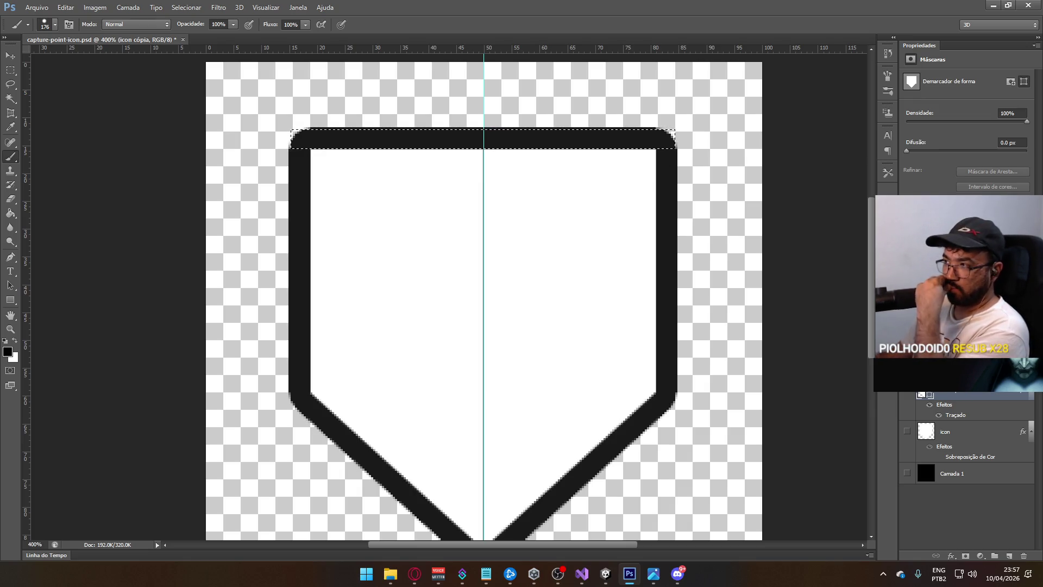
Change the outline shape layer's 10 px black stroke position to Inside.
{"action": "left_click", "coordinate": [966, 429]}
{"action": "left_click", "coordinate": [967, 396]}
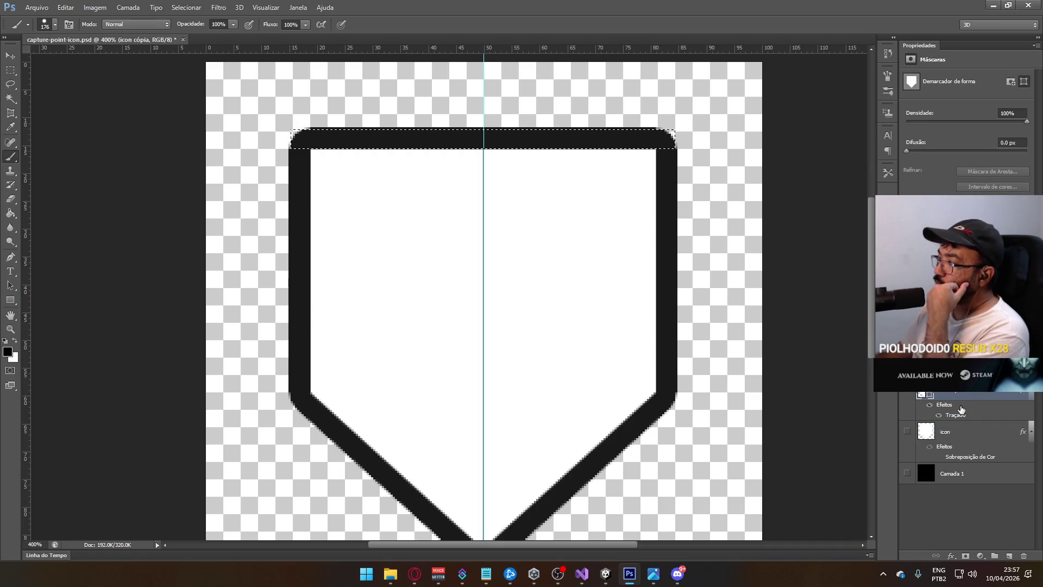
{"action": "right_click", "coordinate": [980, 397]}
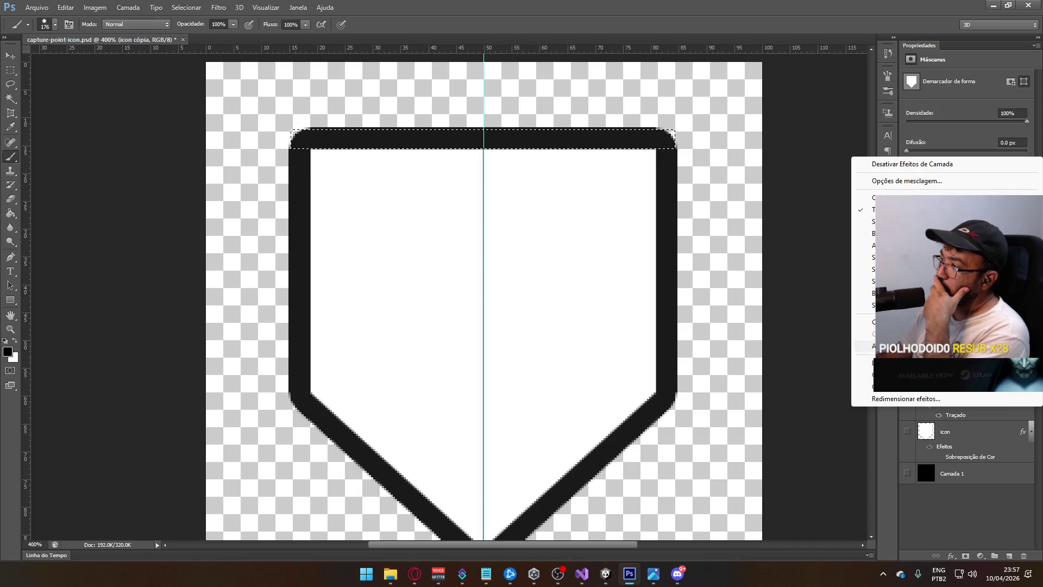
{"action": "left_click", "coordinate": [918, 181]}
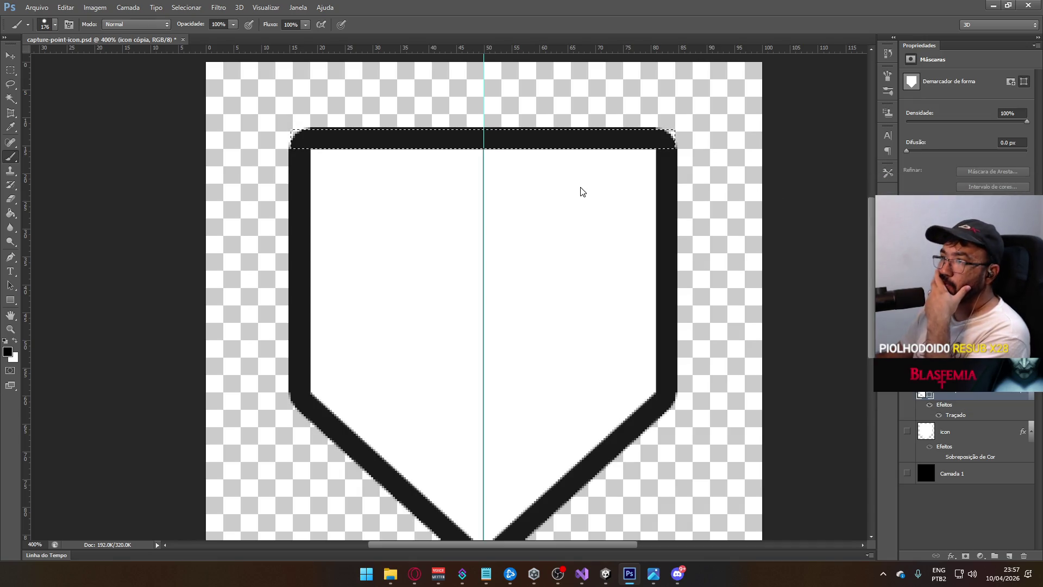
{"action": "left_click", "coordinate": [661, 166]}
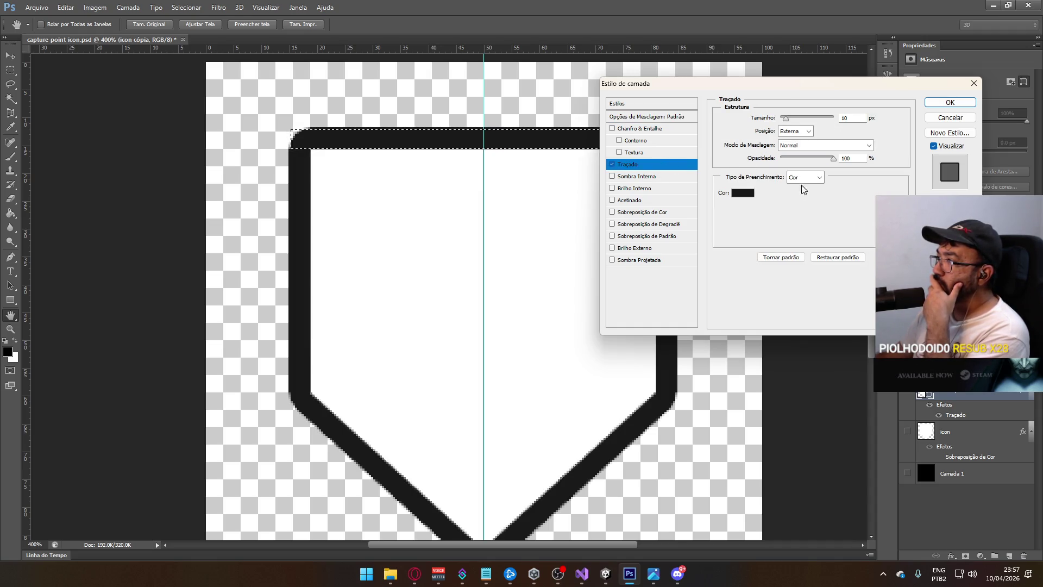
{"action": "left_click", "coordinate": [796, 132]}
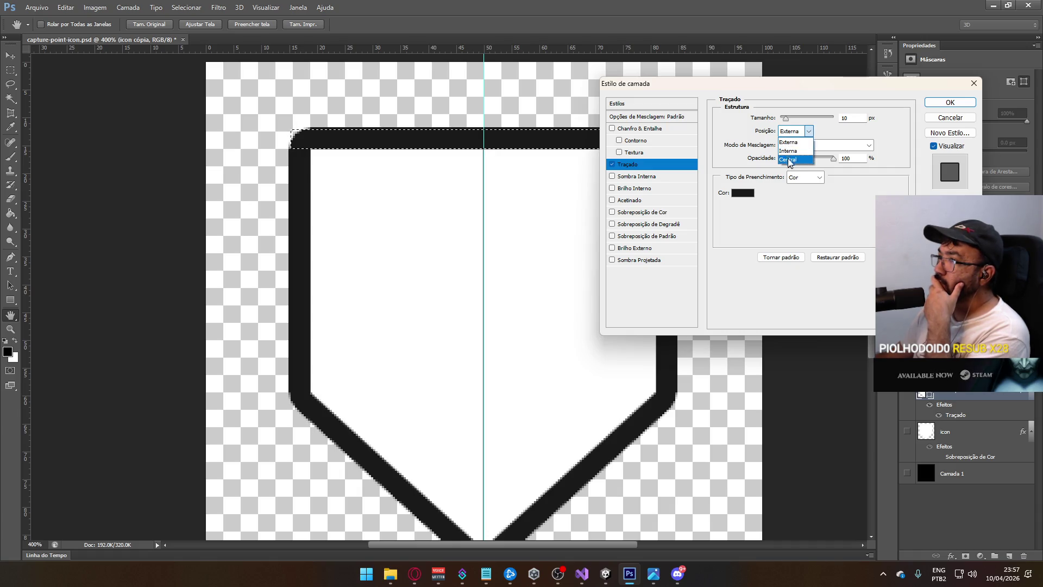
{"action": "left_click", "coordinate": [790, 152]}
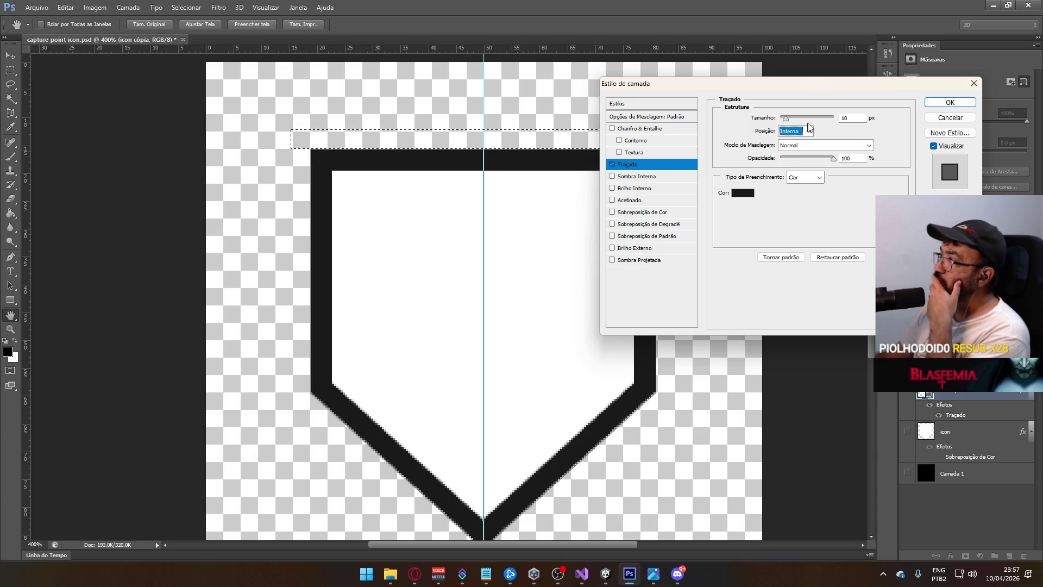
{"action": "left_click", "coordinate": [931, 103]}
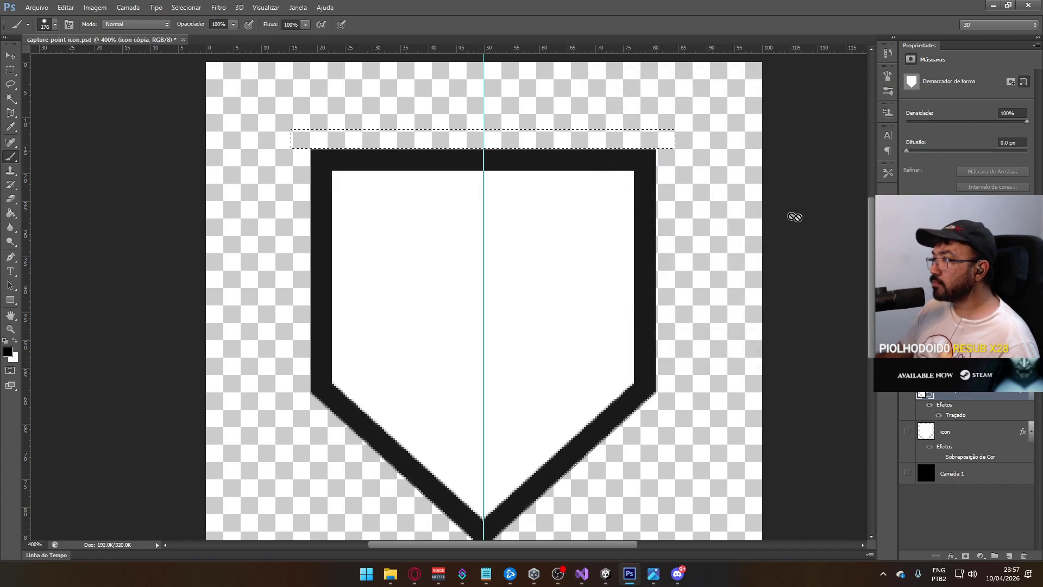
Enlarge the shield to about 109%, clear the selection, and switch to Unity.
{"action": "key", "text": "ctrl+t"}
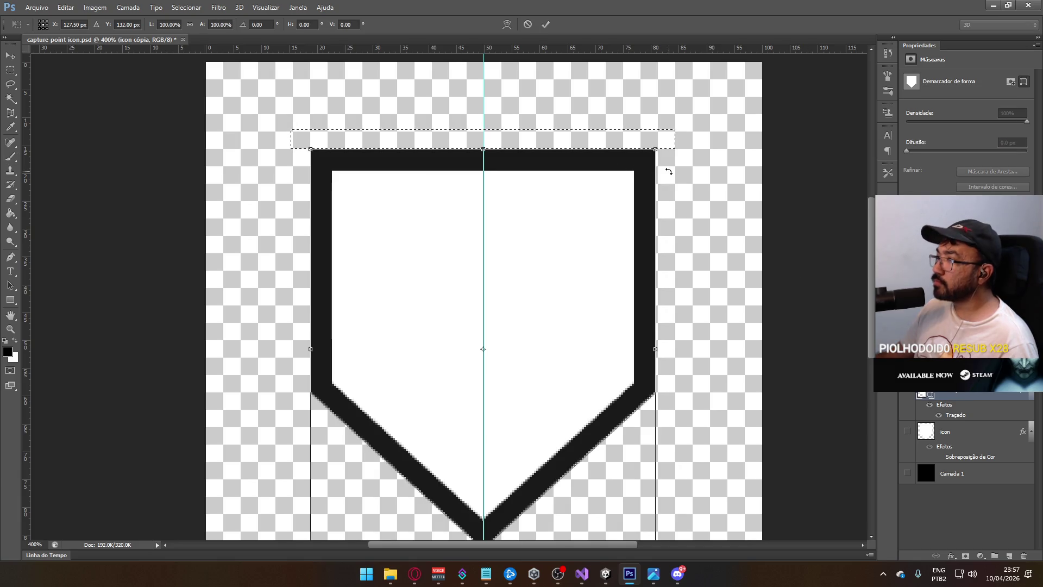
{"action": "mouse_move", "coordinate": [656, 149]}
{"action": "left_mouse_down"}
{"action": "mouse_move", "coordinate": [673, 124]}
{"action": "mouse_move", "coordinate": [677, 131]}
{"action": "left_mouse_up"}
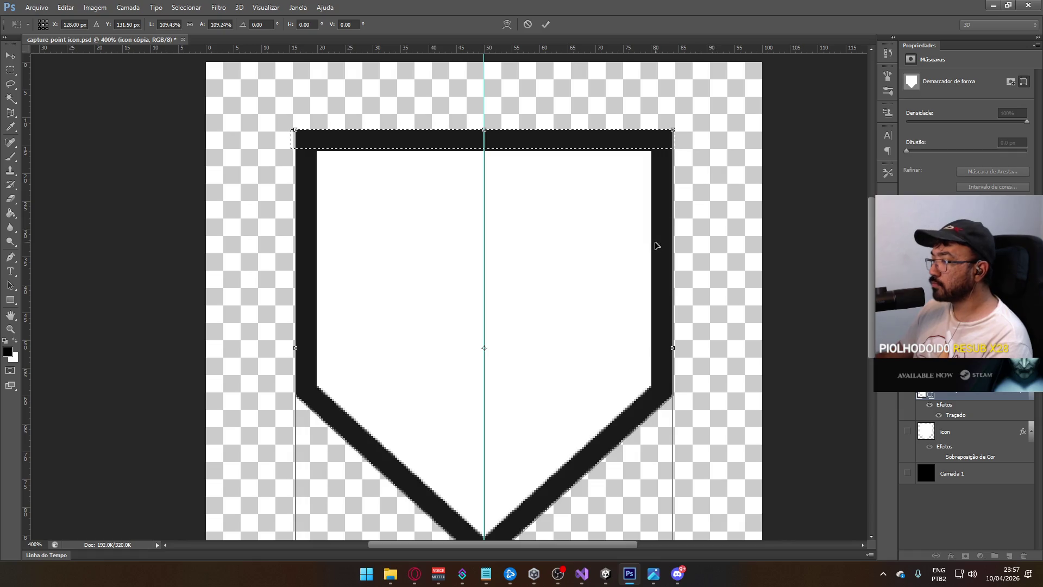
{"action": "key", "text": "Return"}
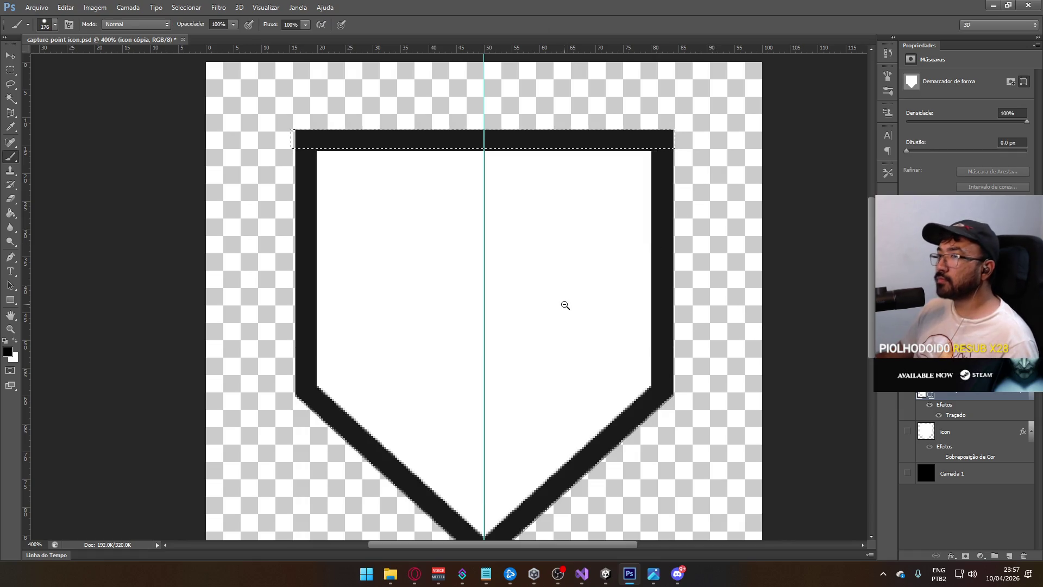
{"action": "key", "text": "ctrl+minus"}
{"action": "key", "text": "alt+Tab"}
{"action": "key", "text": "alt+Tab"}
{"action": "key", "text": "m"}
{"action": "key", "text": "ctrl+d"}
{"action": "key", "text": "alt+Tab"}
{"action": "key", "text": "alt+Tab"}
{"action": "key", "text": "Tab"}
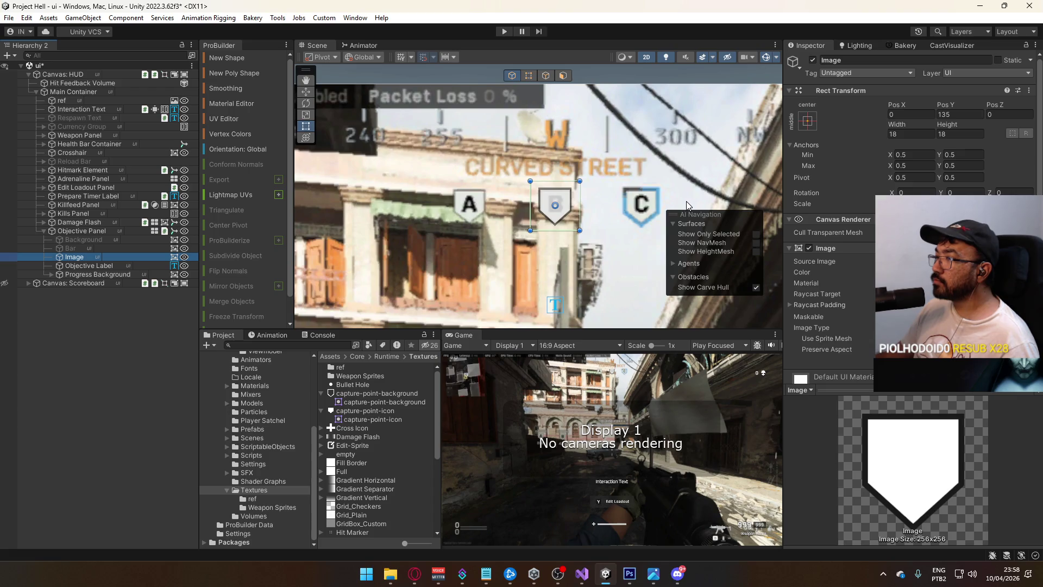
Switch from Unity back to capture-point-icon.psd in Photoshop.
{"action": "key", "text": "alt+Tab"}
{"action": "key", "text": "alt+Tab"}
{"action": "key", "text": "Tab"}
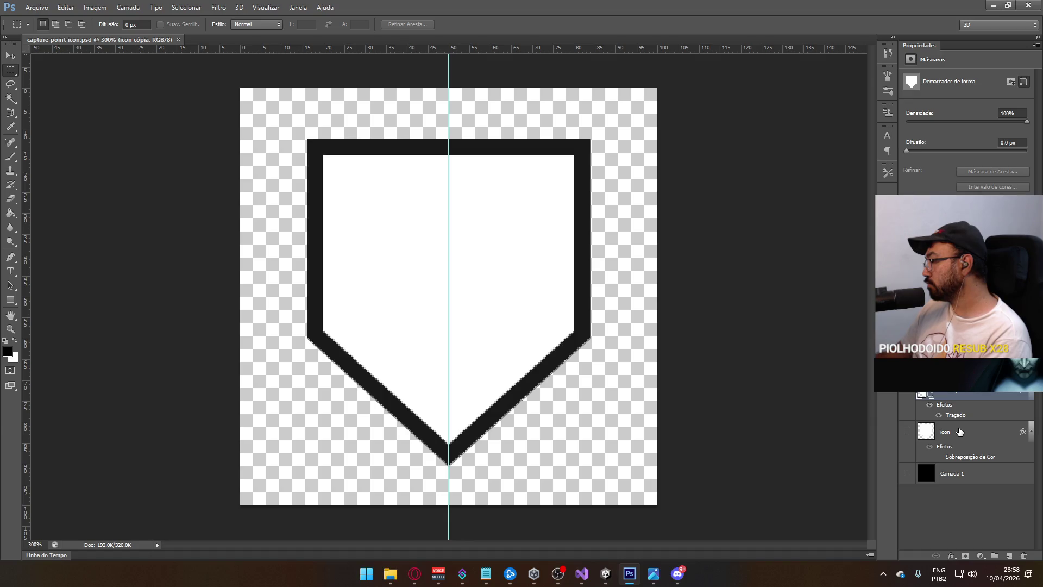
Delete the old icon layer and duplicate icon cópia as icon cópia 2.
{"action": "left_click", "coordinate": [962, 433]}
{"action": "key", "text": "Delete"}
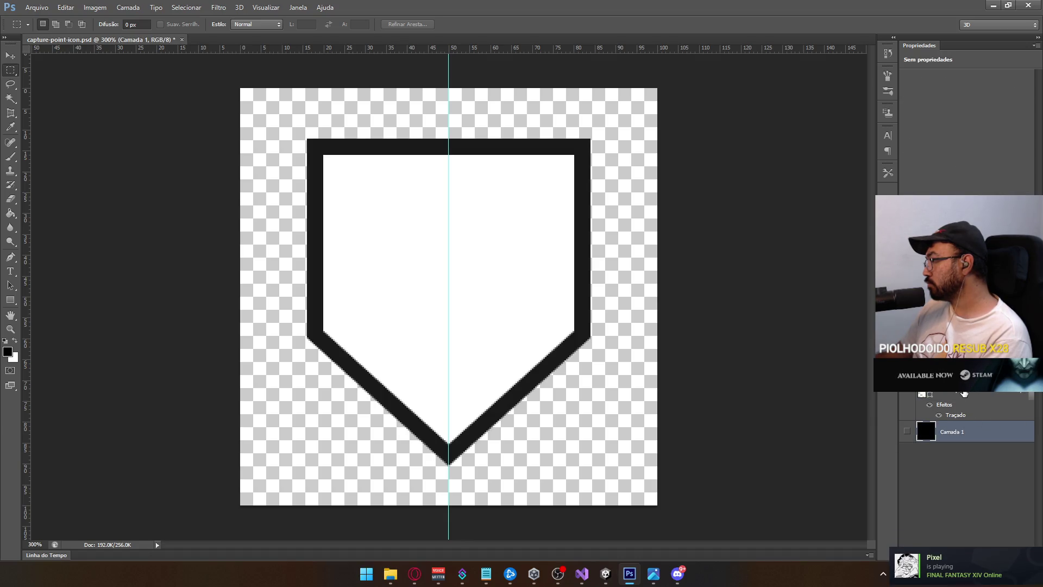
{"action": "left_click", "coordinate": [964, 392]}
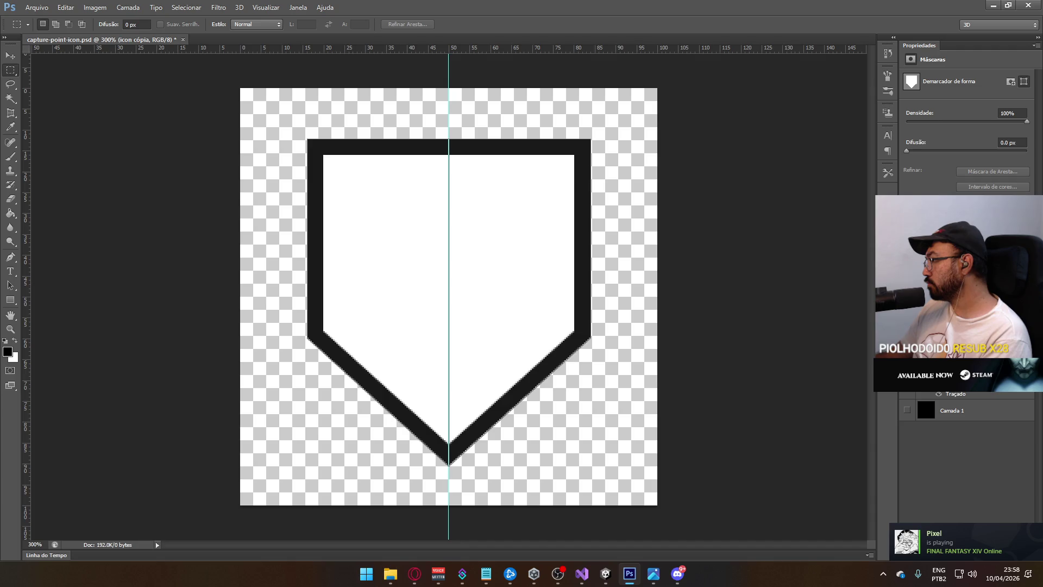
{"action": "right_click", "coordinate": [962, 392]}
{"action": "left_click", "coordinate": [830, 172]}
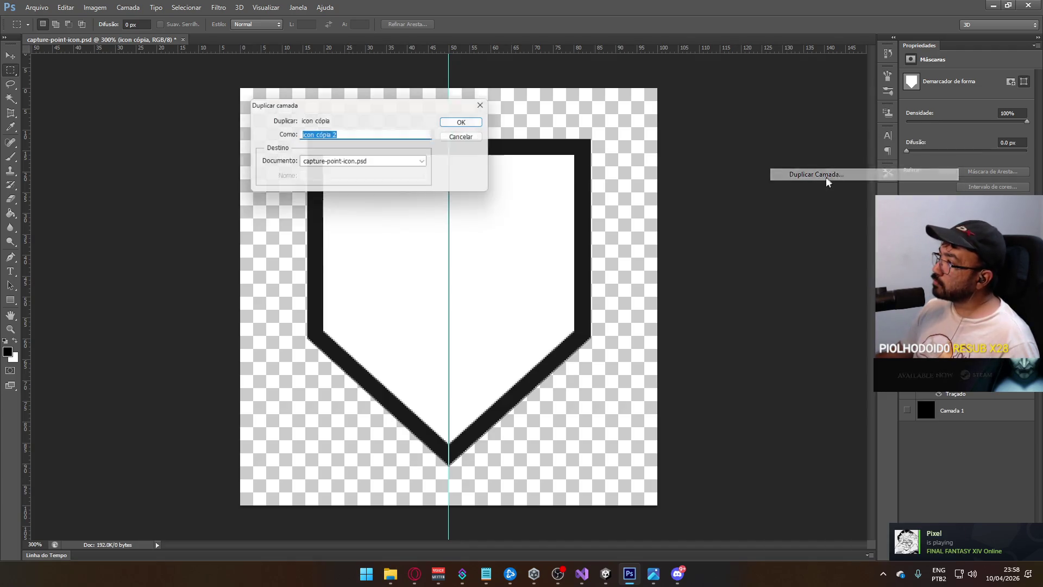
{"action": "left_click", "coordinate": [460, 121]}
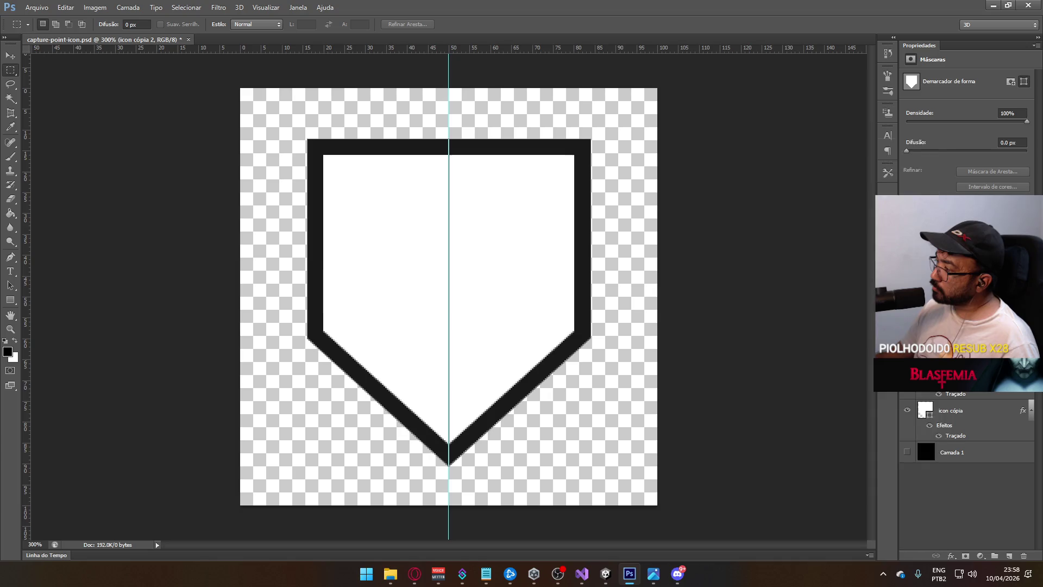
Try stroke sizes 2 and 1 on the copy, then cancel to keep the original stroke.
{"action": "right_click", "coordinate": [947, 369]}
{"action": "left_click", "coordinate": [849, 150]}
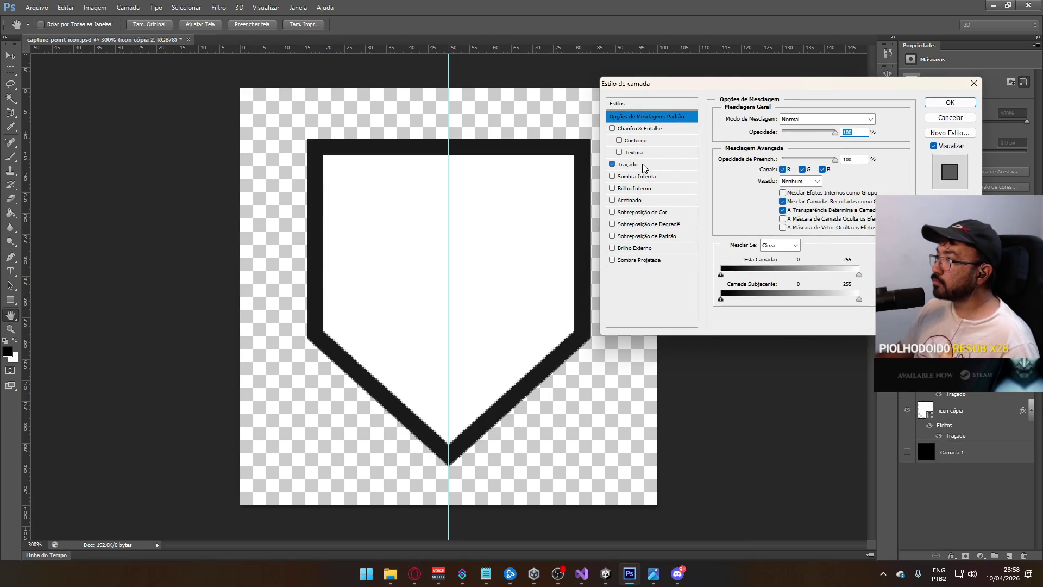
{"action": "left_click", "coordinate": [641, 165]}
{"action": "left_click", "coordinate": [846, 118]}
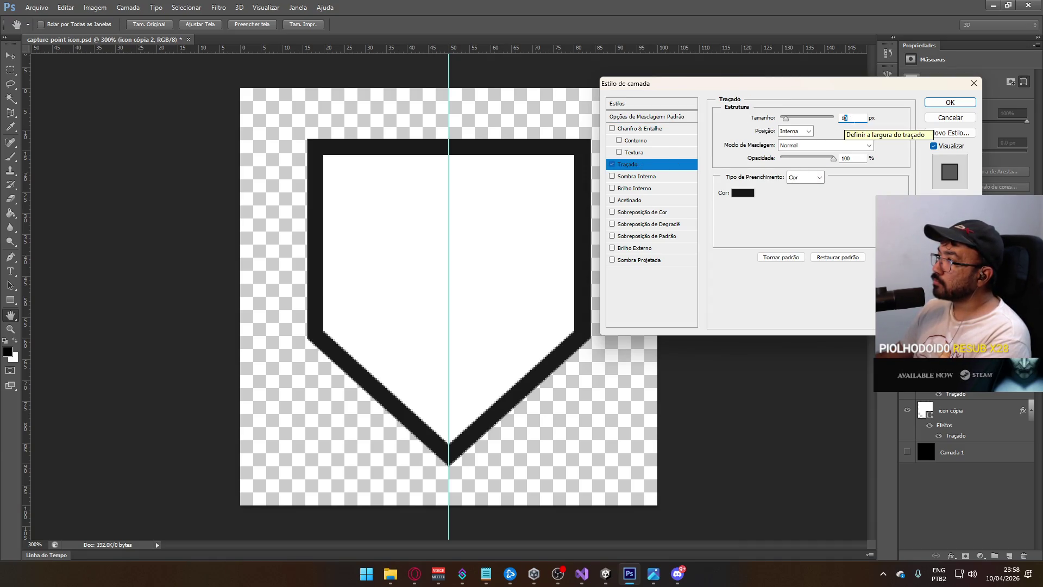
{"action": "type", "text": "2"}
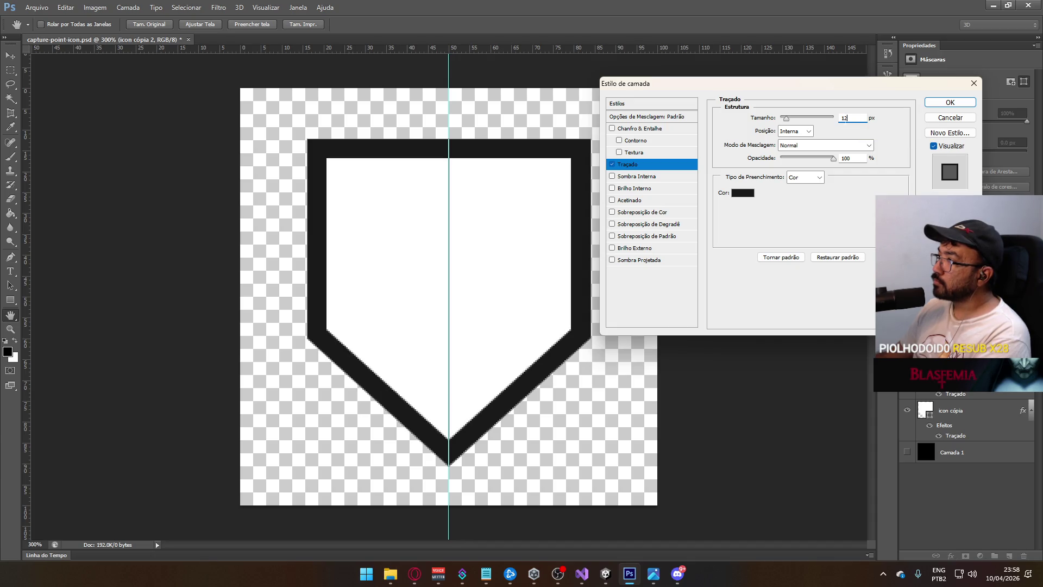
{"action": "key", "text": "BackSpace"}
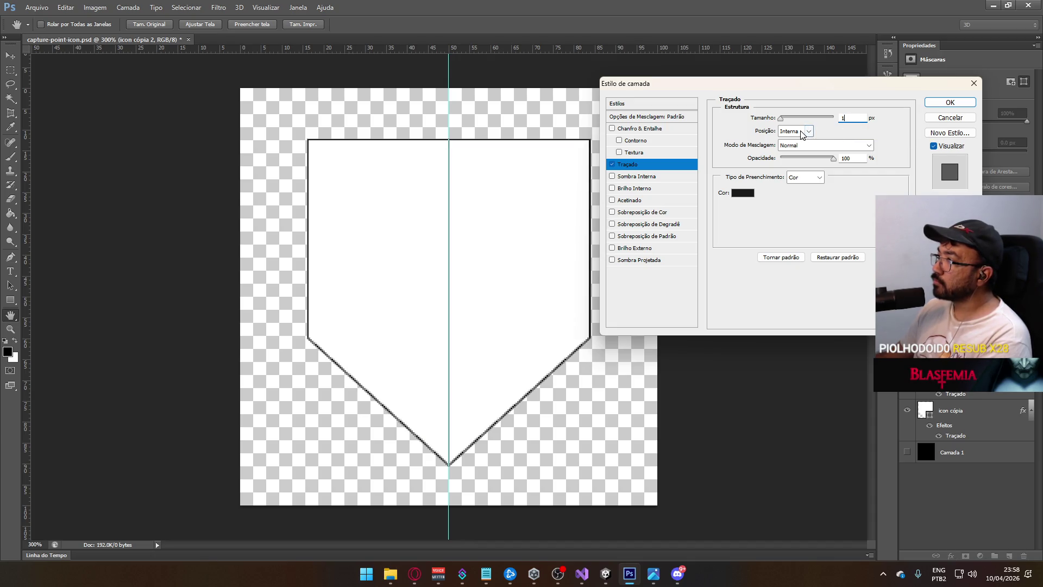
{"action": "left_click", "coordinate": [948, 119]}
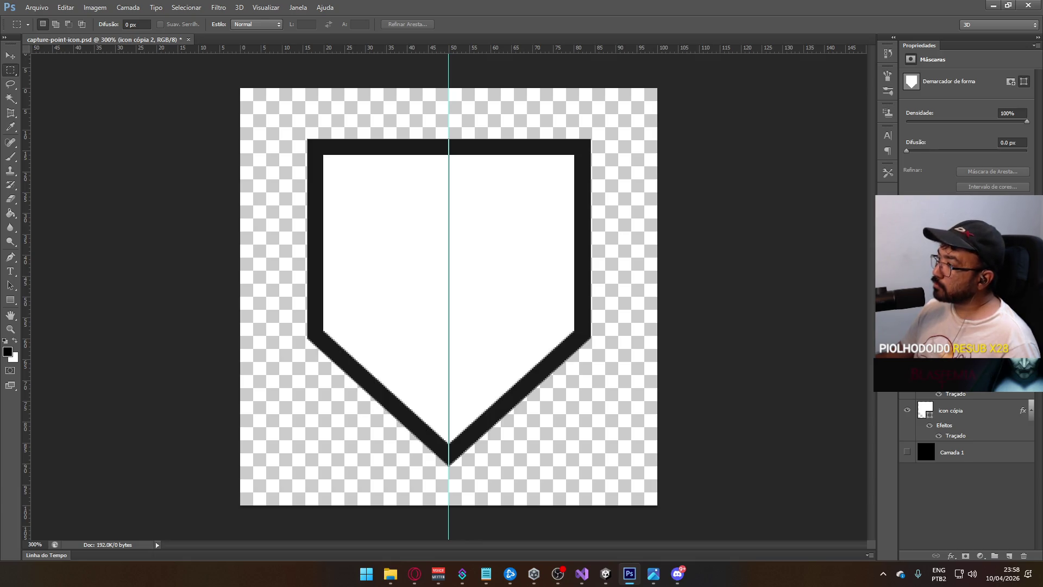
On icon cópia, test a transparent fill and undo it, then duplicate and nudge the shield down.
{"action": "left_click", "coordinate": [967, 404]}
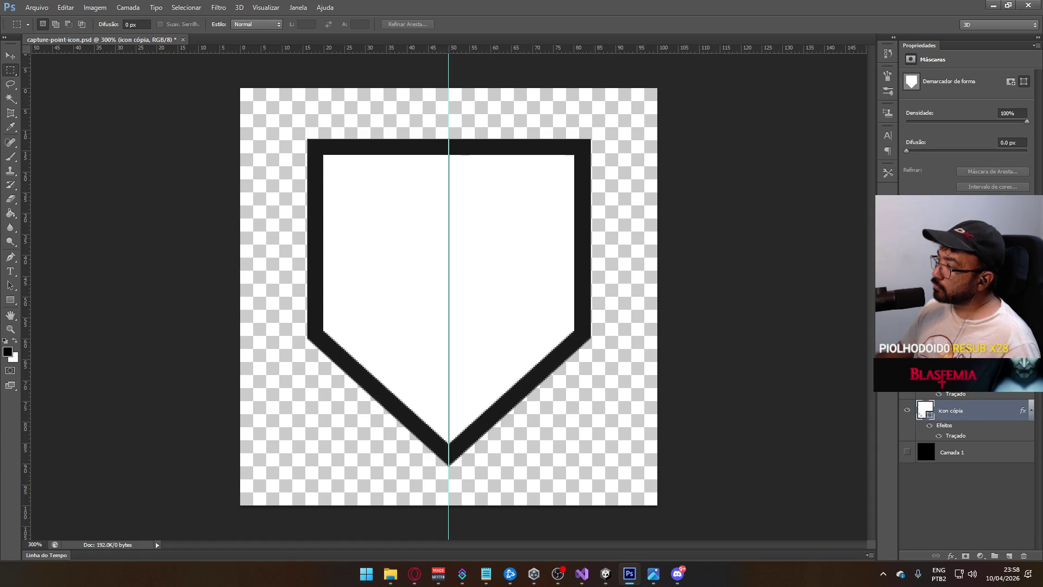
{"action": "key", "text": "shift+0"}
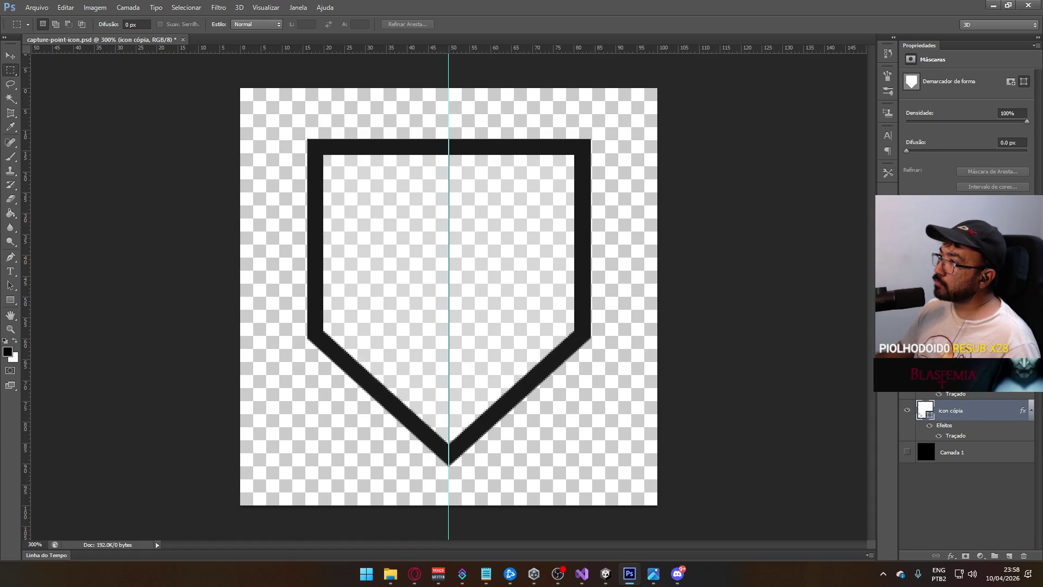
{"action": "key", "text": "ctrl+z"}
{"action": "key", "text": "ctrl+j"}
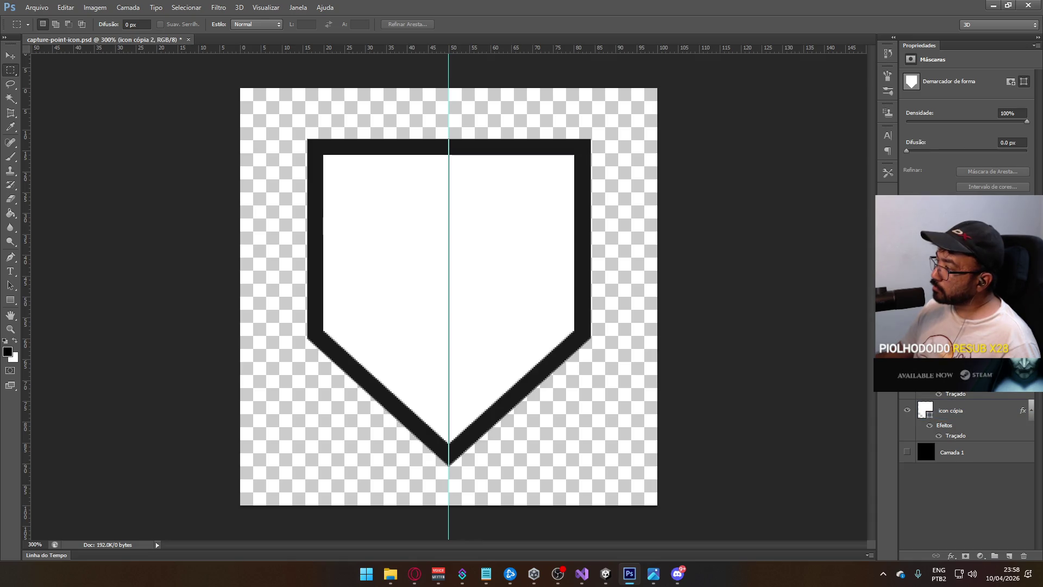
{"action": "key", "text": "Down"}
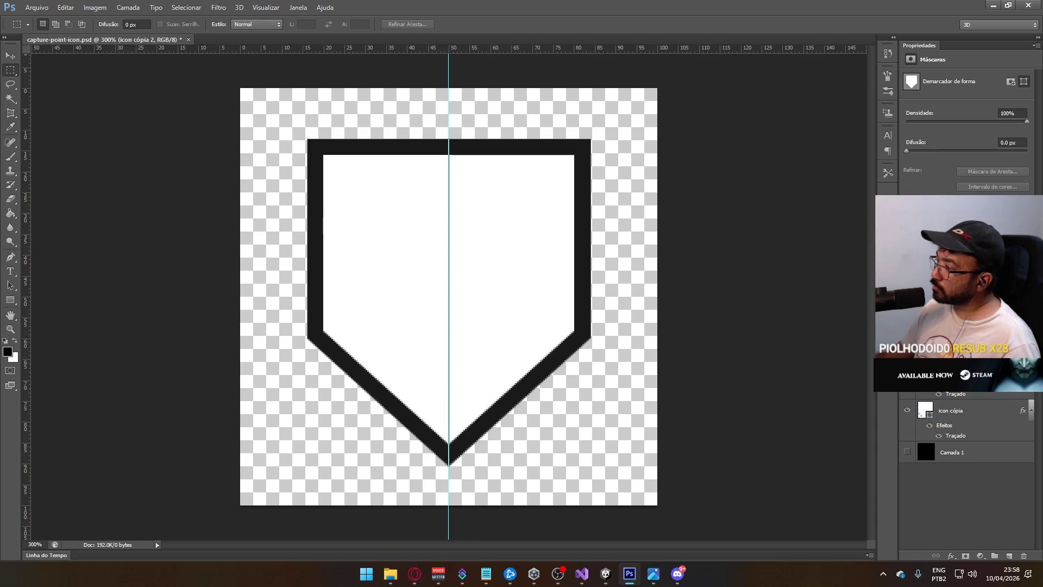
Undo the duplicated shield and try lower opacities on the shield layer.
{"action": "key", "text": "ctrl+z"}
{"action": "key", "text": "1"}
{"action": "key", "text": "2"}
{"action": "key", "text": "3"}
Duplicate and move a shield copy, undo it, and close Layer Style without changes.
{"action": "key", "text": "ctrl+j"}
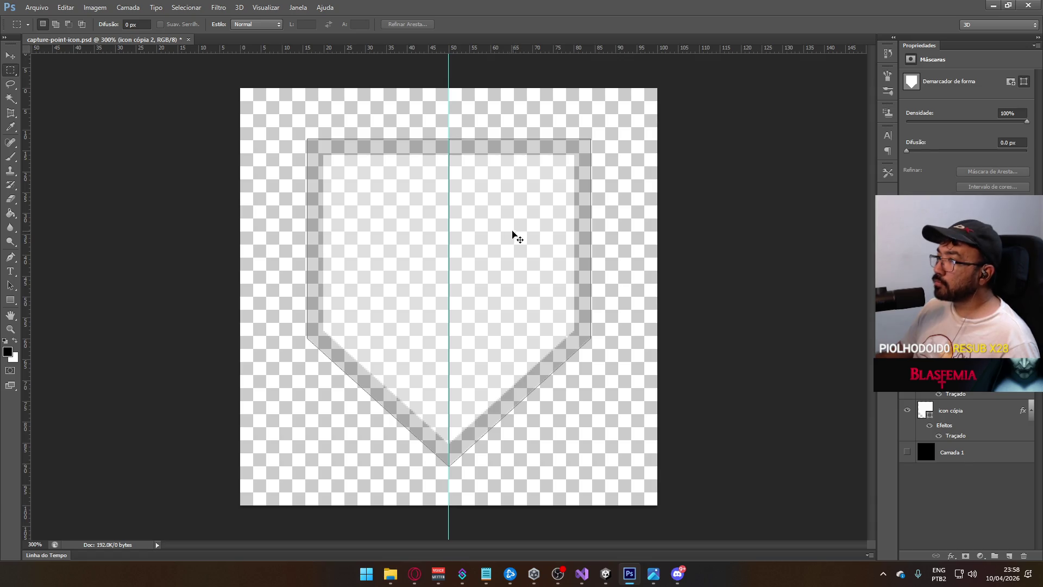
{"action": "key", "text": "ctrl+t"}
{"action": "mouse_move", "coordinate": [541, 216]}
{"action": "left_mouse_down"}
{"action": "mouse_move", "coordinate": [568, 193]}
{"action": "mouse_move", "coordinate": [523, 217]}
{"action": "mouse_move", "coordinate": [438, 317]}
{"action": "mouse_move", "coordinate": [446, 311]}
{"action": "left_mouse_up"}
{"action": "key", "text": "Return"}
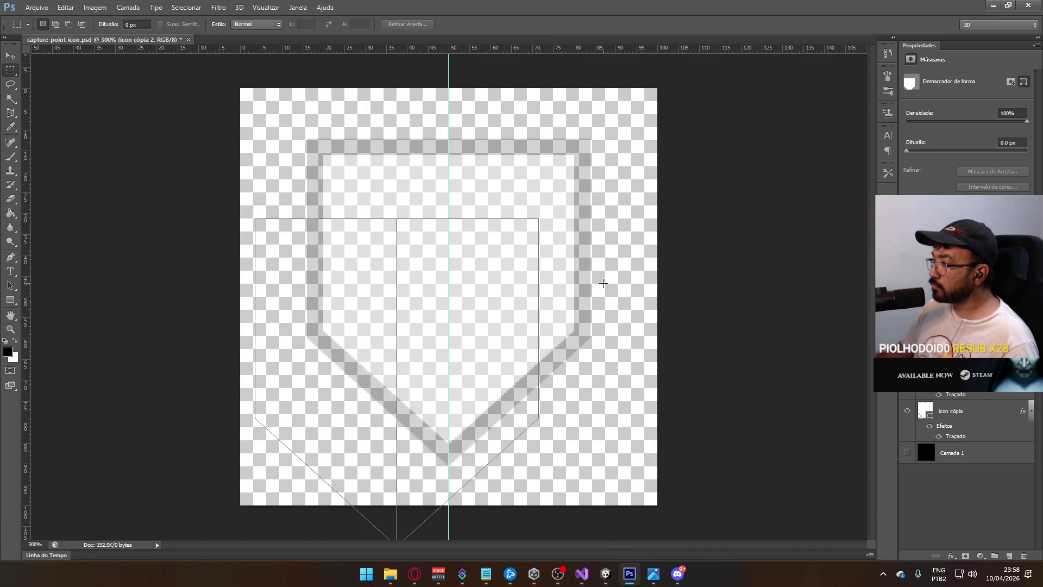
{"action": "key", "text": "ctrl+alt+z"}
{"action": "key", "text": "ctrl+alt+z"}
{"action": "key", "text": "Return"}
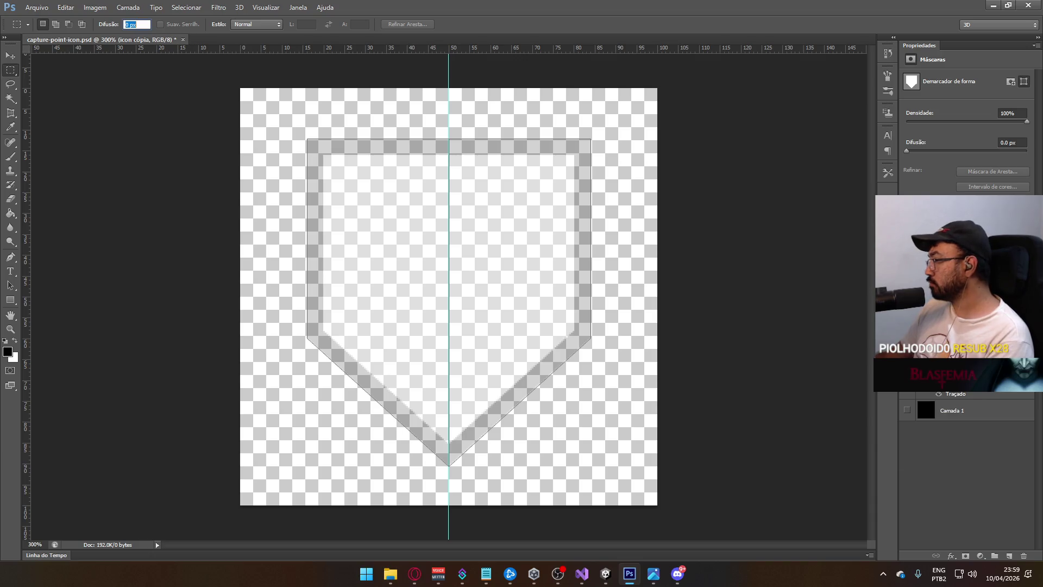
{"action": "key", "text": "Return"}
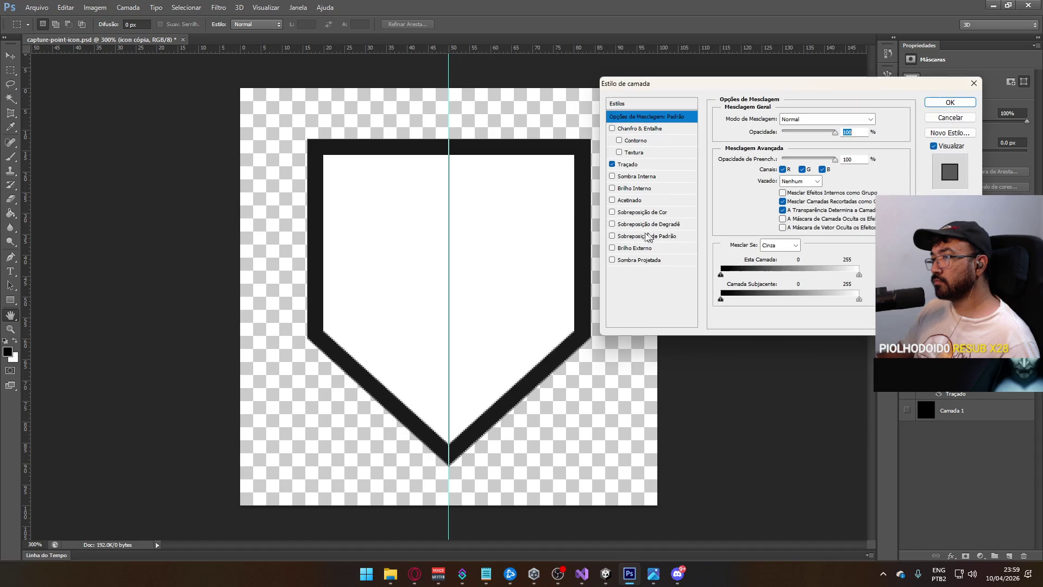
{"action": "left_click", "coordinate": [953, 124]}
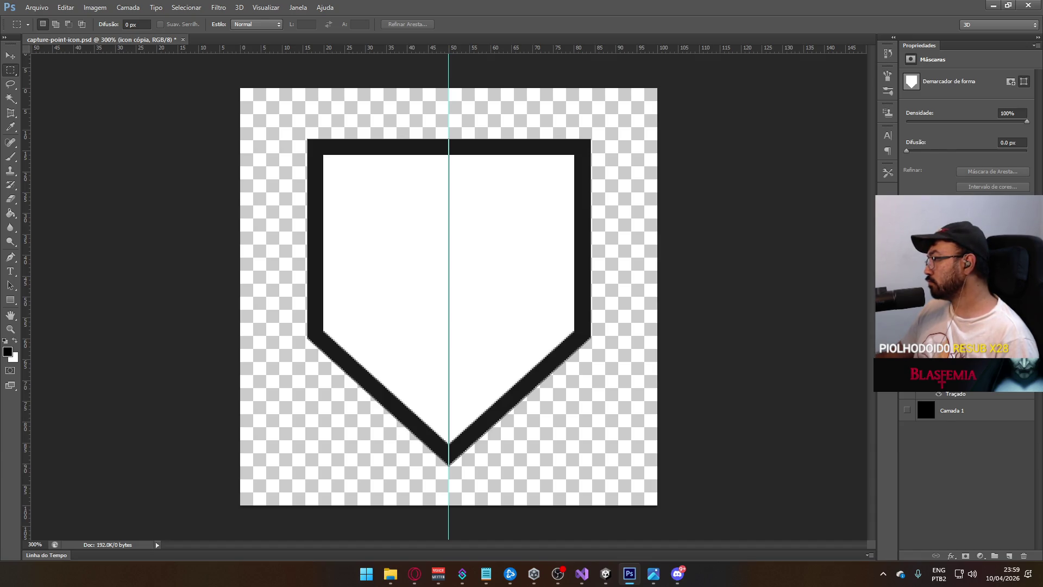
Duplicate the shield layer as icon cópia 2 and make its white fill transparent.
{"action": "right_click", "coordinate": [947, 359]}
{"action": "left_click", "coordinate": [848, 175]}
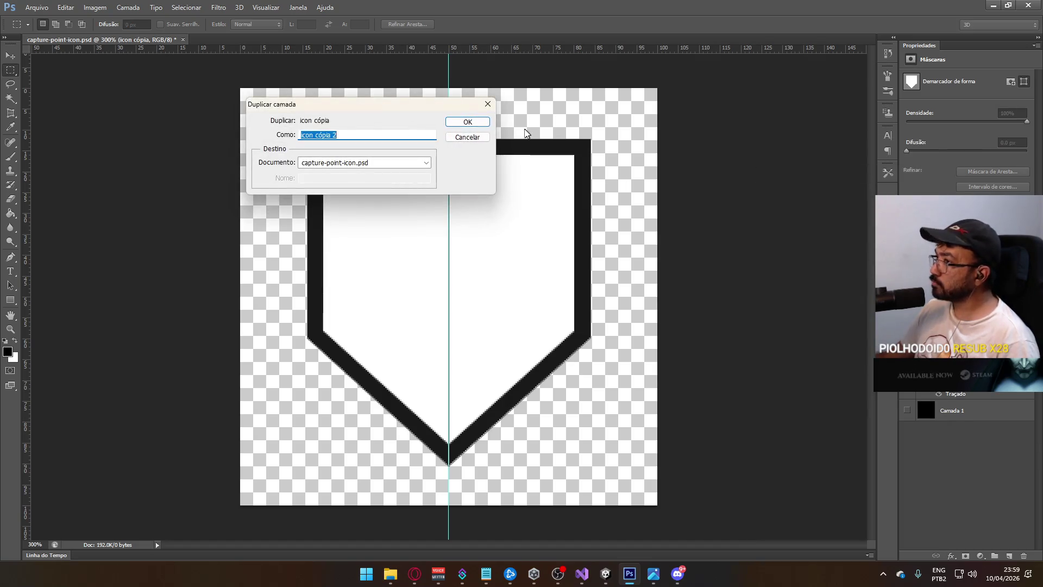
{"action": "left_click", "coordinate": [467, 121]}
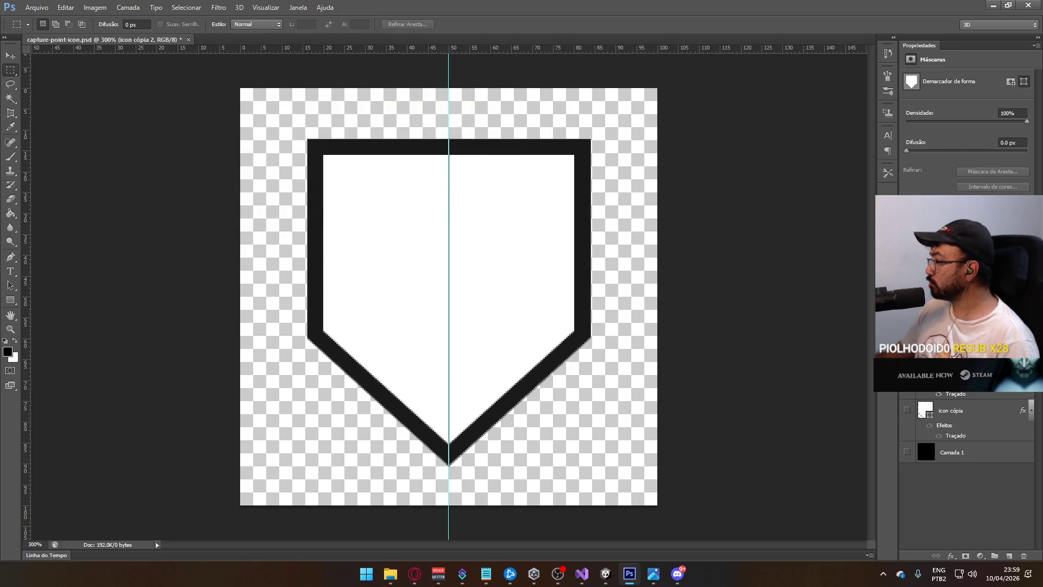
{"action": "key", "text": "shift+0"}
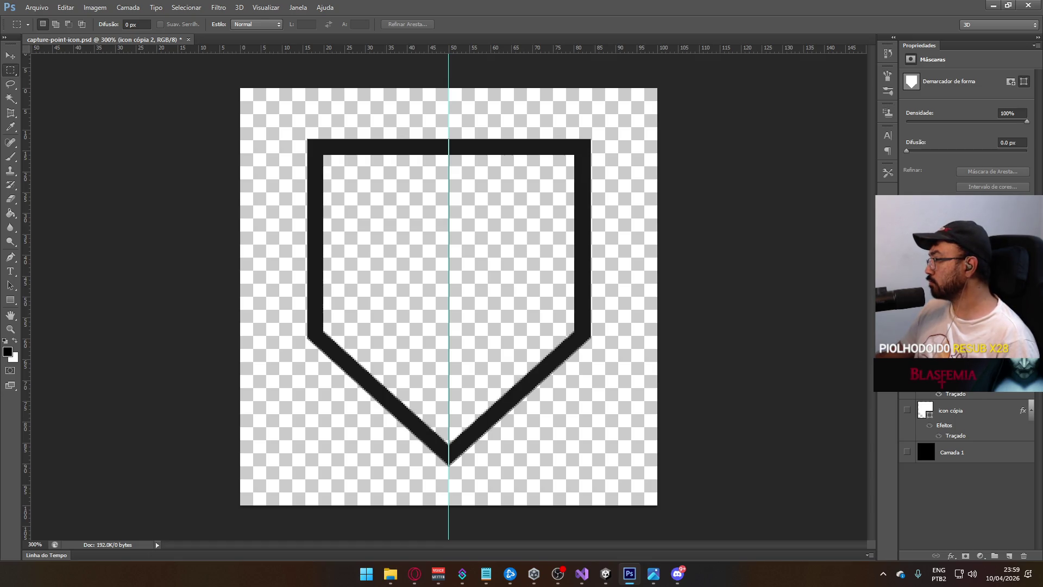
Rasterize icon cópia 2's layer style via Camada > Rasterizar > Estilo de camada.
{"action": "left_click", "coordinate": [95, 7]}
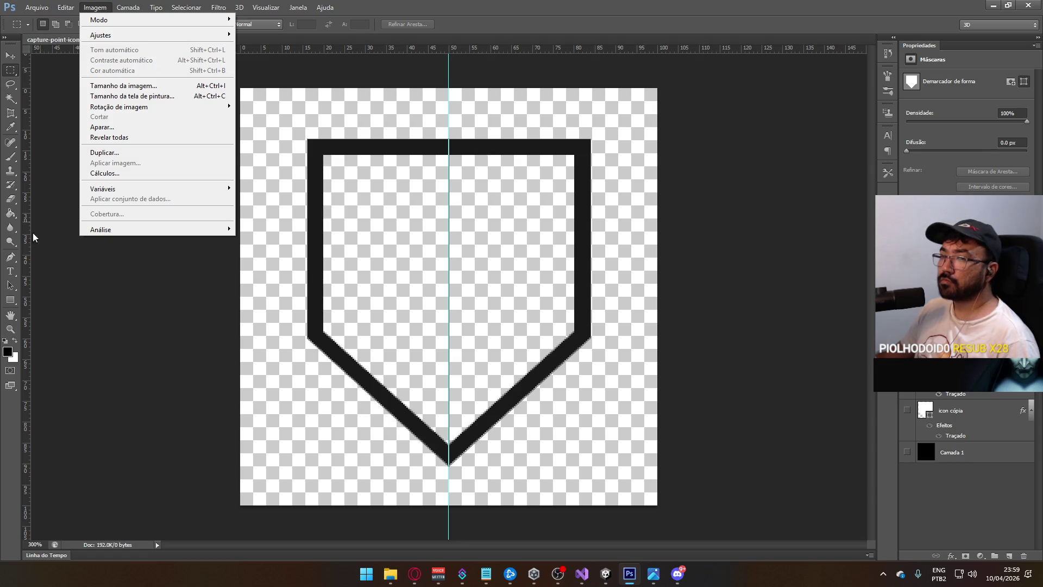
{"action": "key", "text": "Right"}
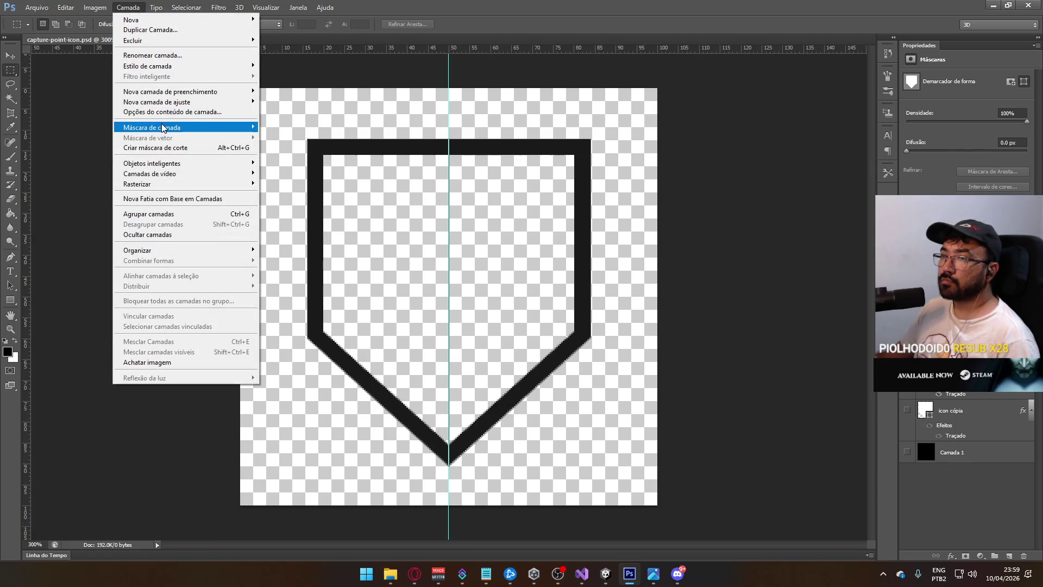
{"action": "mouse_move", "coordinate": [199, 254]}
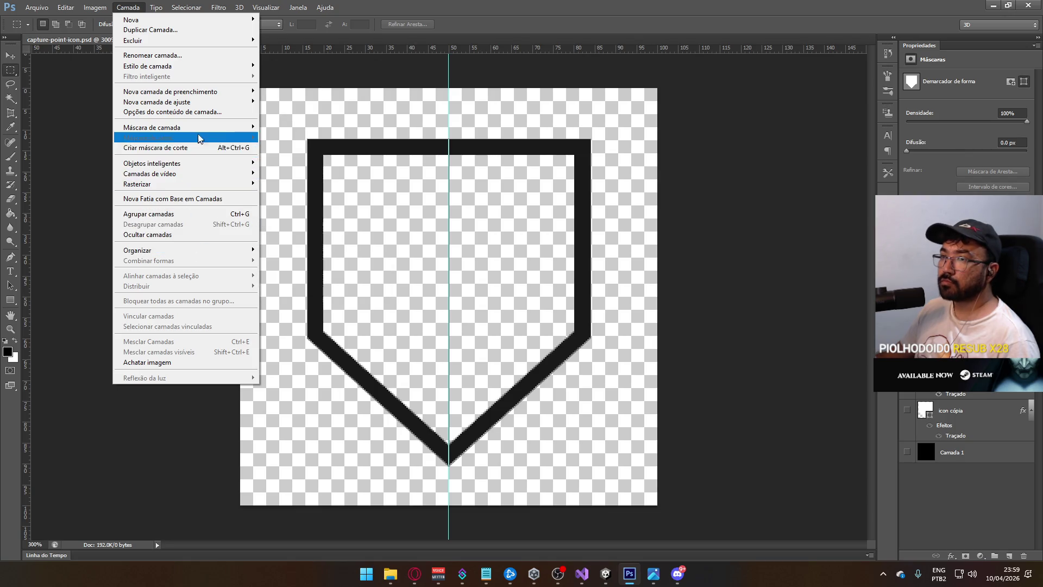
{"action": "mouse_move", "coordinate": [197, 98]}
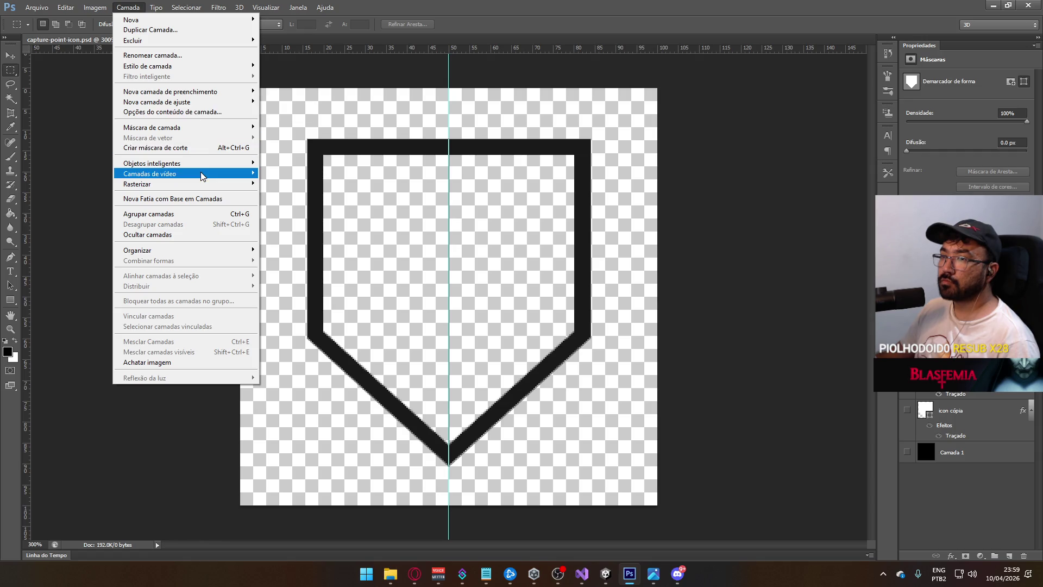
{"action": "mouse_move", "coordinate": [202, 185]}
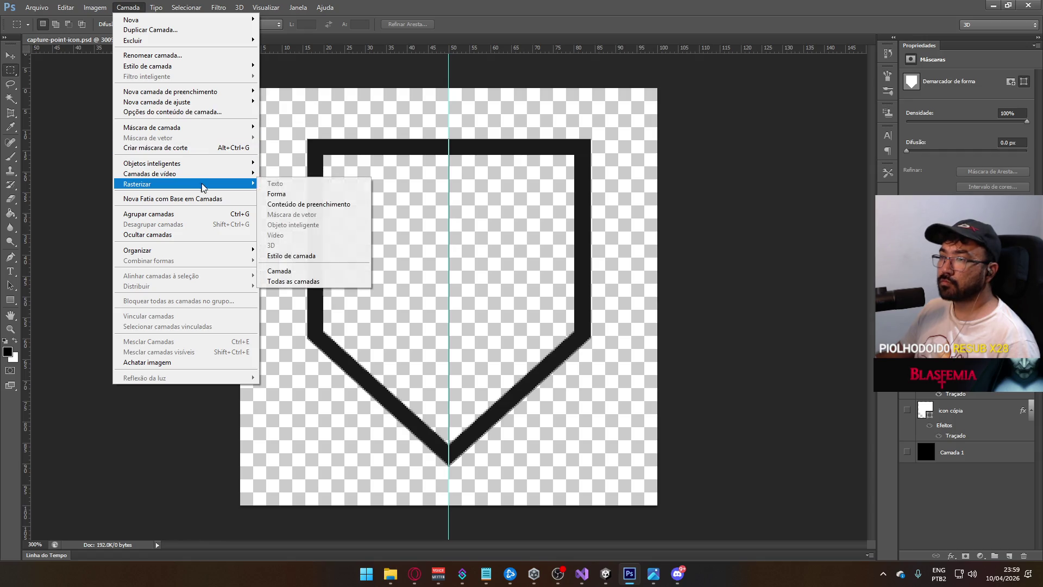
{"action": "left_click", "coordinate": [313, 254]}
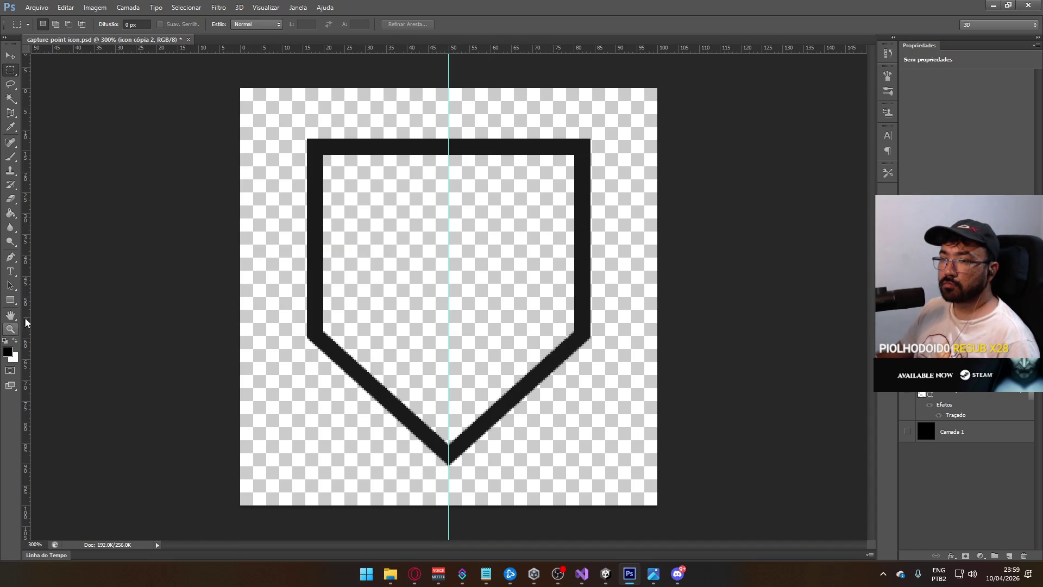
Repaint the rasterized copy's shield outline in white with the Brush.
{"action": "left_click", "coordinate": [8, 159]}
{"action": "left_click", "coordinate": [8, 159]}
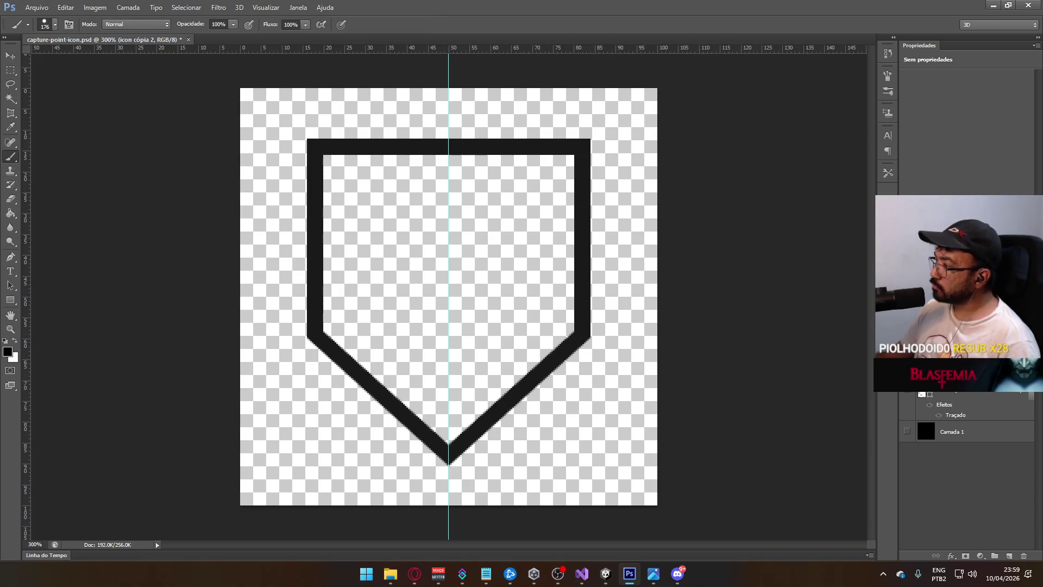
{"action": "left_click_drag", "start_coordinate": [673, 317], "coordinate": [221, 314]}
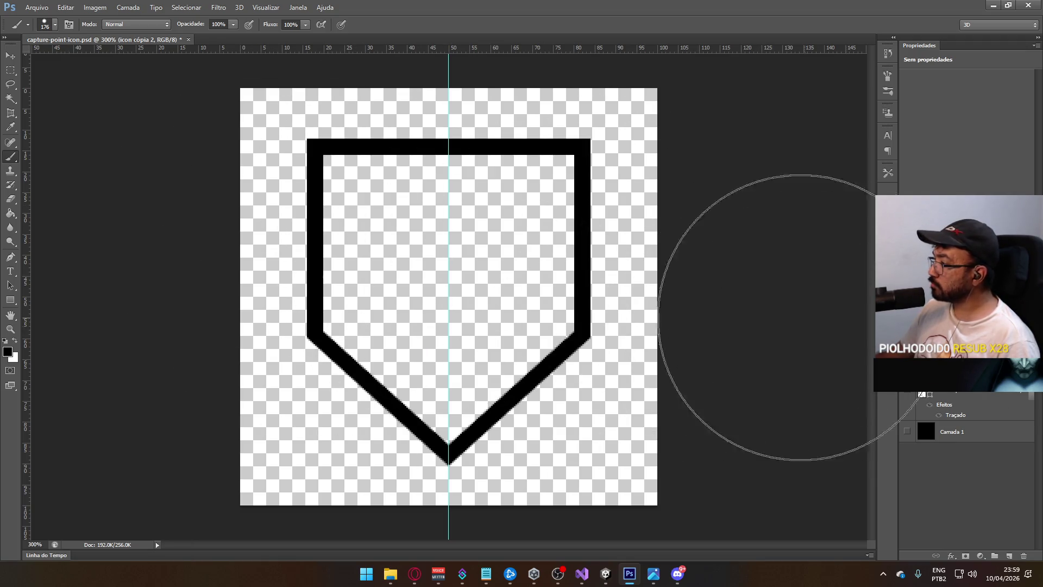
{"action": "key", "text": "x"}
{"action": "left_click_drag", "start_coordinate": [303, 198], "coordinate": [592, 209]}
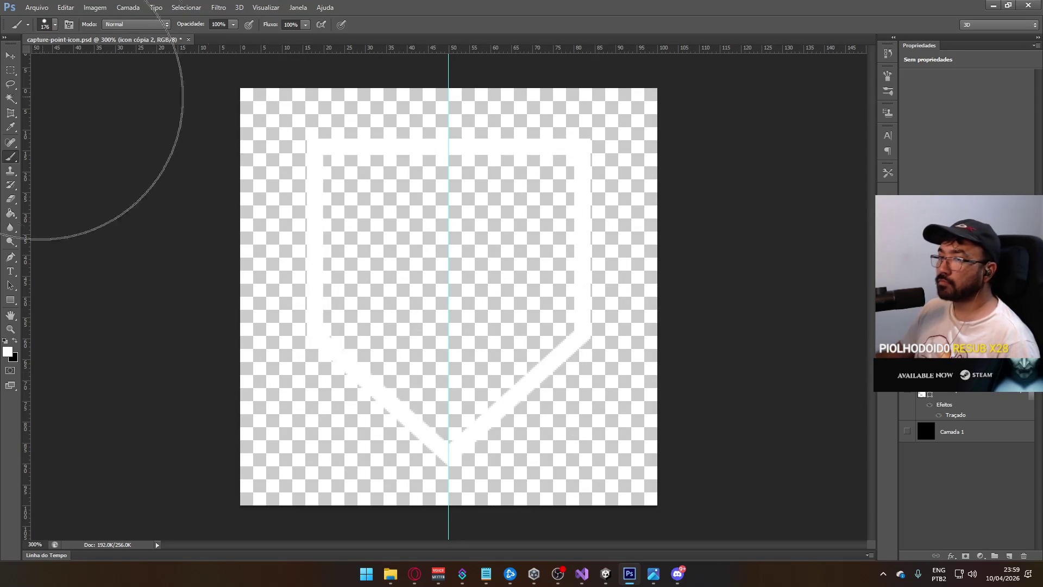
{"action": "left_click", "coordinate": [10, 70]}
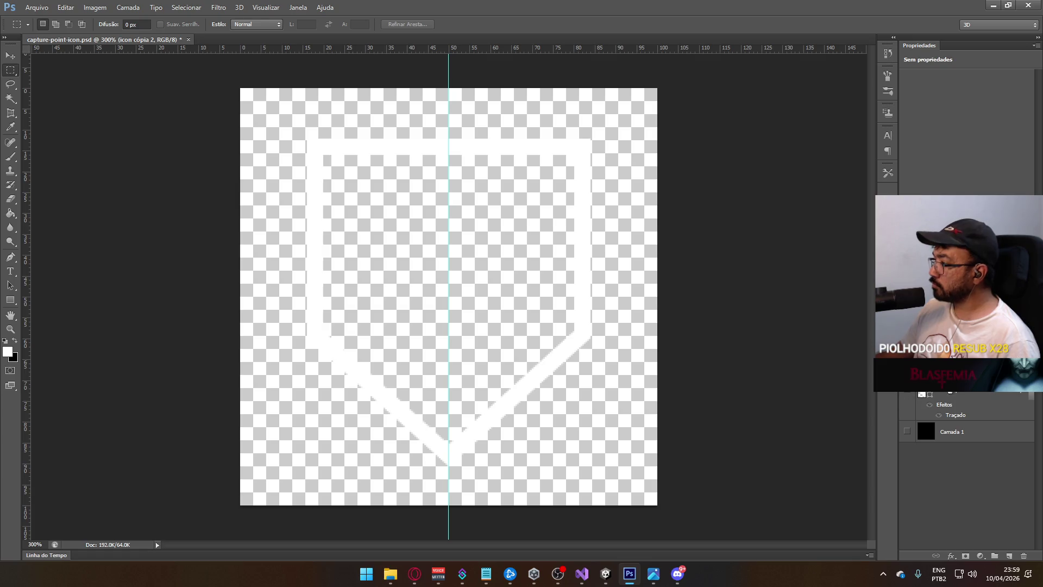
{"action": "left_click", "coordinate": [914, 393]}
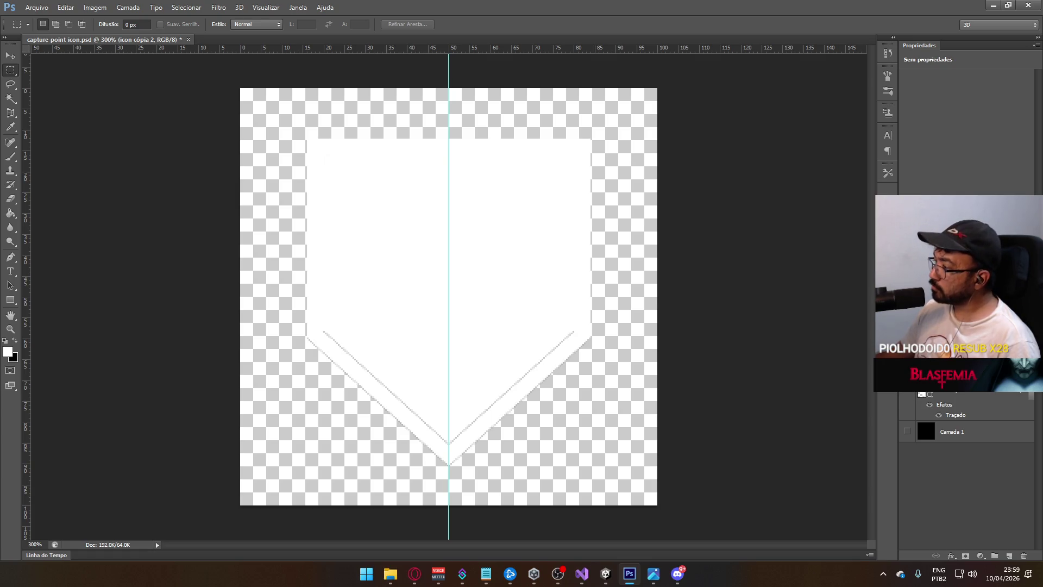
{"action": "key", "text": "ctrl+z"}
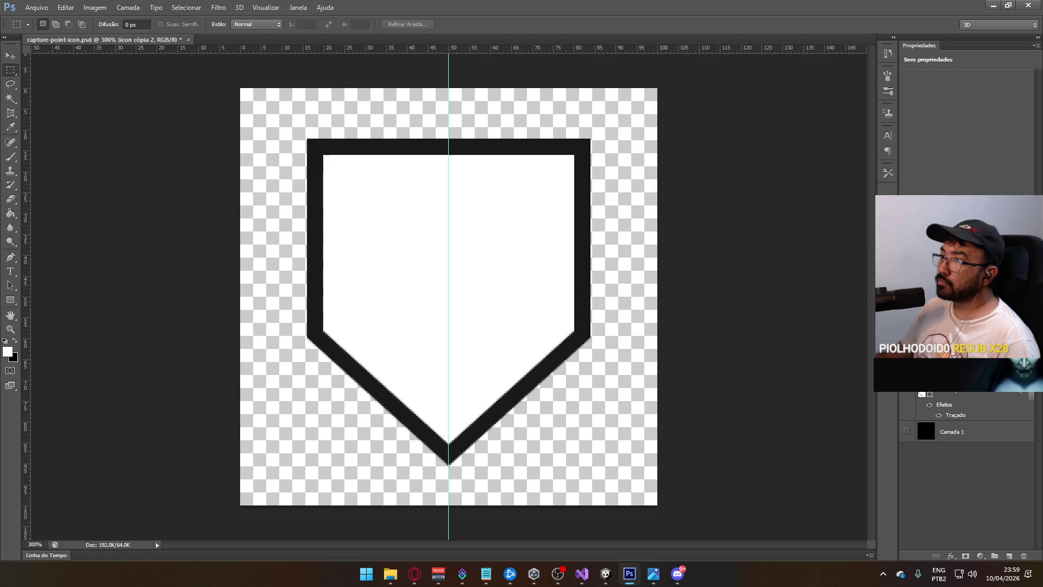
{"action": "key", "text": "ctrl+z"}
Scale the white outline on icon cópia 2 slightly larger around the shield.
{"action": "key", "text": "ctrl+t"}
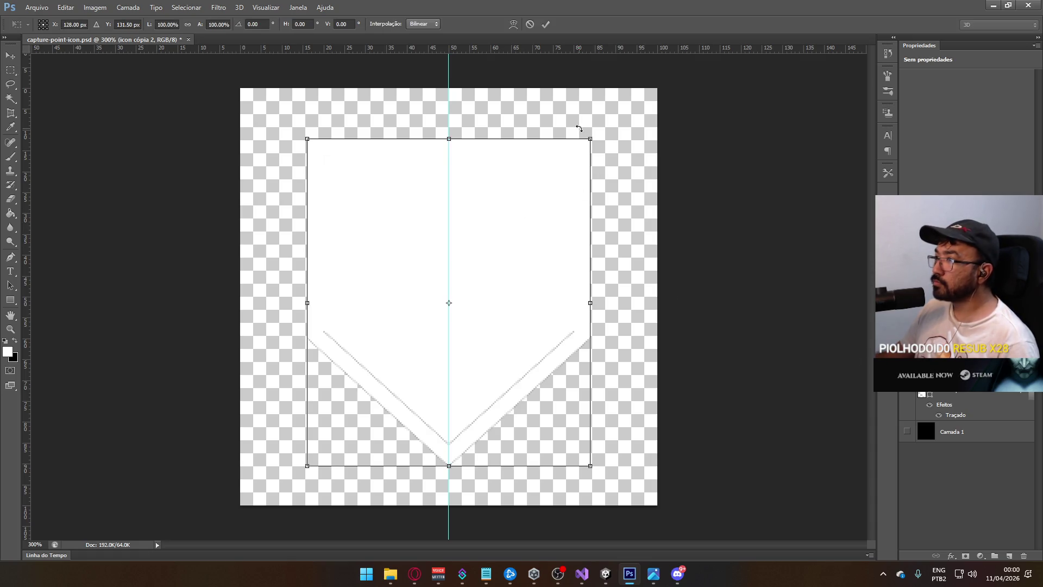
{"action": "mouse_move", "coordinate": [591, 137]}
{"action": "left_mouse_down"}
{"action": "mouse_move", "coordinate": [656, 93]}
{"action": "mouse_move", "coordinate": [608, 126]}
{"action": "left_mouse_up"}
{"action": "key", "text": "Return"}
{"action": "key", "text": "m"}
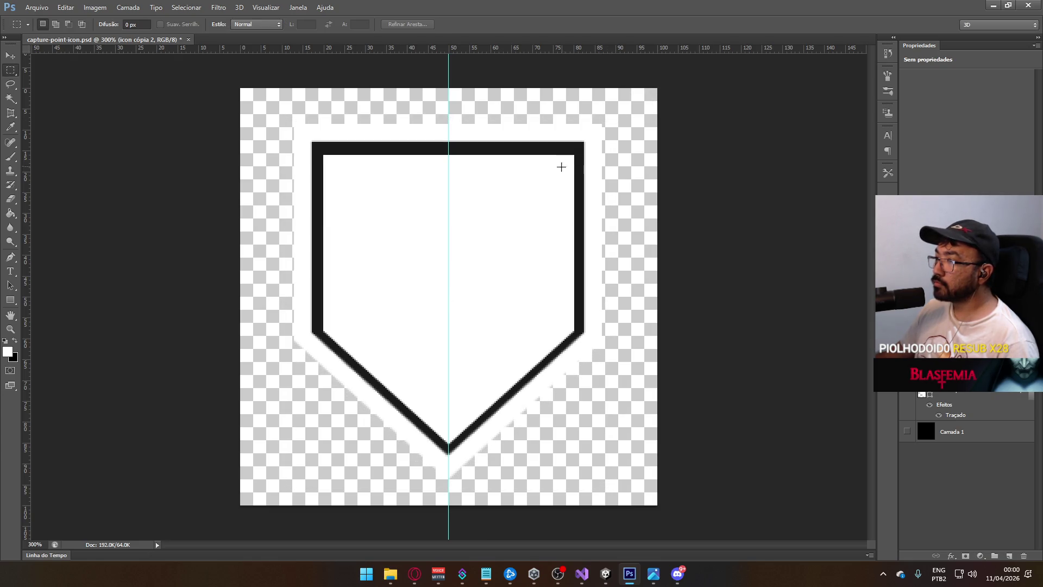
{"action": "left_click", "coordinate": [956, 380]}
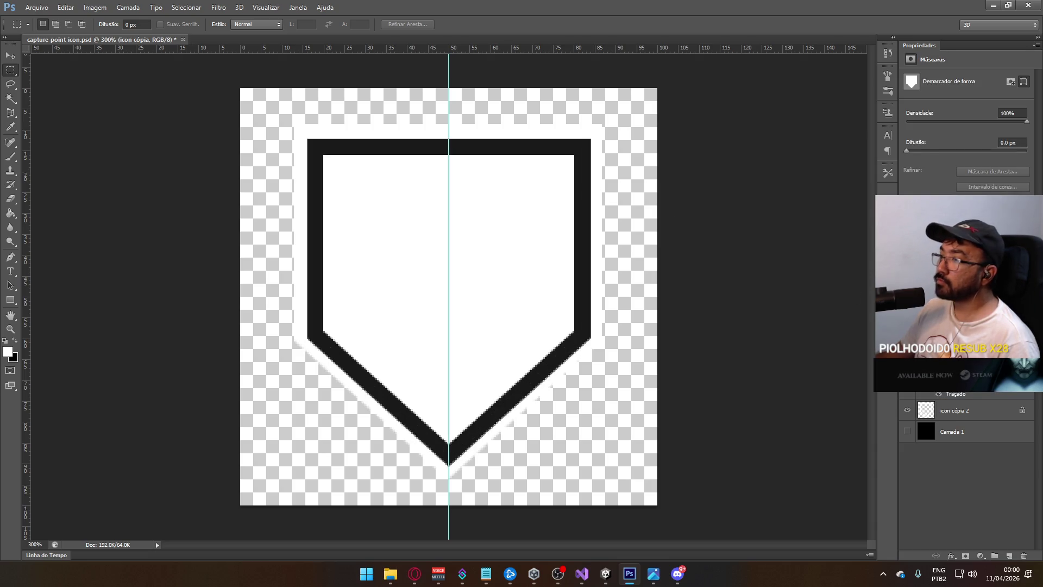
{"action": "left_click", "coordinate": [965, 405]}
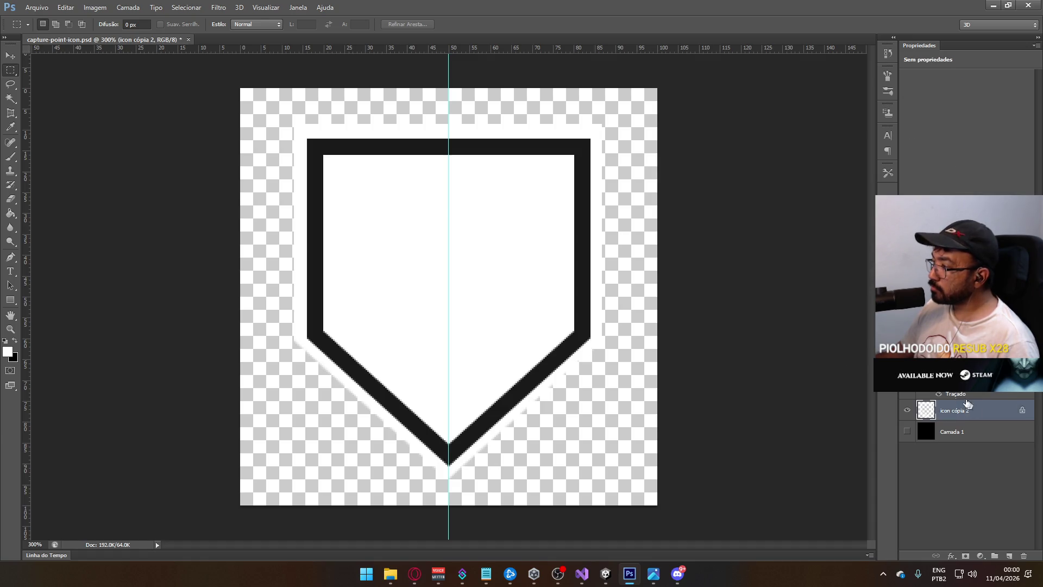
{"action": "key", "text": "ctrl+t"}
{"action": "left_click_drag", "start_coordinate": [601, 479], "coordinate": [605, 481]}
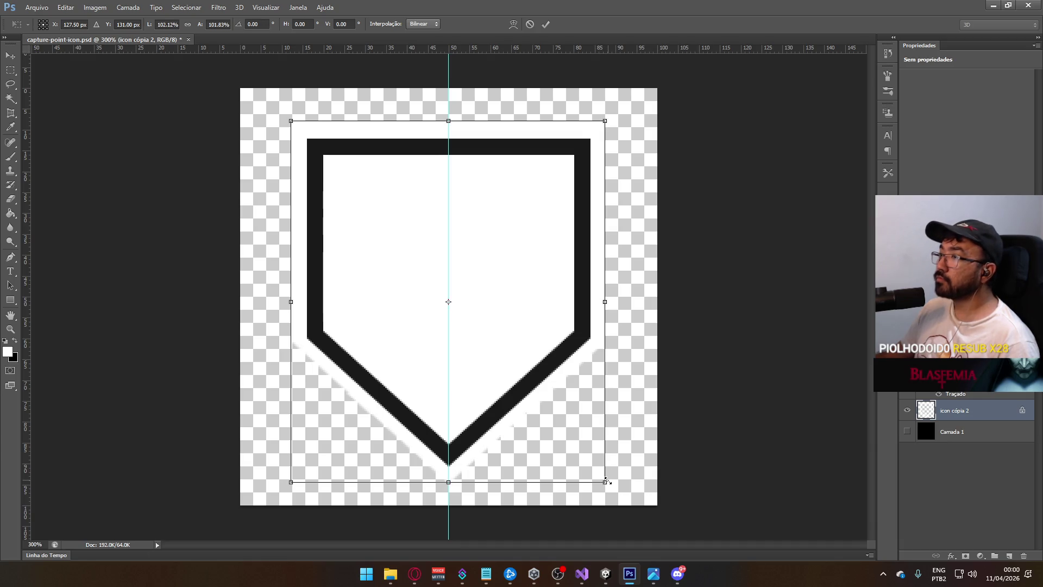
{"action": "key", "text": "Return"}
Nudge the white halo down 2 px, show the black Camada 1 background, and widen the halo slightly.
{"action": "key", "text": "ctrl+t"}
{"action": "key", "text": "Down"}
{"action": "key", "text": "Down"}
{"action": "key", "text": "Down"}
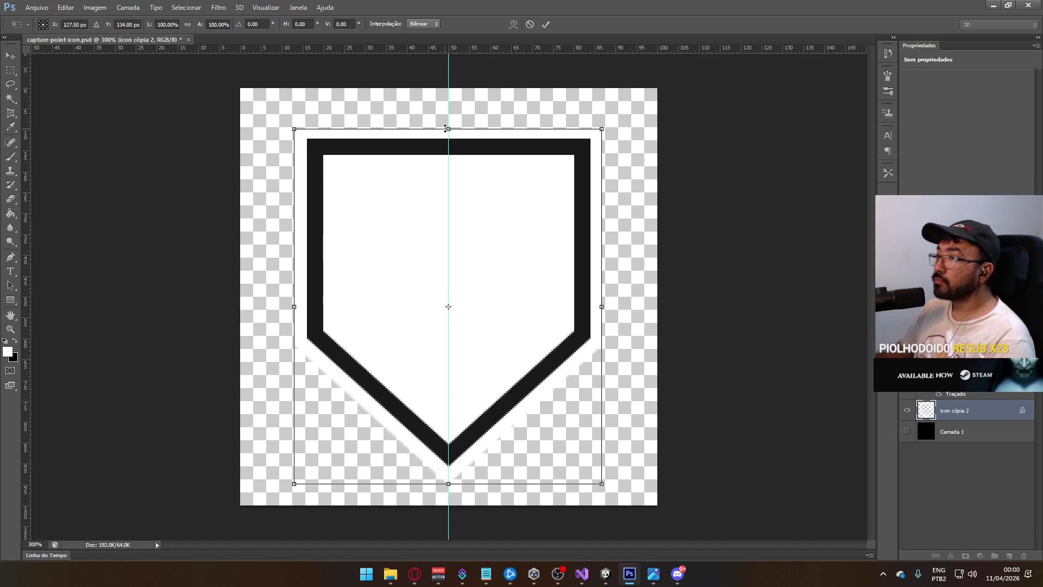
{"action": "key", "text": "Return"}
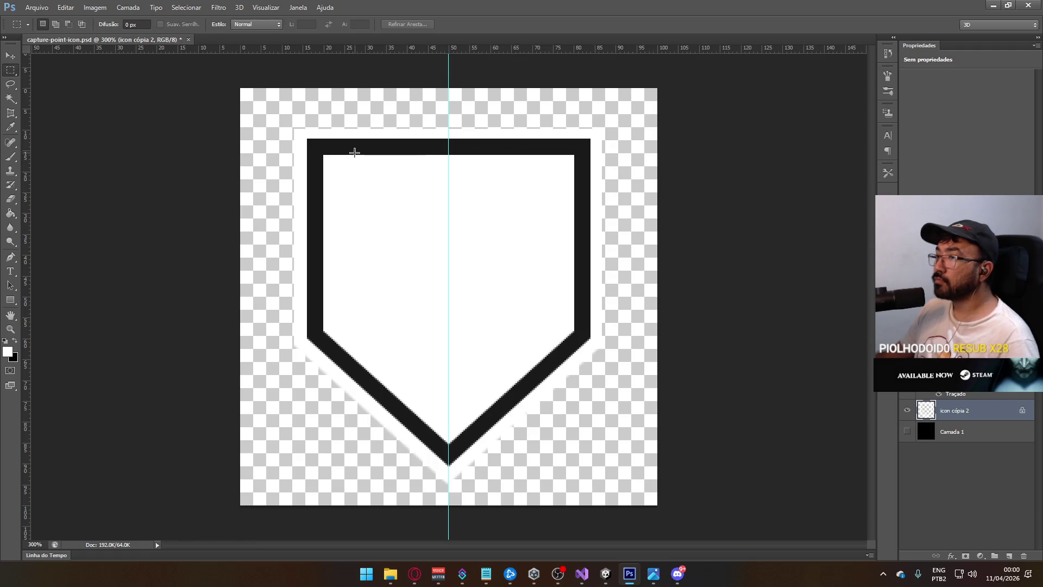
{"action": "left_click", "coordinate": [905, 430]}
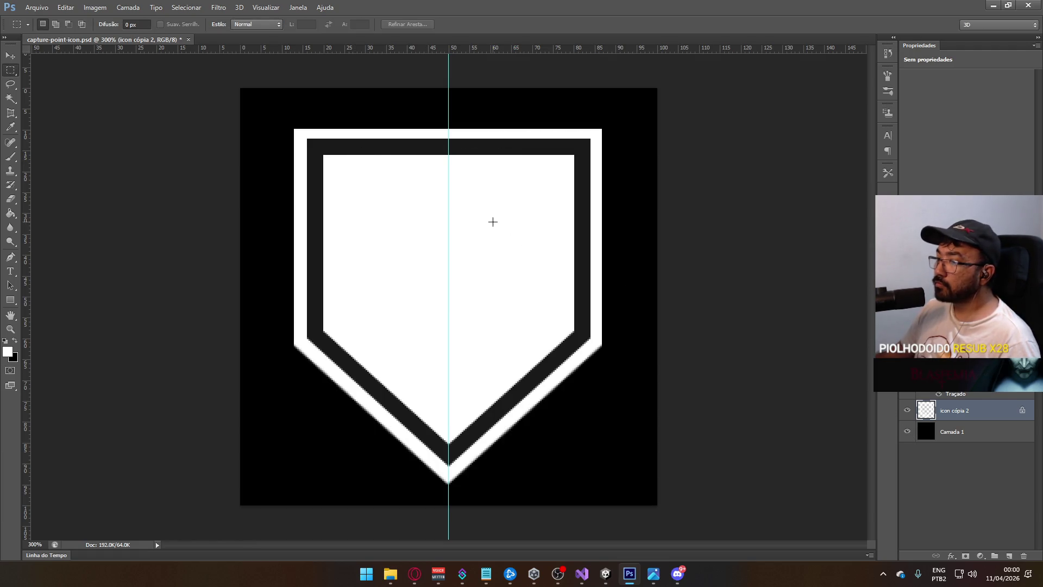
{"action": "key", "text": "ctrl+t"}
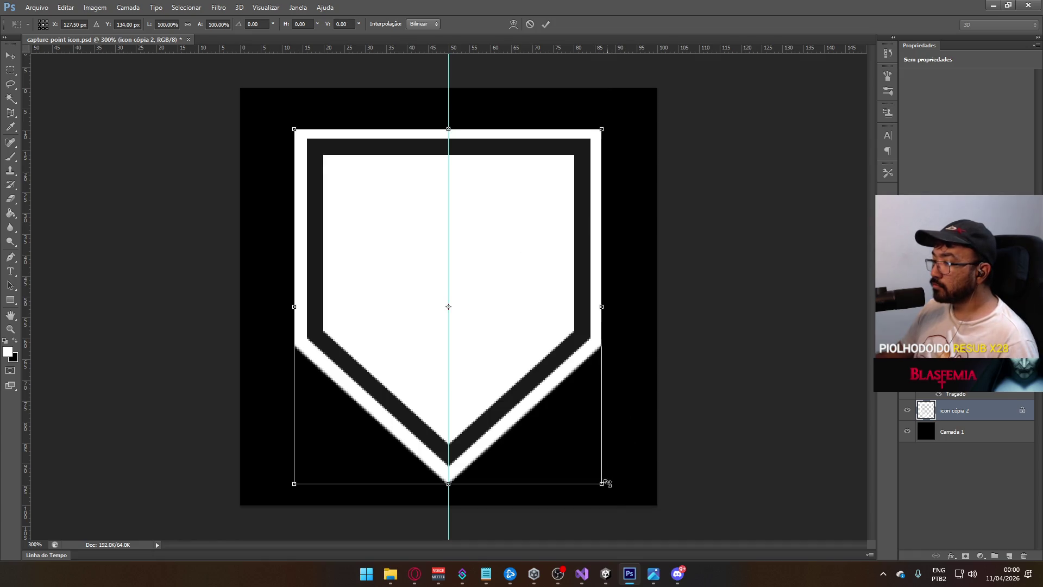
{"action": "left_click_drag", "start_coordinate": [602, 485], "coordinate": [604, 484]}
{"action": "key", "text": "Return"}
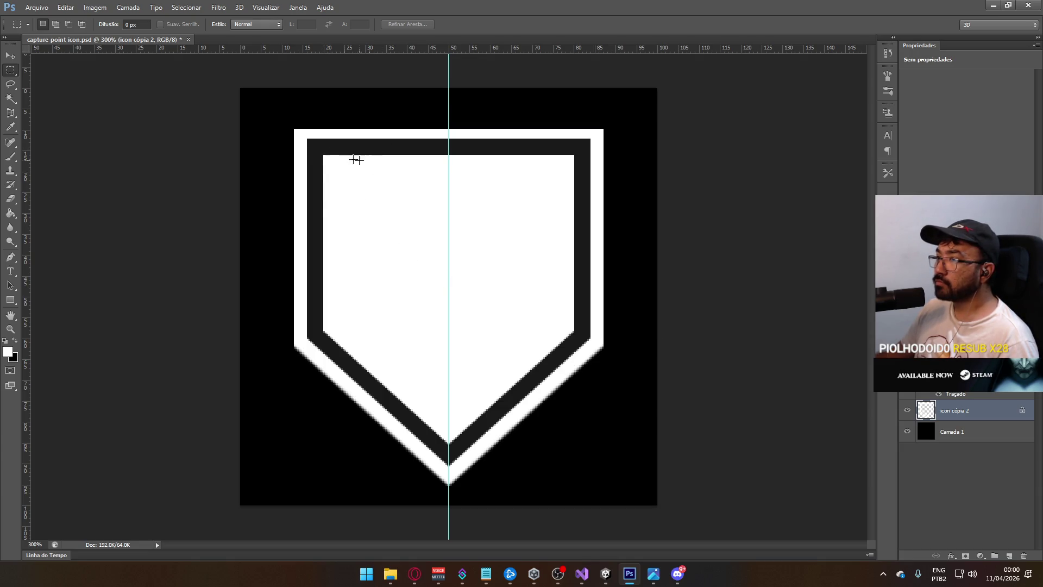
{"action": "mouse_move", "coordinate": [306, 331]}
{"action": "left_mouse_down"}
{"action": "mouse_move", "coordinate": [284, 221]}
{"action": "mouse_move", "coordinate": [297, 144]}
{"action": "mouse_move", "coordinate": [294, 154]}
{"action": "left_mouse_up"}
{"action": "key", "text": "ctrl+c"}
{"action": "key", "text": "ctrl+v"}
{"action": "key", "text": "ctrl+t"}
{"action": "mouse_move", "coordinate": [466, 242]}
{"action": "left_mouse_down"}
{"action": "mouse_move", "coordinate": [507, 344]}
{"action": "mouse_move", "coordinate": [515, 333]}
{"action": "mouse_move", "coordinate": [479, 219]}
{"action": "mouse_move", "coordinate": [476, 140]}
{"action": "mouse_move", "coordinate": [603, 132]}
{"action": "left_mouse_up"}
{"action": "left_click_drag", "start_coordinate": [360, 132], "coordinate": [294, 132]}
{"action": "key", "text": "Return"}
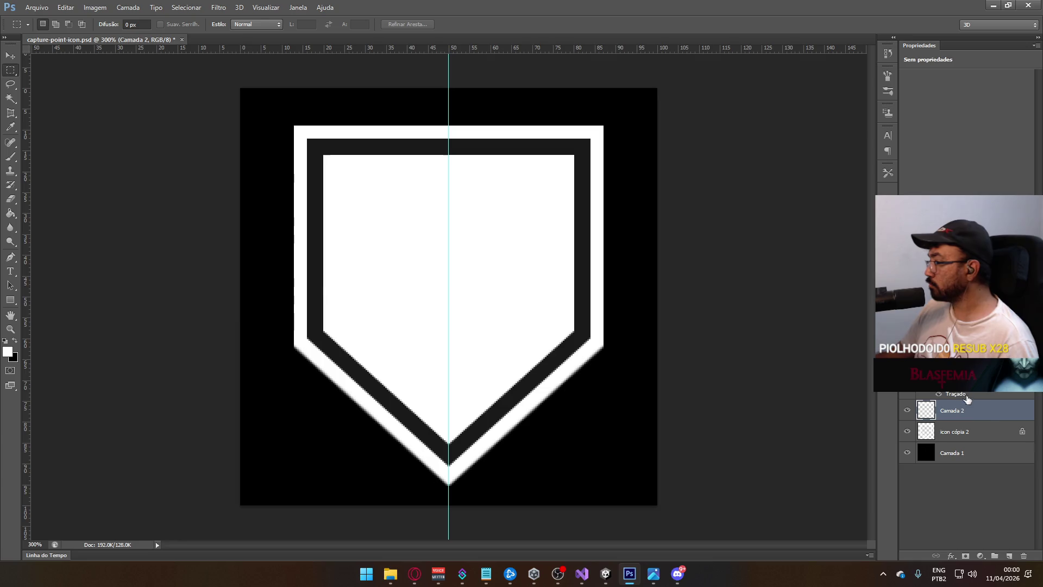
{"action": "key", "text": "Delete"}
{"action": "left_click", "coordinate": [904, 412]}
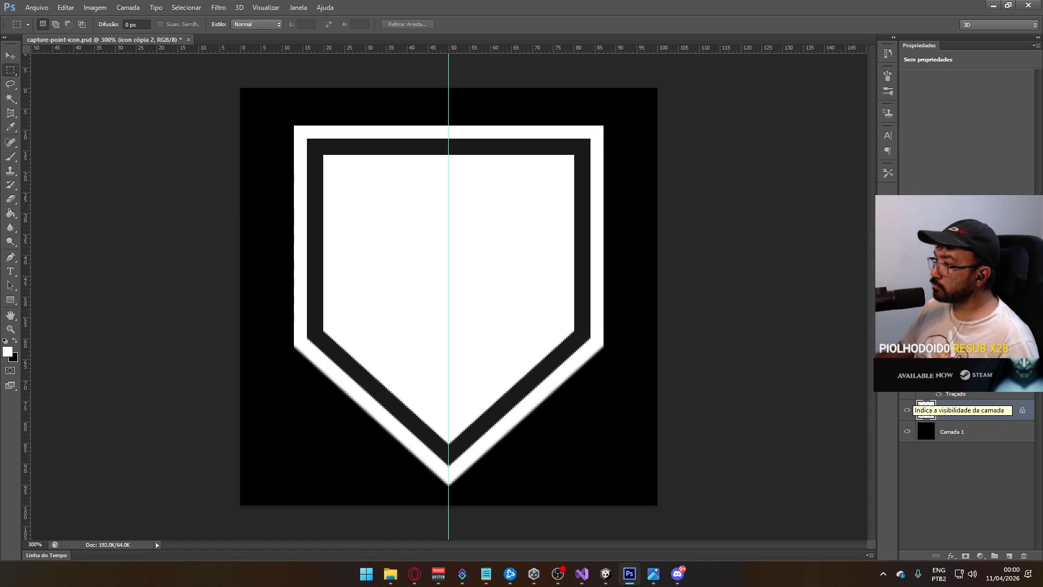
{"action": "left_click", "coordinate": [907, 374]}
{"action": "left_click", "coordinate": [906, 374]}
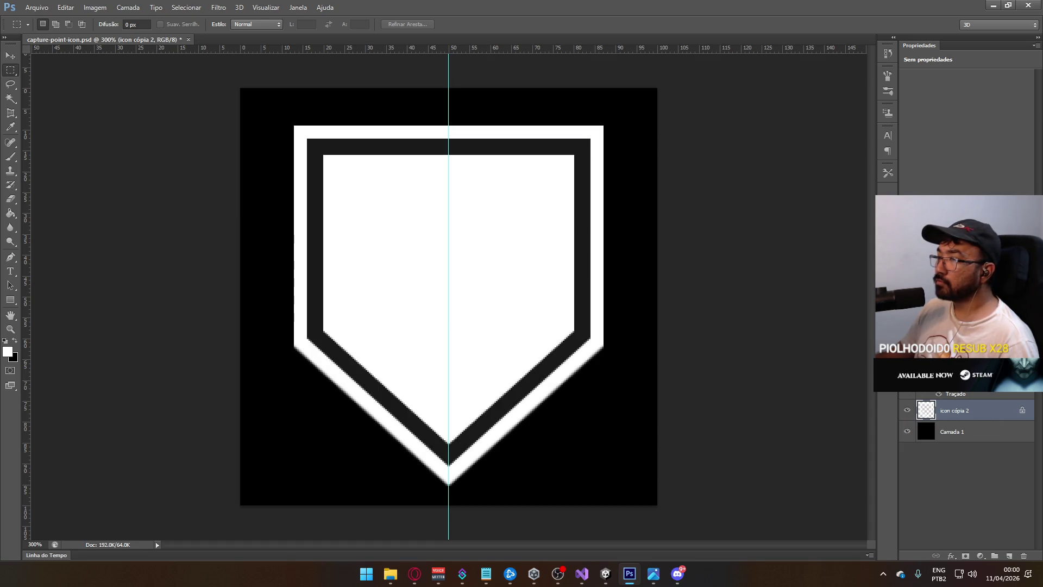
{"action": "right_click", "coordinate": [959, 375]}
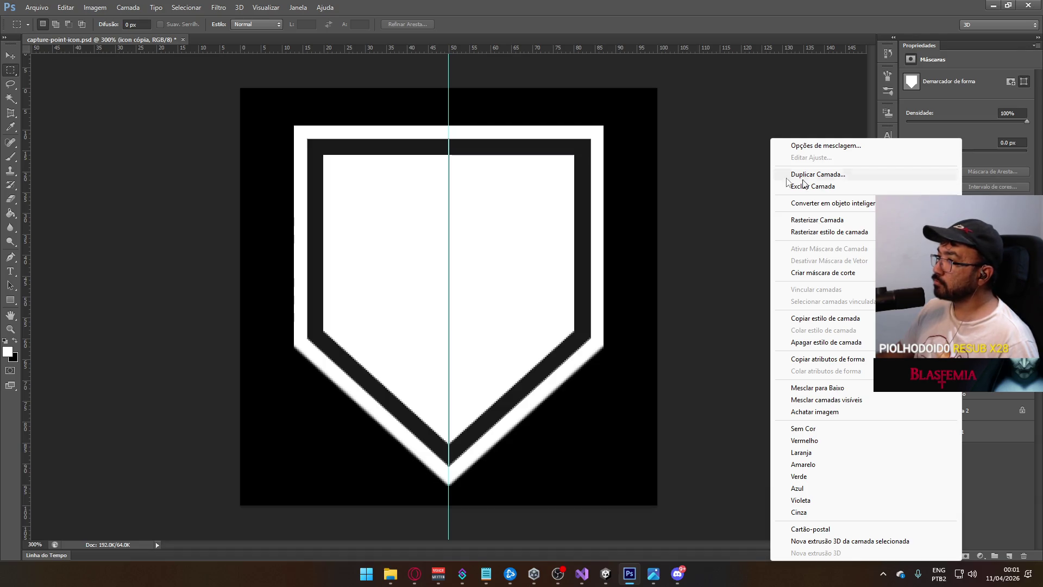
Duplicate icon cópia as icon cópia 3 and hide the original layer.
{"action": "key", "text": "Escape"}
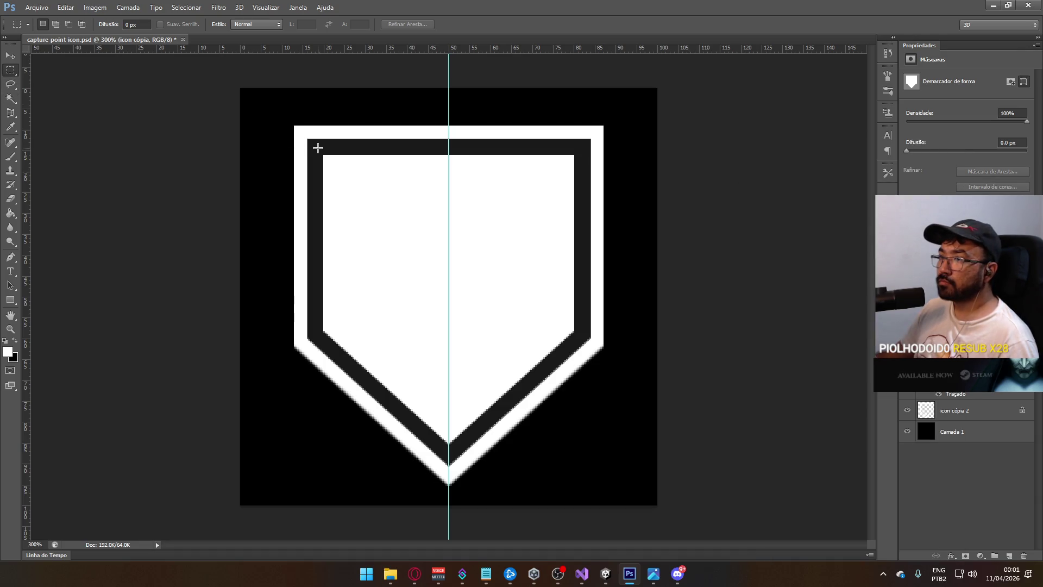
{"action": "left_click", "coordinate": [10, 99]}
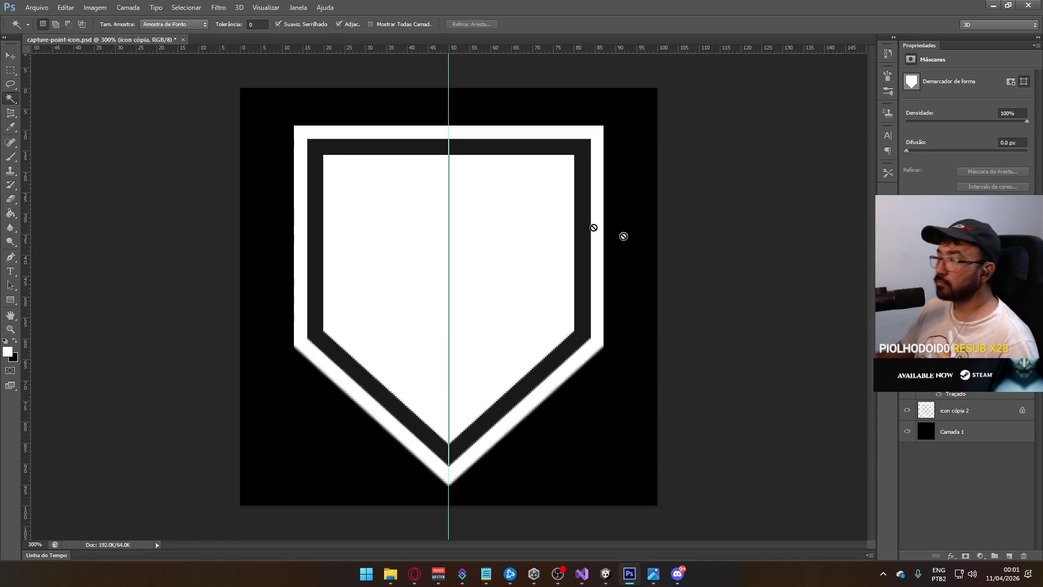
{"action": "right_click", "coordinate": [960, 375]}
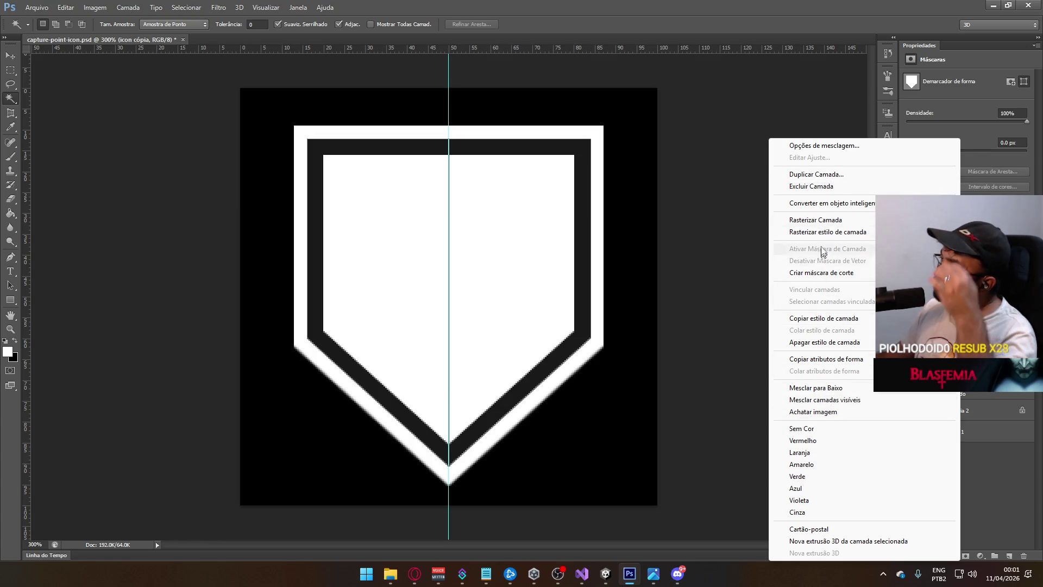
{"action": "left_click", "coordinate": [826, 174]}
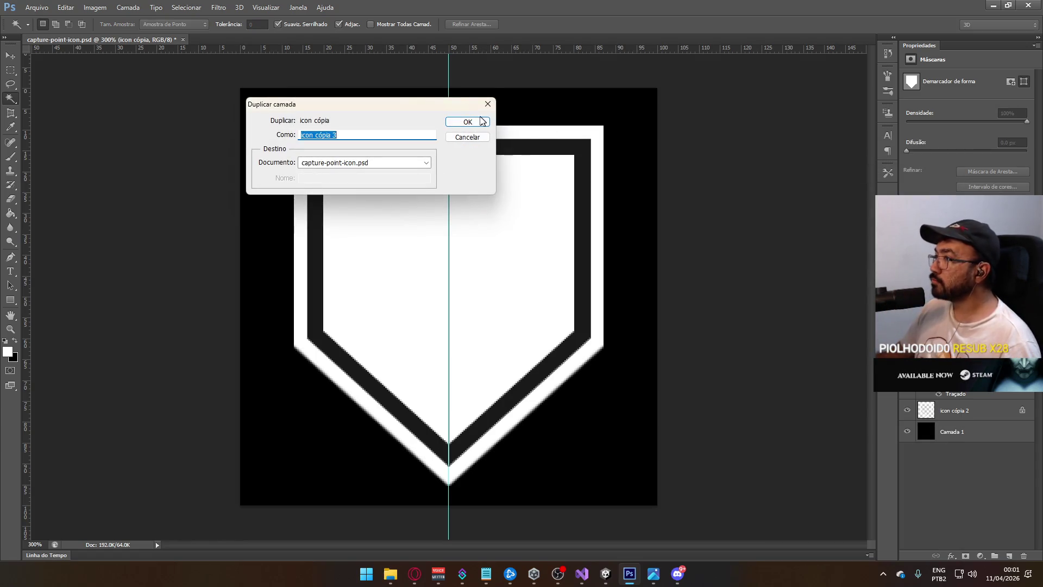
{"action": "left_click", "coordinate": [481, 121]}
{"action": "left_click", "coordinate": [907, 410]}
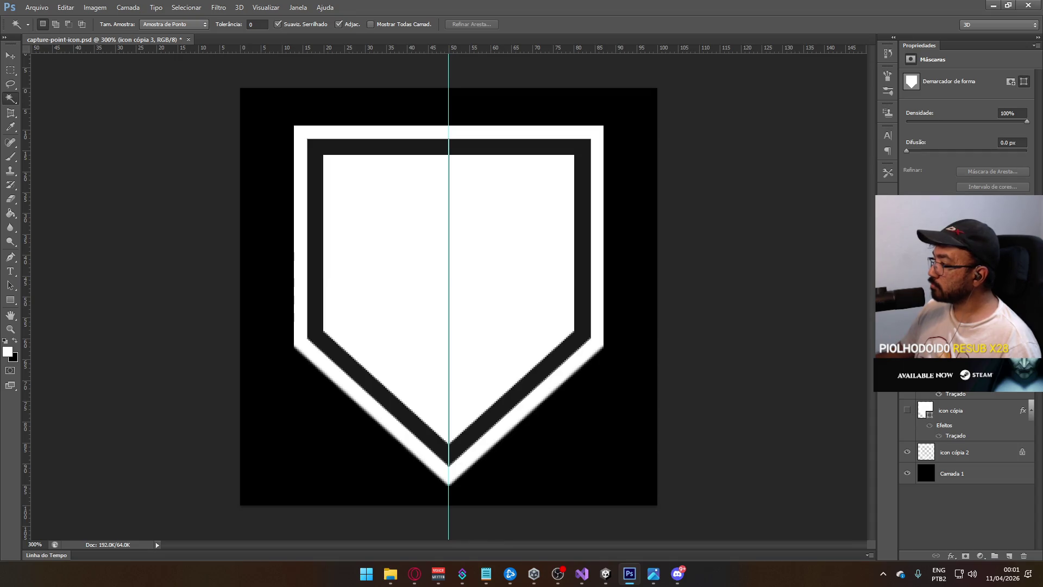
Rasterize icon cópia 3's outline style and pick the Brush tool.
{"action": "right_click", "coordinate": [925, 368]}
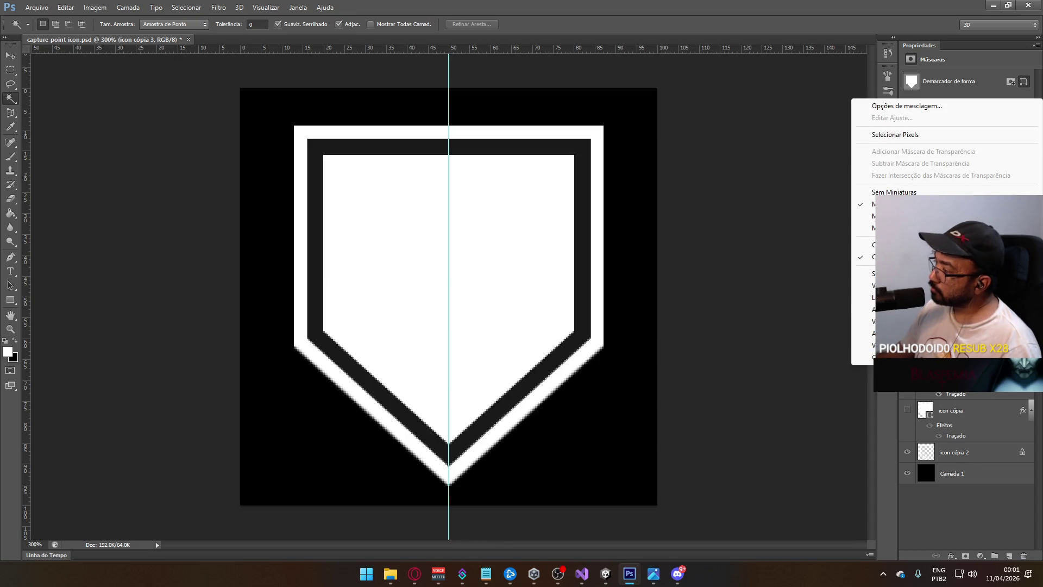
{"action": "right_click", "coordinate": [953, 368]}
{"action": "left_click", "coordinate": [809, 233]}
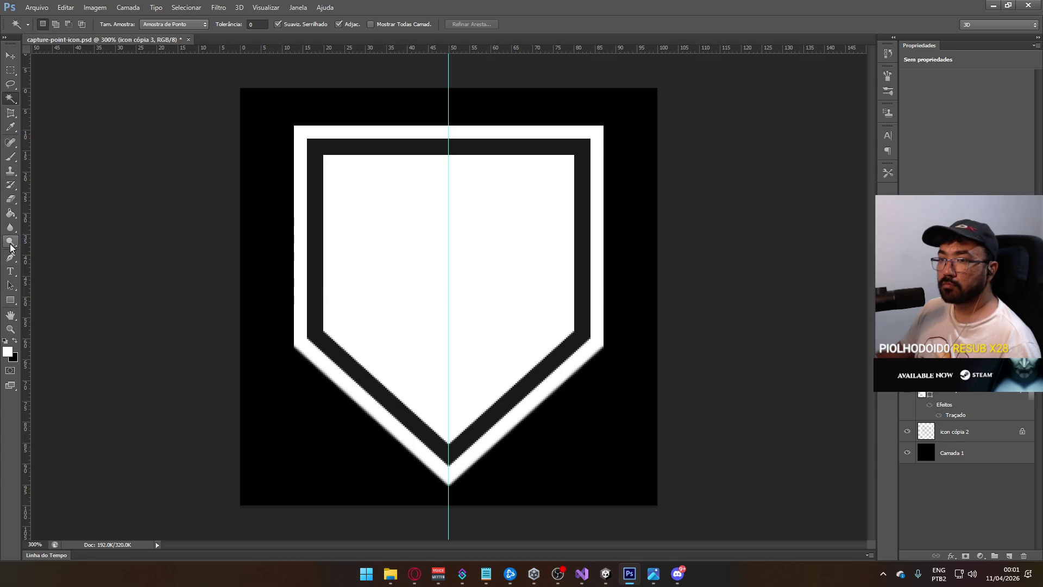
{"action": "left_click", "coordinate": [10, 157]}
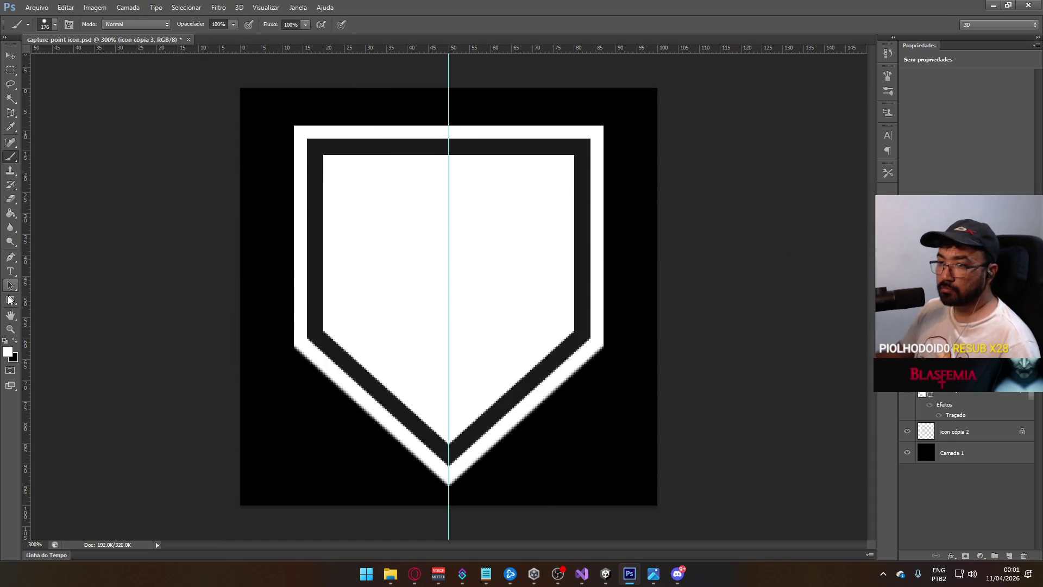
Set the foreground colour to pure red FF0000 and paint over the shield interior.
{"action": "left_click", "coordinate": [7, 351]}
{"action": "left_click", "coordinate": [682, 115]}
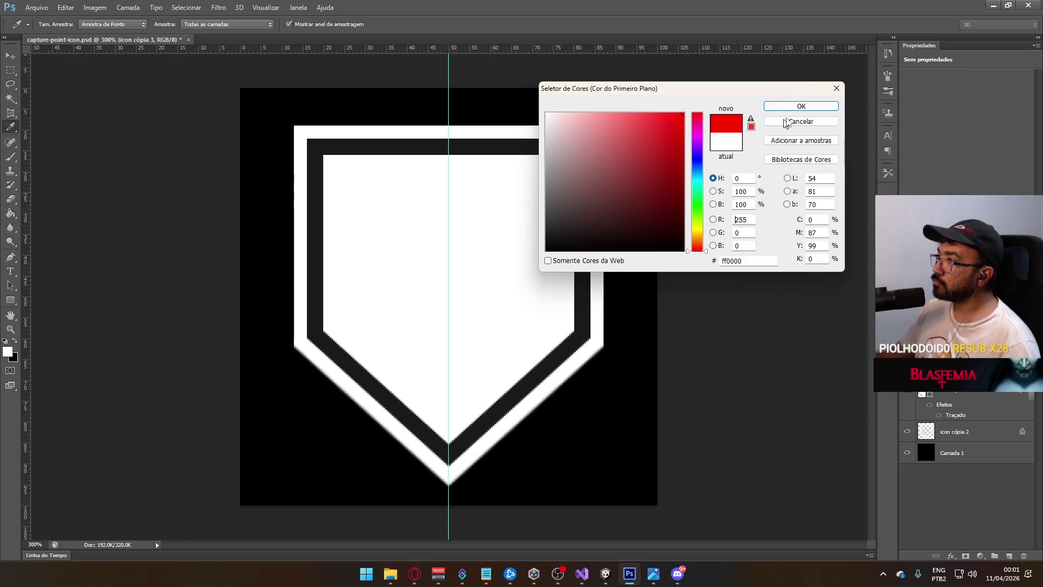
{"action": "left_click", "coordinate": [800, 106]}
{"action": "mouse_move", "coordinate": [381, 230]}
{"action": "left_mouse_down"}
{"action": "mouse_move", "coordinate": [616, 182]}
{"action": "mouse_move", "coordinate": [233, 303]}
{"action": "left_mouse_up"}
Magic Wand the red interior with Tolerance 4, deselect, and switch back to Unity.
{"action": "left_click", "coordinate": [11, 84]}
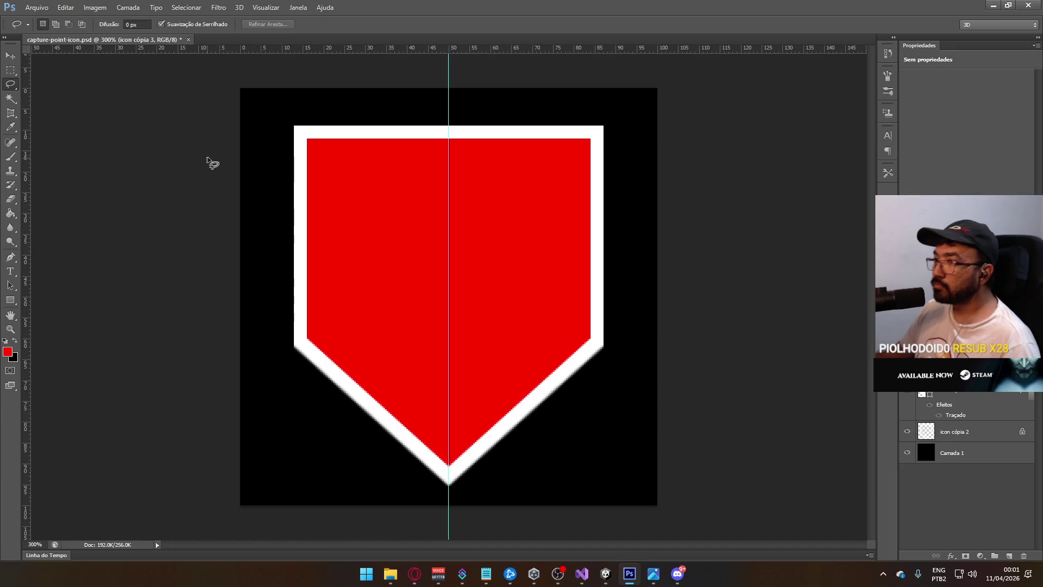
{"action": "left_click", "coordinate": [10, 98]}
{"action": "left_click", "coordinate": [505, 288]}
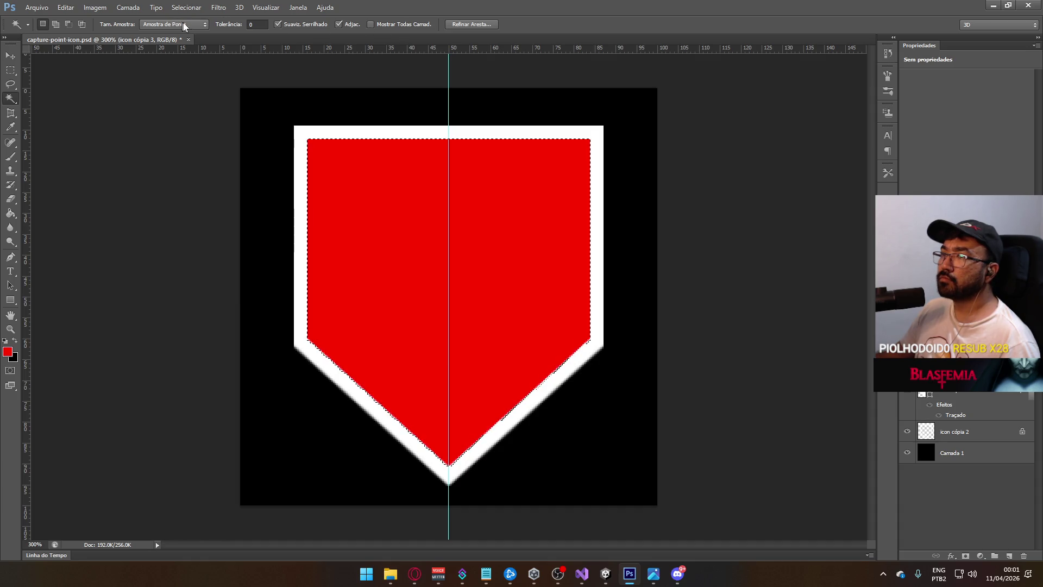
{"action": "left_click", "coordinate": [257, 24]}
{"action": "type", "text": "4"}
{"action": "key", "text": "Return"}
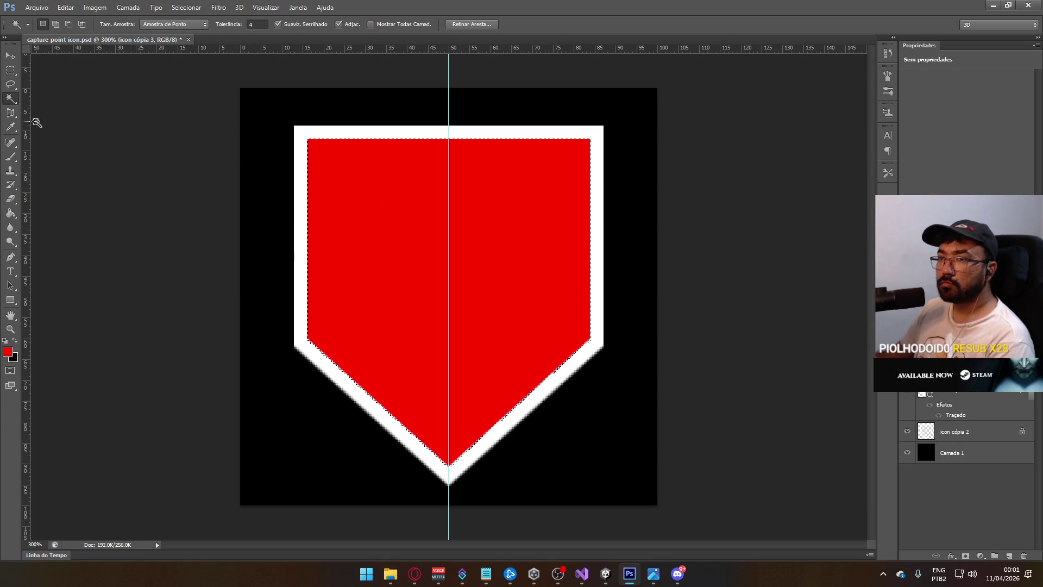
{"action": "key", "text": "ctrl+d"}
{"action": "key", "text": "alt+Tab"}
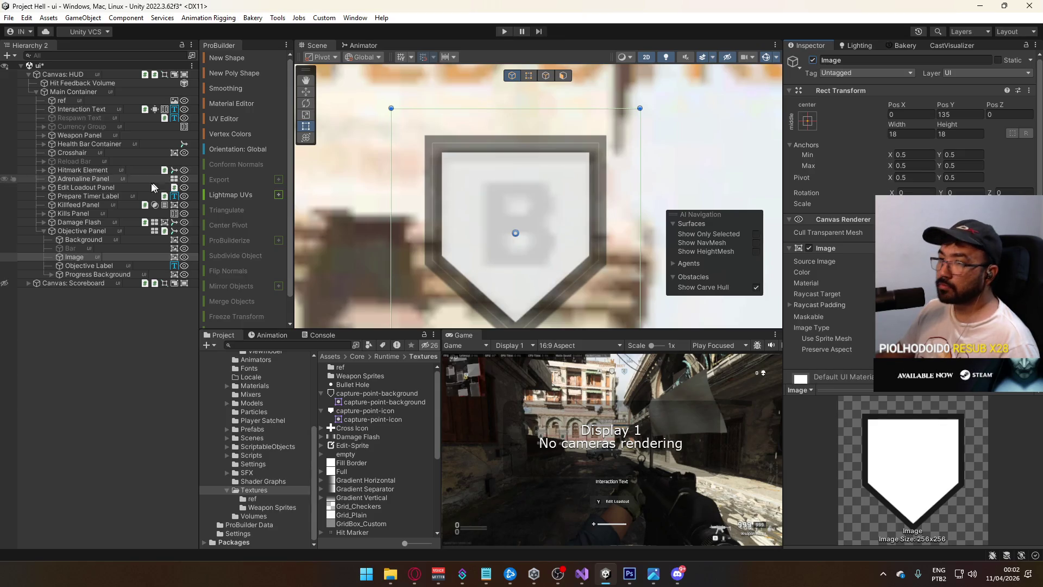
Select the objective panel's Background and set its Rect Transform width and height to 17.
{"action": "left_click", "coordinate": [108, 240]}
{"action": "left_click", "coordinate": [957, 133]}
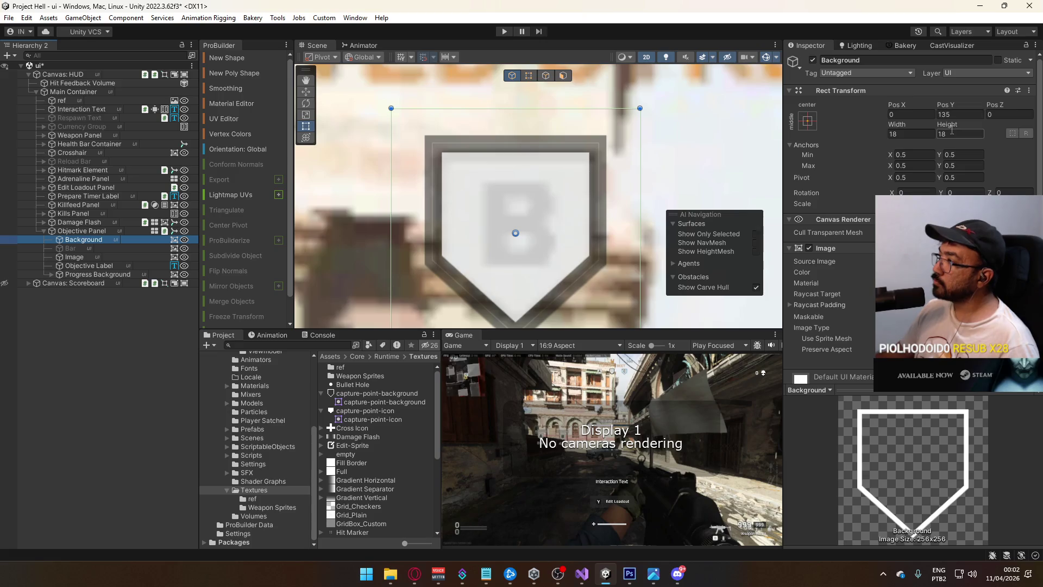
{"action": "type", "text": "16"}
{"action": "key", "text": "BackSpace"}
{"action": "type", "text": "7"}
{"action": "left_click", "coordinate": [896, 134]}
{"action": "type", "text": "17"}
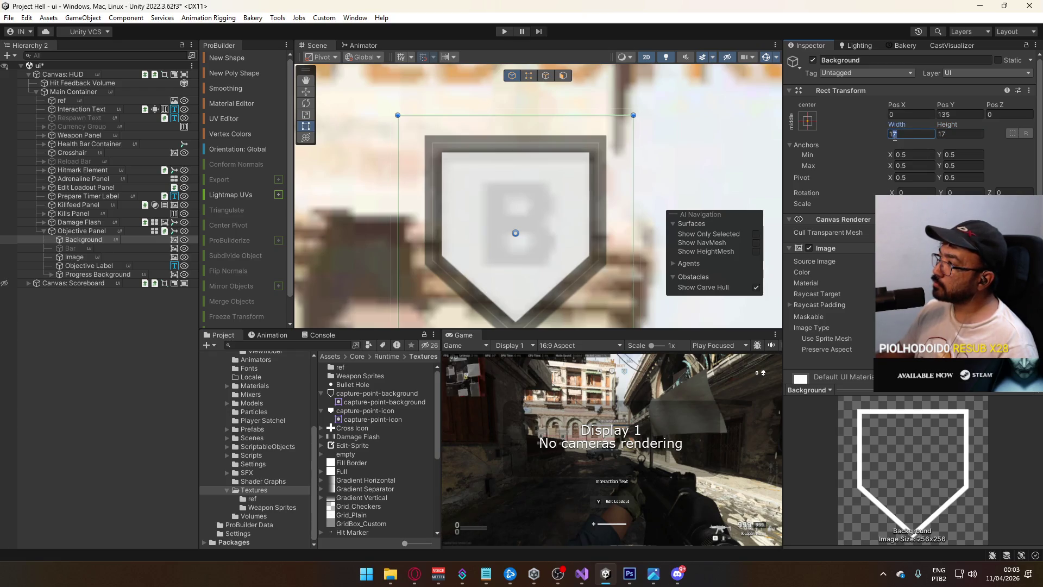
{"action": "key", "text": "BackSpace"}
{"action": "type", "text": "6"}
{"action": "left_click", "coordinate": [944, 134]}
{"action": "type", "text": "18"}
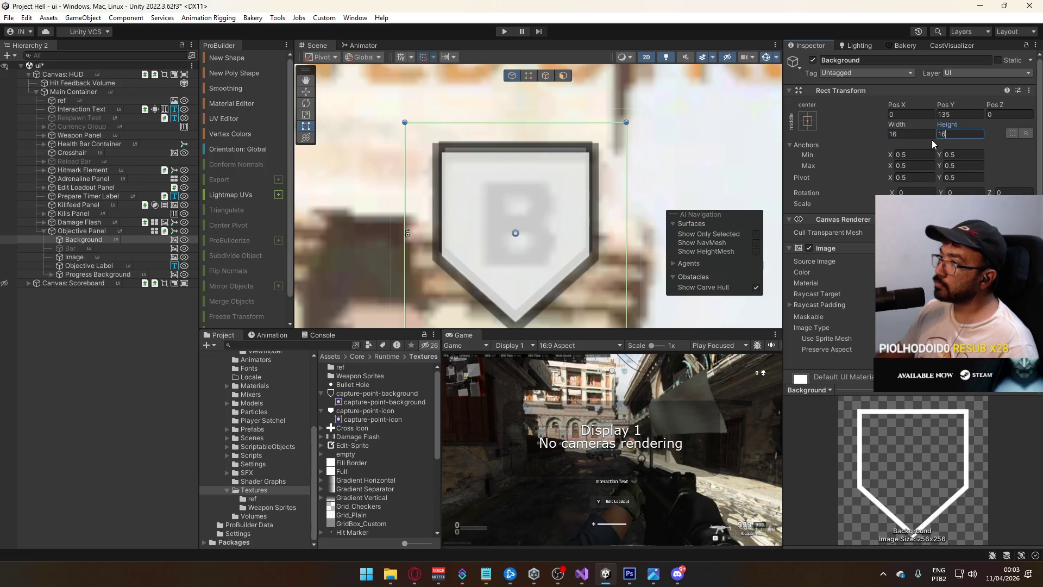
{"action": "key", "text": "BackSpace"}
{"action": "type", "text": "7"}
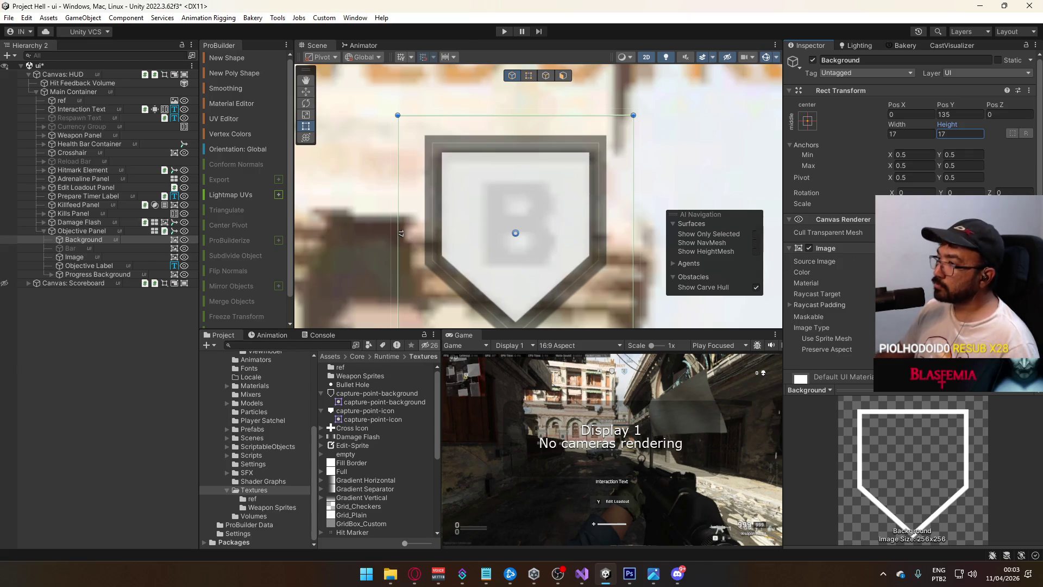
{"action": "left_click", "coordinate": [923, 272]}
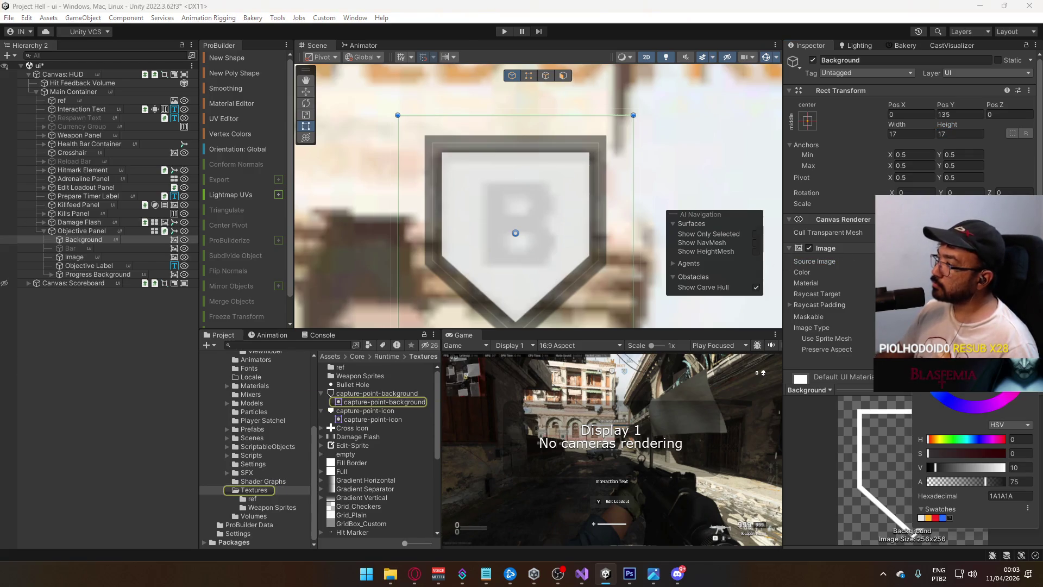
{"action": "left_click", "coordinate": [950, 517]}
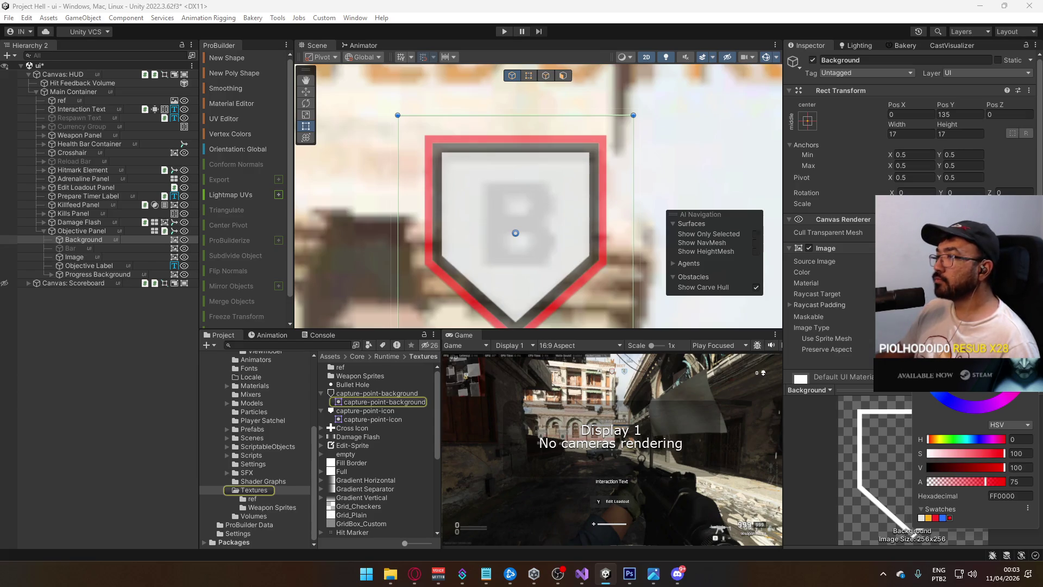
{"action": "key", "text": "Escape"}
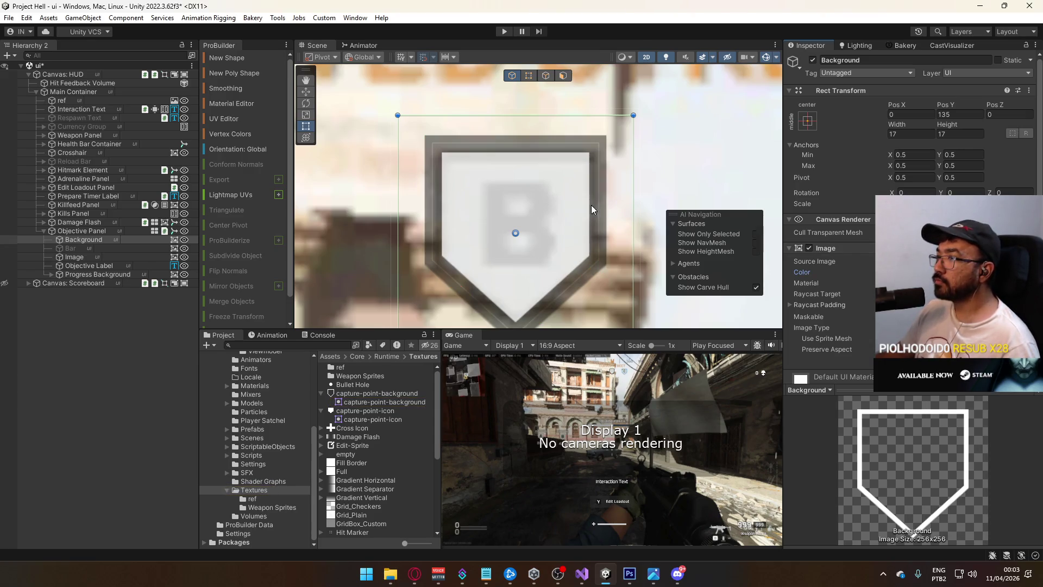
{"action": "scroll", "coordinate": [592, 210], "scroll_direction": "down", "scroll_amount": 10}
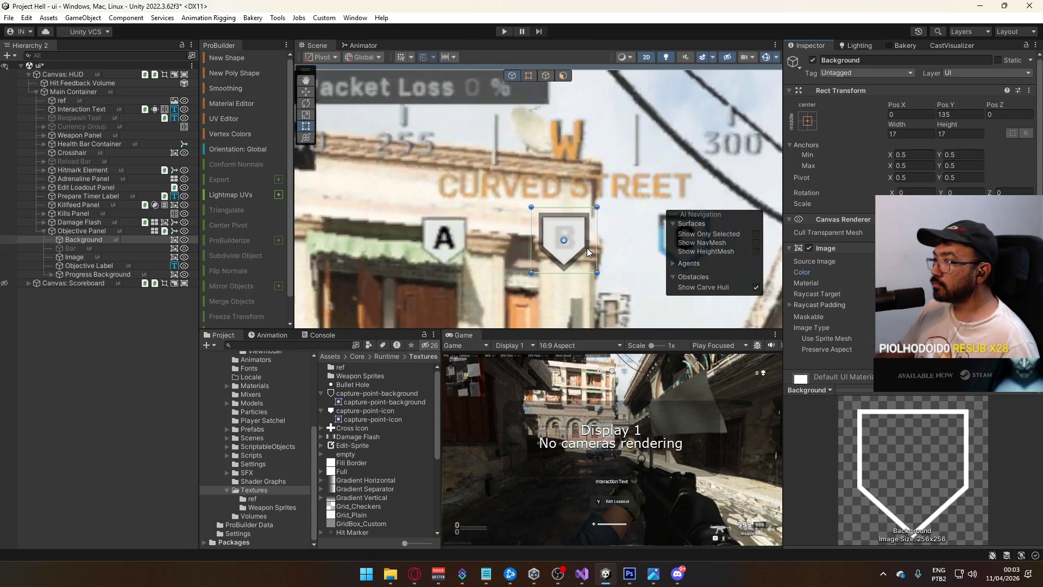
{"action": "scroll", "coordinate": [588, 252], "scroll_direction": "down", "scroll_amount": 5}
{"action": "scroll", "coordinate": [606, 253], "scroll_direction": "up", "scroll_amount": 5}
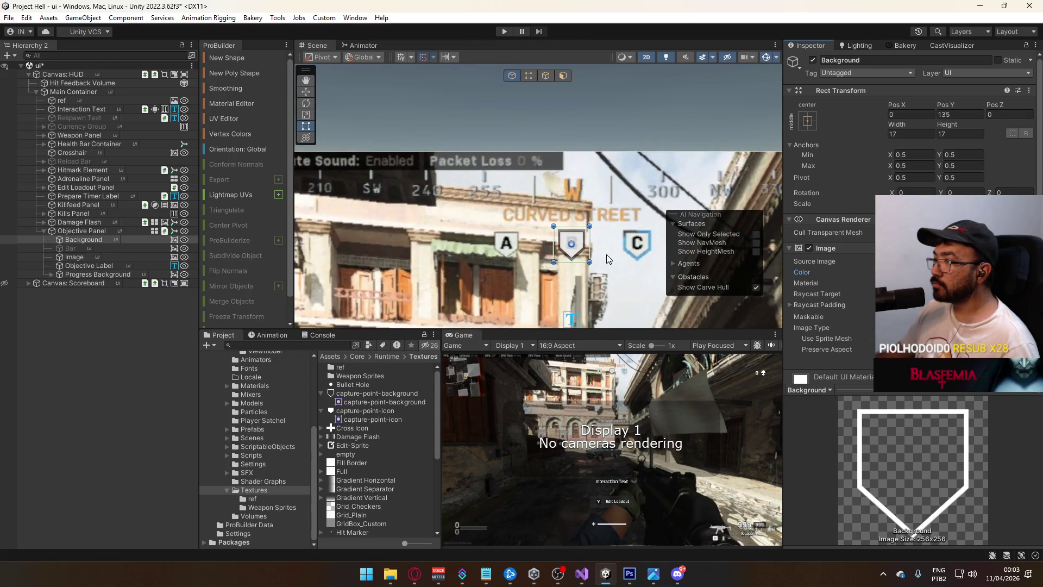
{"action": "left_click", "coordinate": [75, 257]}
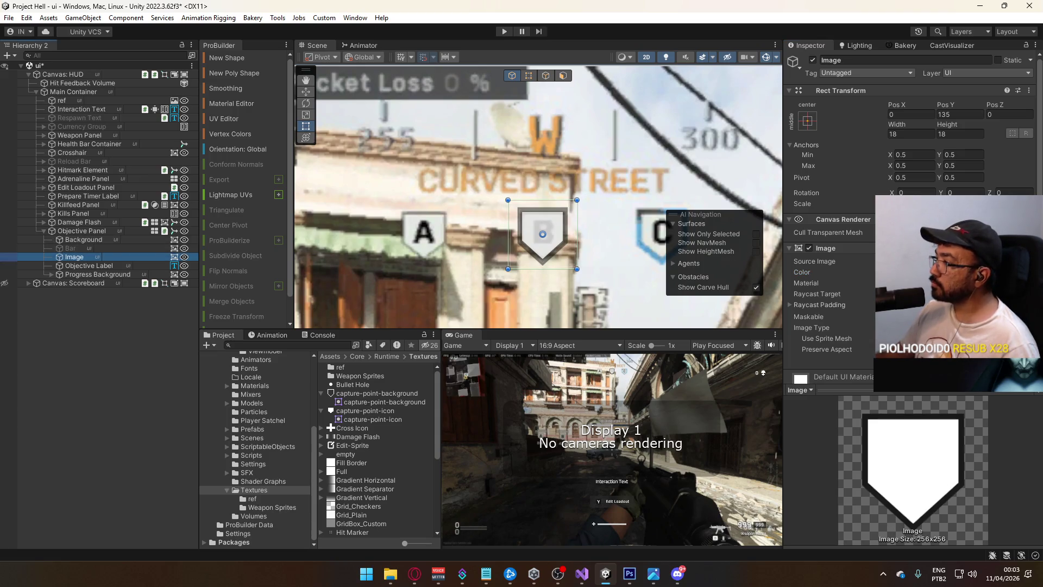
Set the shield Image colour to fully opaque light grey E4E4E4 (alpha 100, V about 89).
{"action": "left_click", "coordinate": [956, 272]}
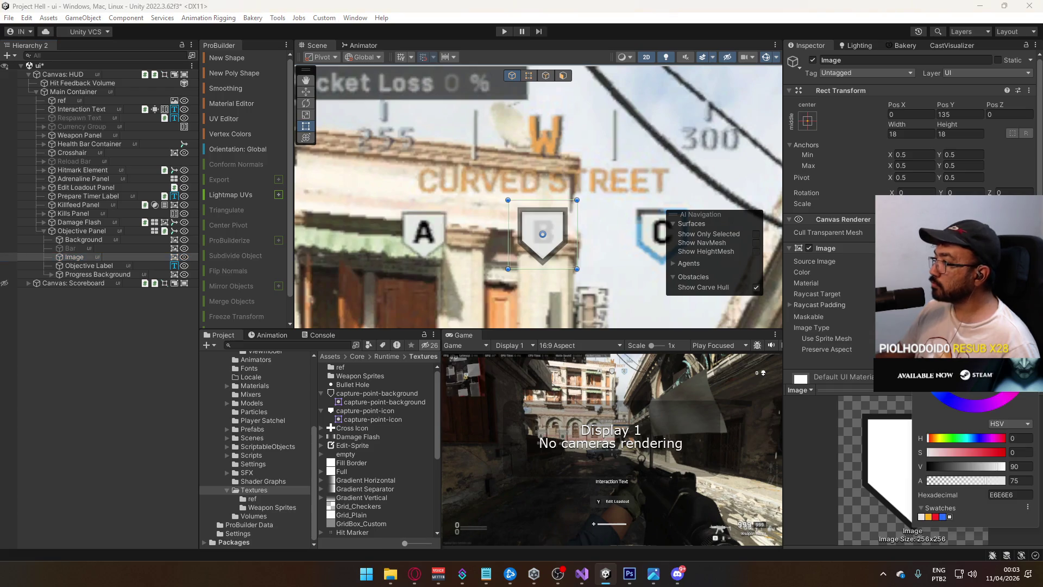
{"action": "left_click_drag", "start_coordinate": [984, 486], "coordinate": [1008, 481]}
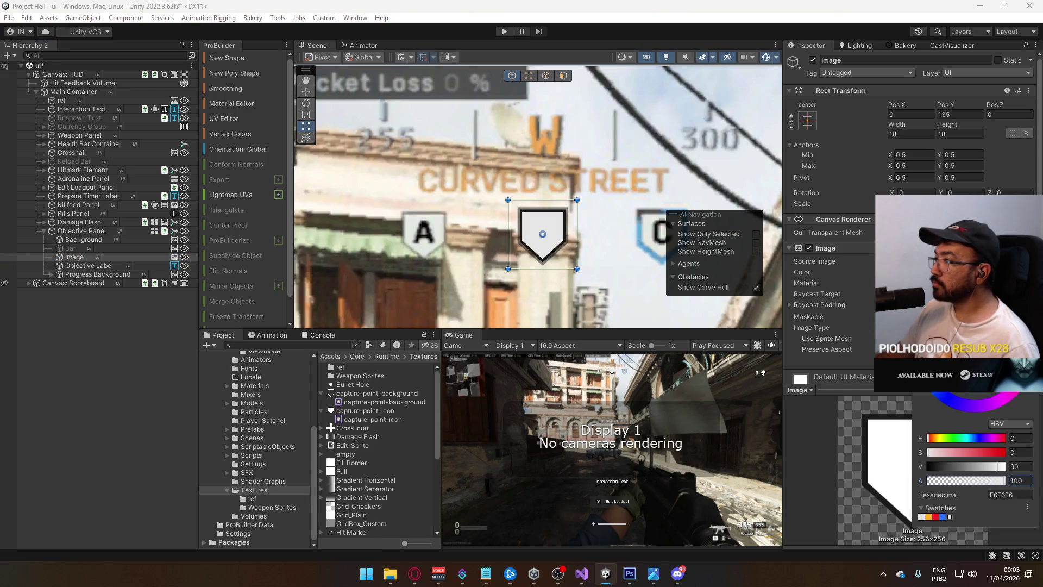
{"action": "left_click_drag", "start_coordinate": [1006, 482], "coordinate": [1007, 483]}
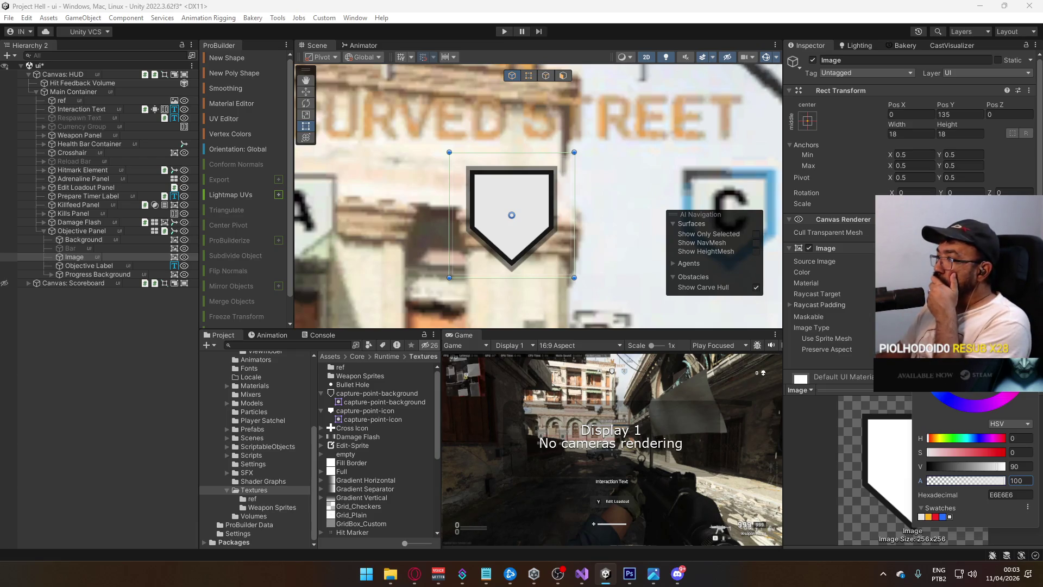
{"action": "key", "text": "Escape"}
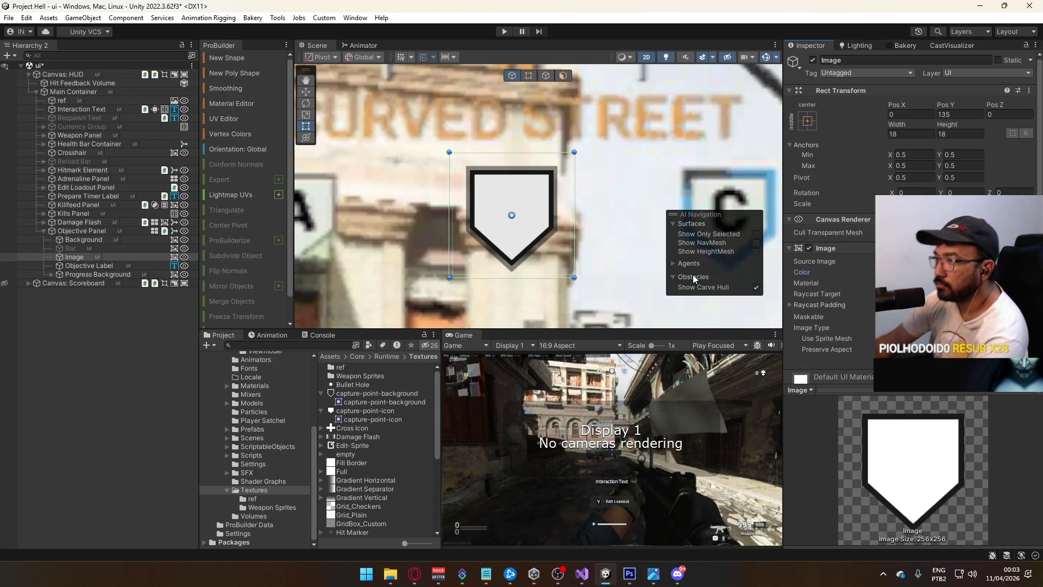
{"action": "scroll", "coordinate": [507, 192], "scroll_direction": "down", "scroll_amount": 2}
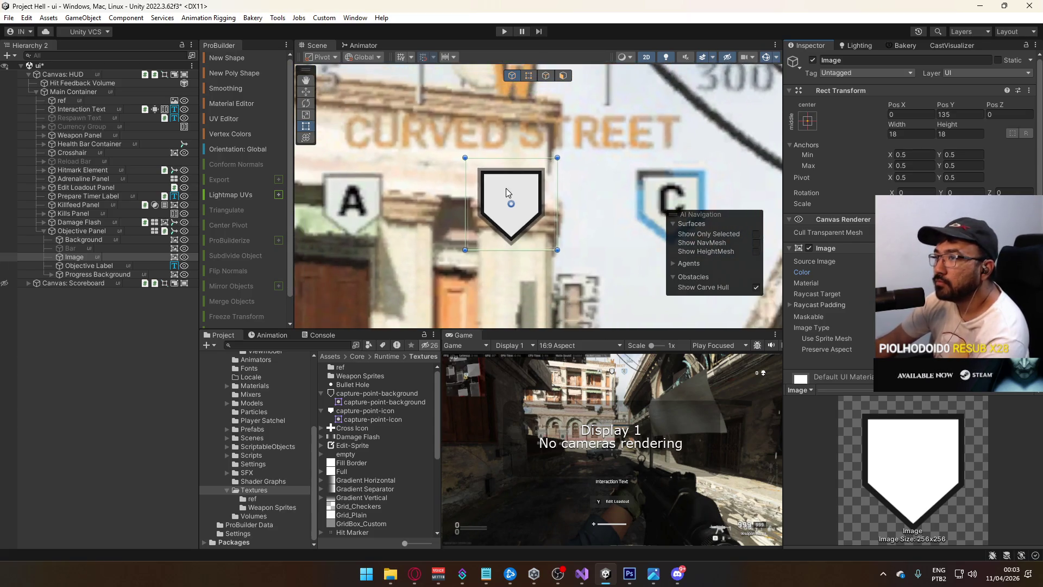
{"action": "scroll", "coordinate": [507, 192], "scroll_direction": "down", "scroll_amount": 1}
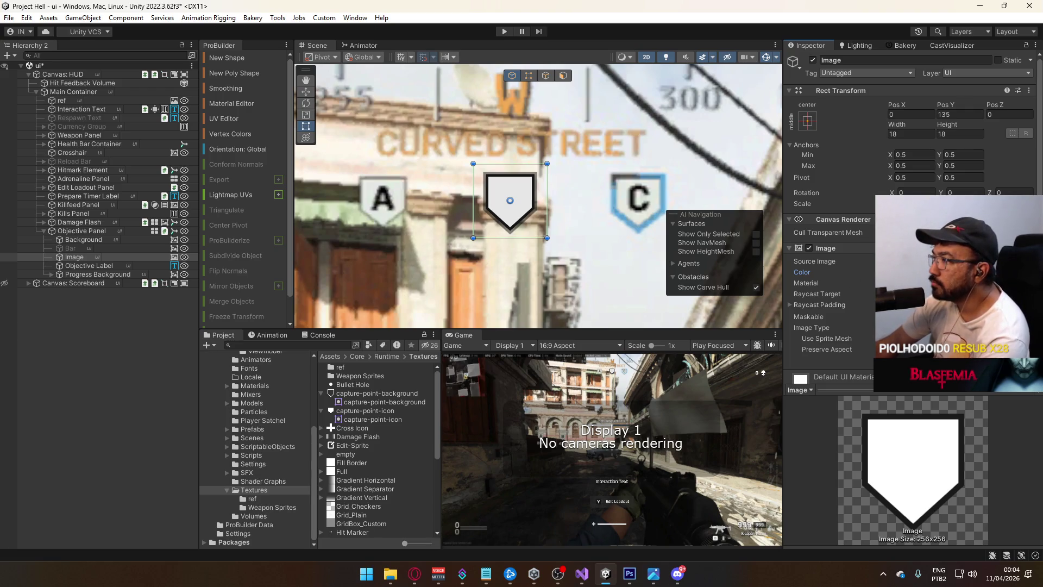
{"action": "left_click", "coordinate": [956, 271]}
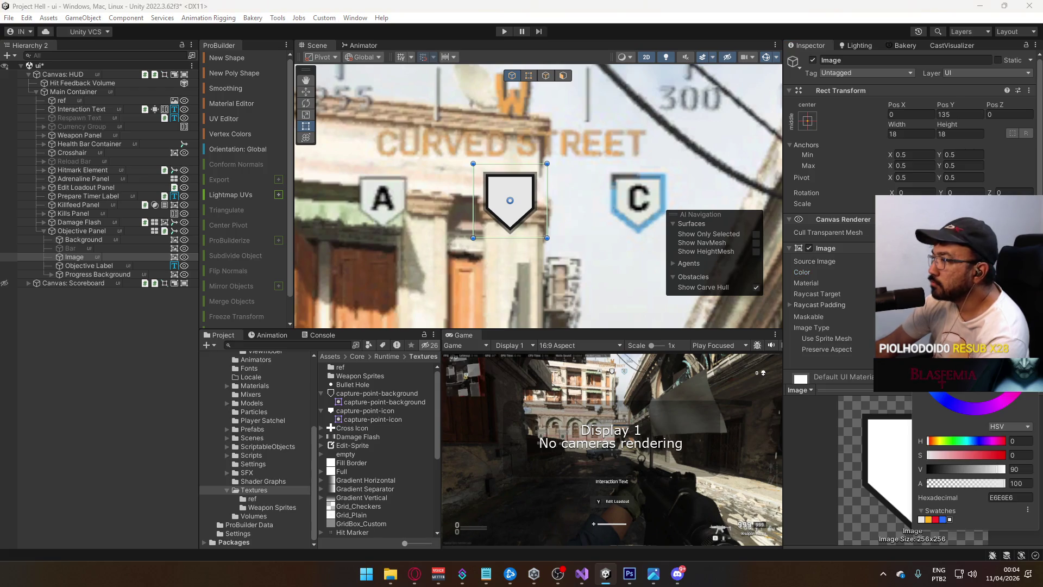
{"action": "mouse_move", "coordinate": [998, 473]}
{"action": "left_mouse_down"}
{"action": "mouse_move", "coordinate": [943, 469]}
{"action": "mouse_move", "coordinate": [1003, 470]}
{"action": "mouse_move", "coordinate": [985, 470]}
{"action": "left_mouse_up"}
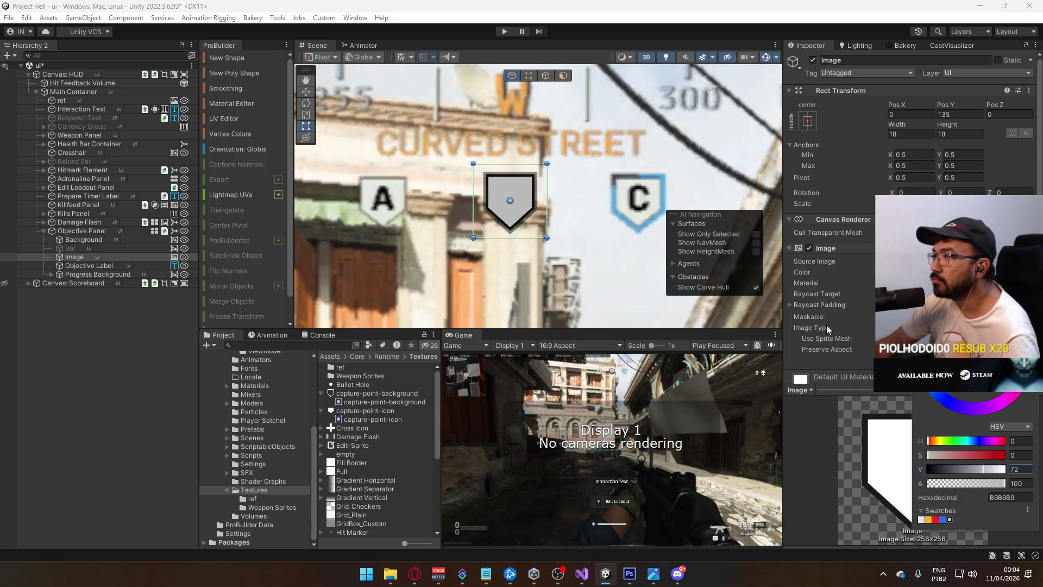
{"action": "left_click", "coordinate": [999, 469]}
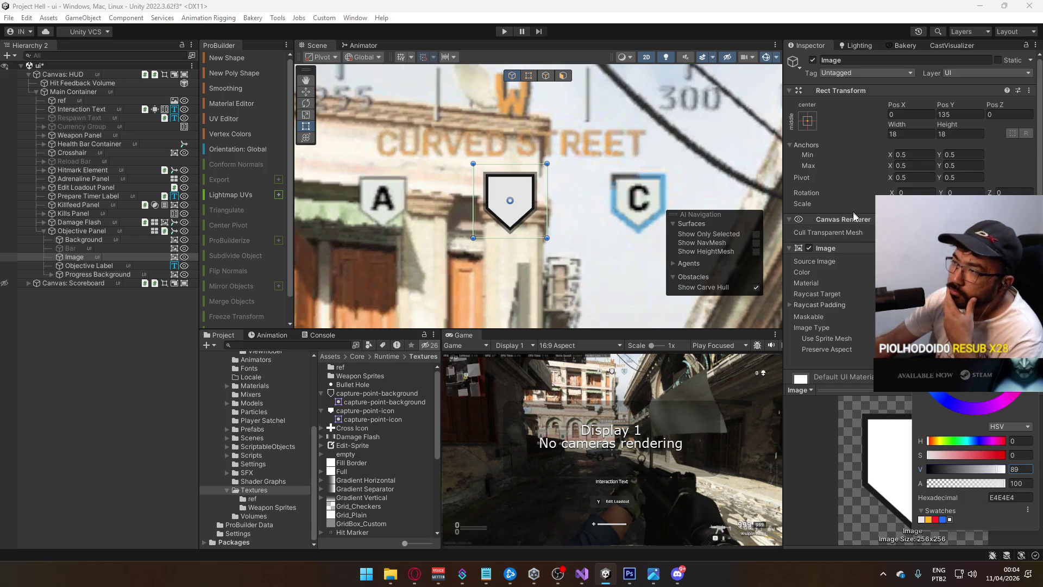
{"action": "key", "text": "Escape"}
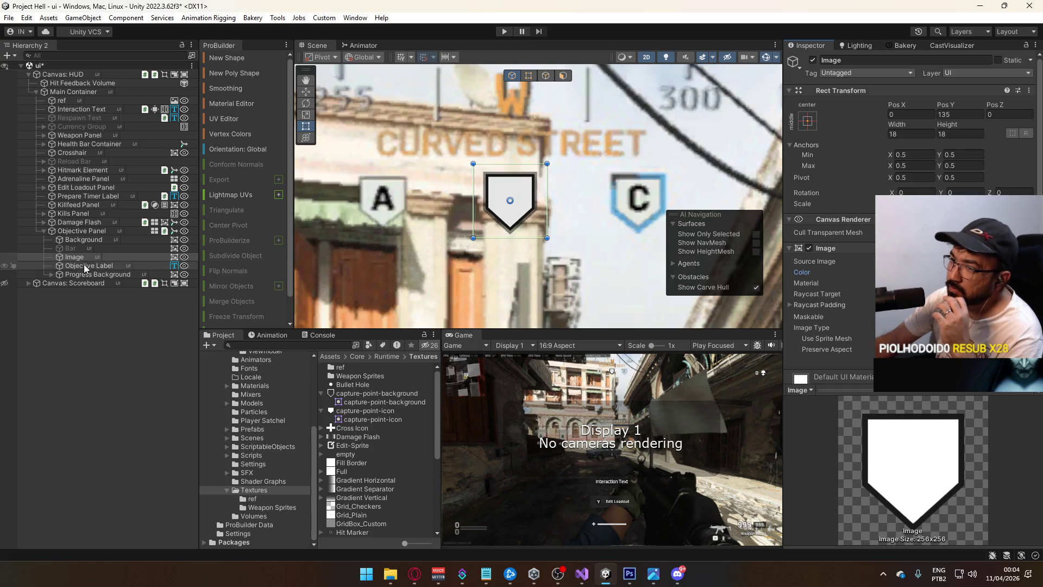
Enable the Bar outline and raise its Fill Amount slightly to show a thin red sliver.
{"action": "left_click", "coordinate": [74, 248]}
{"action": "left_click", "coordinate": [812, 60]}
{"action": "left_click_drag", "start_coordinate": [819, 360], "coordinate": [826, 360]}
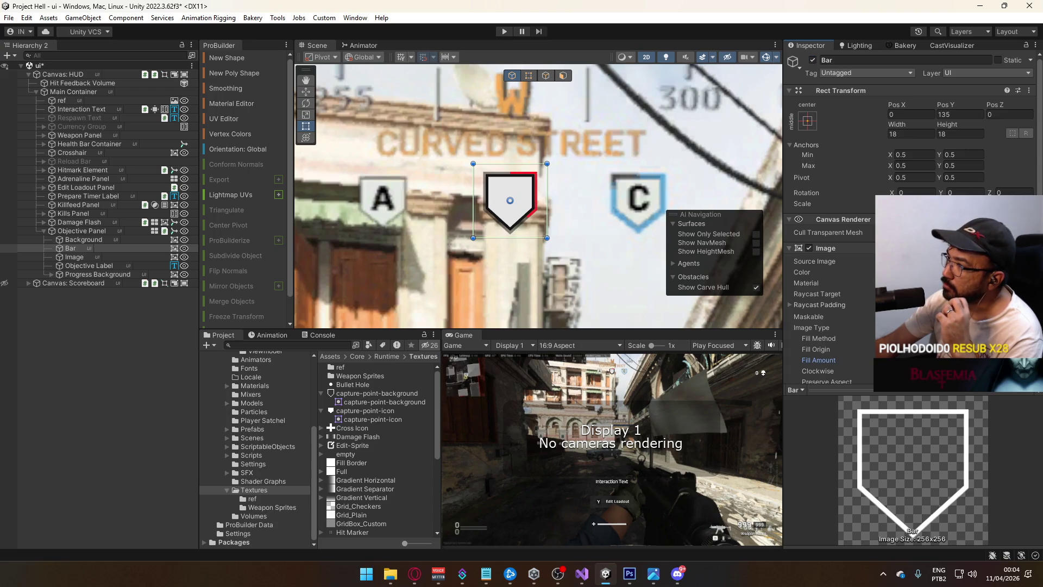
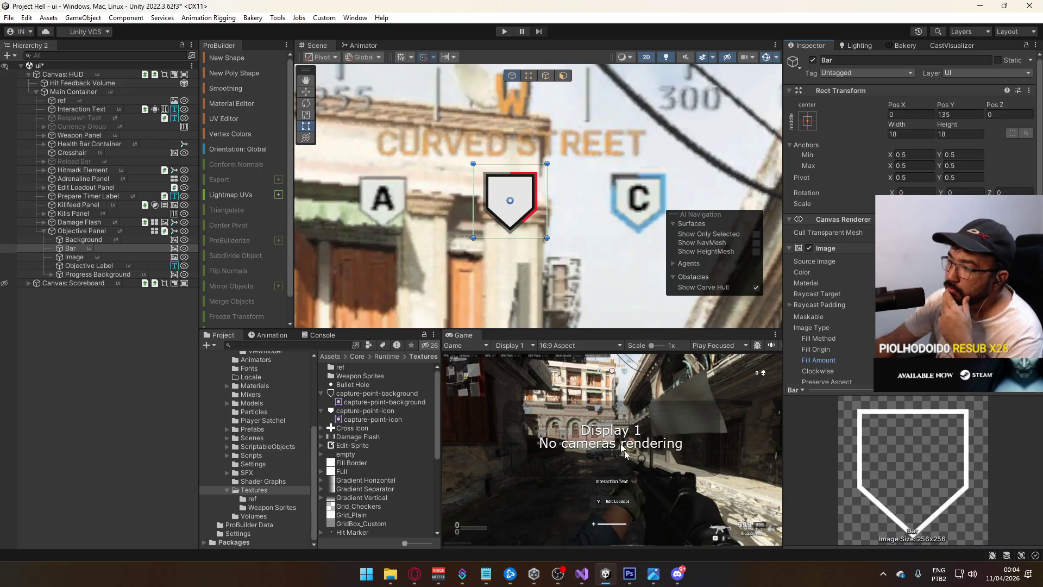
Switch from Unity to capture-point-background.psd in Photoshop.
{"action": "left_click", "coordinate": [630, 573]}
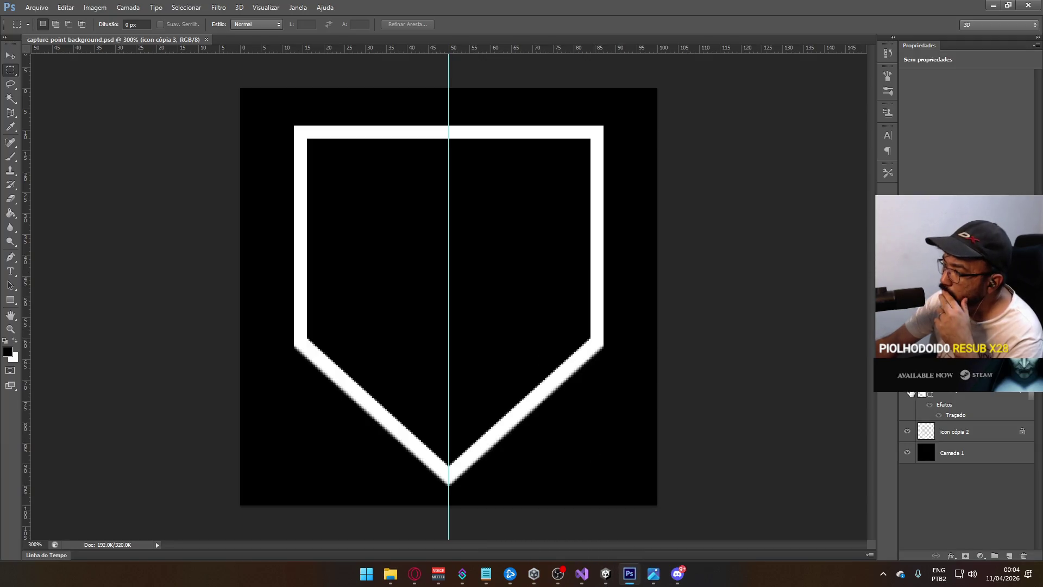
Compare the fill and border layers, then hide the white shield fill to leave a black interior.
{"action": "left_click", "coordinate": [909, 395]}
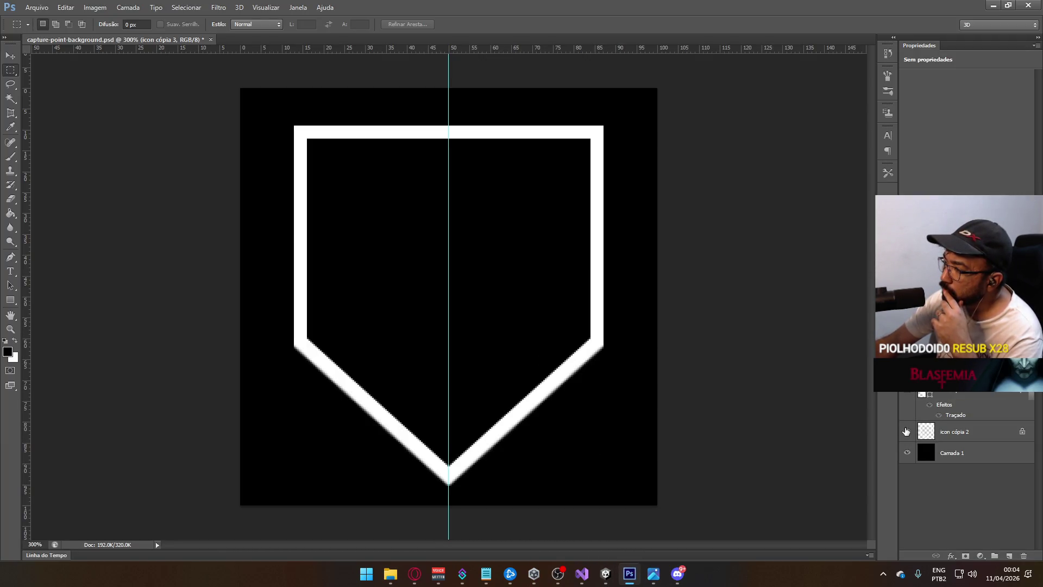
{"action": "left_click", "coordinate": [905, 393]}
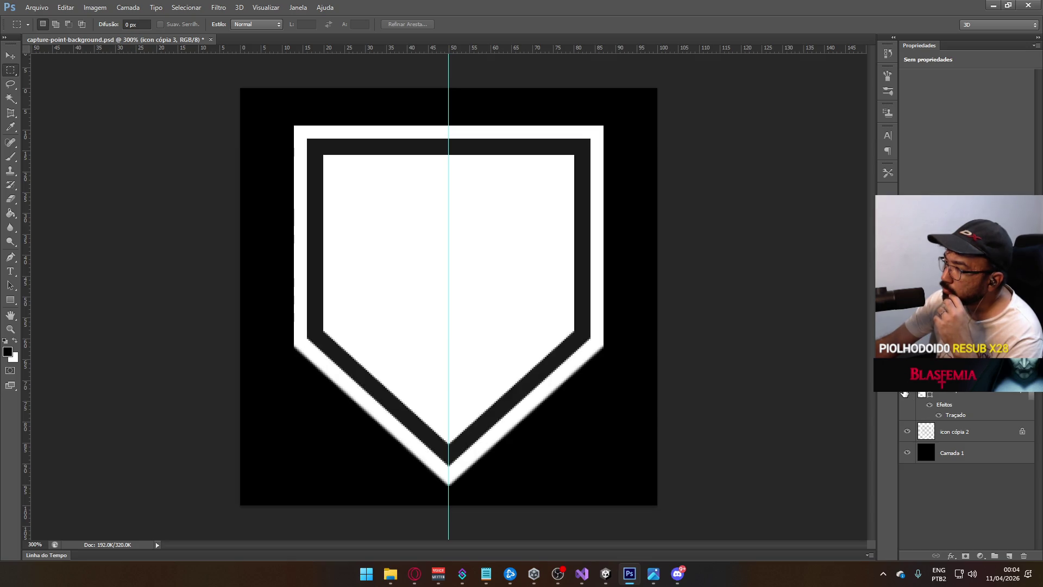
{"action": "left_click", "coordinate": [906, 432]}
{"action": "left_click", "coordinate": [906, 432]}
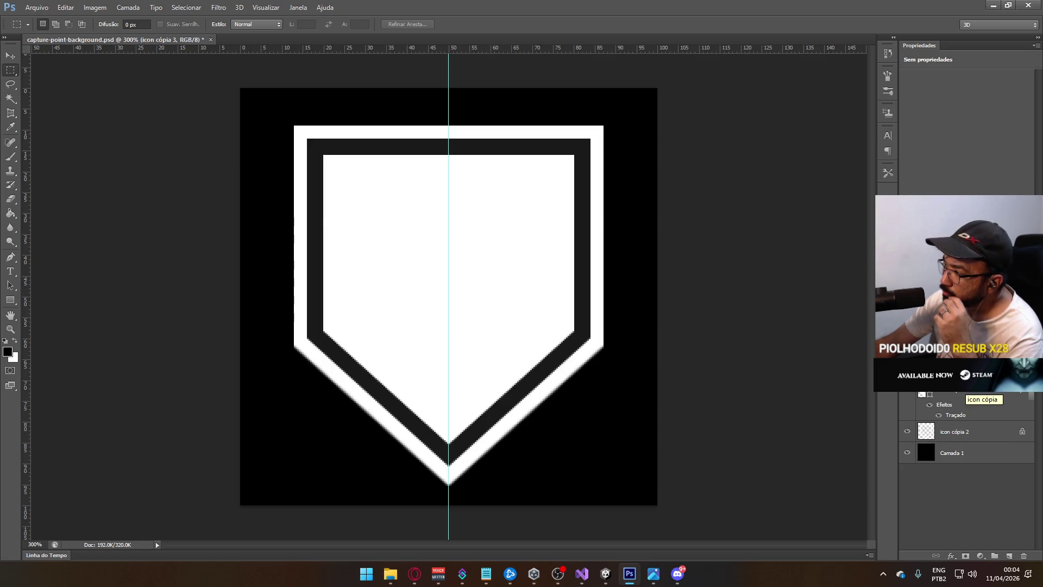
{"action": "left_click", "coordinate": [906, 394]}
{"action": "left_click", "coordinate": [906, 393]}
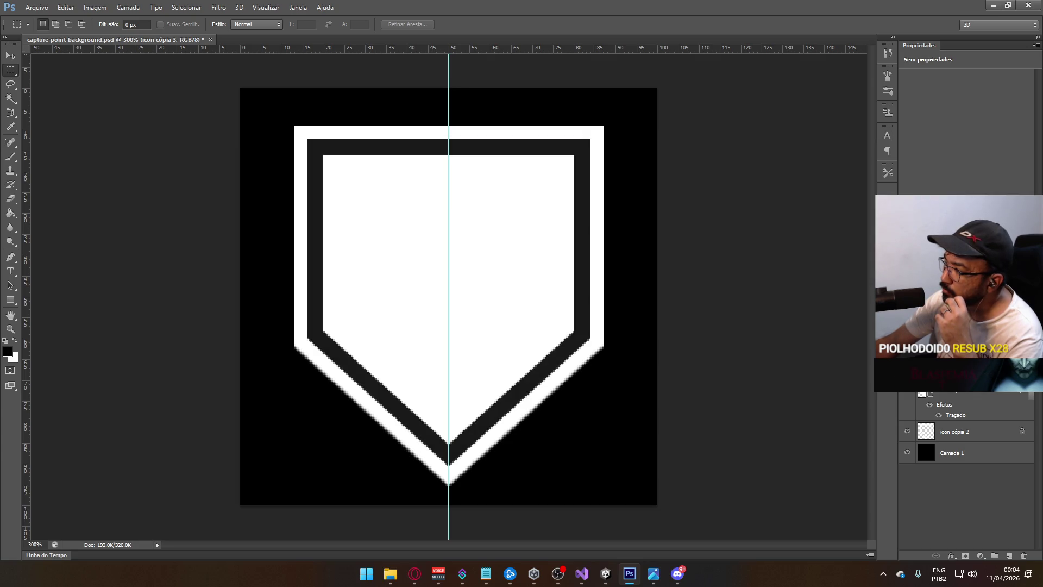
{"action": "left_click", "coordinate": [906, 393]}
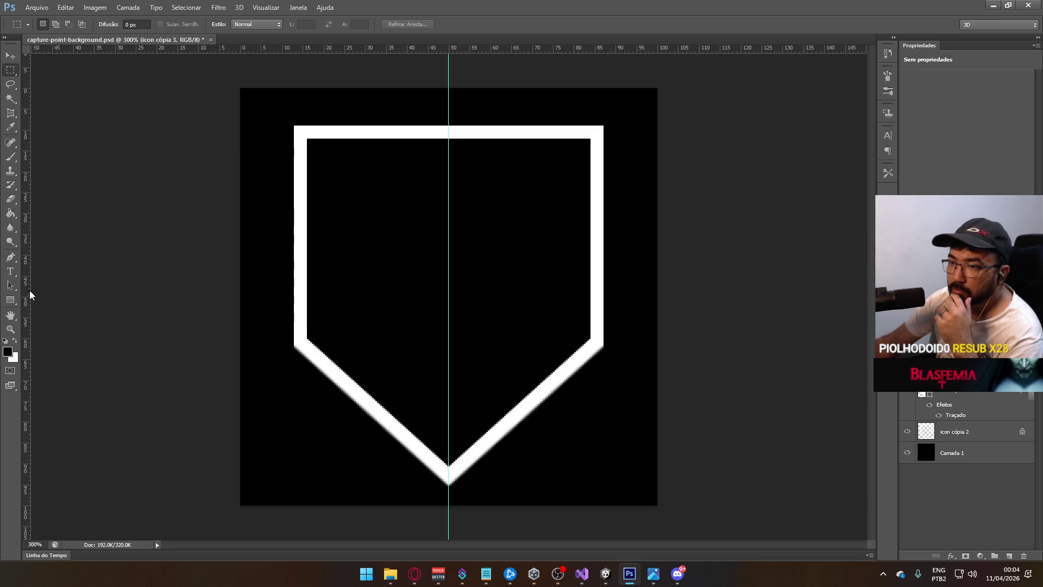
Choose bright red and fill the shield interior red, undoing and redoing to compare.
{"action": "key", "text": "i"}
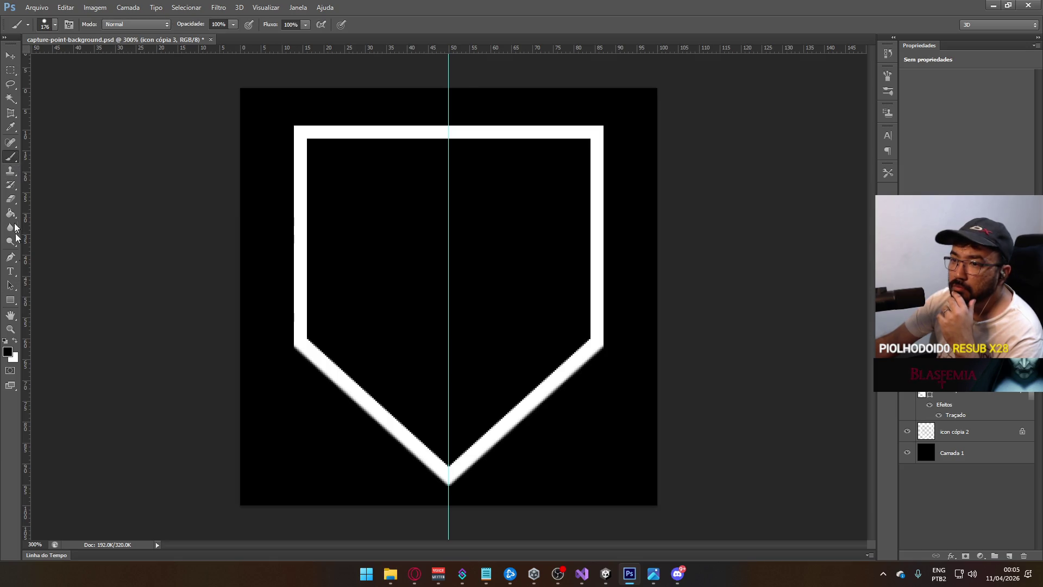
{"action": "left_click", "coordinate": [7, 352]}
{"action": "left_click", "coordinate": [681, 126]}
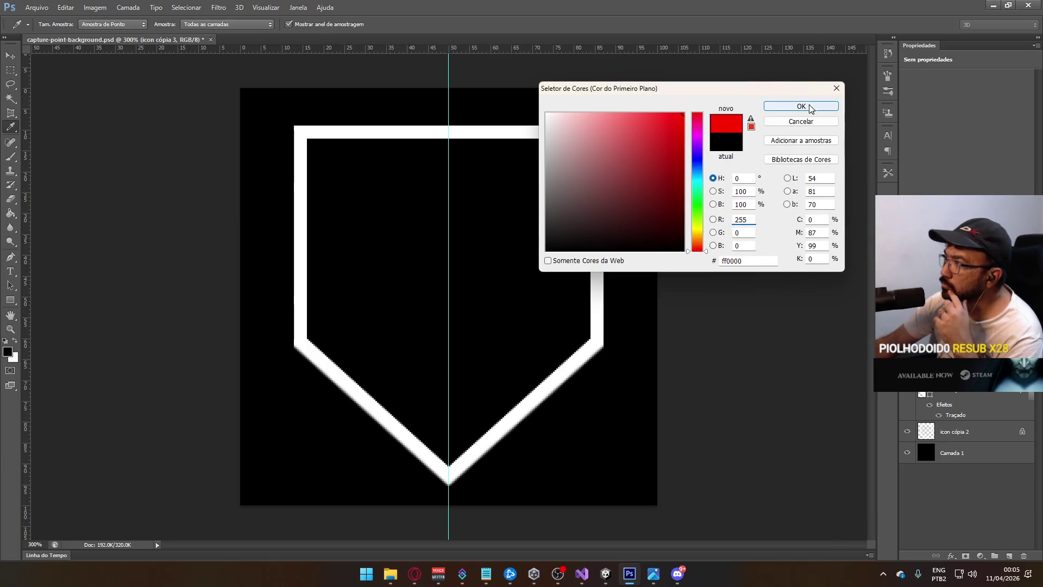
{"action": "left_click", "coordinate": [801, 106]}
{"action": "key", "text": "b"}
{"action": "mouse_move", "coordinate": [307, 163]}
{"action": "left_mouse_down"}
{"action": "mouse_move", "coordinate": [635, 351]}
{"action": "mouse_move", "coordinate": [413, 413]}
{"action": "left_mouse_up"}
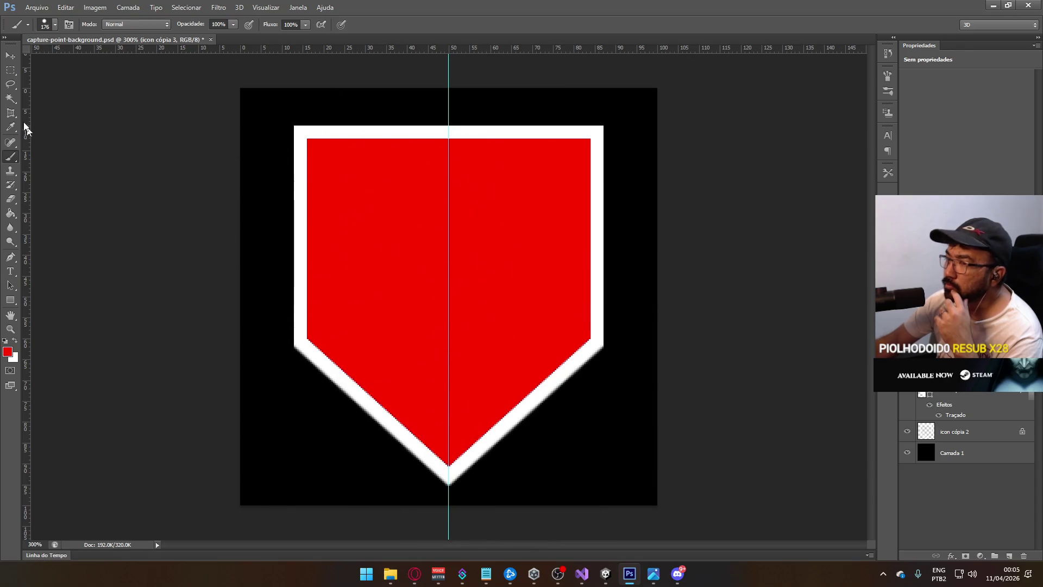
{"action": "left_click", "coordinate": [10, 70]}
{"action": "key", "text": "ctrl+z"}
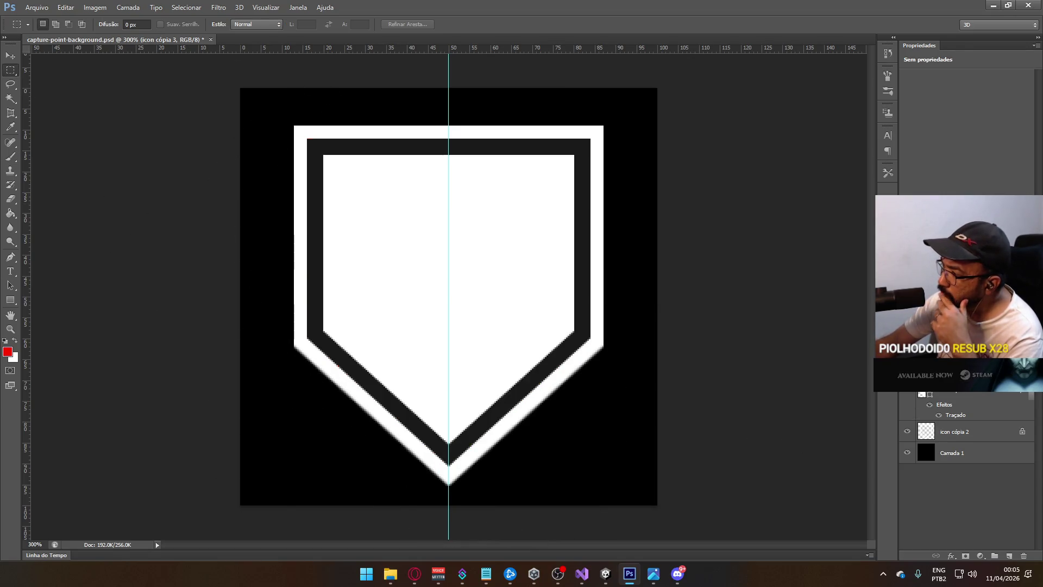
{"action": "key", "text": "ctrl+z"}
{"action": "key", "text": "ctrl+z"}
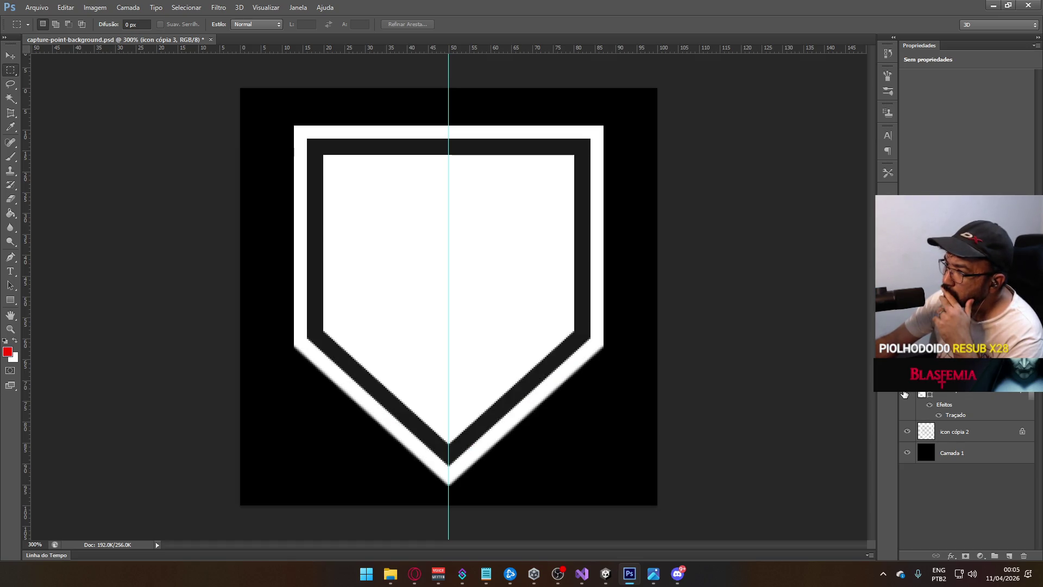
Hide the white fill, show the icon cópia 2 border, and delete that layer.
{"action": "left_click", "coordinate": [905, 394]}
{"action": "left_click", "coordinate": [907, 431]}
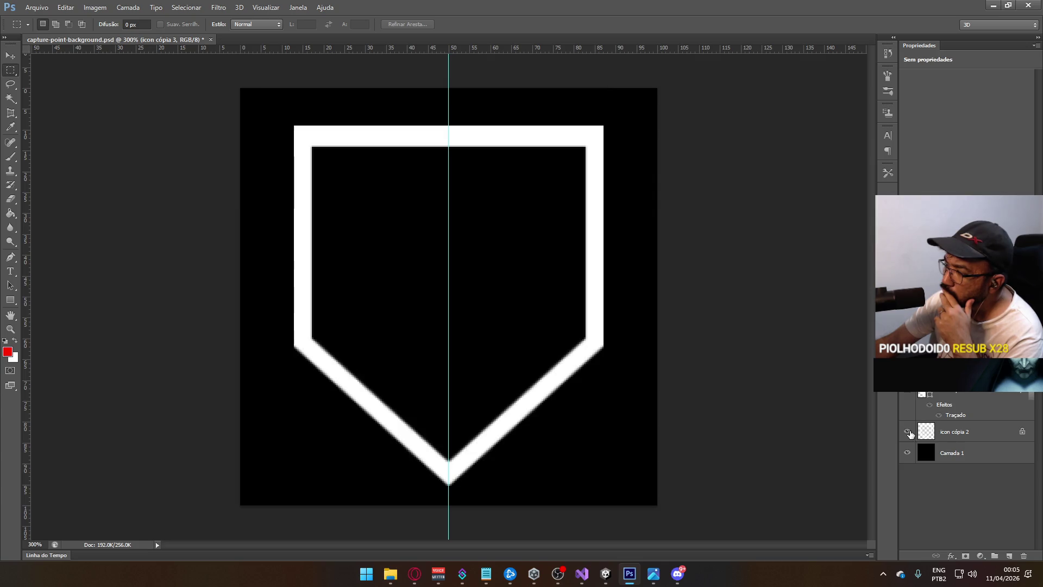
{"action": "left_click", "coordinate": [905, 393]}
{"action": "left_click", "coordinate": [905, 393]}
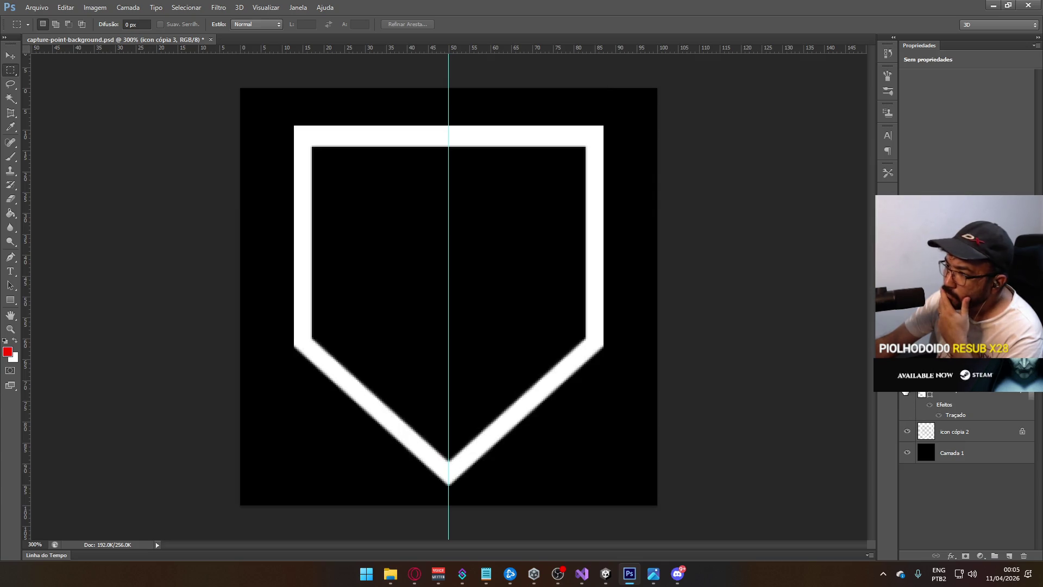
{"action": "left_click", "coordinate": [959, 431]}
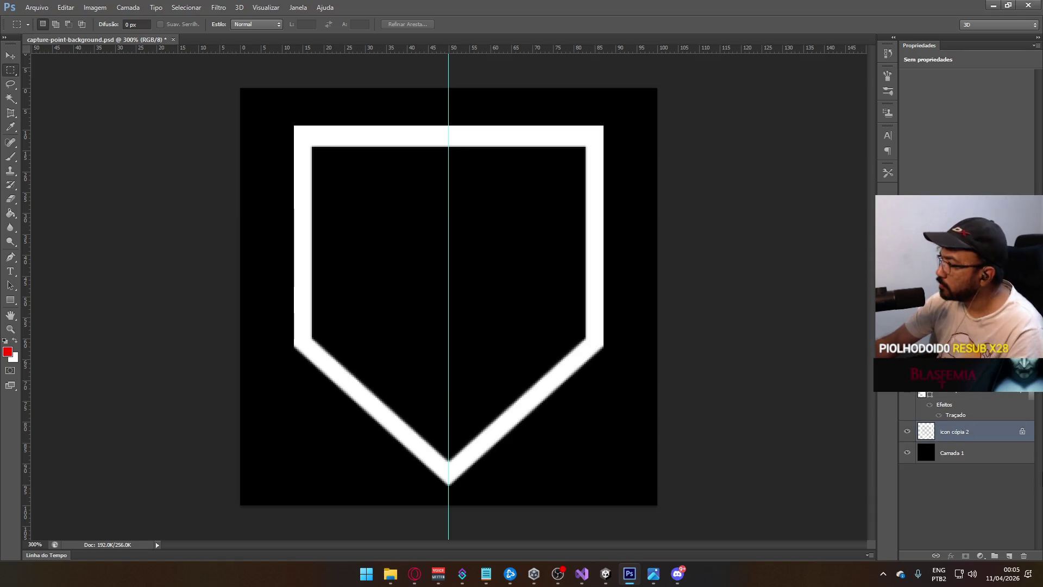
{"action": "left_click", "coordinate": [1024, 555]}
Confirm deleting the thick white outline layer and hide the black background layer.
{"action": "left_click", "coordinate": [501, 214]}
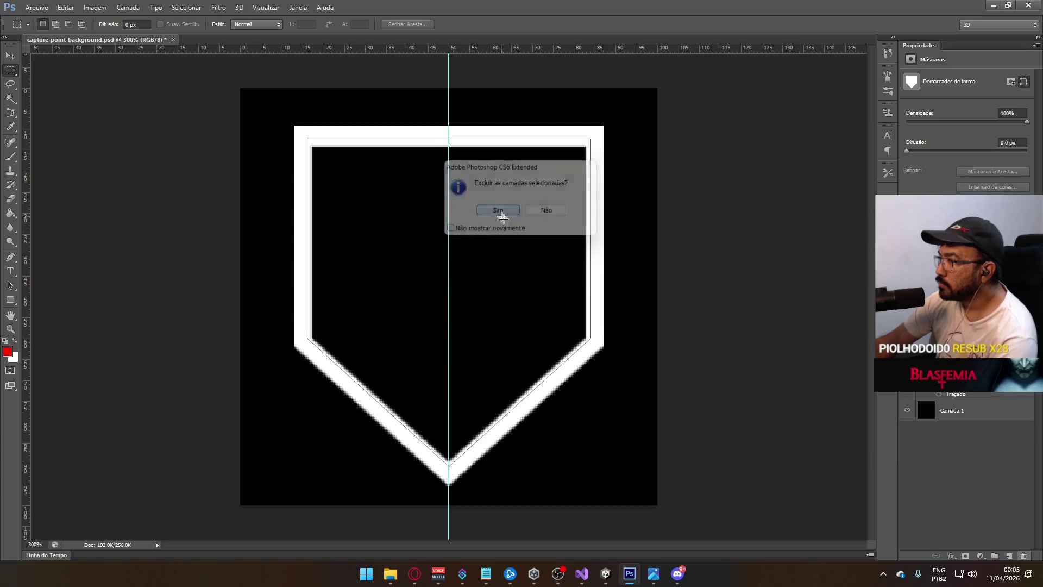
{"action": "left_click", "coordinate": [906, 411]}
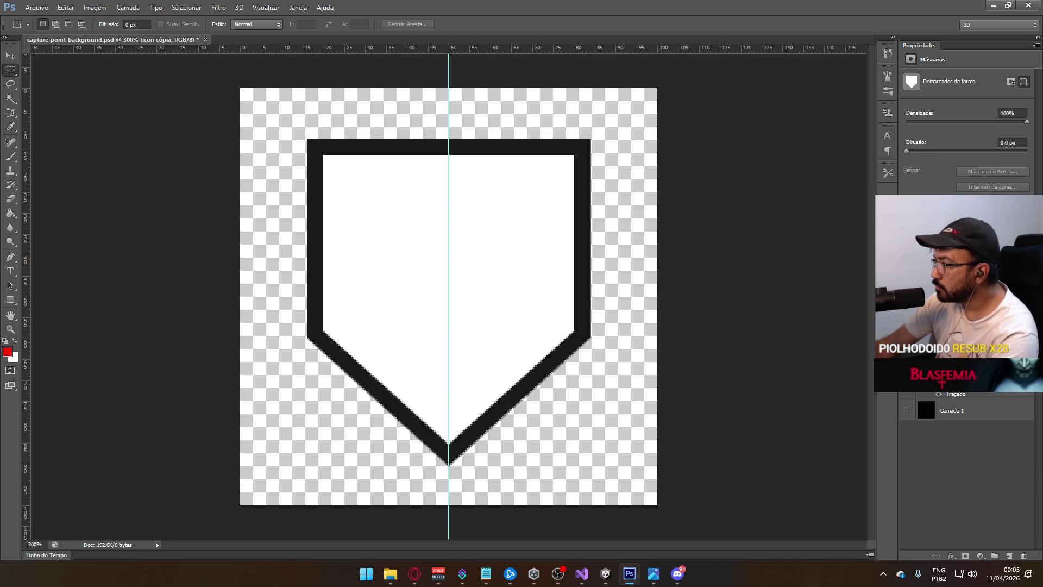
{"action": "right_click", "coordinate": [942, 375]}
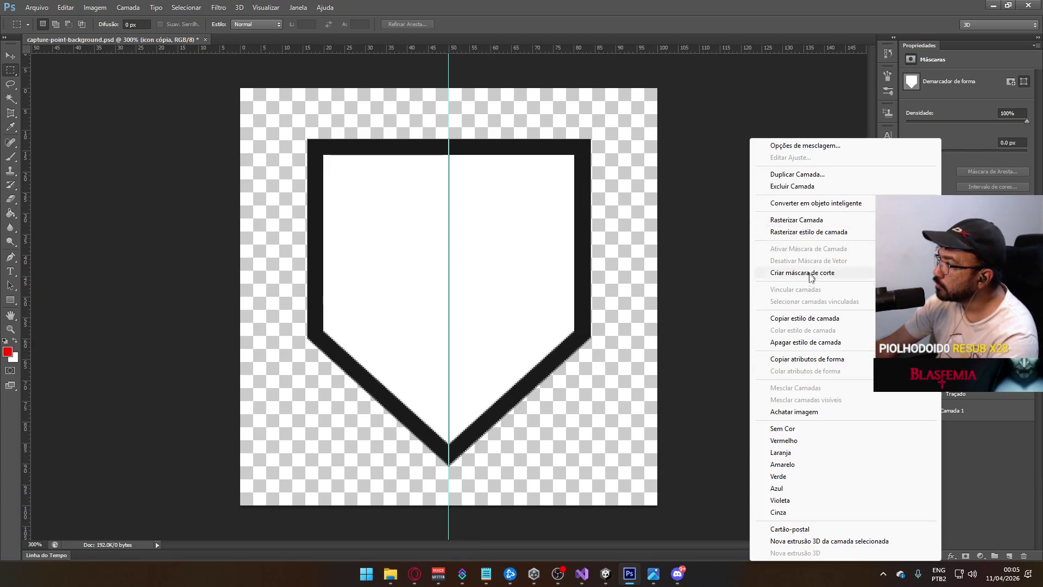
{"action": "left_click", "coordinate": [851, 175]}
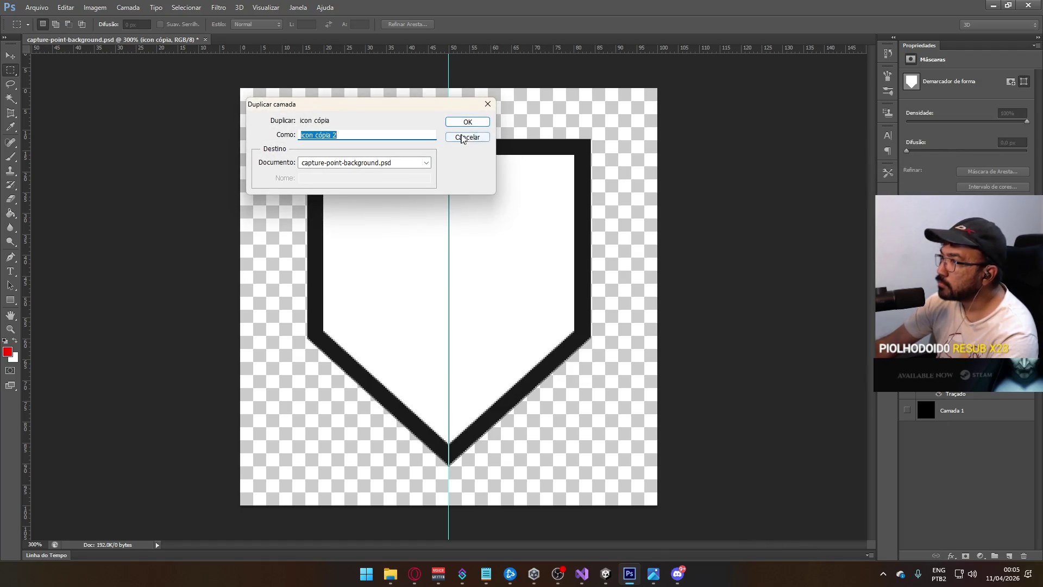
{"action": "left_click", "coordinate": [465, 136]}
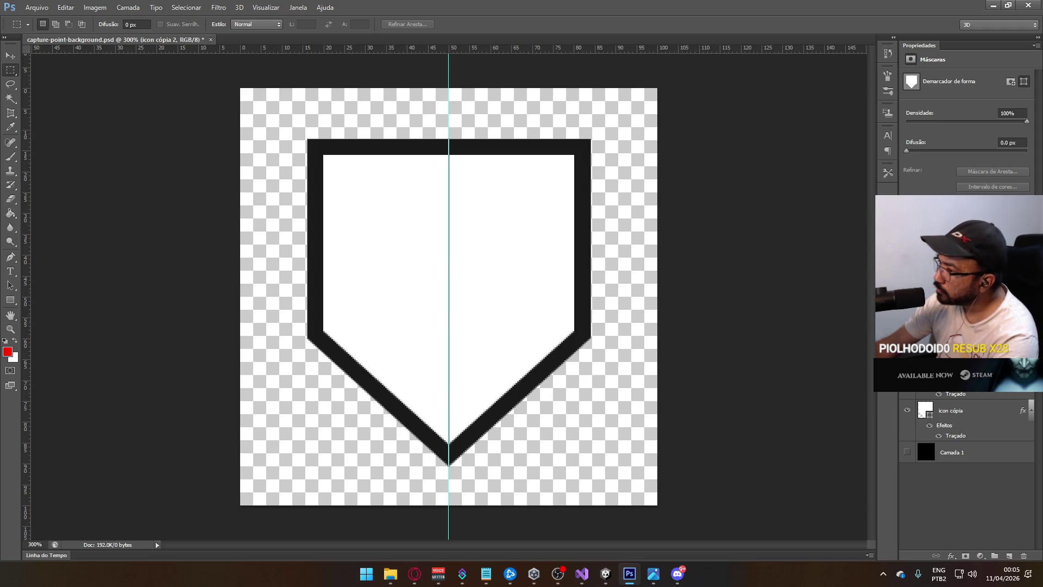
Hide the white shield fill and bring up the outline layer's Layer Style.
{"action": "left_click", "coordinate": [907, 411]}
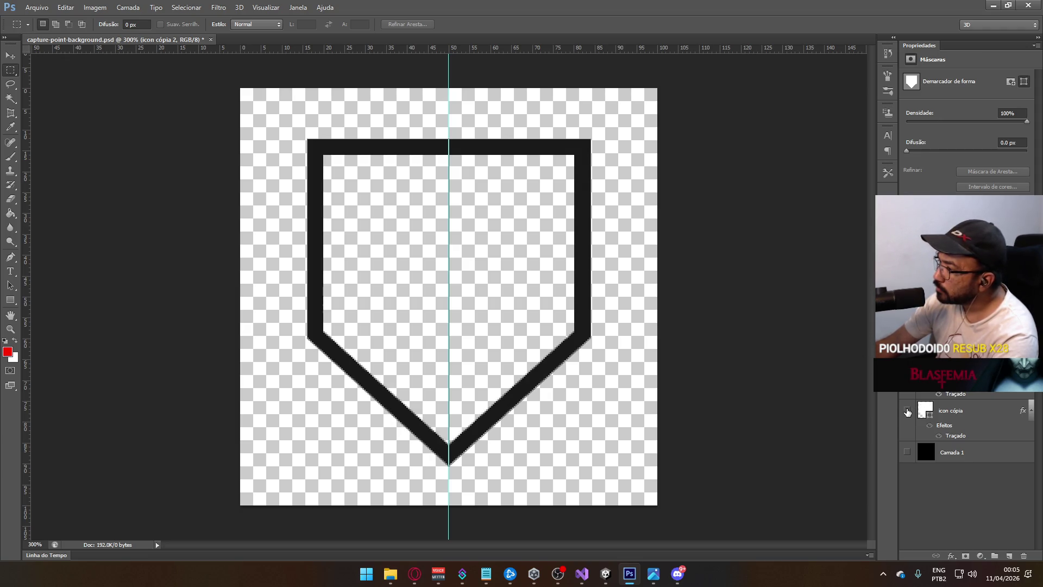
{"action": "right_click", "coordinate": [850, 94]}
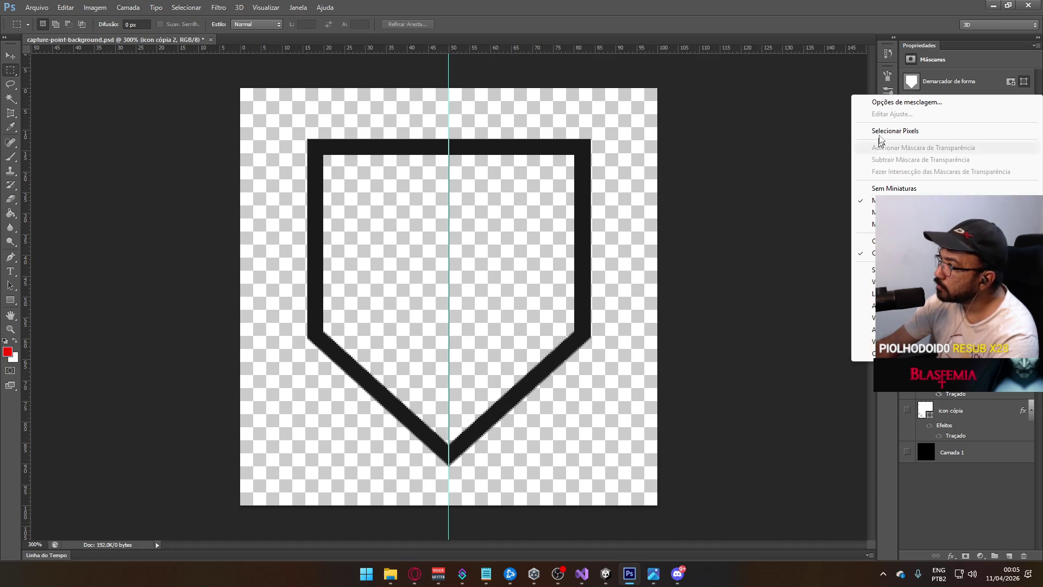
{"action": "left_click", "coordinate": [735, 146]}
Set the outline layer's Traçado (stroke) colour to white.
{"action": "key", "text": "h"}
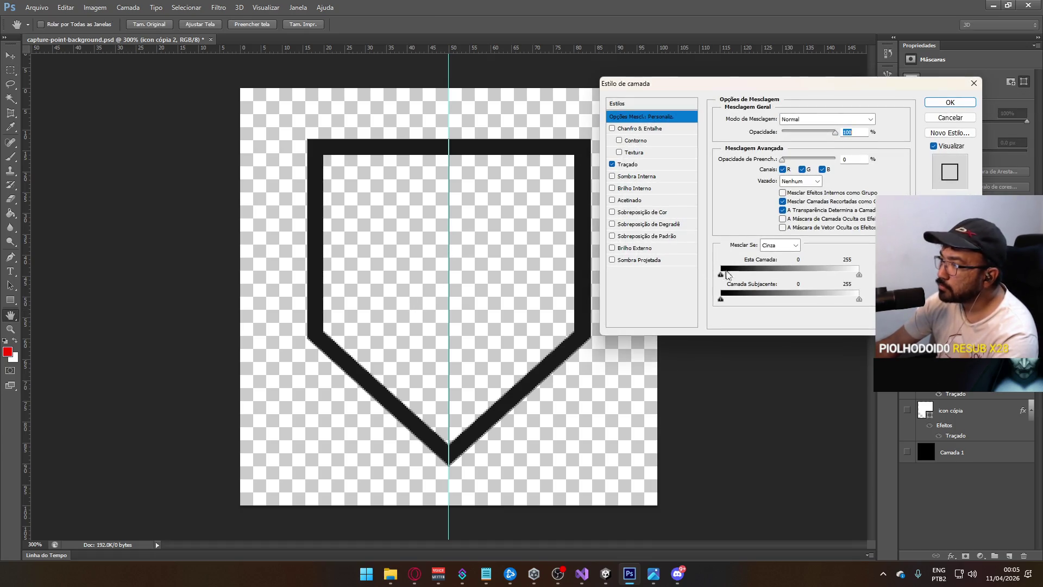
{"action": "left_click", "coordinate": [645, 165]}
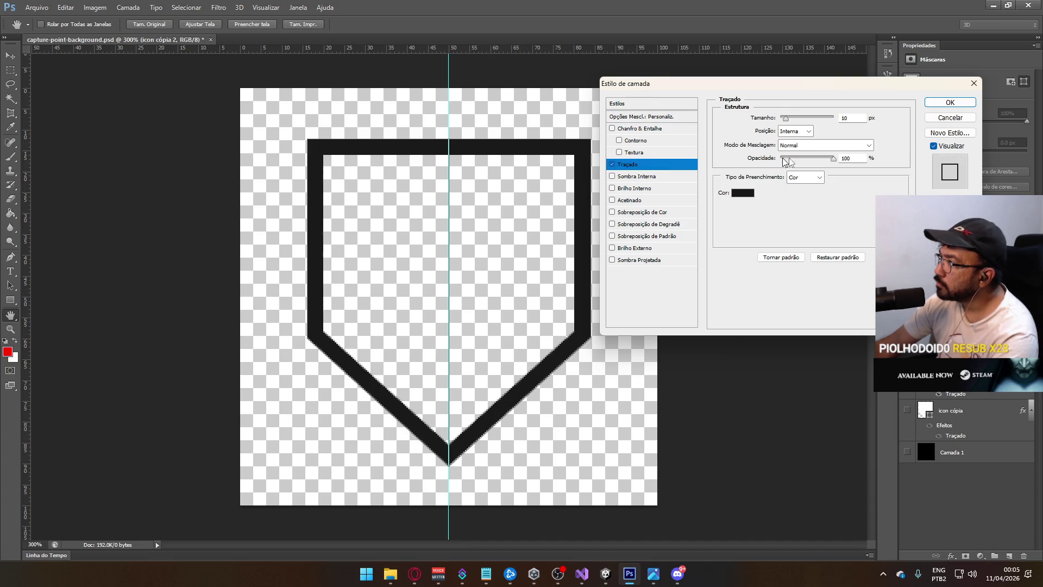
{"action": "left_click", "coordinate": [747, 198]}
{"action": "left_click", "coordinate": [547, 114]}
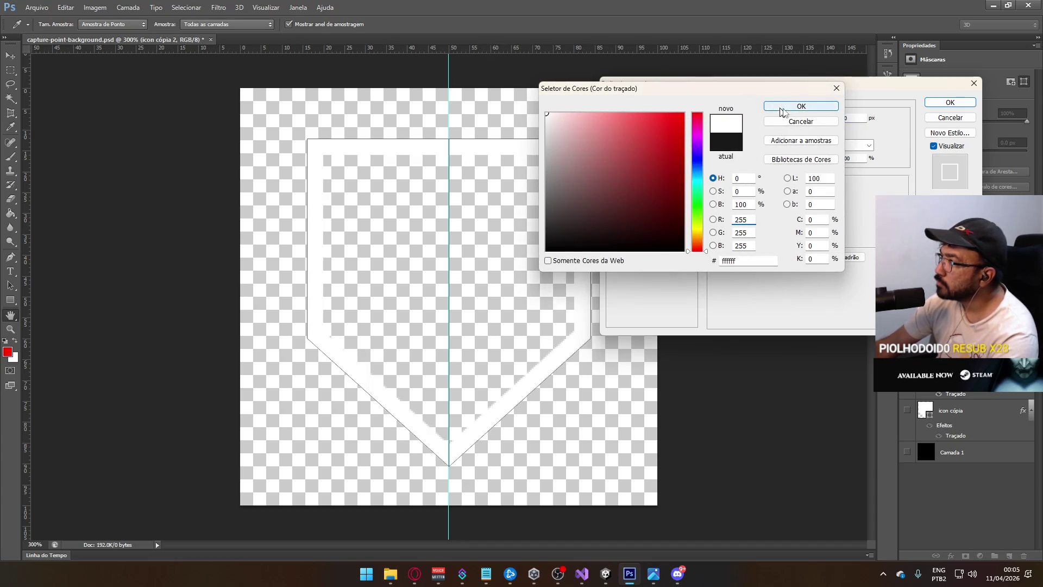
{"action": "left_click", "coordinate": [801, 106]}
{"action": "left_click", "coordinate": [950, 102]}
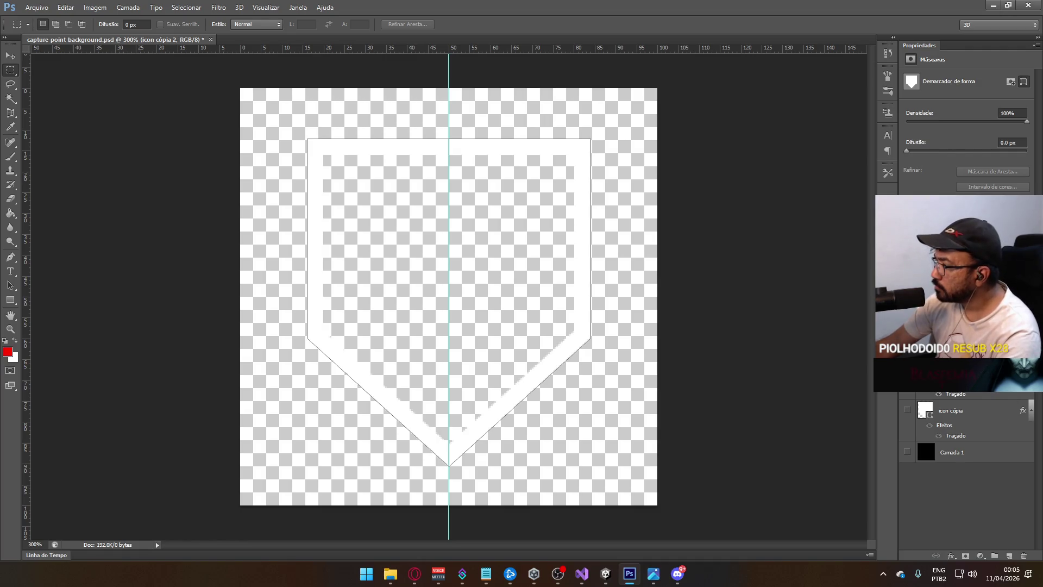
Rasterize the stroke layer style into the outline layer's pixels.
{"action": "right_click", "coordinate": [956, 368]}
{"action": "left_click", "coordinate": [820, 234]}
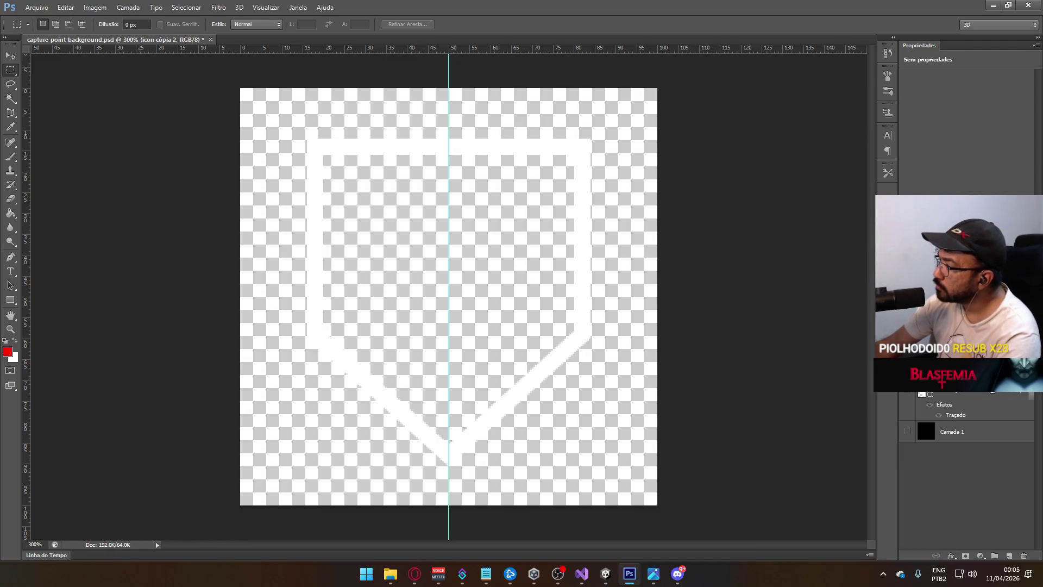
{"action": "left_click", "coordinate": [909, 393]}
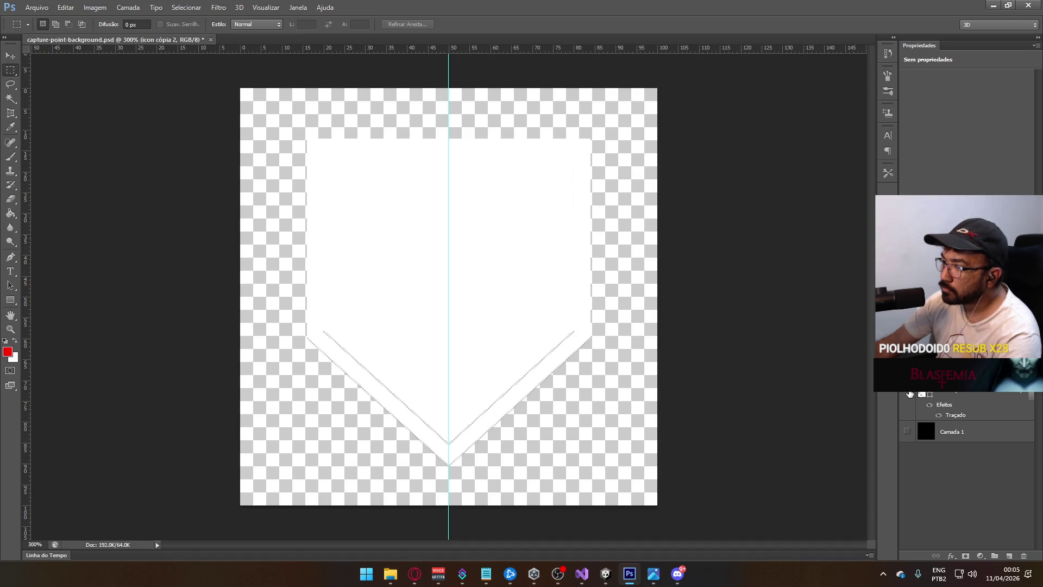
{"action": "left_click", "coordinate": [910, 393]}
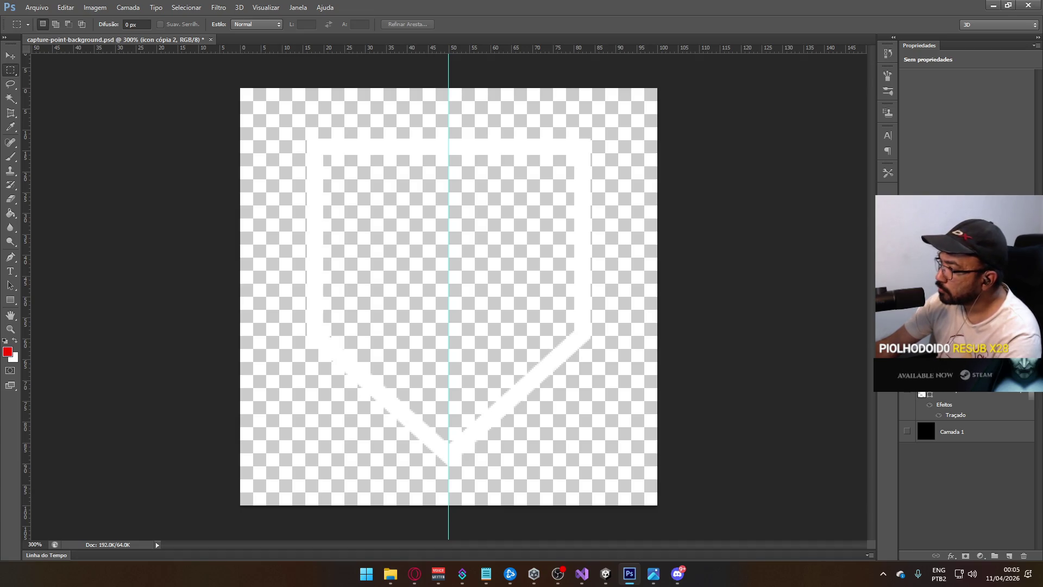
Duplicate the white outline layer as icon cópia 3 and show the black background again.
{"action": "right_click", "coordinate": [956, 393]}
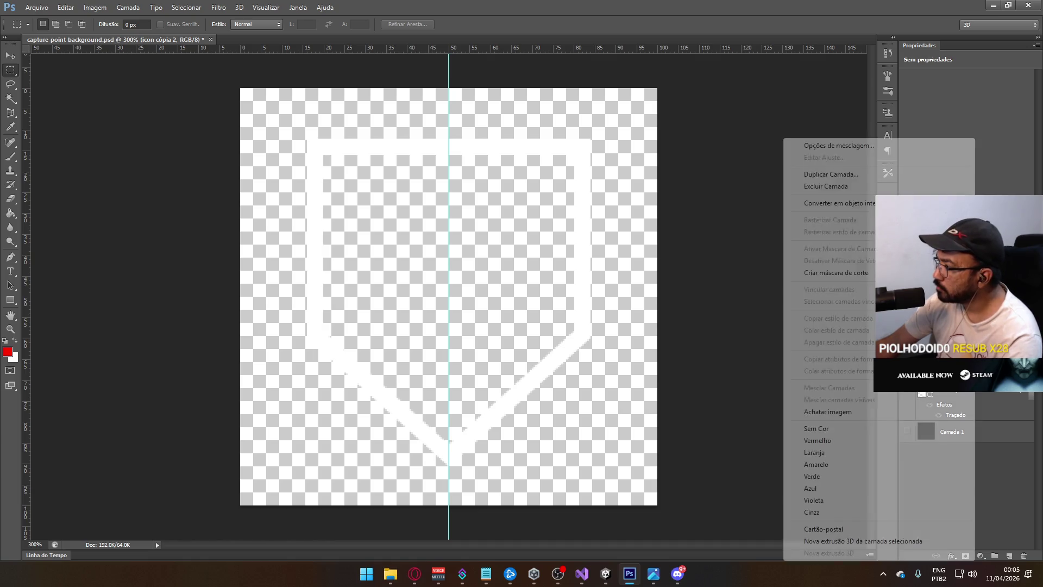
{"action": "left_click", "coordinate": [867, 170]}
{"action": "left_click", "coordinate": [466, 123]}
{"action": "left_click", "coordinate": [907, 453]}
{"action": "key", "text": "ctrl+t"}
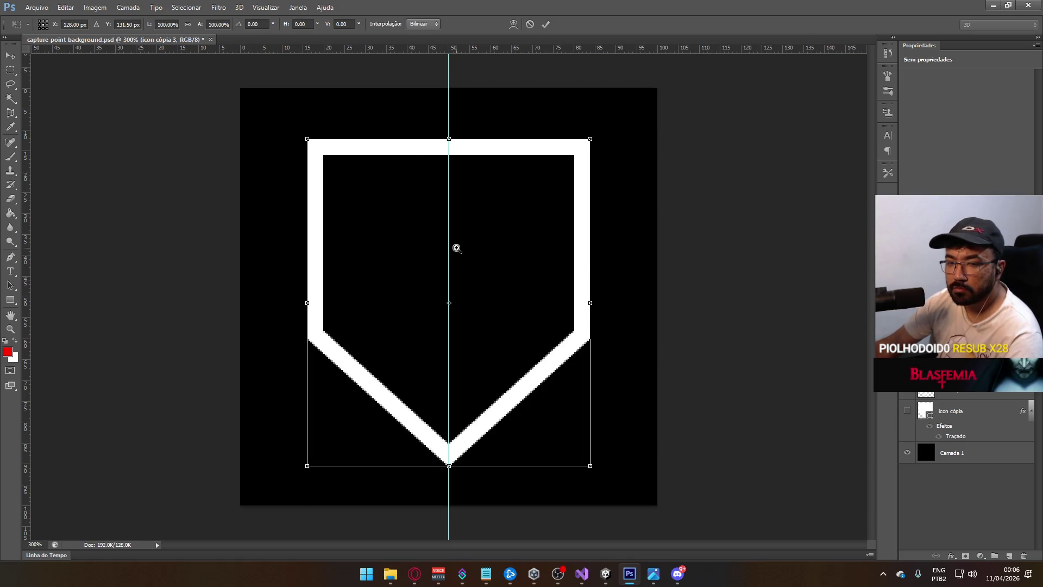
Enlarge the copied shield outline to about 112% and commit the transform.
{"action": "mouse_move", "coordinate": [595, 141]}
{"action": "left_mouse_down"}
{"action": "mouse_move", "coordinate": [619, 107]}
{"action": "mouse_move", "coordinate": [608, 119]}
{"action": "left_mouse_up"}
{"action": "key", "text": "Return"}
{"action": "key", "text": "m"}
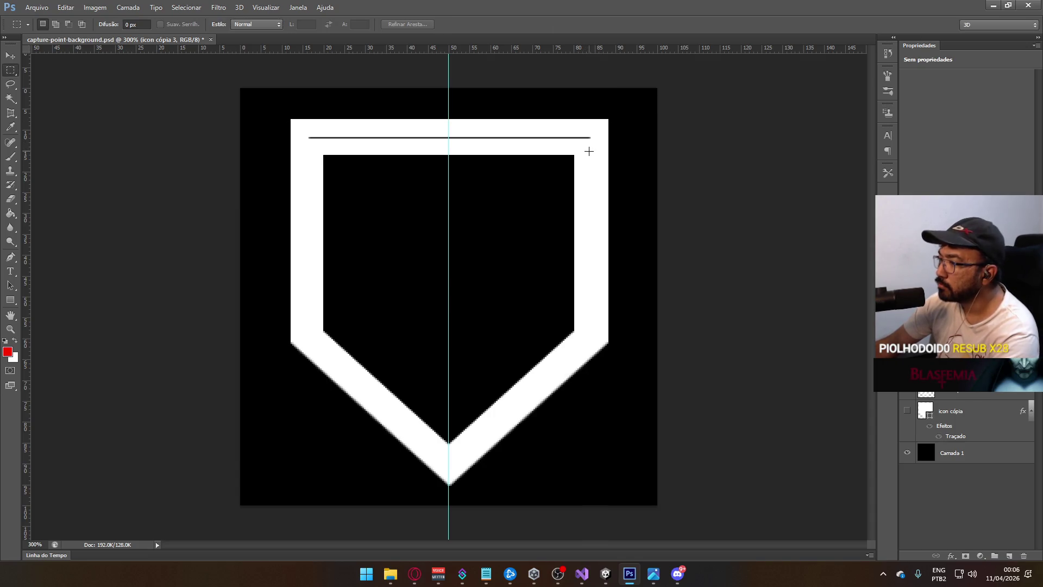
{"action": "key", "text": "ctrl+t"}
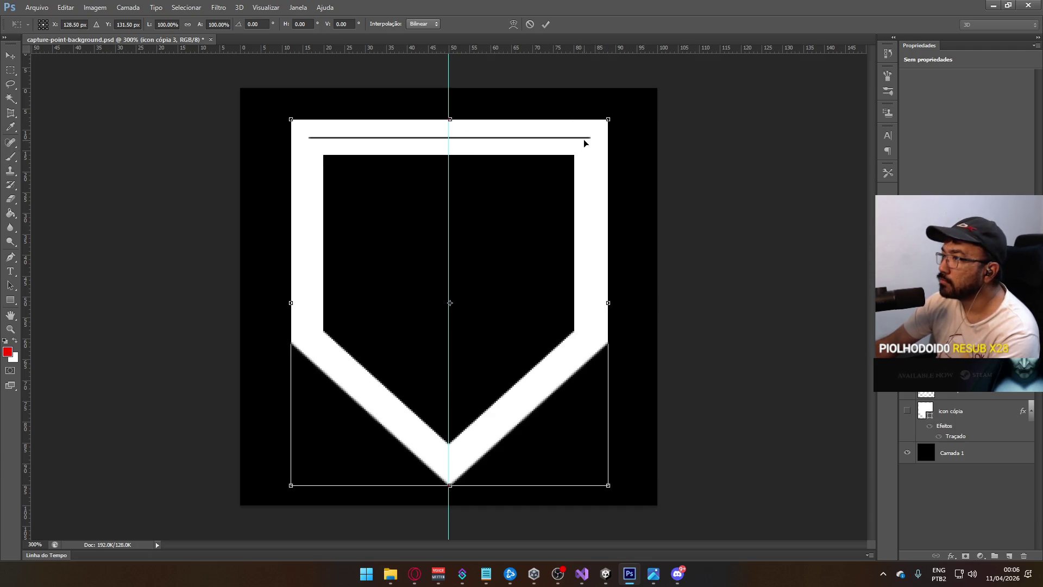
{"action": "key", "text": "Return"}
{"action": "key", "text": "m"}
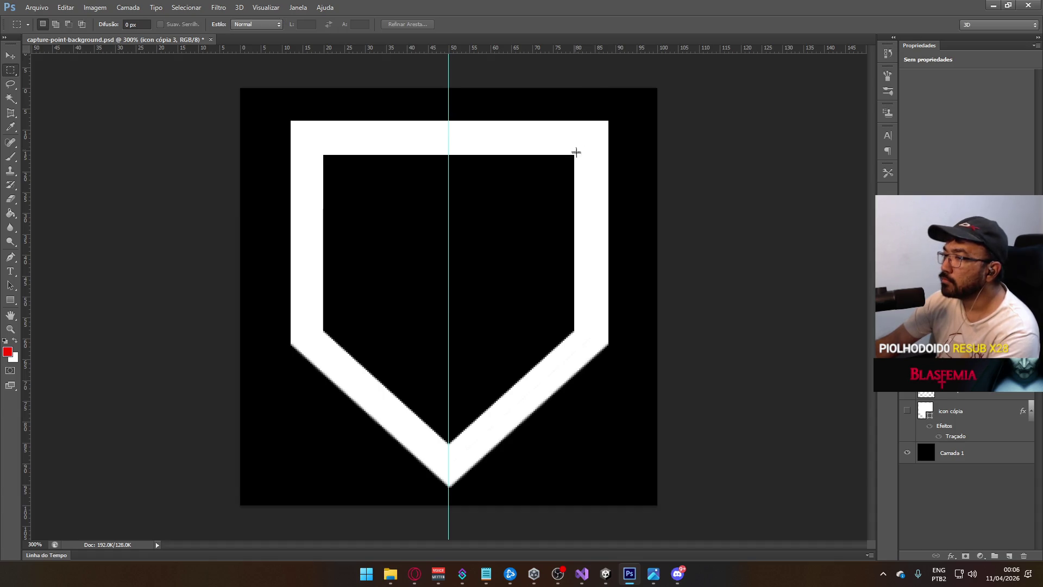
Show icon cópia and pull its bottom point up to shorten it inside the outer shield.
{"action": "left_click", "coordinate": [908, 412]}
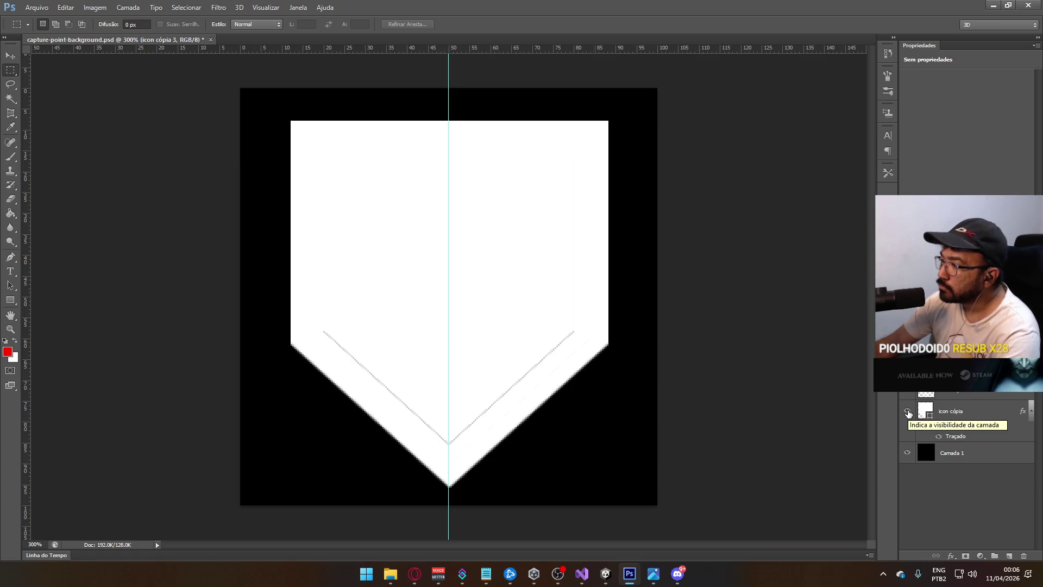
{"action": "left_click", "coordinate": [956, 411]}
{"action": "key", "text": "ctrl+t"}
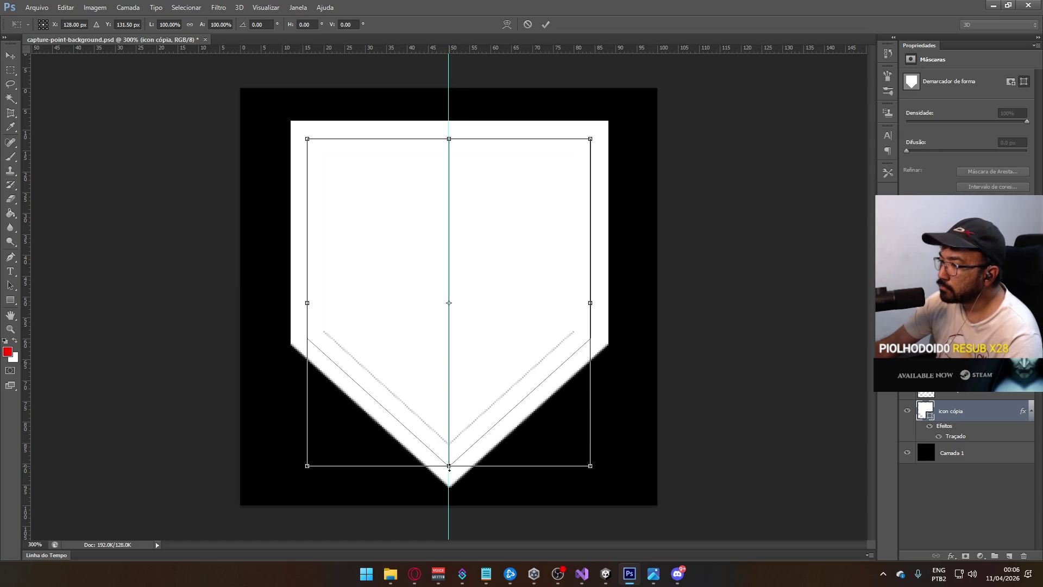
{"action": "left_click_drag", "start_coordinate": [448, 467], "coordinate": [450, 466]}
{"action": "key", "text": "Return"}
{"action": "key", "text": "m"}
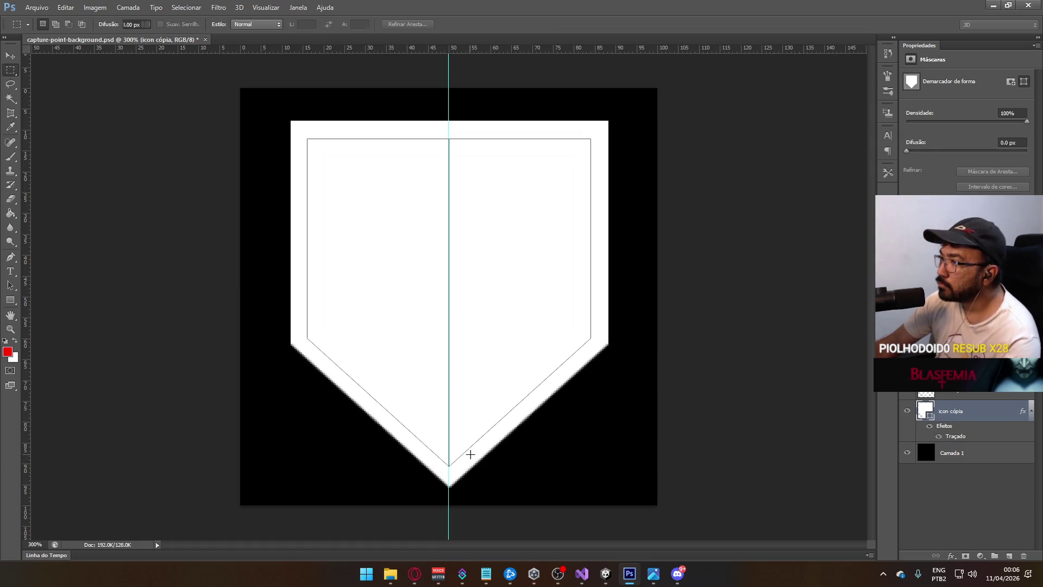
{"action": "left_click", "coordinate": [907, 393]}
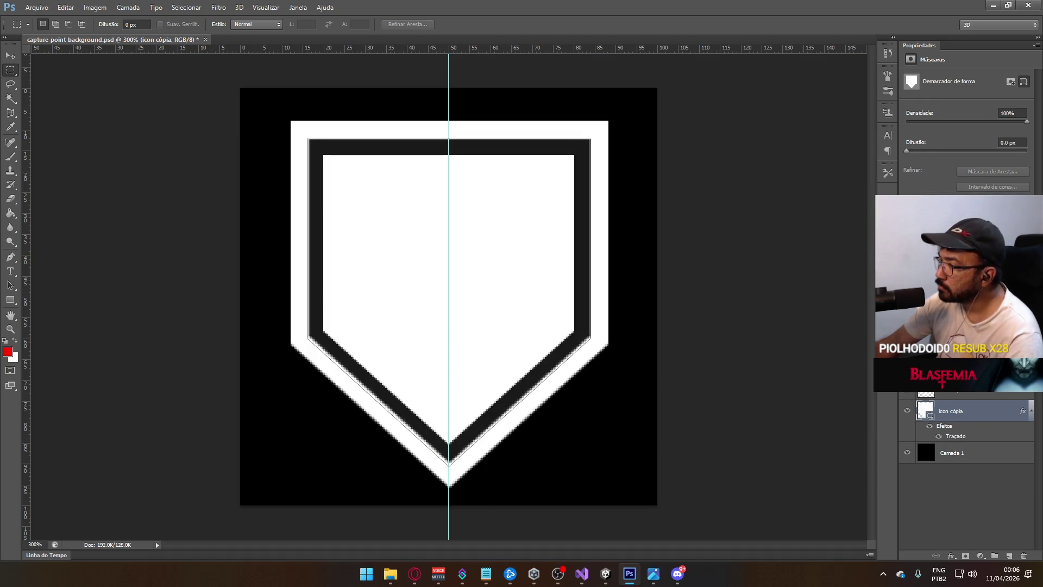
{"action": "left_click", "coordinate": [906, 394]}
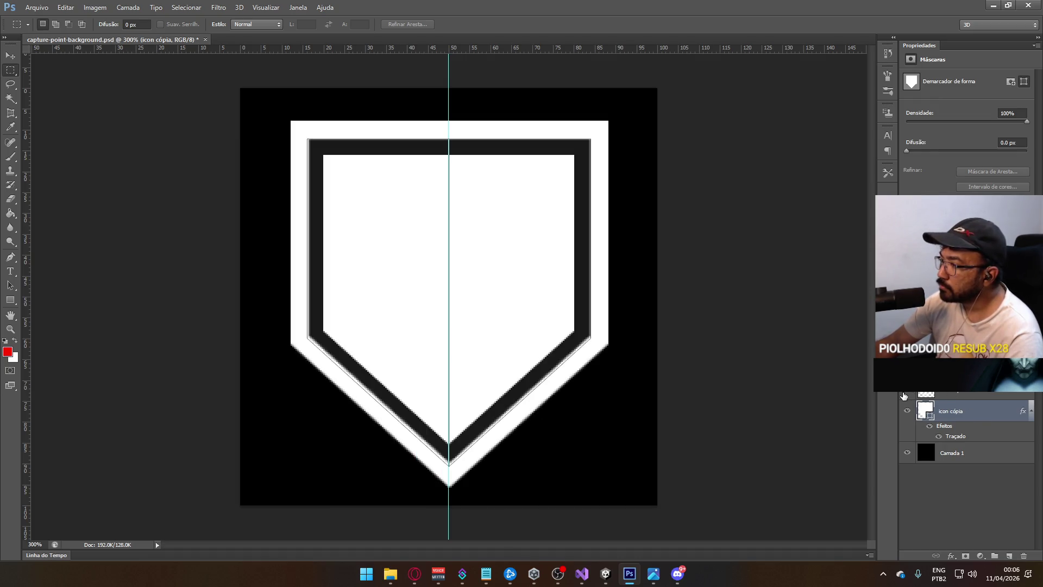
{"action": "right_click", "coordinate": [963, 416]}
{"action": "left_click", "coordinate": [661, 276]}
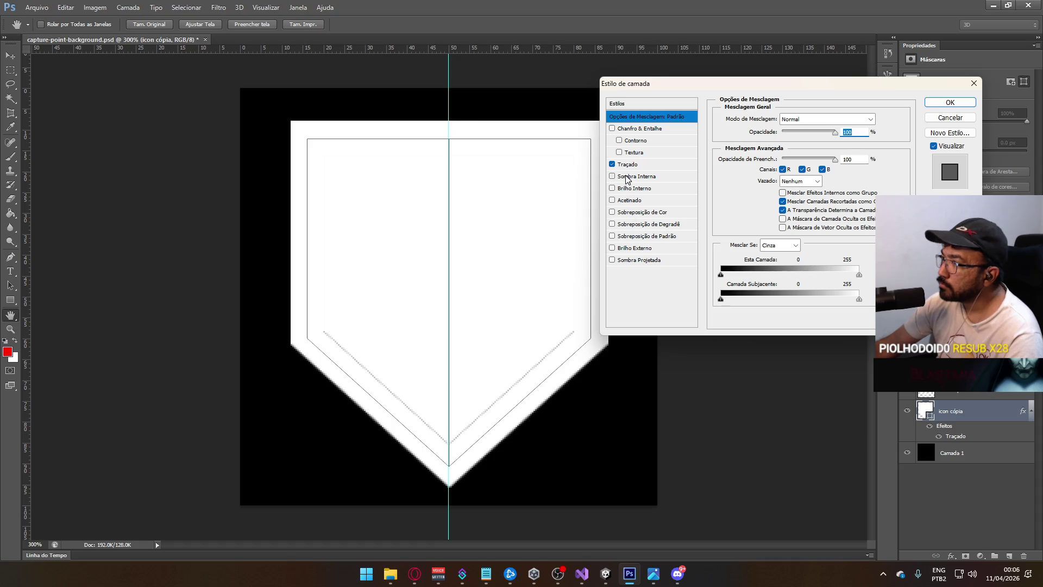
{"action": "left_click", "coordinate": [642, 213]}
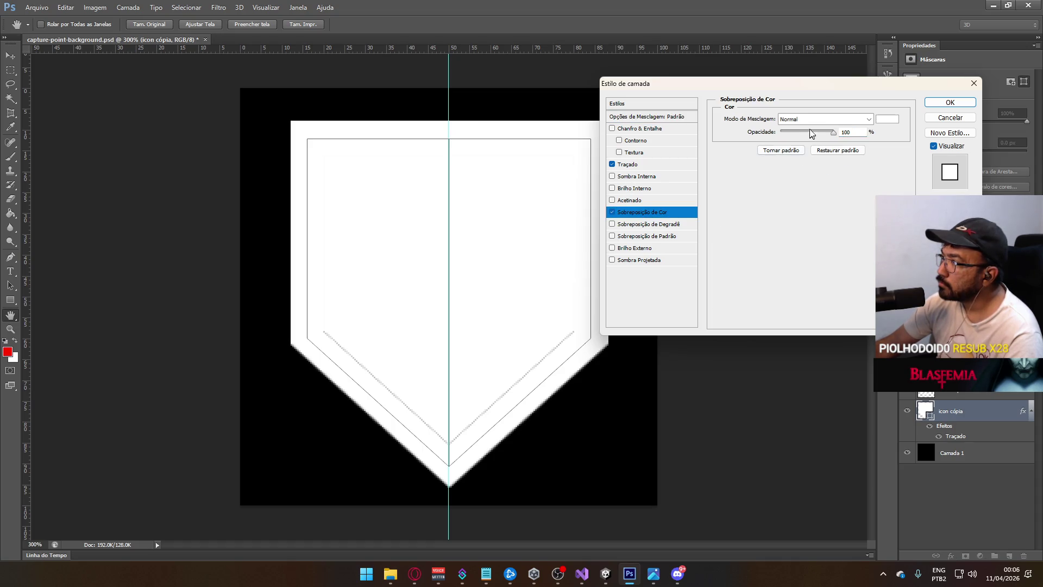
{"action": "left_click", "coordinate": [881, 121]}
{"action": "left_click", "coordinate": [679, 124]}
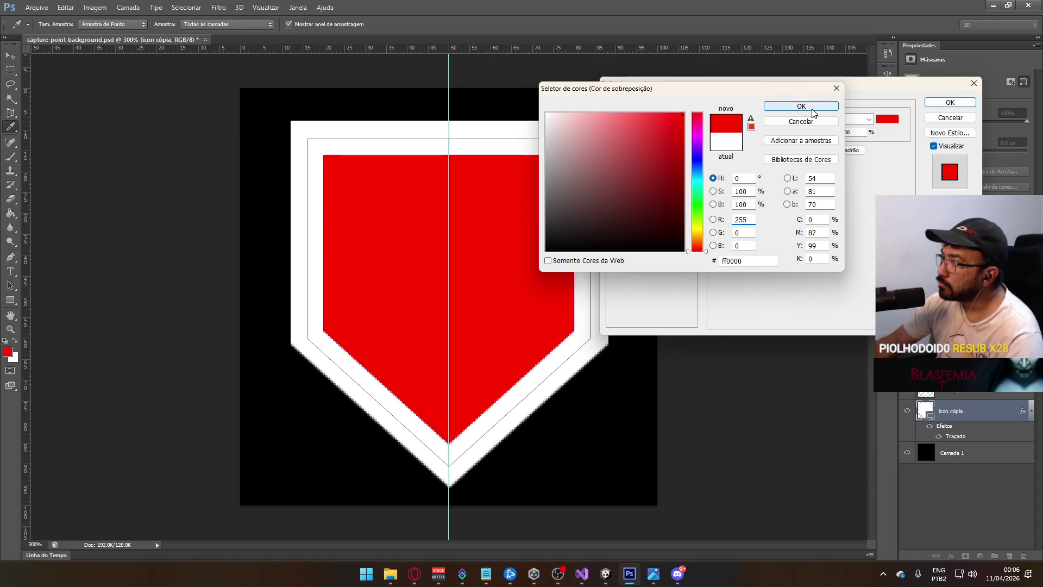
{"action": "left_click", "coordinate": [782, 106]}
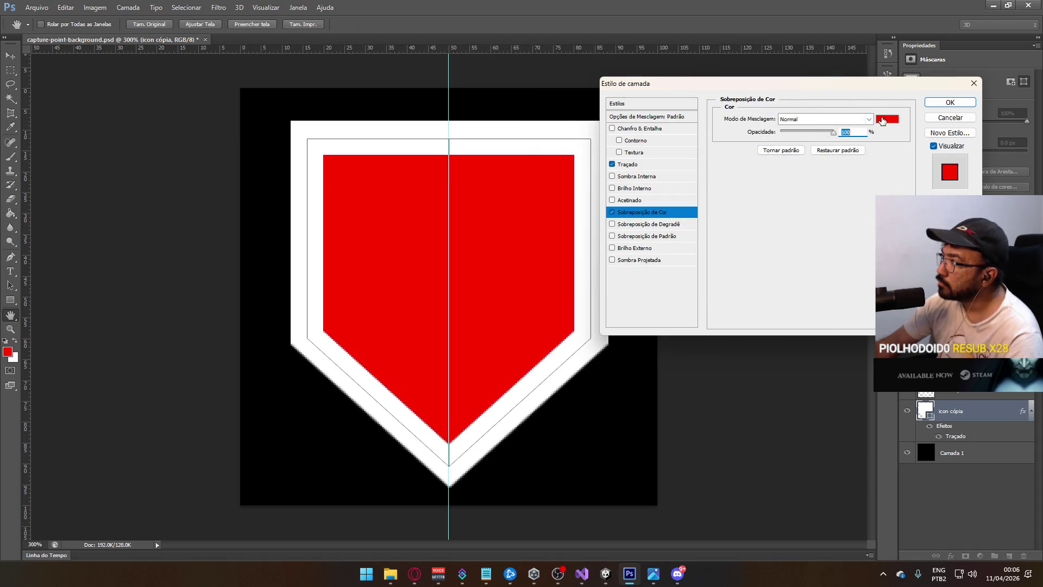
{"action": "left_click", "coordinate": [887, 119]}
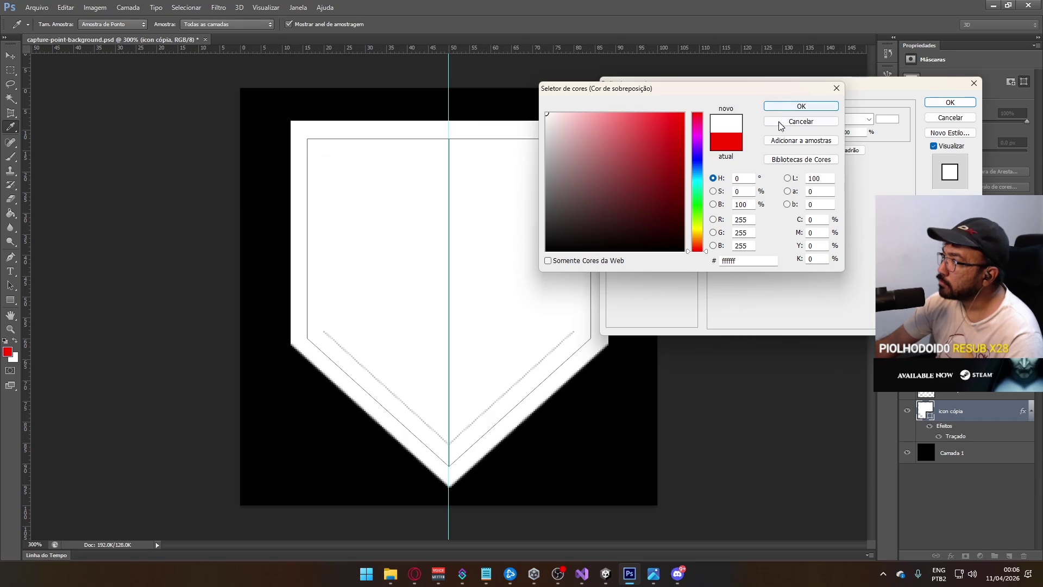
{"action": "left_click", "coordinate": [801, 121]}
{"action": "left_click", "coordinate": [613, 212]}
{"action": "left_click", "coordinate": [658, 164]}
{"action": "left_click", "coordinate": [742, 192]}
{"action": "left_click", "coordinate": [683, 114]}
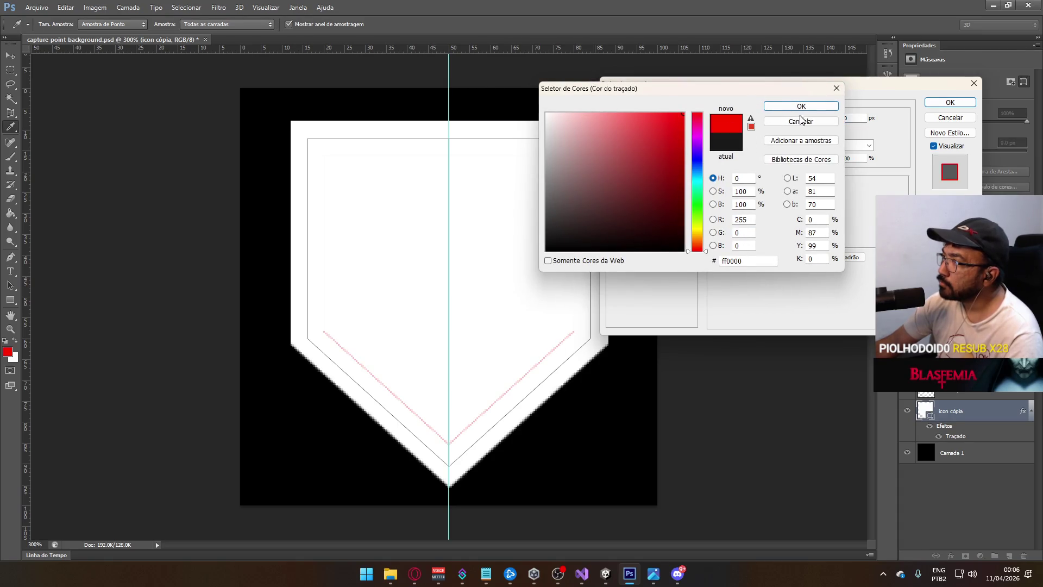
{"action": "left_click", "coordinate": [800, 121]}
{"action": "left_click", "coordinate": [950, 103]}
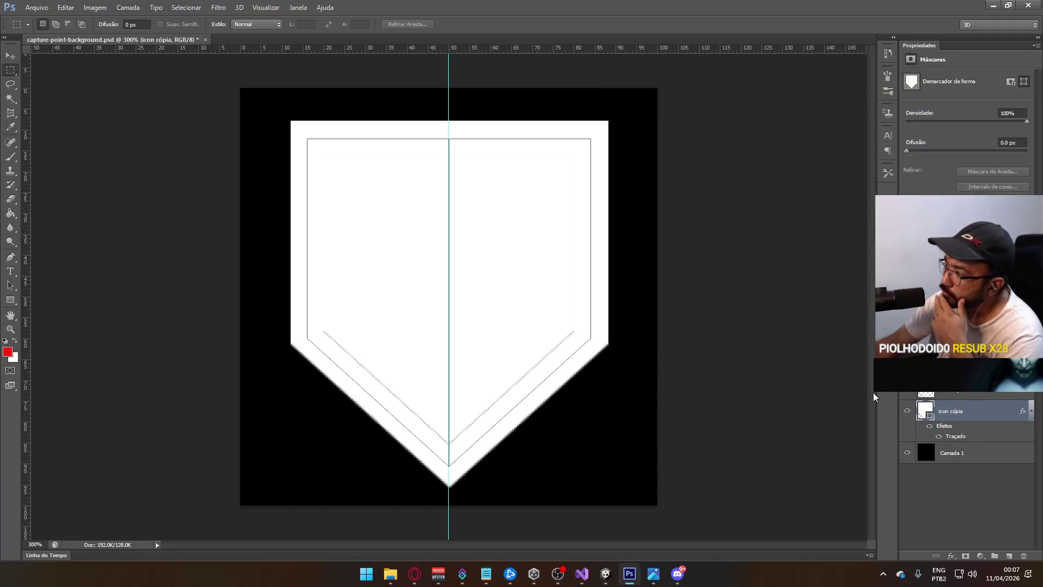
Toggle the icon cópia layer's visibility to compare the shield outlines.
{"action": "left_click", "coordinate": [907, 411]}
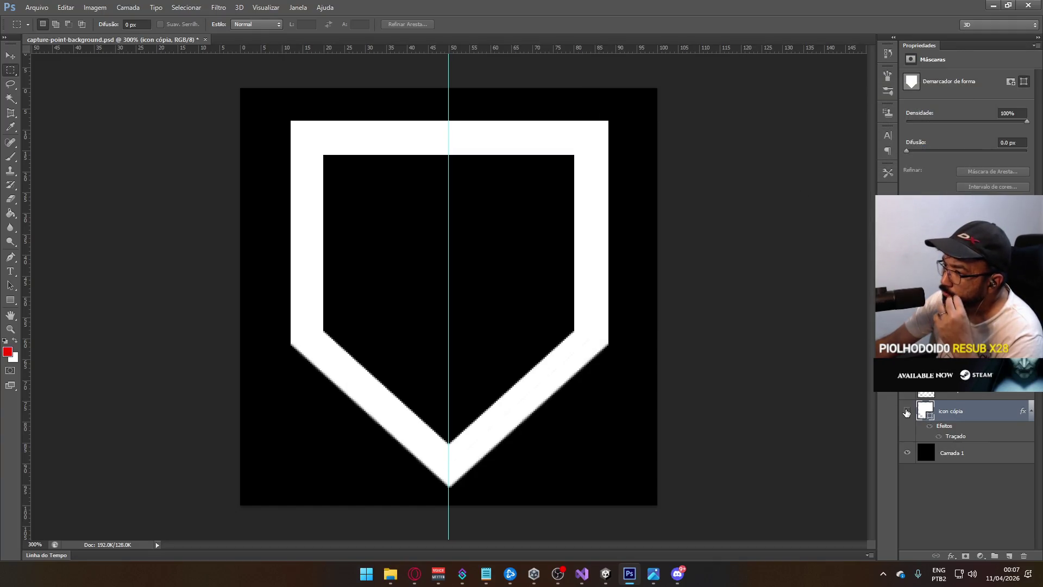
{"action": "left_click", "coordinate": [907, 412]}
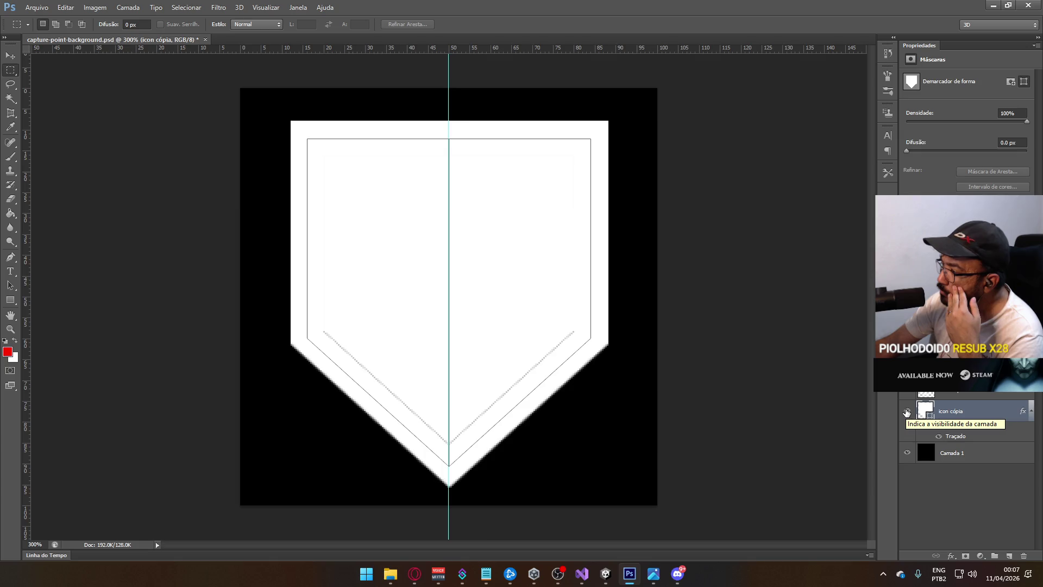
{"action": "left_click", "coordinate": [906, 411]}
{"action": "left_click", "coordinate": [907, 411]}
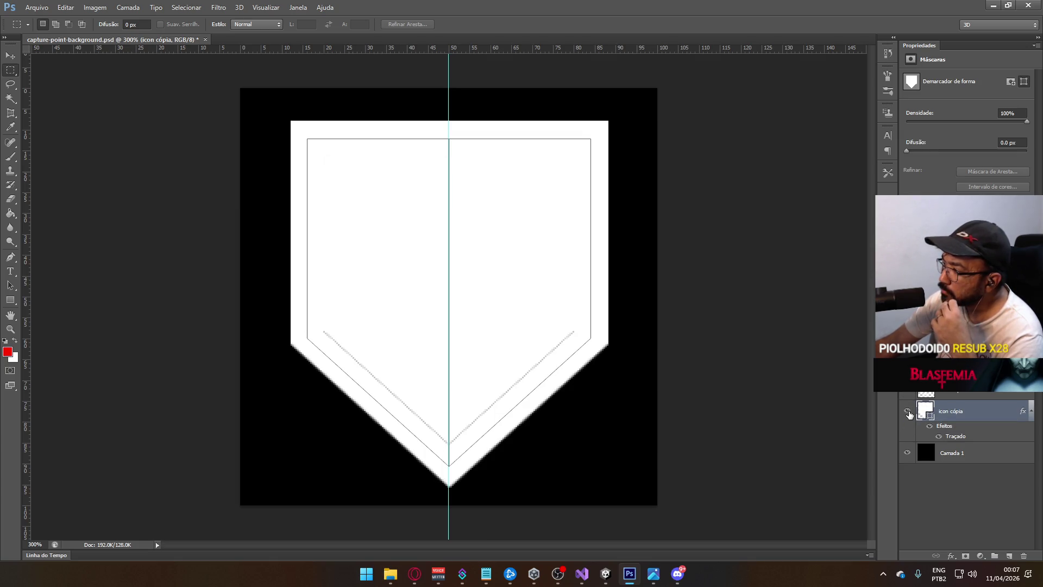
{"action": "left_click", "coordinate": [906, 412]}
{"action": "left_click", "coordinate": [906, 411]}
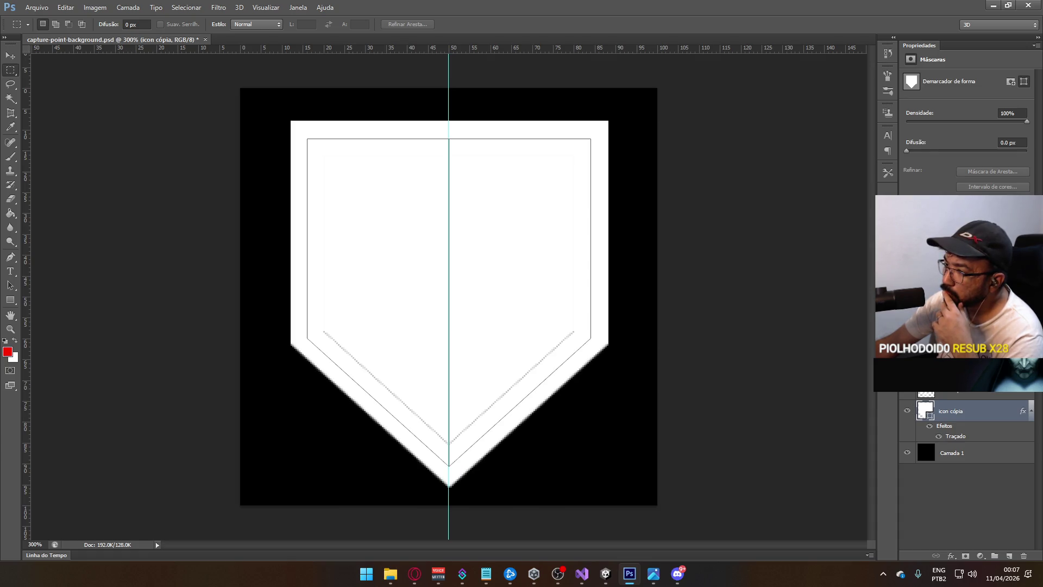
{"action": "left_click", "coordinate": [907, 411]}
{"action": "left_click", "coordinate": [907, 411]}
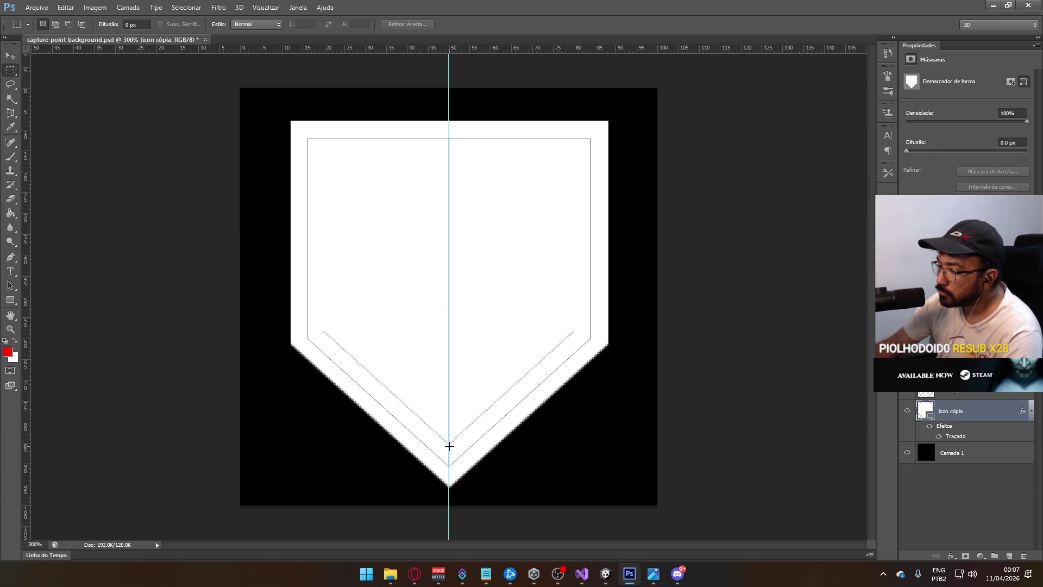
Squash the shield slightly by nudging its bottom point up.
{"action": "key", "text": "ctrl+t"}
{"action": "left_click_drag", "start_coordinate": [449, 462], "coordinate": [449, 471]}
{"action": "key", "text": "m"}
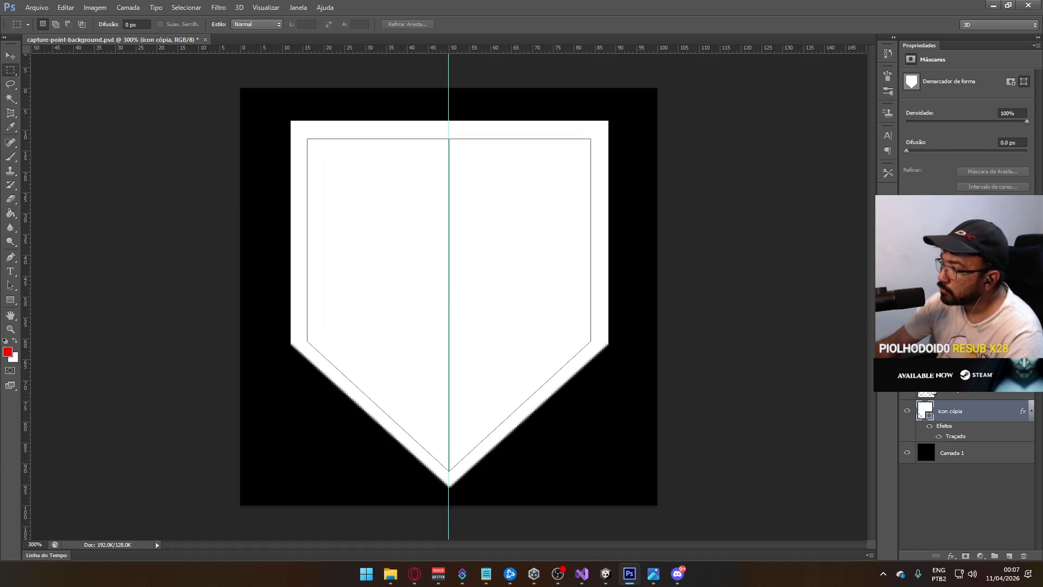
{"action": "key", "text": "Return"}
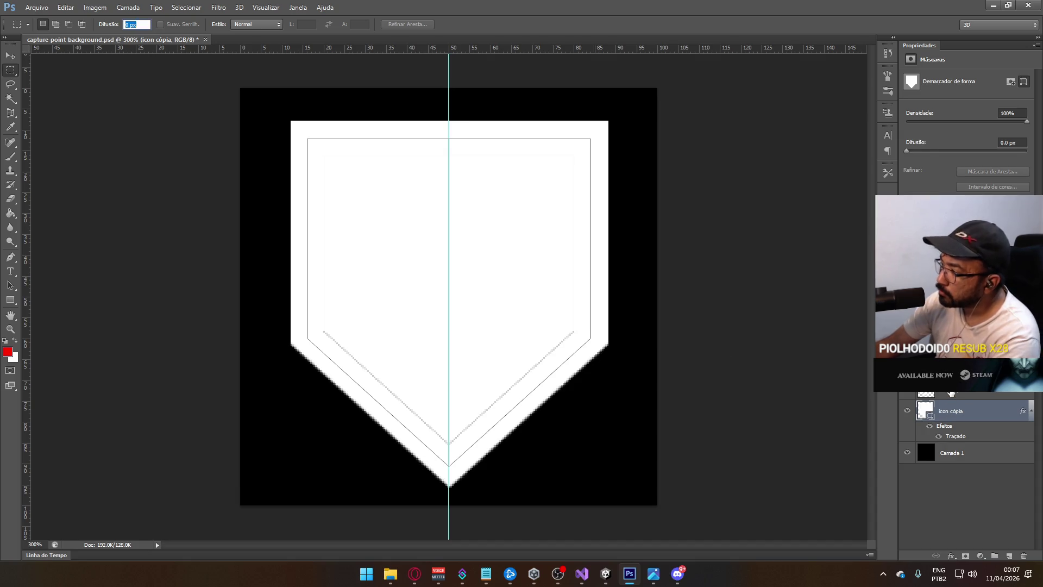
On icon cópia 2, stroke the inner shield path with a red brush band.
{"action": "left_click", "coordinate": [951, 392]}
{"action": "left_click", "coordinate": [905, 393]}
{"action": "left_click", "coordinate": [905, 393]}
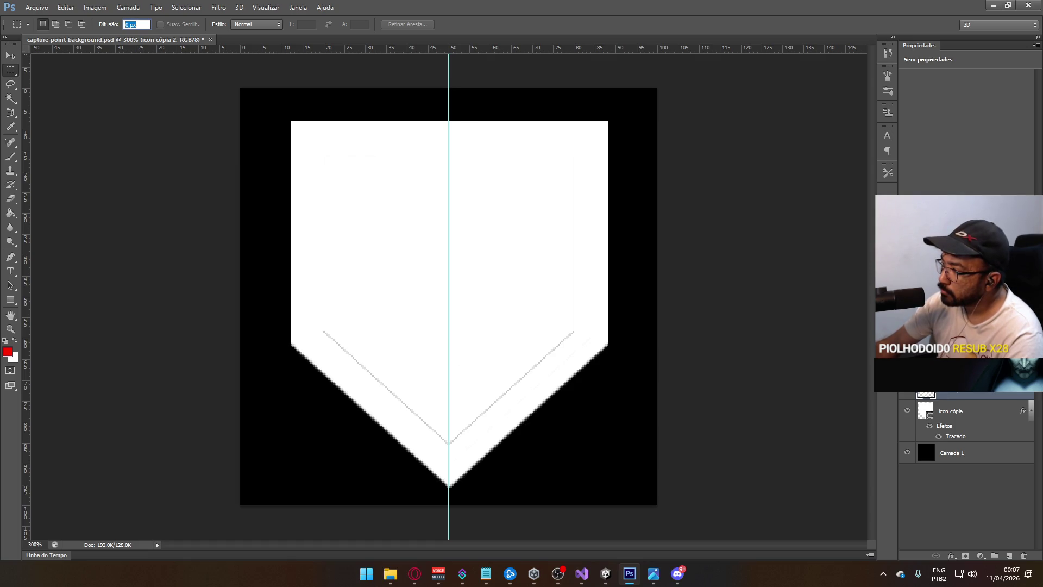
{"action": "key", "text": "ctrl+z"}
{"action": "key", "text": "ctrl+z"}
{"action": "key", "text": "ctrl+z"}
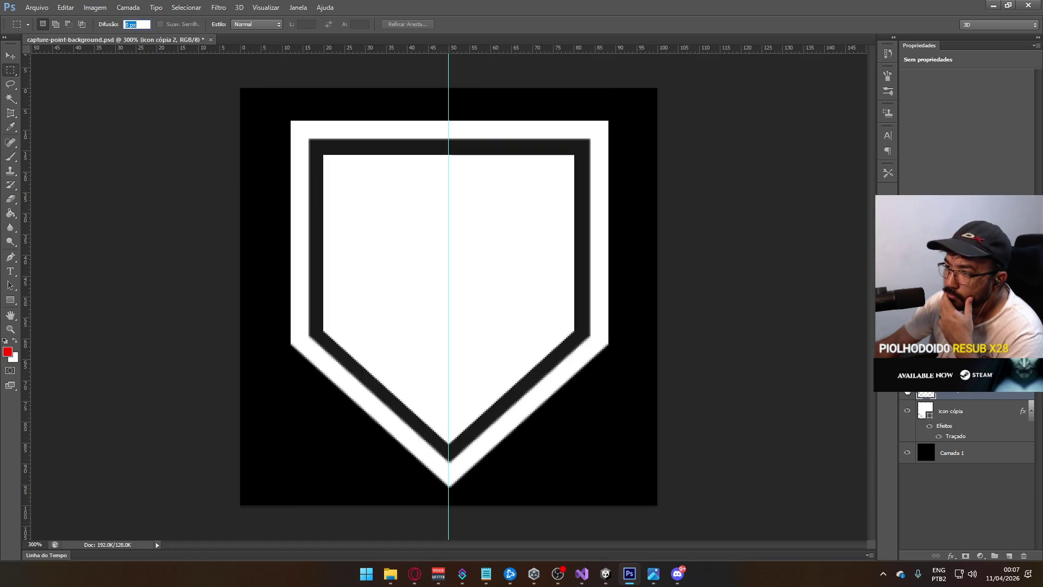
{"action": "key", "text": "ctrl+z"}
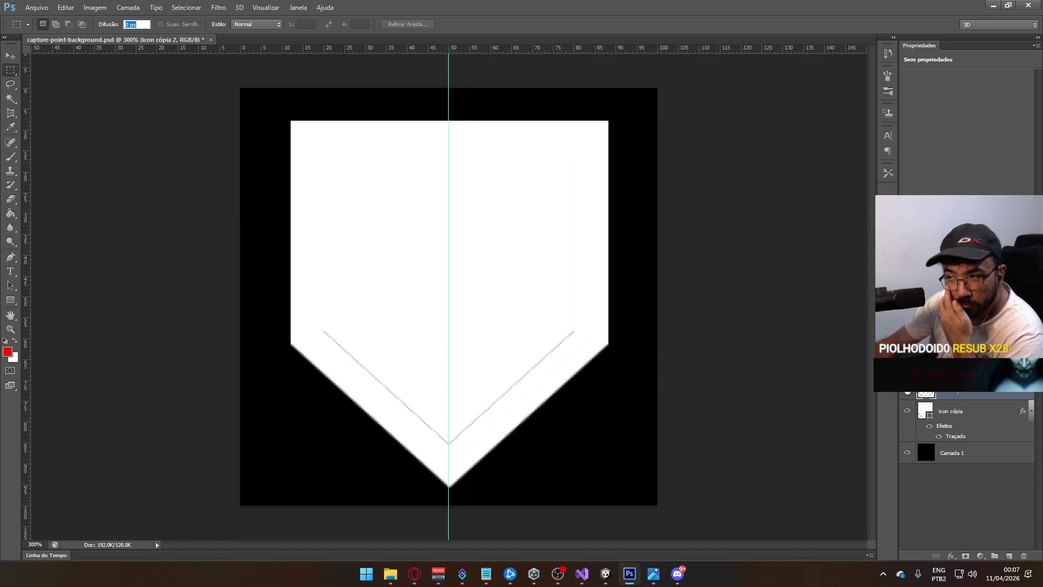
{"action": "key", "text": "ctrl+t"}
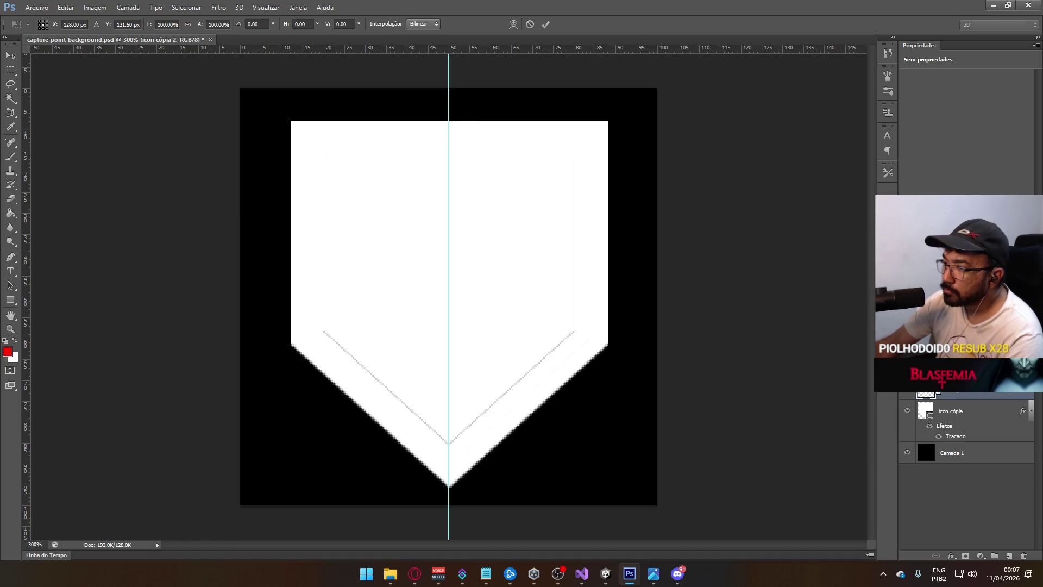
{"action": "key", "text": "Escape"}
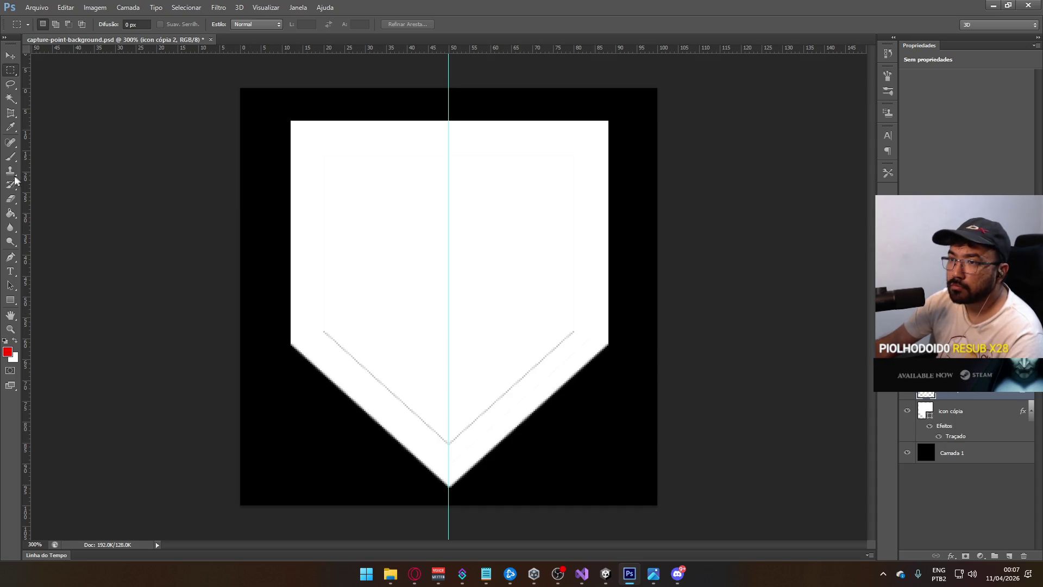
{"action": "left_click", "coordinate": [8, 161]}
{"action": "key", "text": "Return"}
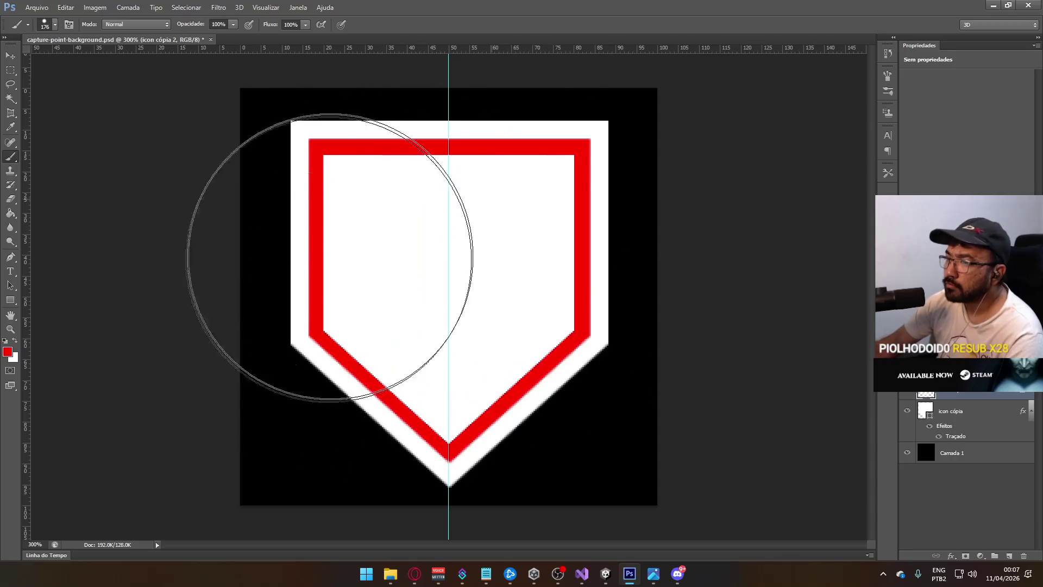
Zoom in and select and transform the shield's lower pointed part.
{"action": "left_click", "coordinate": [362, 368], "text": "ctrl"}
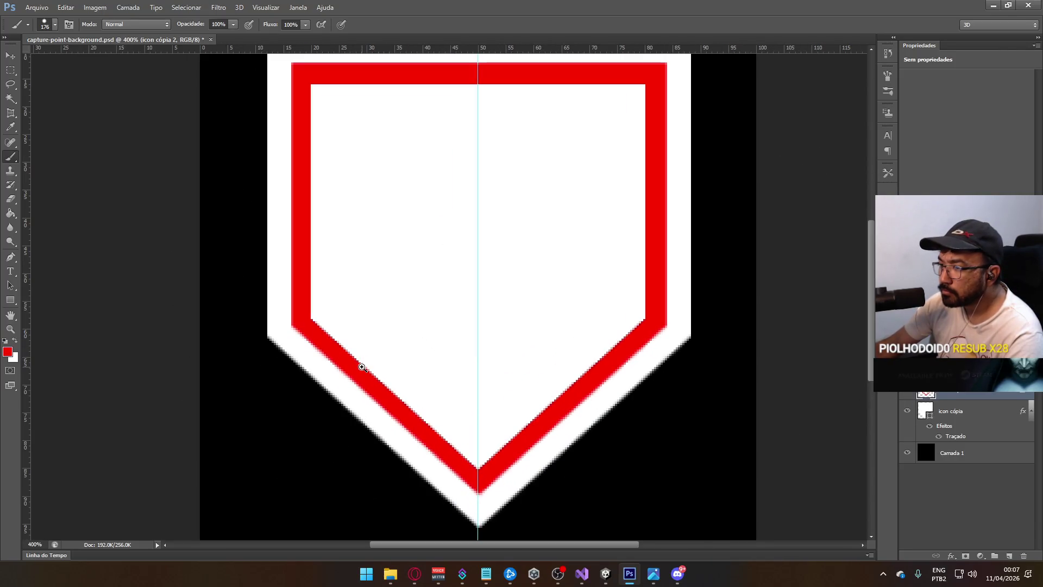
{"action": "left_click", "coordinate": [11, 70]}
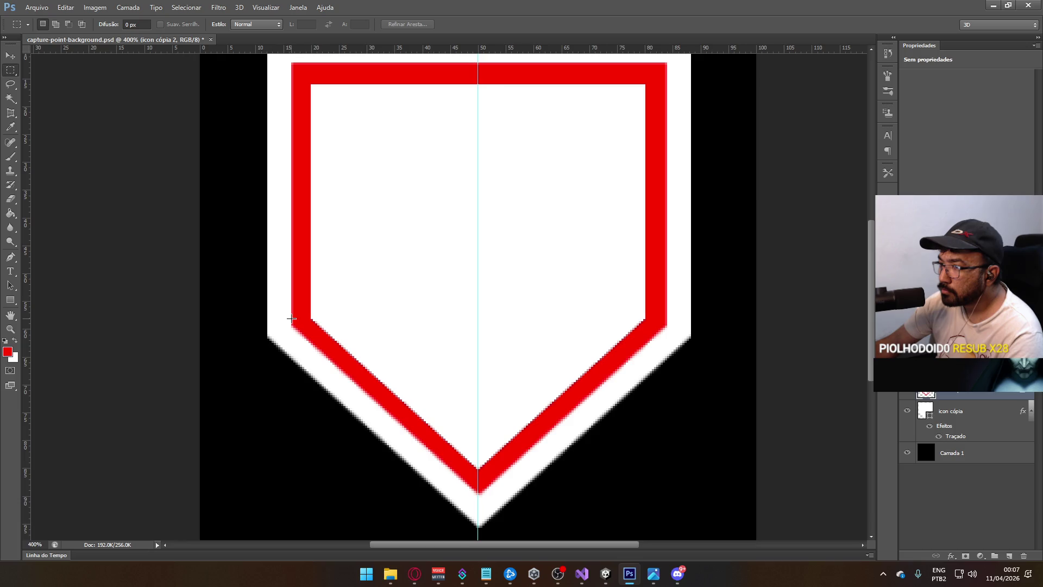
{"action": "mouse_move", "coordinate": [292, 316]}
{"action": "left_mouse_down"}
{"action": "mouse_move", "coordinate": [624, 418]}
{"action": "mouse_move", "coordinate": [690, 491]}
{"action": "mouse_move", "coordinate": [682, 496]}
{"action": "left_mouse_up"}
{"action": "key", "text": "ctrl+t"}
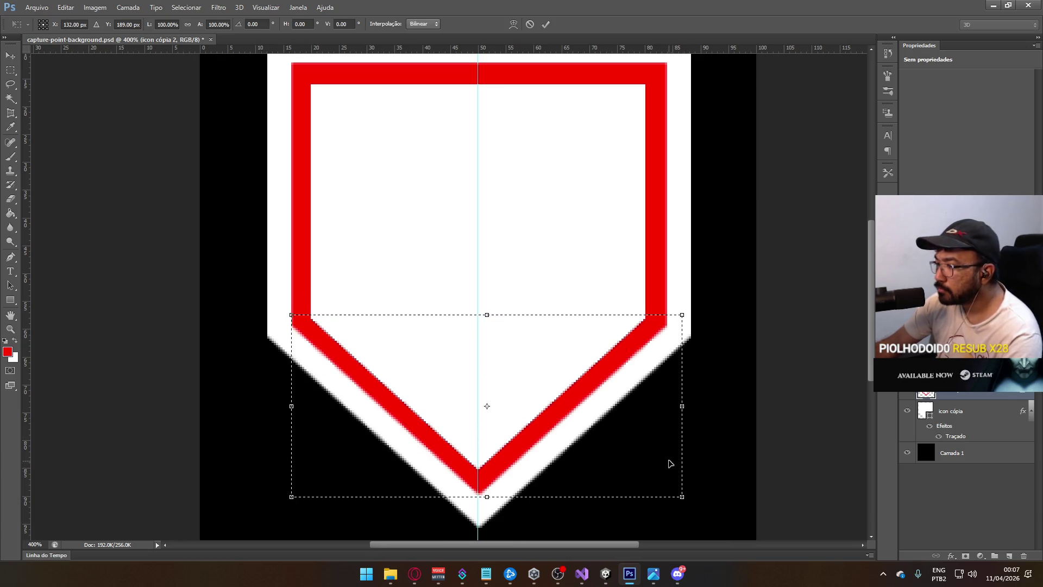
{"action": "key", "text": "Return"}
{"action": "key", "text": "ctrl+d"}
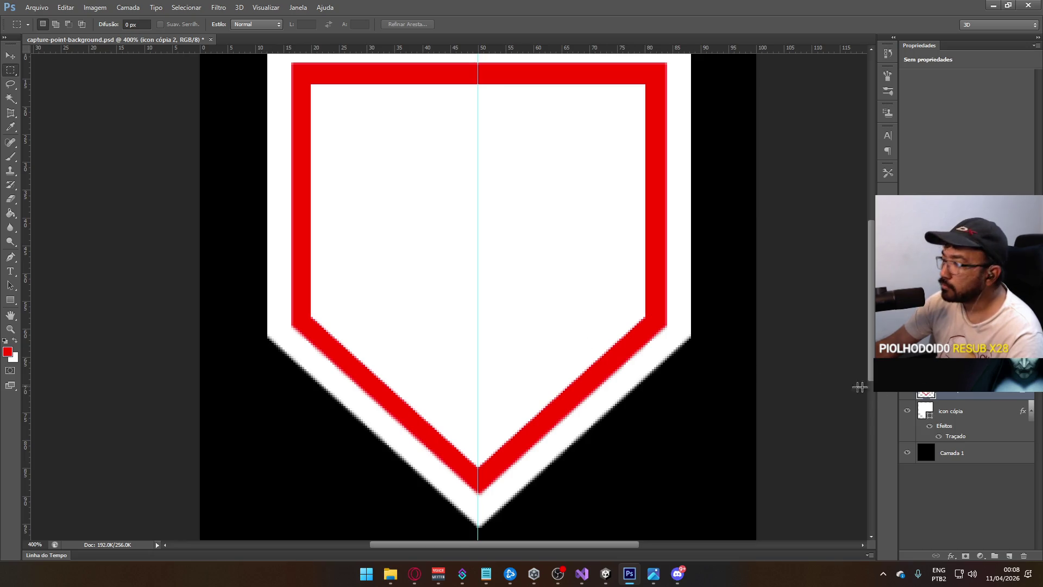
Switch to white and try painting over the red V outline, undoing the strokes.
{"action": "left_click", "coordinate": [14, 340]}
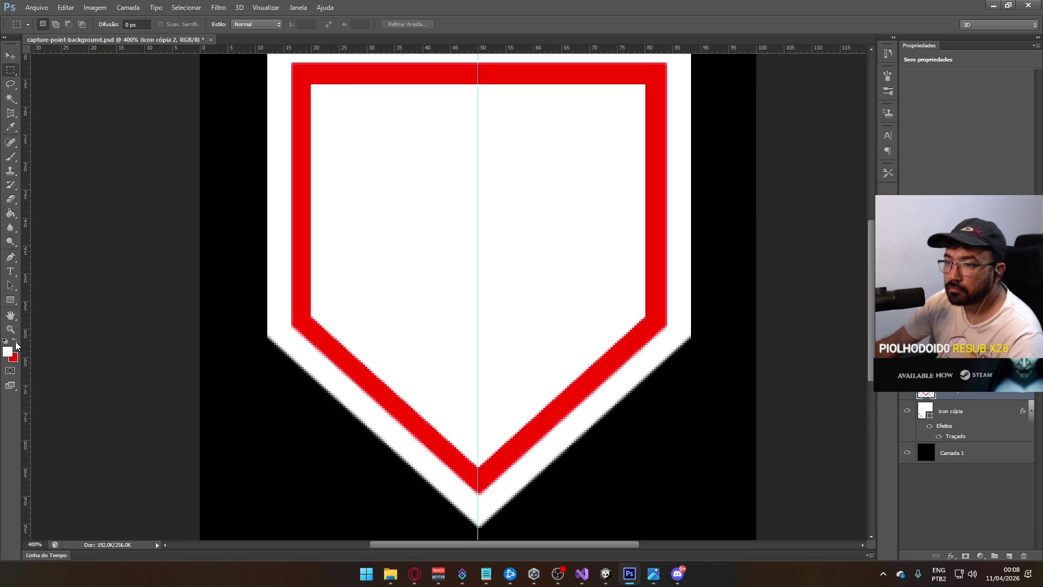
{"action": "left_click", "coordinate": [11, 156]}
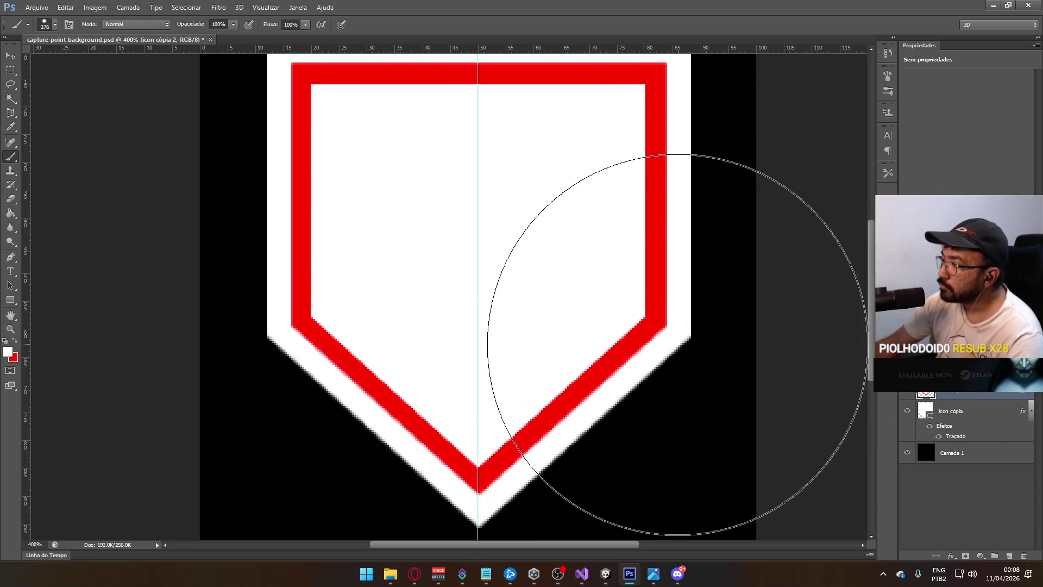
{"action": "mouse_move", "coordinate": [566, 345]}
{"action": "left_mouse_down"}
{"action": "mouse_move", "coordinate": [483, 368]}
{"action": "mouse_move", "coordinate": [652, 117]}
{"action": "mouse_move", "coordinate": [562, 378]}
{"action": "left_mouse_up"}
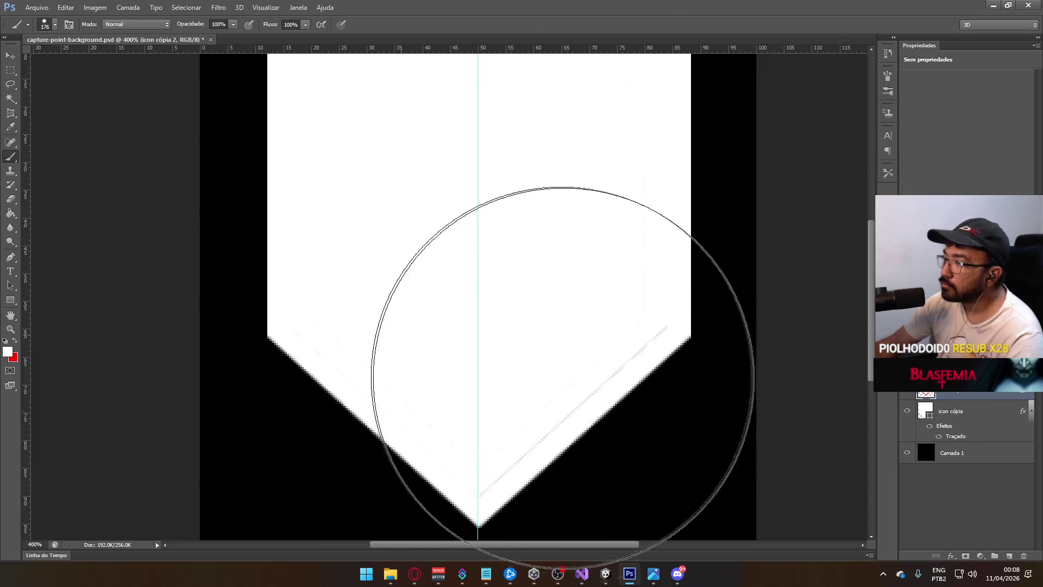
{"action": "key", "text": "ctrl+z"}
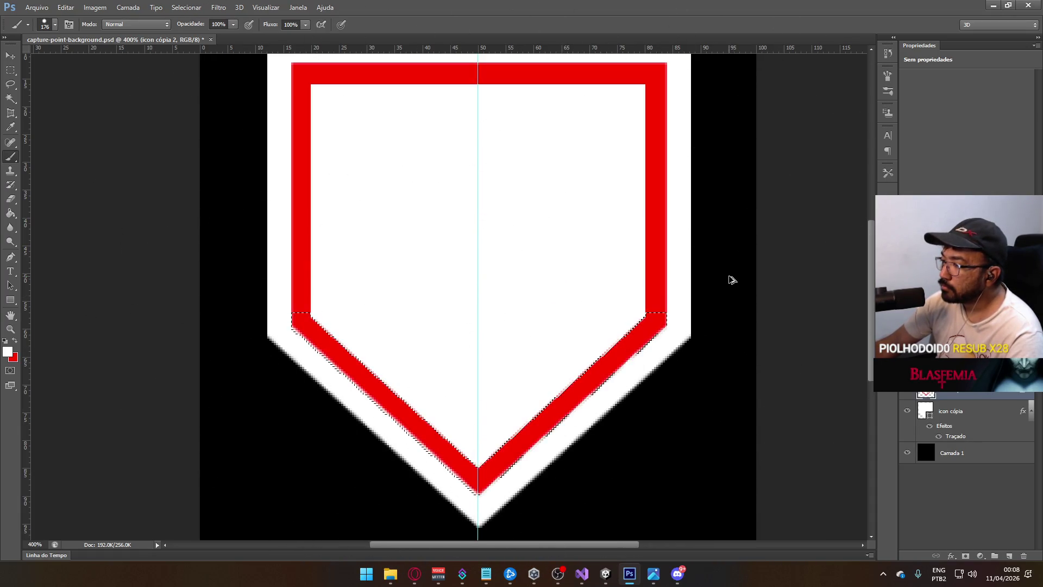
{"action": "key", "text": "ctrl+alt+z"}
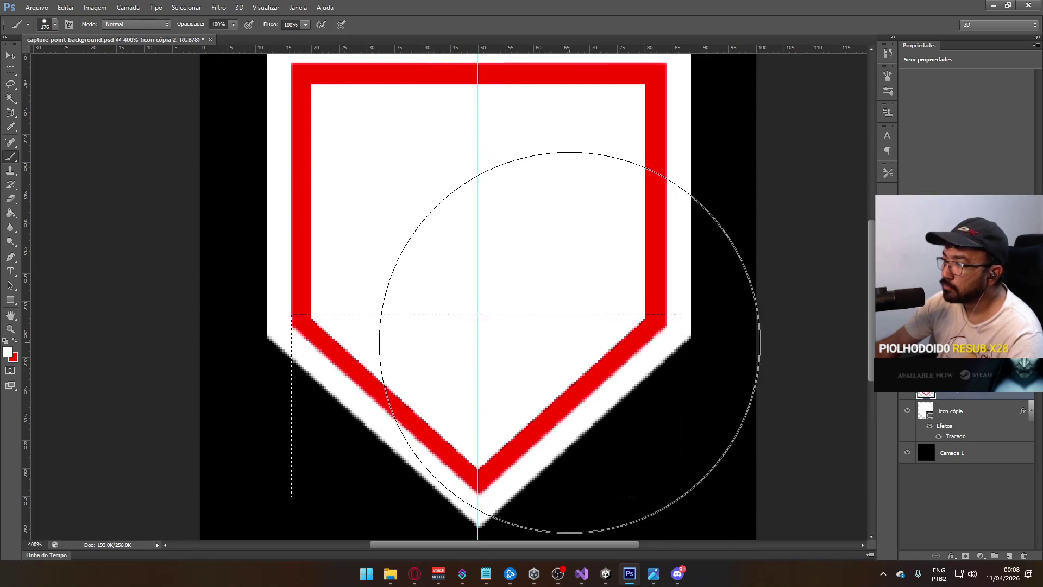
{"action": "left_click_drag", "start_coordinate": [573, 314], "coordinate": [361, 166]}
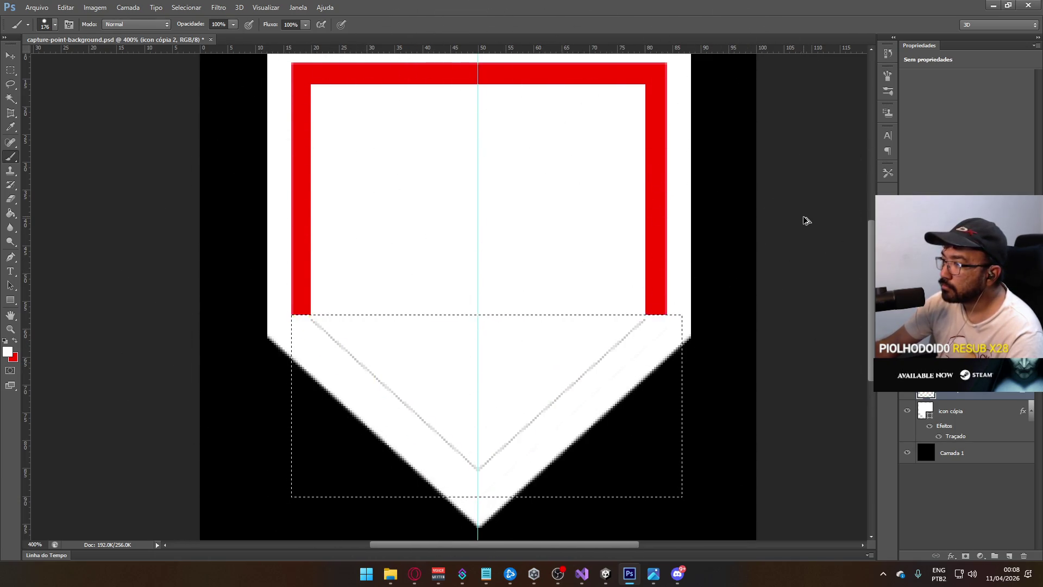
{"action": "key", "text": "ctrl+z"}
Clear the selection and paint white over the red border with the brush.
{"action": "left_click", "coordinate": [10, 70]}
{"action": "key", "text": "ctrl+t"}
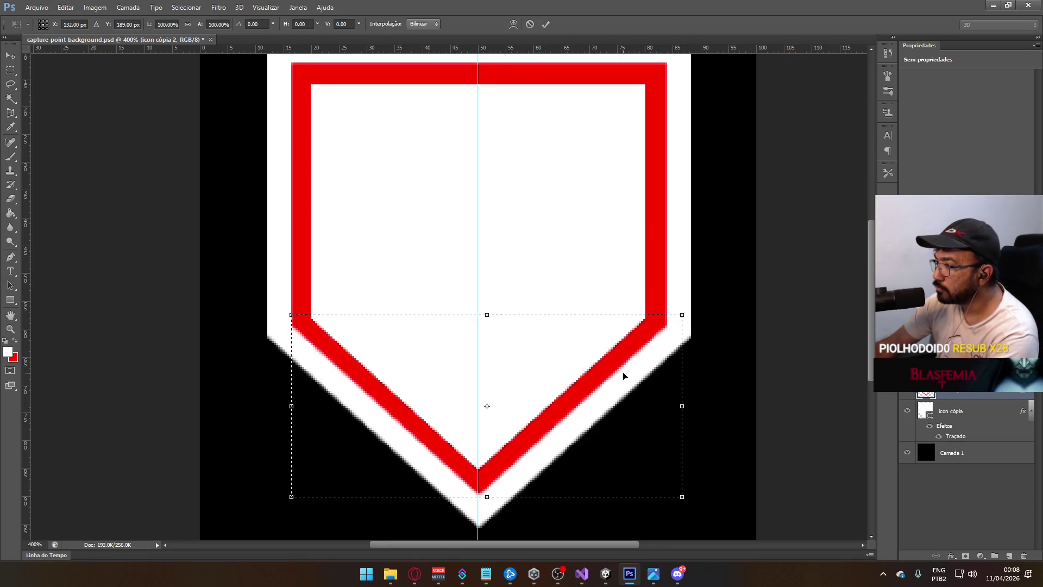
{"action": "key", "text": "Escape"}
{"action": "key", "text": "ctrl+d"}
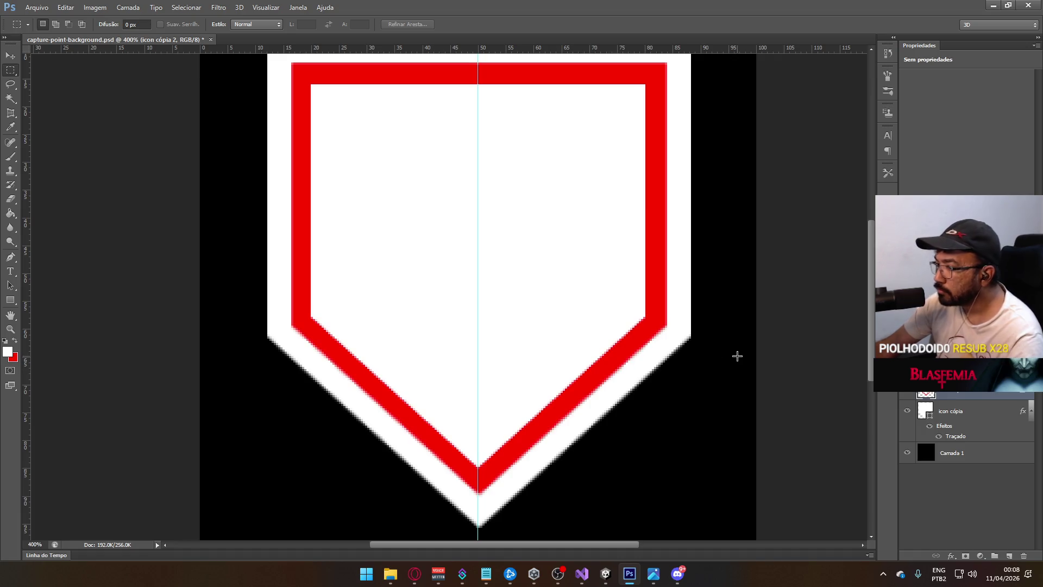
{"action": "left_click", "coordinate": [10, 157]}
{"action": "left_click_drag", "start_coordinate": [475, 346], "coordinate": [475, 438]}
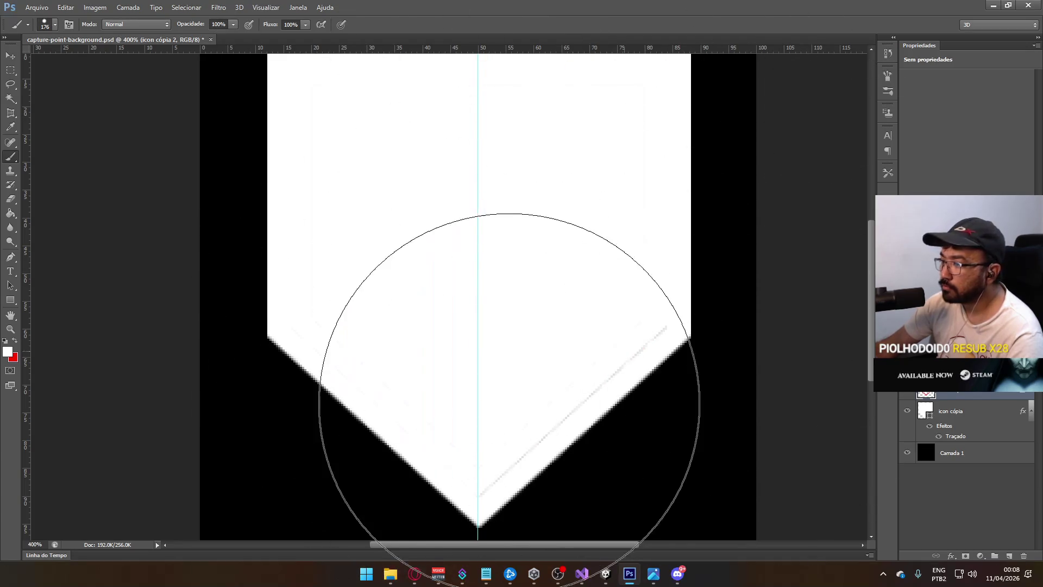
Hide the top dark-border layer and zoom out to see the solid white shield.
{"action": "left_click", "coordinate": [910, 413]}
{"action": "left_click", "coordinate": [911, 413]}
{"action": "left_click", "coordinate": [907, 396]}
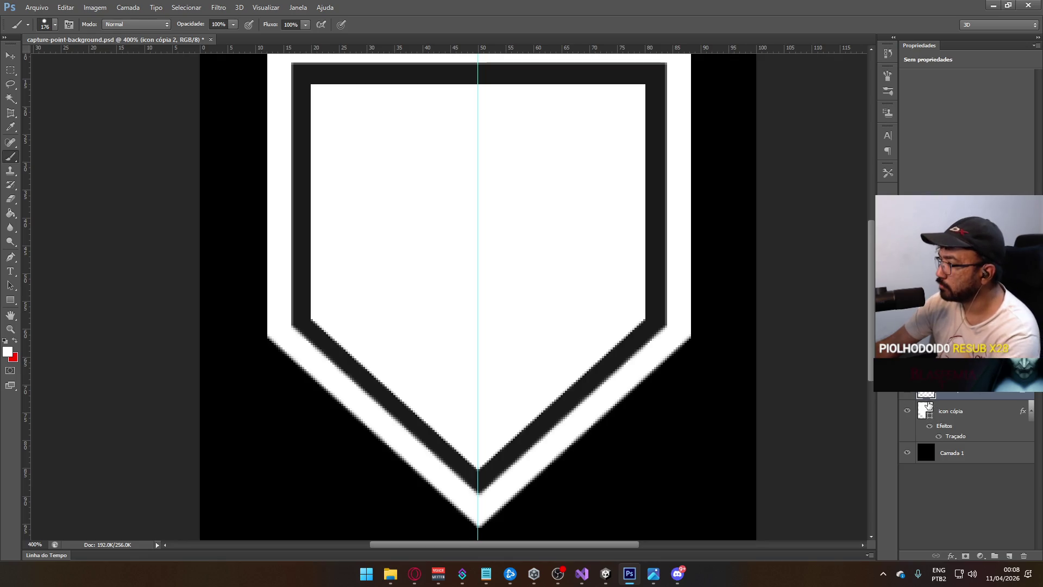
{"action": "left_click", "coordinate": [960, 416]}
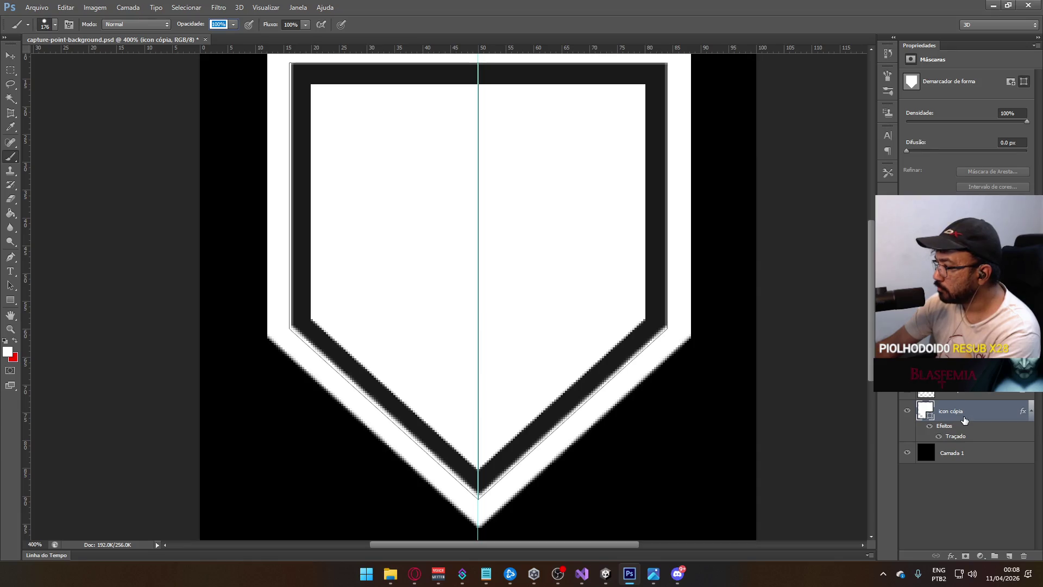
{"action": "left_click", "coordinate": [961, 393]}
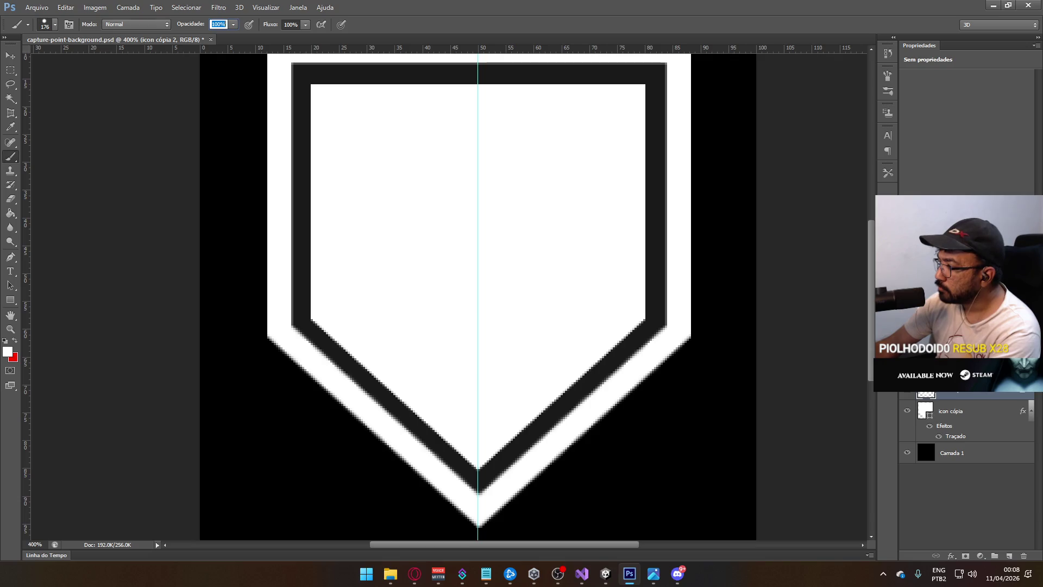
{"action": "left_click", "coordinate": [908, 393]}
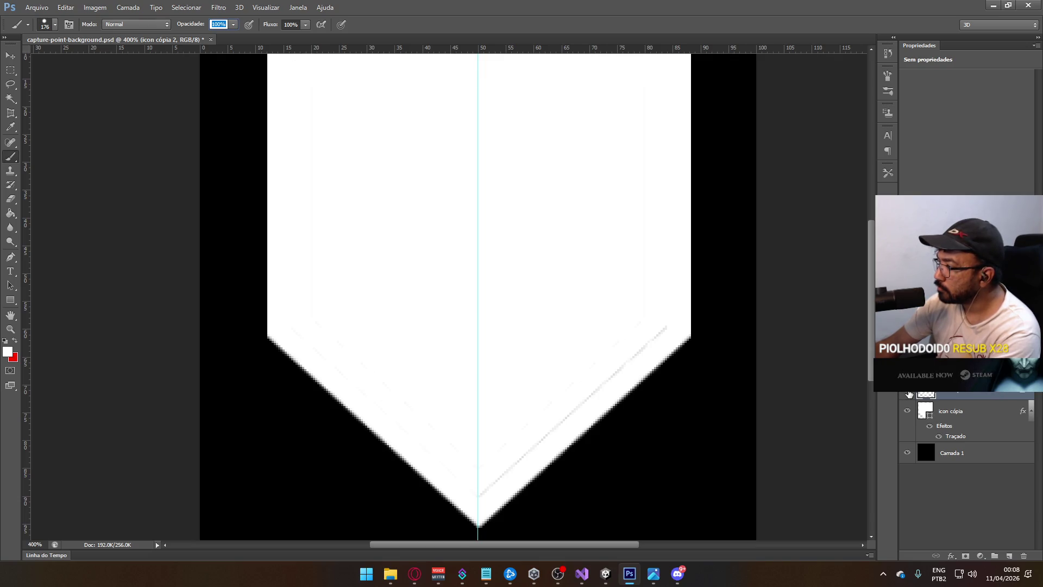
{"action": "key", "text": "ctrl+minus"}
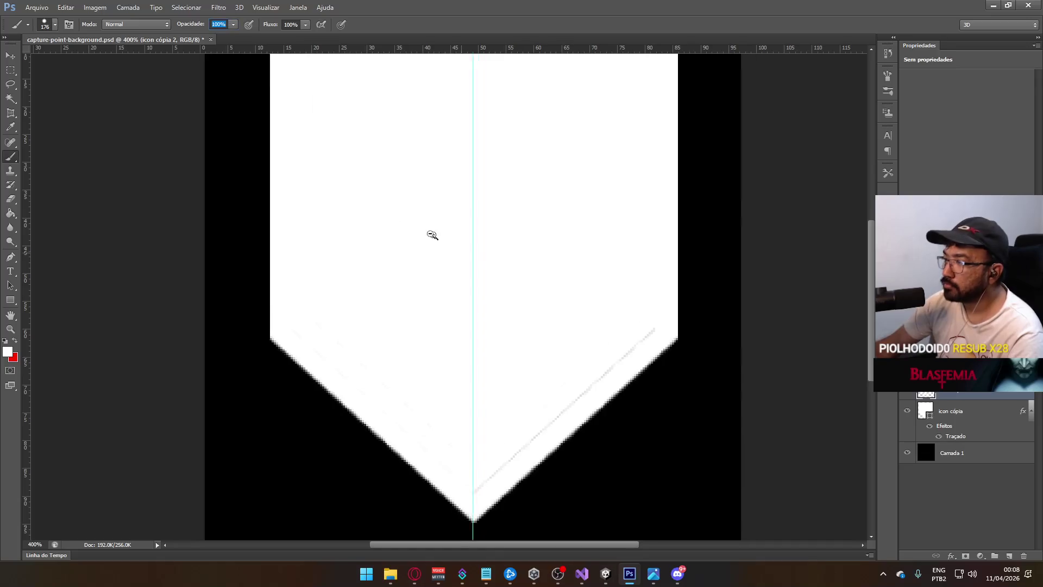
{"action": "left_click", "coordinate": [11, 70]}
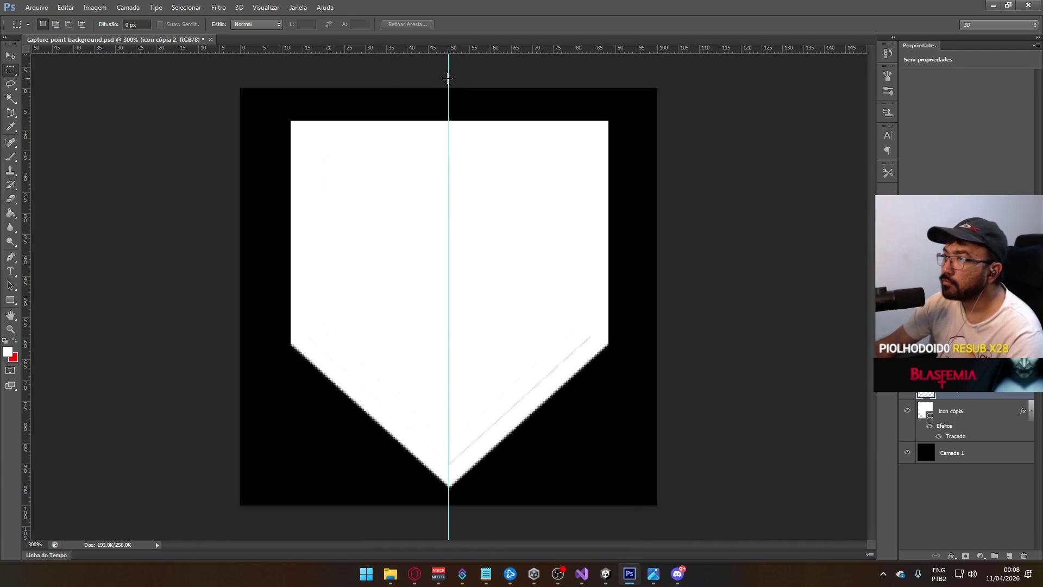
Duplicate the shield's left half, flip it horizontally and place it right of the guide.
{"action": "mouse_move", "coordinate": [449, 80]}
{"action": "left_mouse_down"}
{"action": "mouse_move", "coordinate": [340, 226]}
{"action": "mouse_move", "coordinate": [238, 508]}
{"action": "left_mouse_up"}
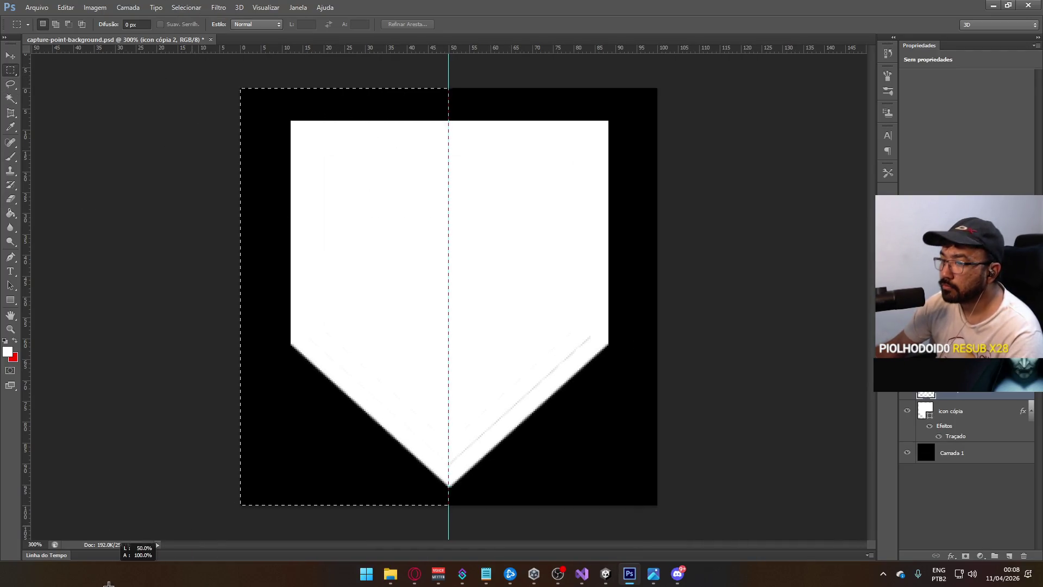
{"action": "key", "text": "ctrl+j"}
{"action": "key", "text": "ctrl+t"}
{"action": "right_click", "coordinate": [391, 324]}
{"action": "left_click", "coordinate": [466, 487]}
{"action": "mouse_move", "coordinate": [352, 263]}
{"action": "left_mouse_down"}
{"action": "mouse_move", "coordinate": [571, 269]}
{"action": "mouse_move", "coordinate": [526, 293]}
{"action": "left_mouse_up"}
{"action": "key", "text": "Up"}
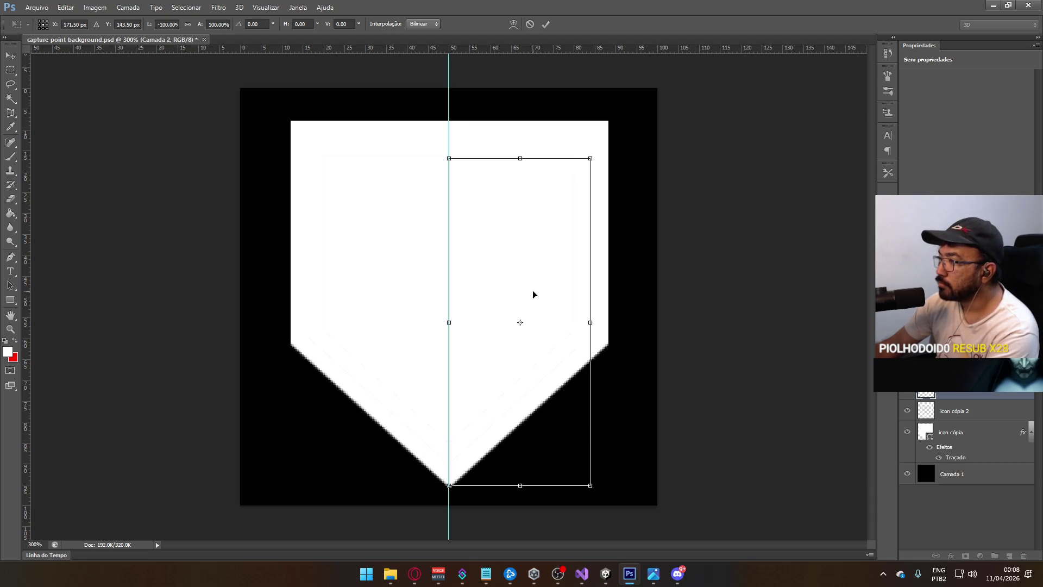
{"action": "key", "text": "Return"}
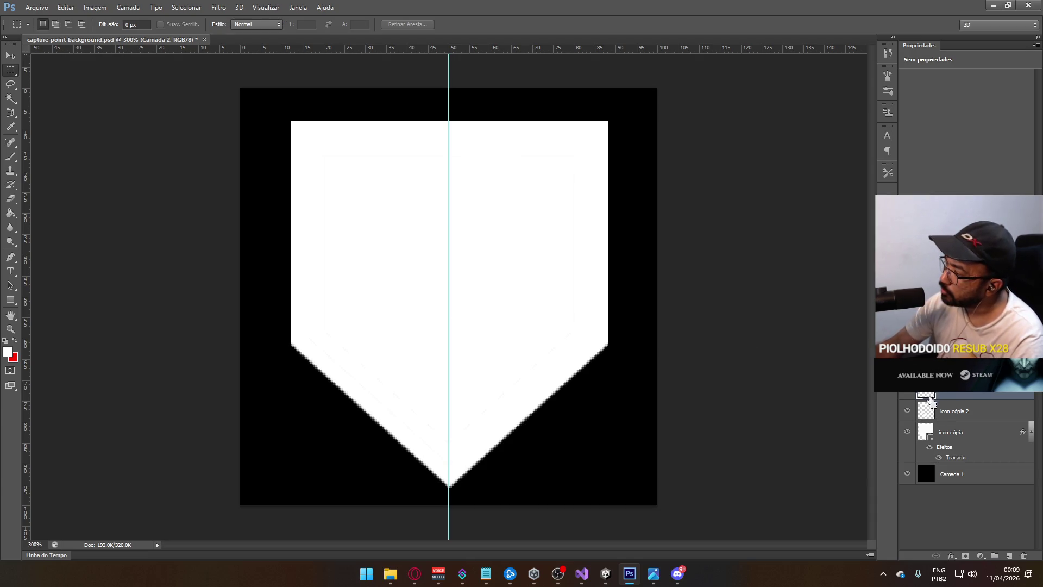
Merge the mirrored half down, cut a stray white strip, then revert to the thinner outline.
{"action": "key", "text": "ctrl+e"}
{"action": "left_click", "coordinate": [907, 411]}
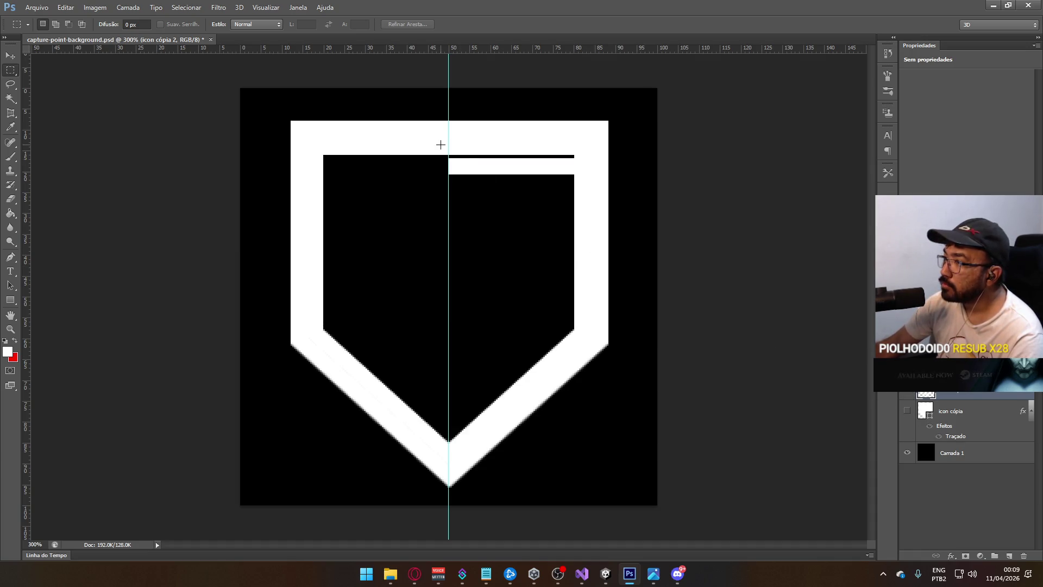
{"action": "left_click_drag", "start_coordinate": [443, 155], "coordinate": [574, 223]}
{"action": "key", "text": "ctrl+x"}
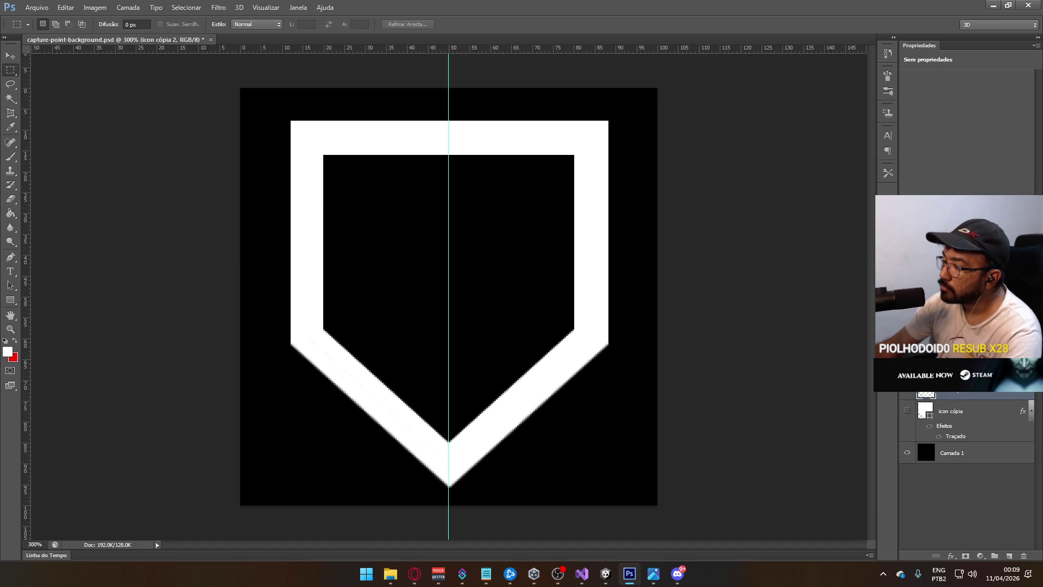
{"action": "key", "text": "ctrl+z"}
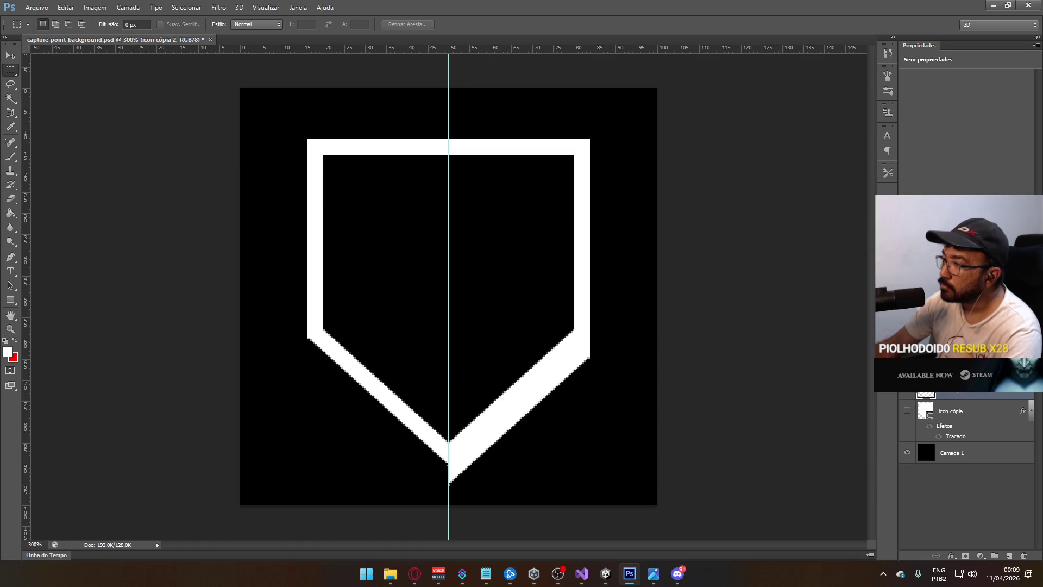
Delete the shield outline's right half beside the centre guide.
{"action": "scroll", "coordinate": [289, 347], "scroll_direction": "up", "scroll_amount": 1}
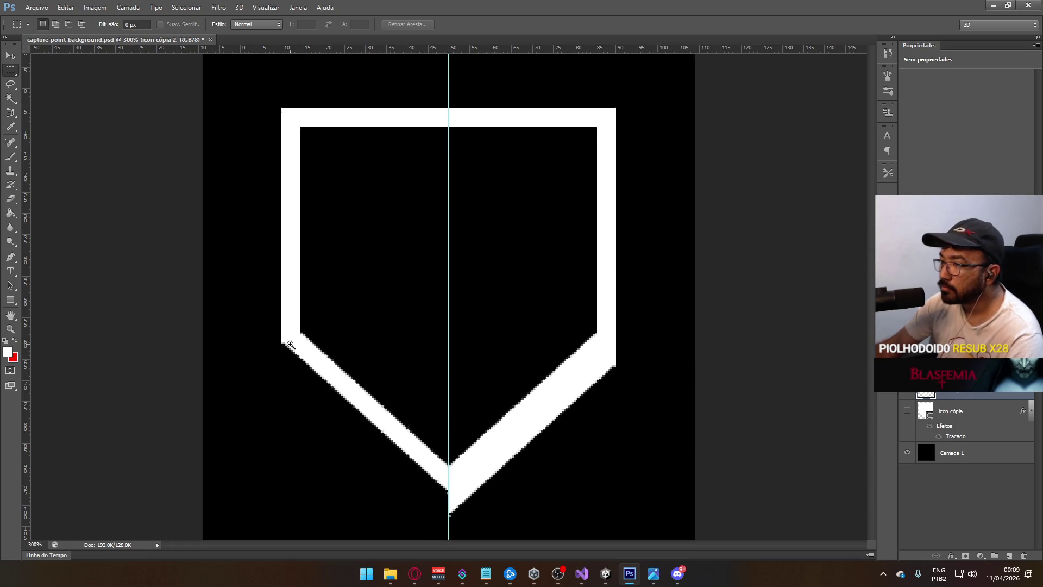
{"action": "left_click_drag", "start_coordinate": [305, 336], "coordinate": [310, 348]}
{"action": "left_click", "coordinate": [307, 338]}
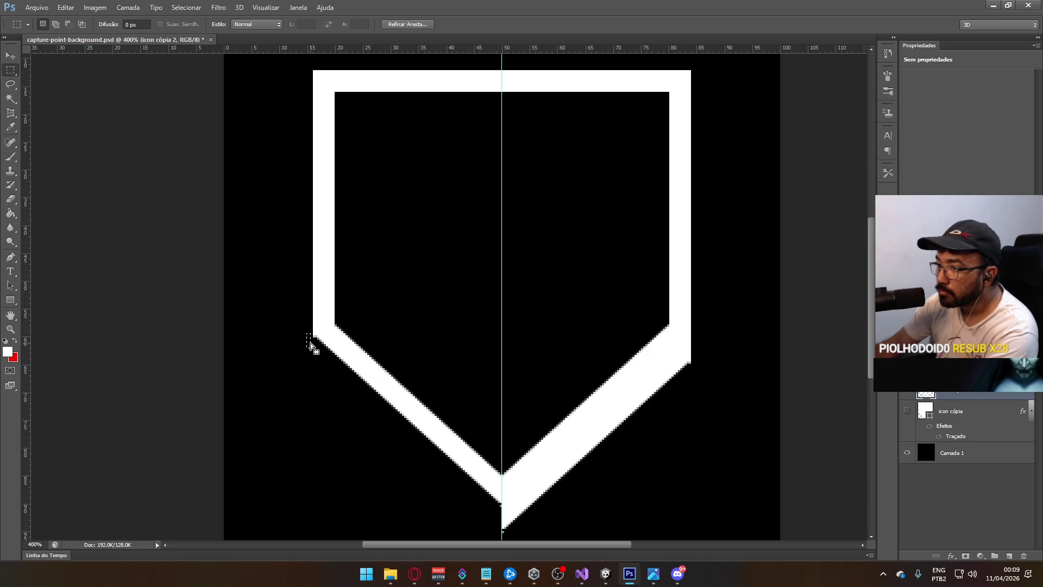
{"action": "key", "text": "ctrl+d"}
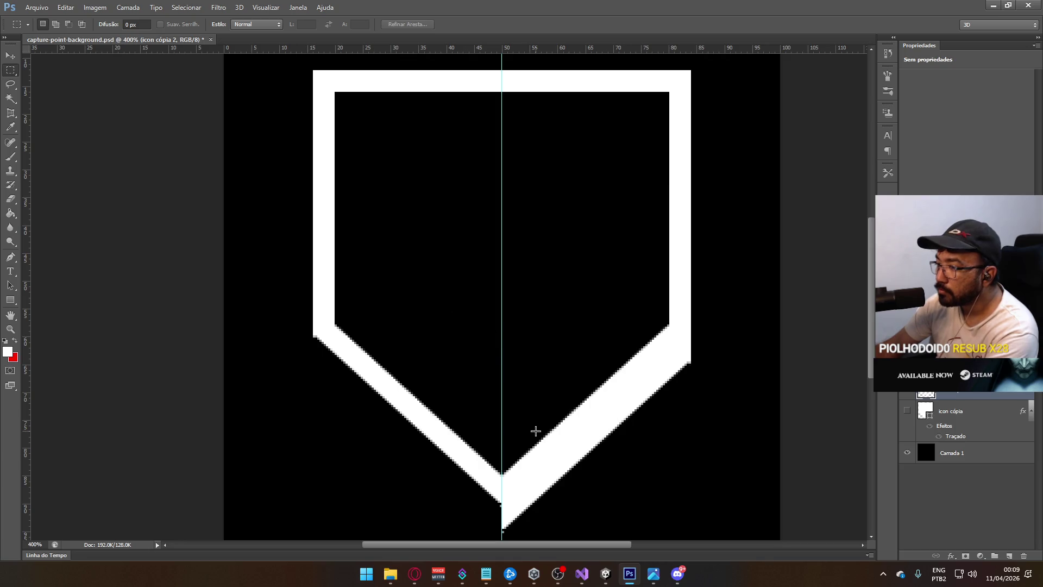
{"action": "scroll", "coordinate": [582, 249], "scroll_direction": "down", "scroll_amount": 1}
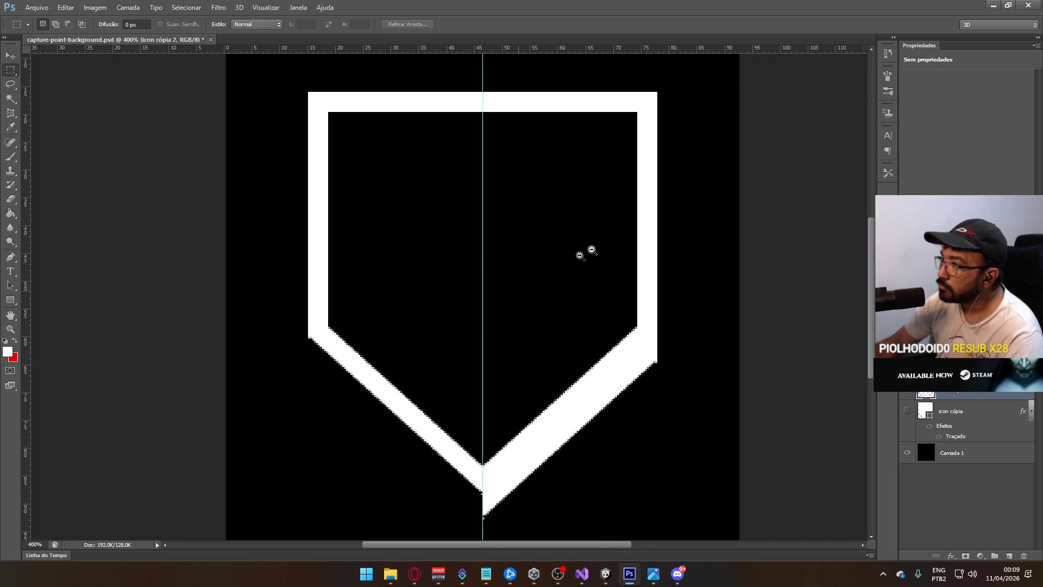
{"action": "mouse_move", "coordinate": [631, 116]}
{"action": "left_mouse_down"}
{"action": "mouse_move", "coordinate": [476, 494]}
{"action": "mouse_move", "coordinate": [450, 509]}
{"action": "left_mouse_up"}
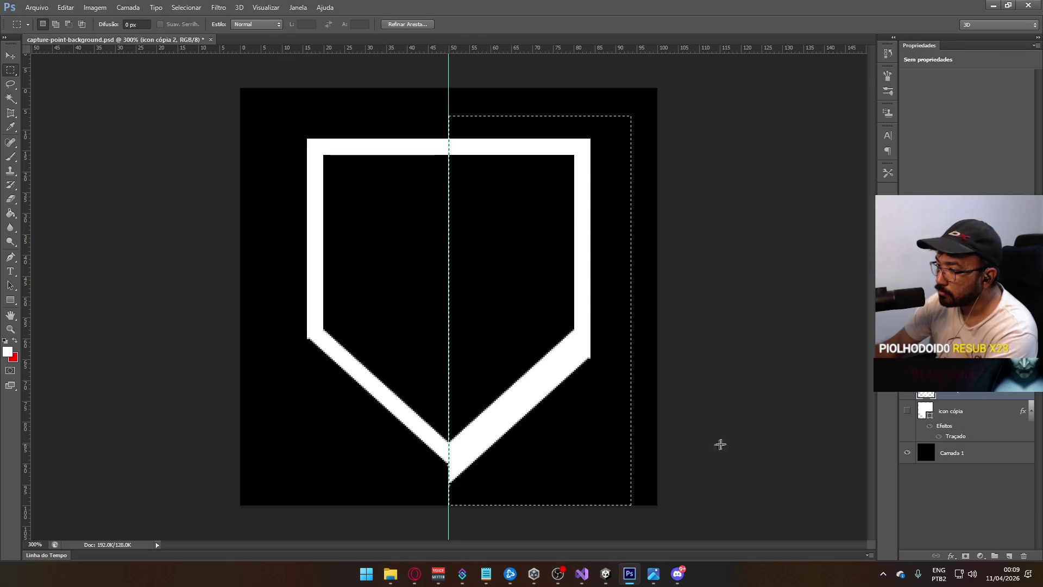
{"action": "key", "text": "ctrl+x"}
{"action": "key", "text": "ctrl+x"}
{"action": "key", "text": "Return"}
{"action": "left_click", "coordinate": [440, 480]}
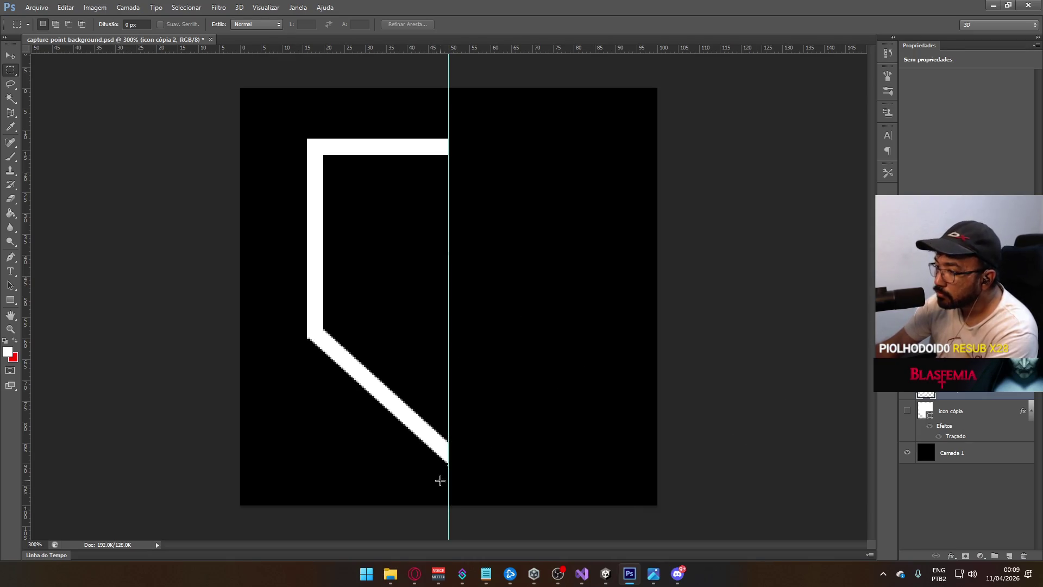
{"action": "left_click_drag", "start_coordinate": [440, 464], "coordinate": [507, 496]}
{"action": "left_click", "coordinate": [531, 404]}
Copy the remaining left half, flip it horizontally and align it right of the guide.
{"action": "mouse_move", "coordinate": [307, 139]}
{"action": "left_mouse_down"}
{"action": "mouse_move", "coordinate": [421, 337]}
{"action": "mouse_move", "coordinate": [447, 462]}
{"action": "left_mouse_up"}
{"action": "key", "text": "ctrl+c"}
{"action": "key", "text": "ctrl+v"}
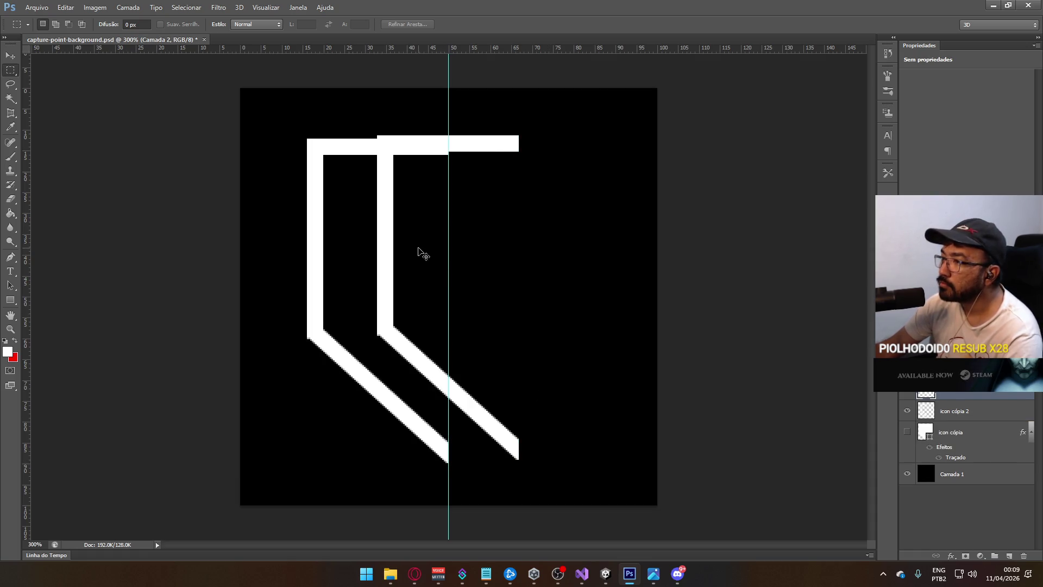
{"action": "key", "text": "ctrl+t"}
{"action": "right_click", "coordinate": [463, 295]}
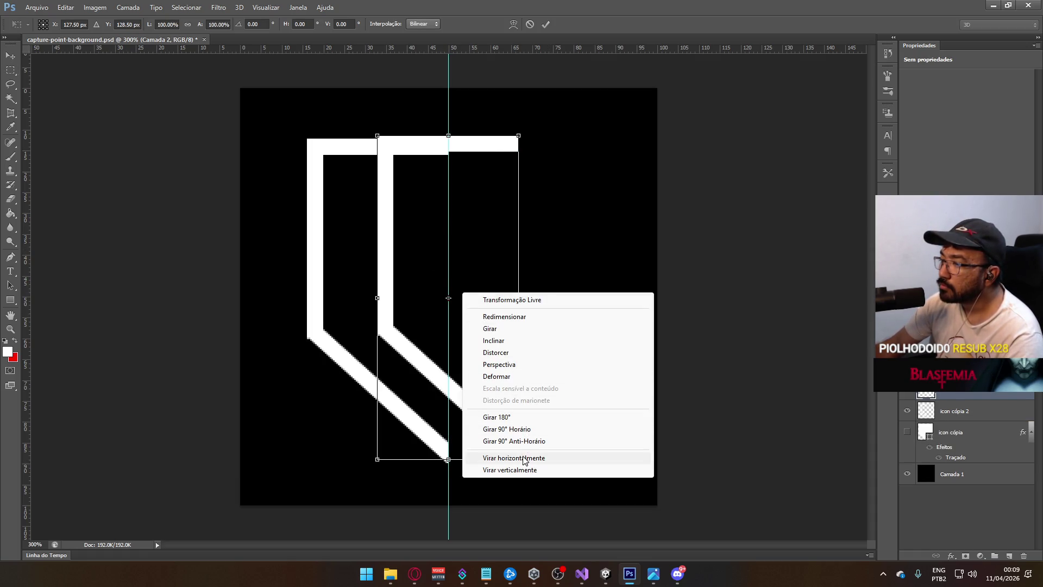
{"action": "left_click", "coordinate": [492, 459]}
{"action": "left_click", "coordinate": [452, 290]}
{"action": "left_click_drag", "start_coordinate": [463, 298], "coordinate": [551, 304]}
{"action": "key", "text": "Right"}
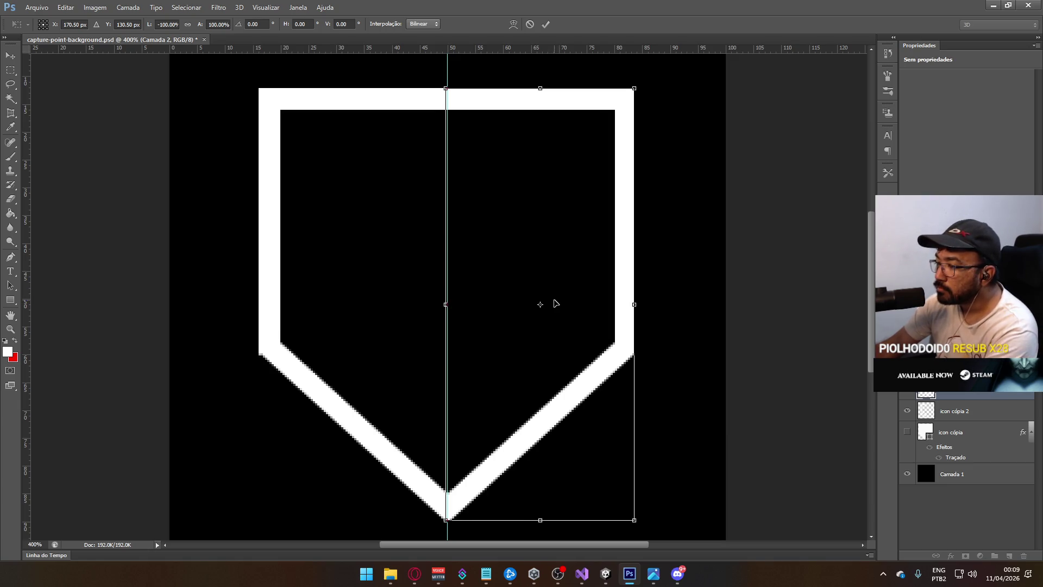
{"action": "key", "text": "Return"}
Shift the mirrored right half one more pixel right and commit the alignment.
{"action": "key", "text": "m"}
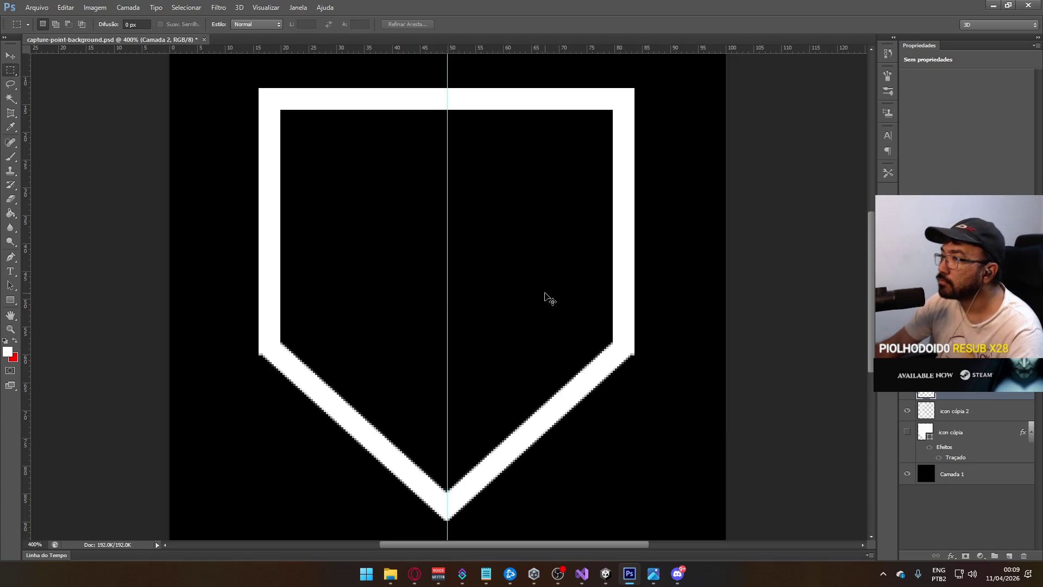
{"action": "key", "text": "ctrl+t"}
{"action": "key", "text": "Right"}
{"action": "key", "text": "Return"}
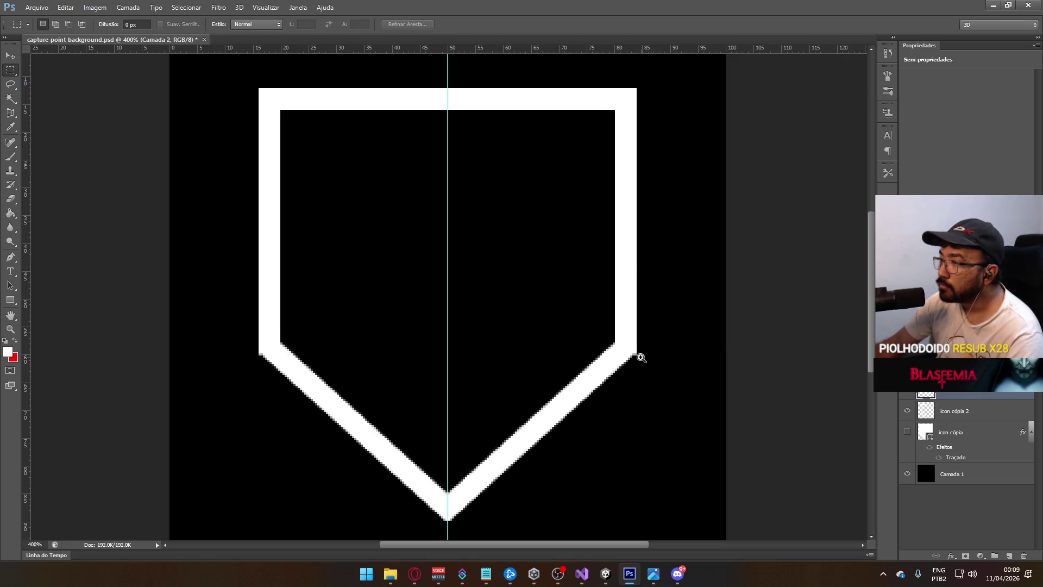
Zoom in to inspect the shield outline's left and right corners.
{"action": "scroll", "coordinate": [625, 353], "scroll_direction": "down", "scroll_amount": 5}
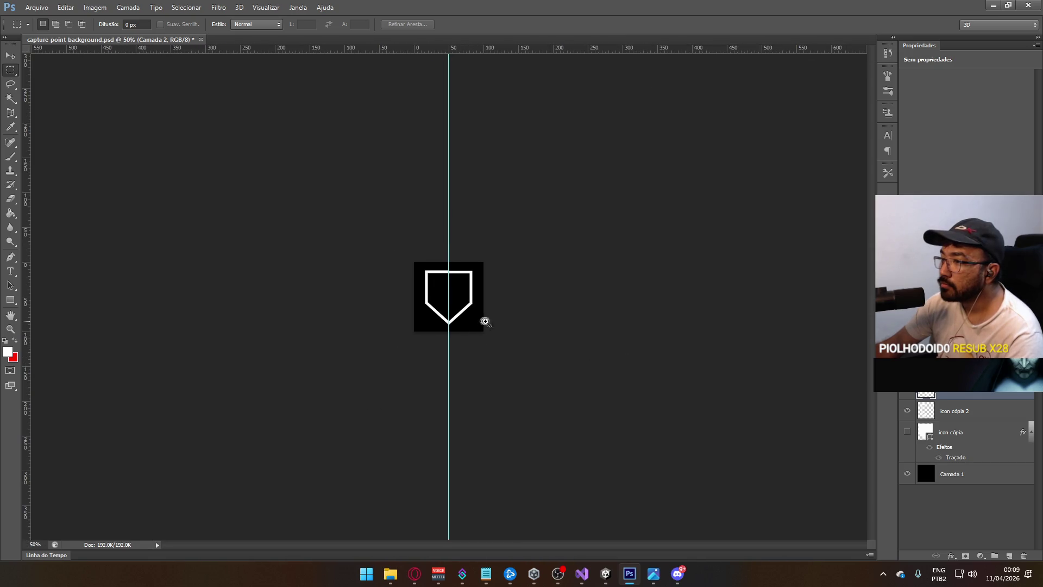
{"action": "scroll", "coordinate": [500, 319], "scroll_direction": "up", "scroll_amount": 5}
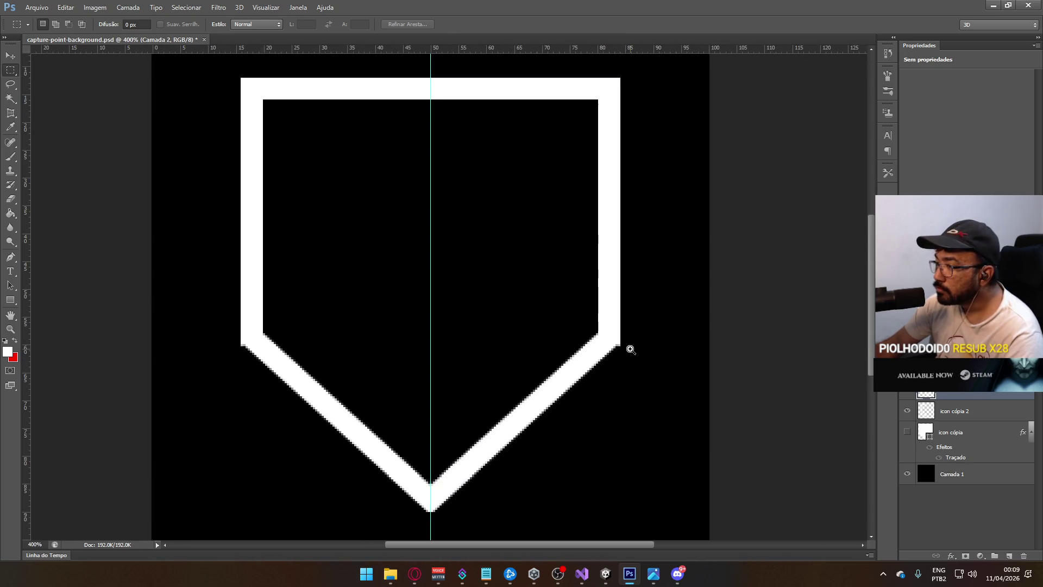
{"action": "scroll", "coordinate": [630, 349], "scroll_direction": "up", "scroll_amount": 1}
{"action": "left_click_drag", "start_coordinate": [620, 341], "coordinate": [620, 347]}
{"action": "left_click", "coordinate": [657, 331]}
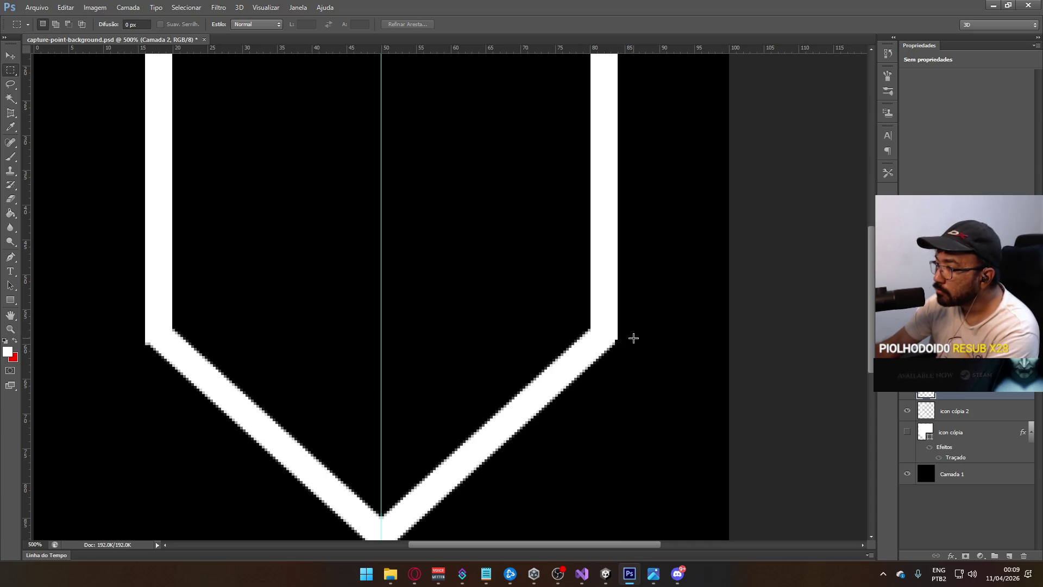
{"action": "left_click_drag", "start_coordinate": [142, 341], "coordinate": [145, 350]}
{"action": "left_click", "coordinate": [254, 314]}
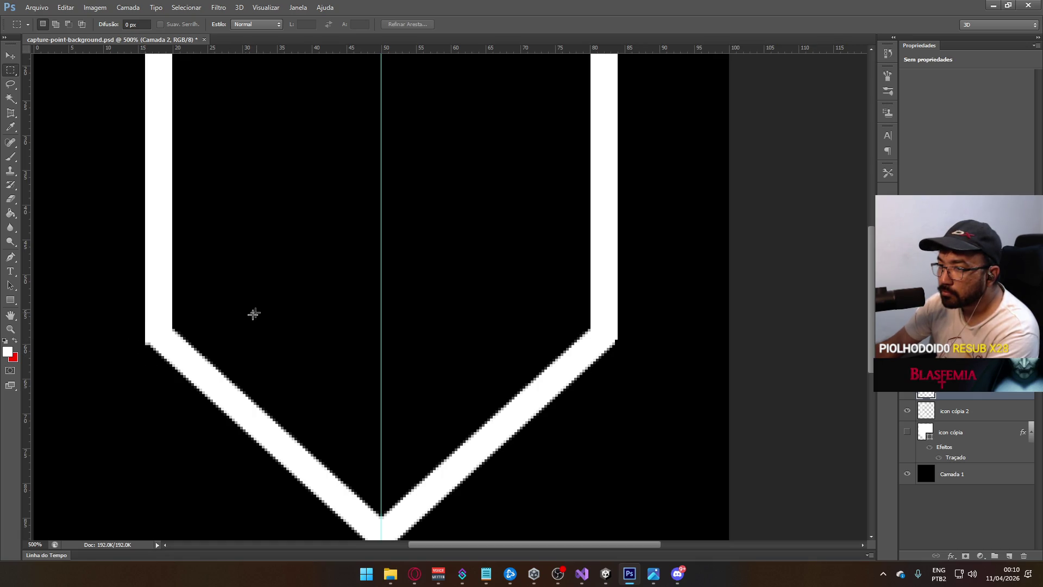
Merge Camada 2 into icon cópia 2, then toggle the black background to preview transparency.
{"action": "key", "text": "ctrl+e"}
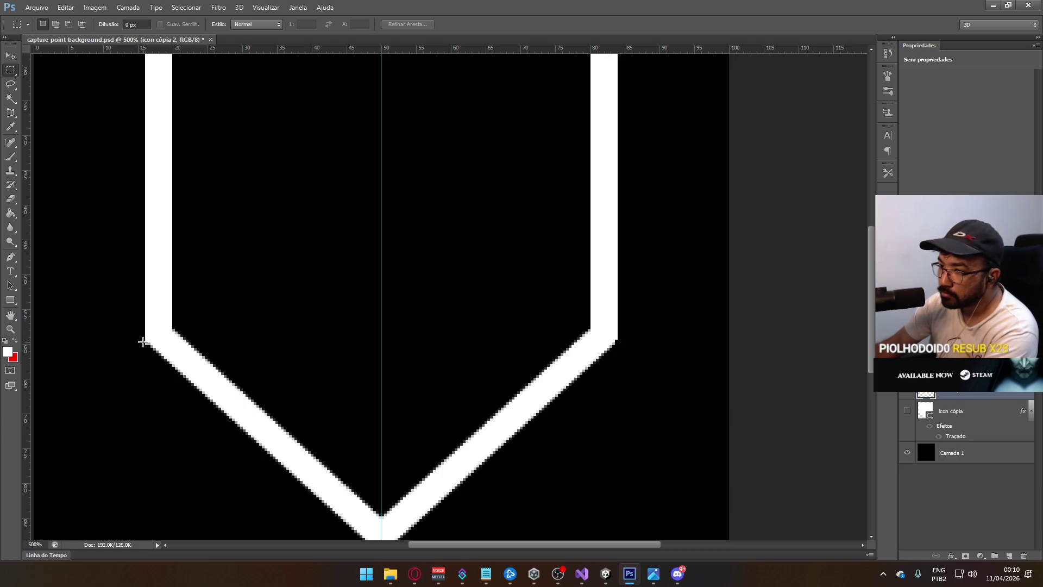
{"action": "left_click_drag", "start_coordinate": [144, 341], "coordinate": [147, 354]}
{"action": "left_click", "coordinate": [223, 326]}
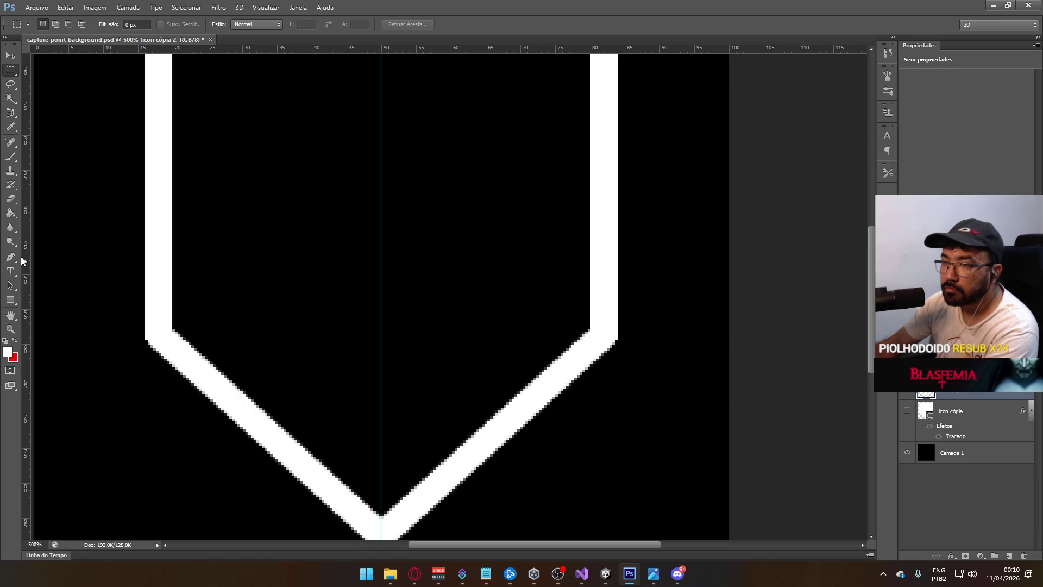
{"action": "left_click", "coordinate": [906, 453]}
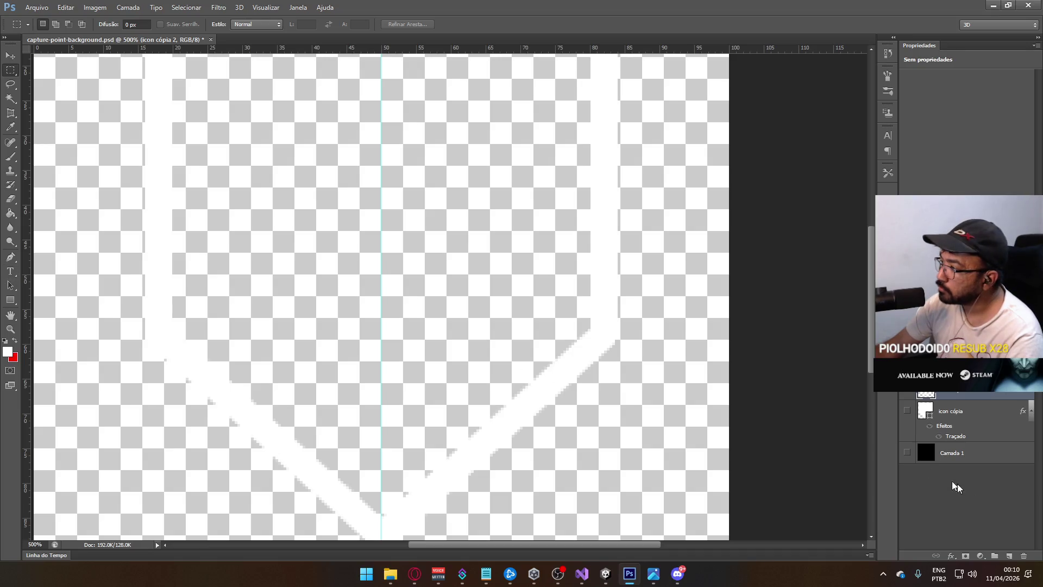
{"action": "left_click", "coordinate": [906, 453]}
{"action": "scroll", "coordinate": [442, 320], "scroll_direction": "down", "scroll_amount": 5}
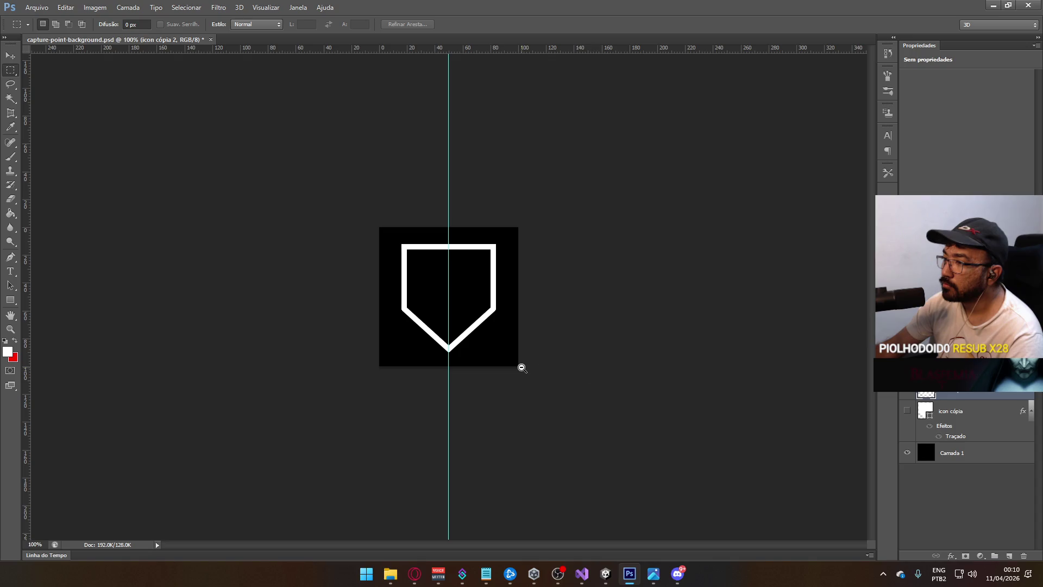
{"action": "scroll", "coordinate": [522, 368], "scroll_direction": "down", "scroll_amount": 1}
{"action": "scroll", "coordinate": [522, 368], "scroll_direction": "up", "scroll_amount": 3}
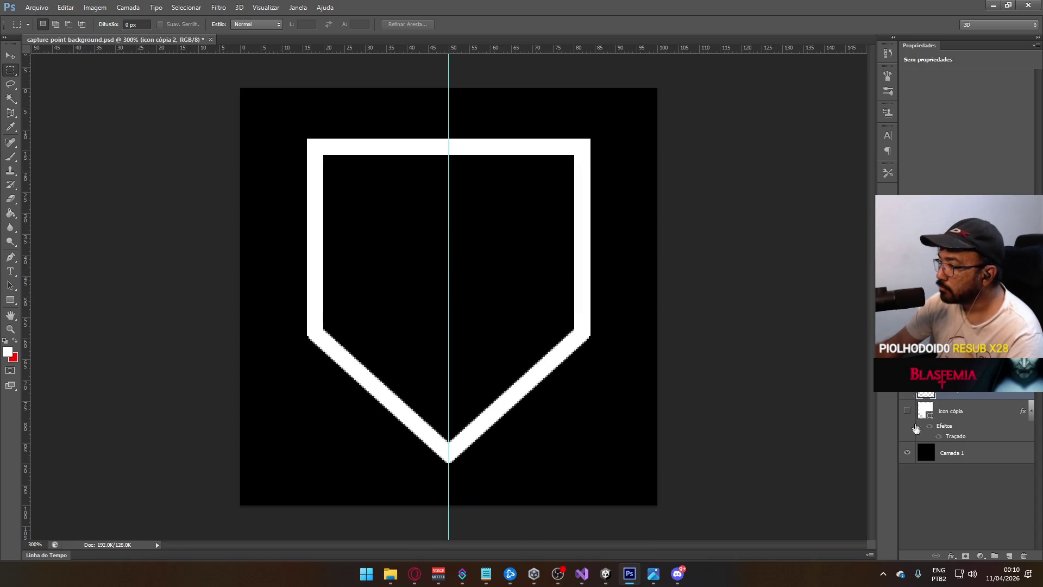
Show icon cópia, hide the black background, and save over capture-point-icon.psd.
{"action": "left_click", "coordinate": [906, 414]}
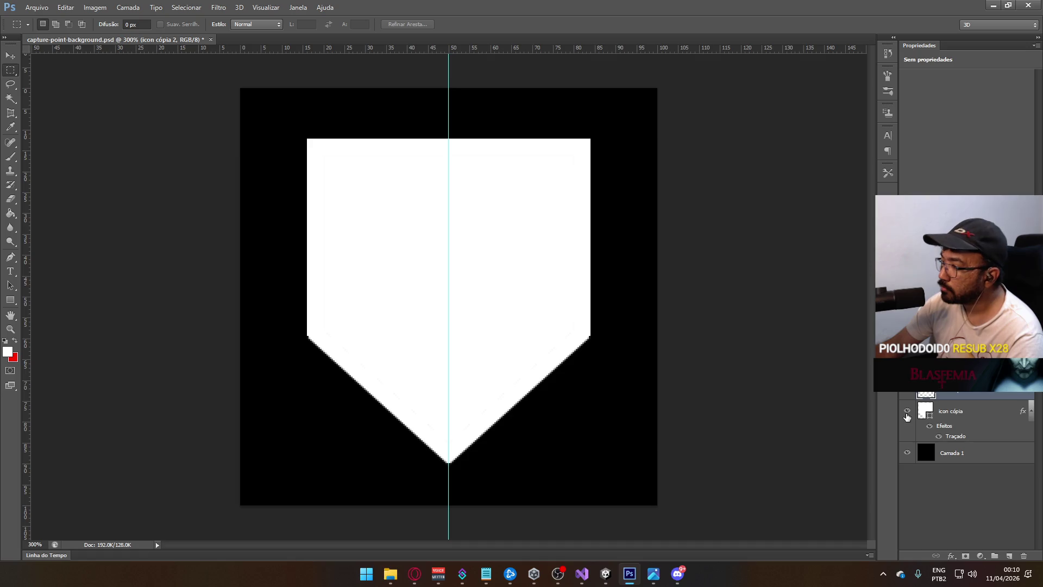
{"action": "left_click", "coordinate": [907, 453]}
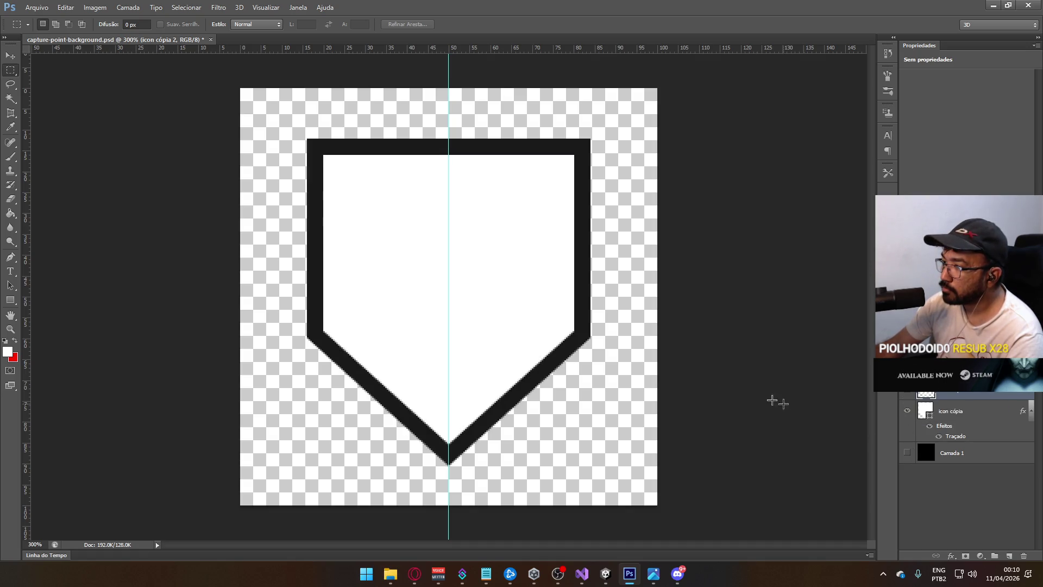
{"action": "left_click", "coordinate": [34, 9]}
{"action": "left_click", "coordinate": [89, 137]}
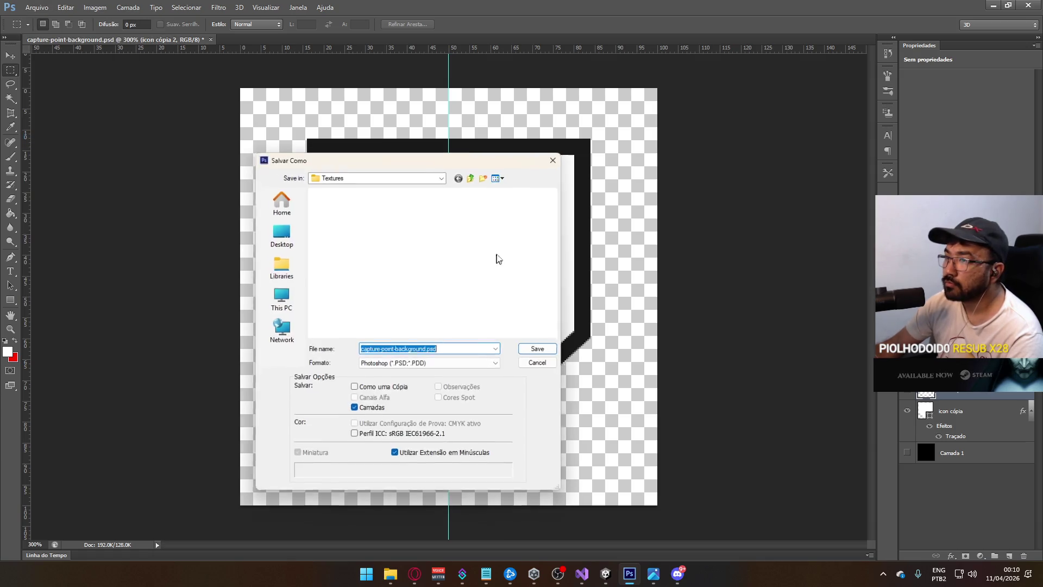
{"action": "left_click", "coordinate": [346, 301]}
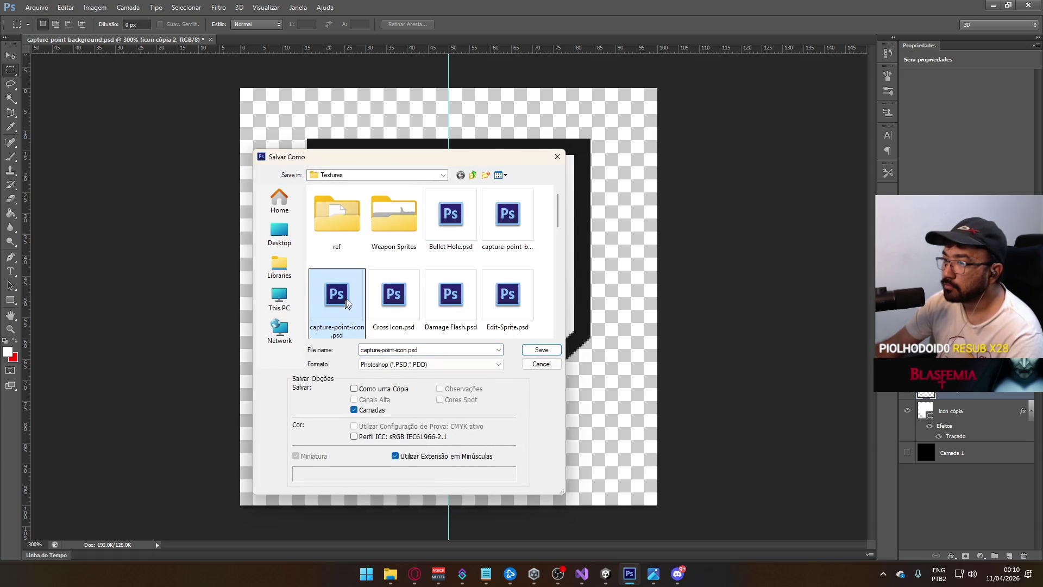
{"action": "left_click", "coordinate": [505, 236]}
{"action": "double_click", "coordinate": [337, 296]}
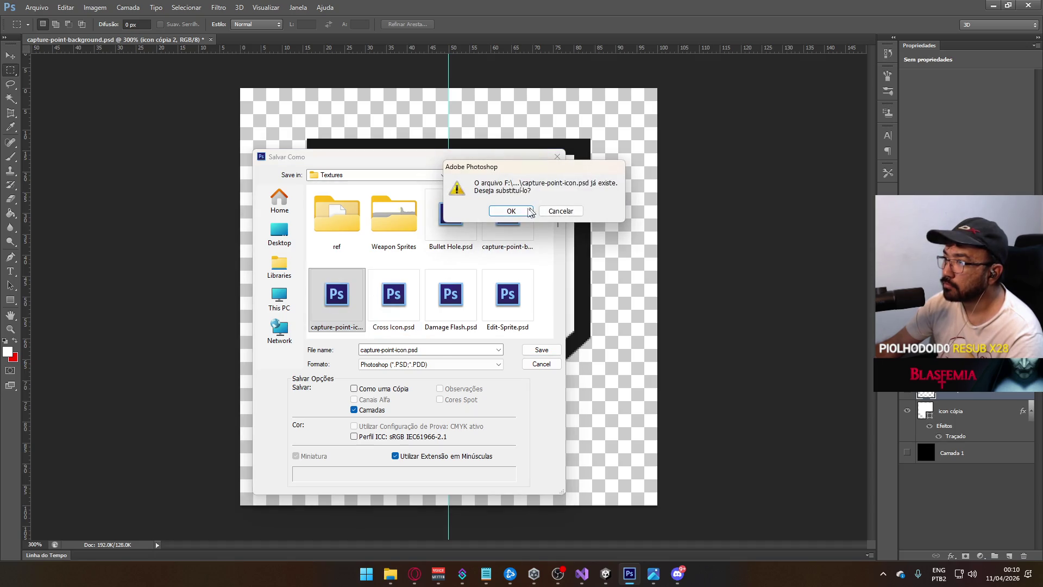
{"action": "left_click", "coordinate": [530, 213]}
{"action": "left_click", "coordinate": [523, 122]}
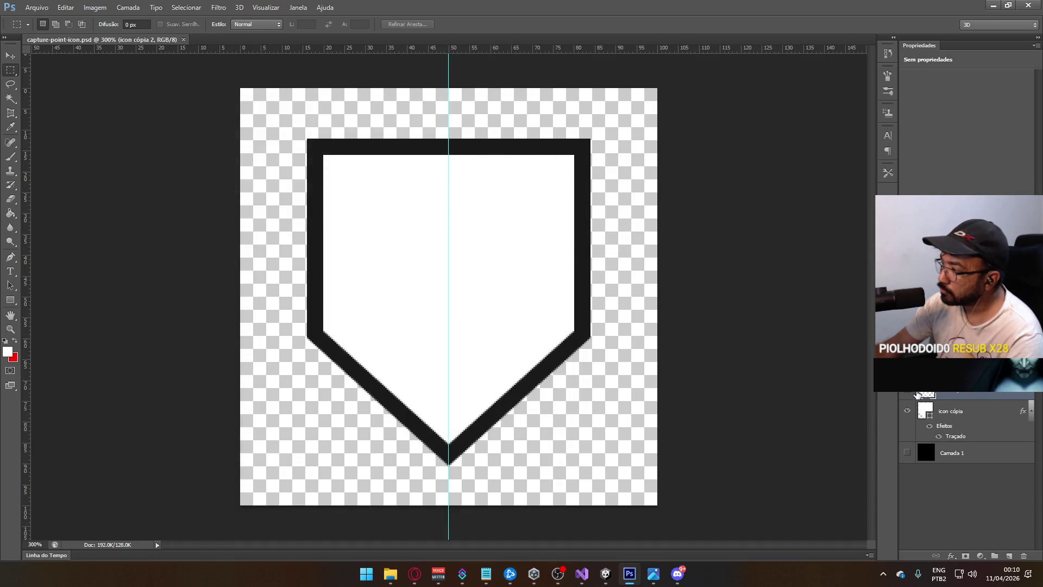
{"action": "left_click", "coordinate": [906, 411]}
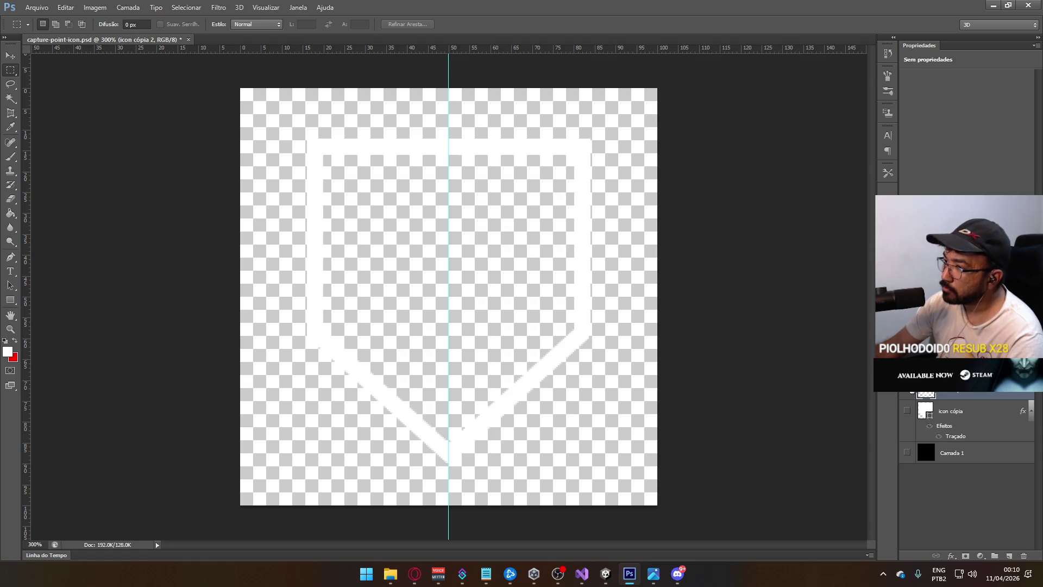
Show the outline copy and black background layers, then select icon cópia 2.
{"action": "left_click", "coordinate": [906, 391]}
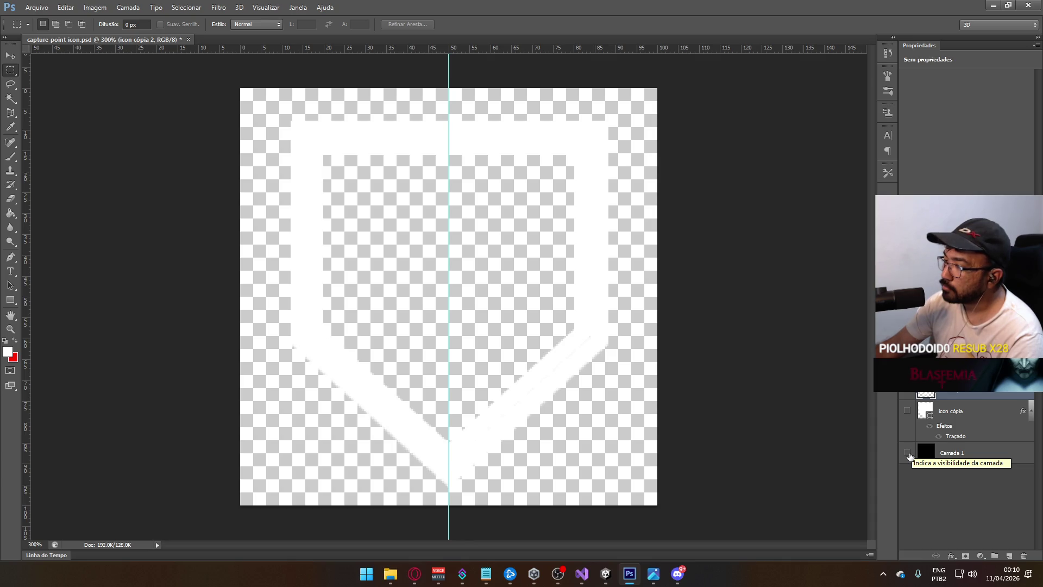
{"action": "left_click", "coordinate": [907, 453]}
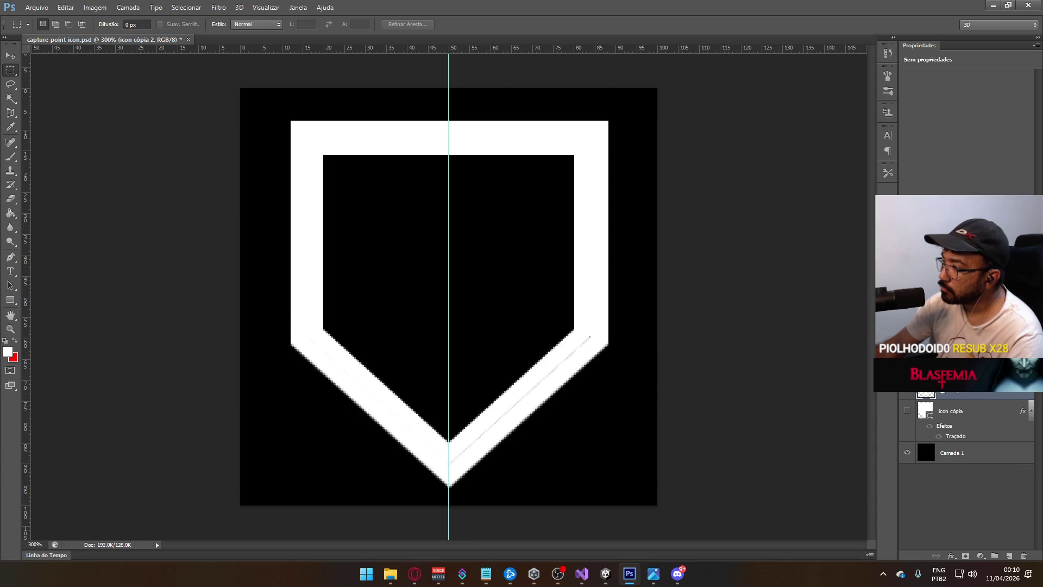
{"action": "left_click", "coordinate": [909, 374]}
{"action": "left_click", "coordinate": [908, 373]}
{"action": "left_click", "coordinate": [950, 374]}
{"action": "left_click", "coordinate": [956, 390]}
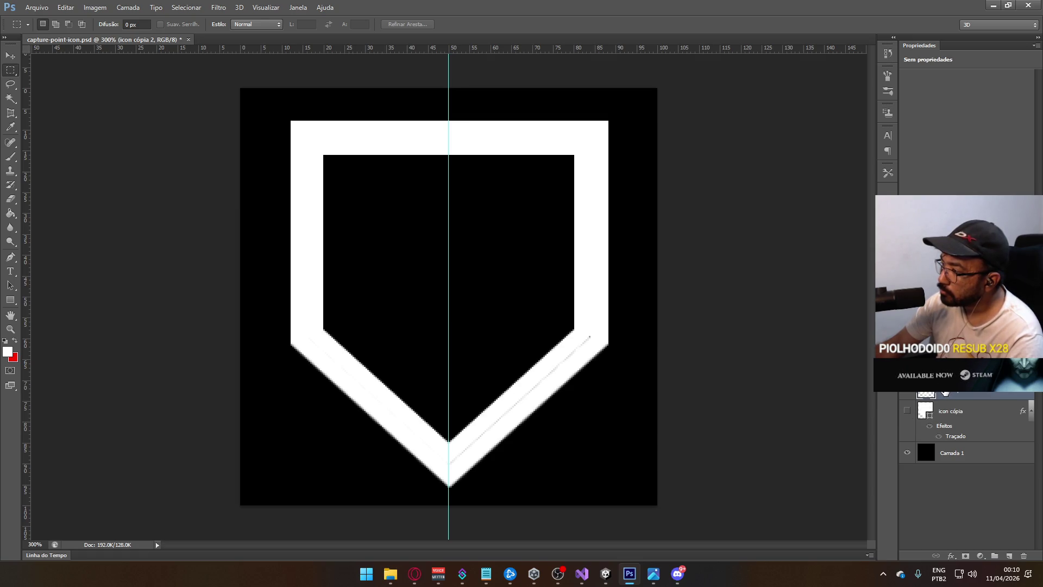
Enlarge the icon cópia 2 outline slightly and combine the outline copies into one layer.
{"action": "key", "text": "ctrl+t"}
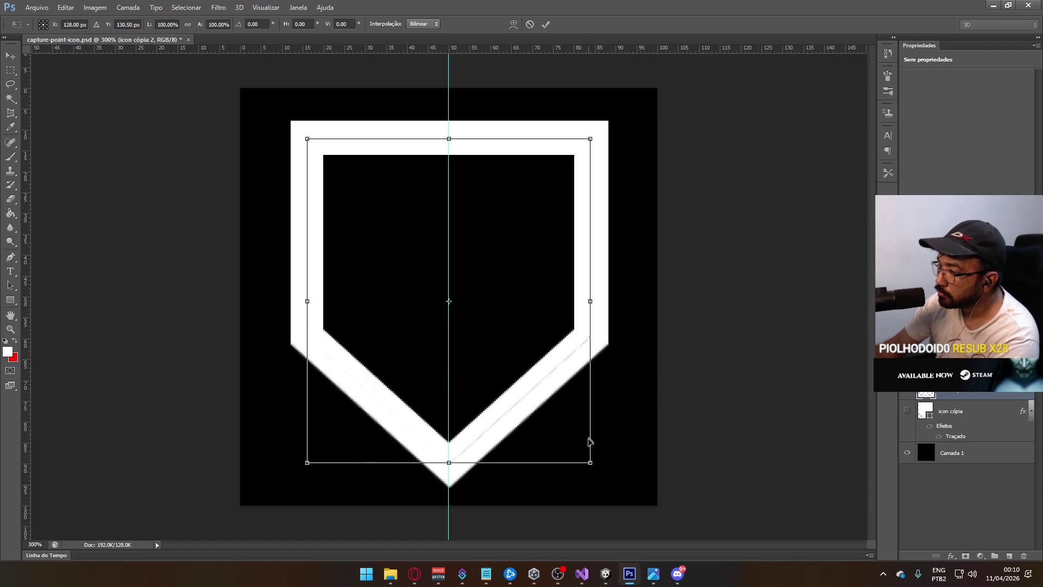
{"action": "left_click_drag", "start_coordinate": [589, 461], "coordinate": [595, 461]}
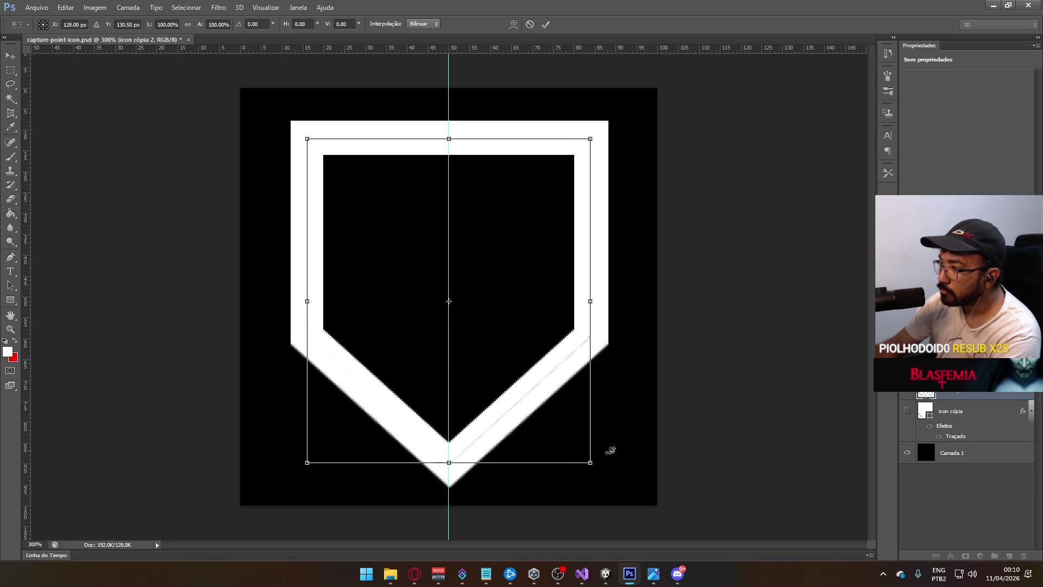
{"action": "key", "text": "Return"}
{"action": "key", "text": "m"}
{"action": "key", "text": "ctrl+j"}
{"action": "key", "text": "ctrl+alt+z"}
{"action": "key", "text": "ctrl+alt+z"}
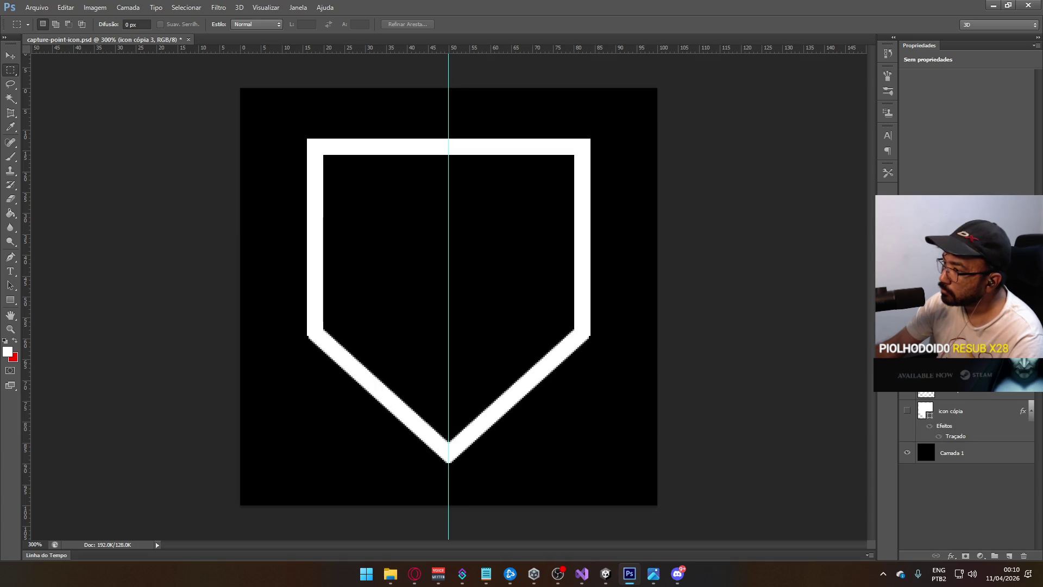
{"action": "key", "text": "ctrl+shift+z"}
{"action": "key", "text": "ctrl+z"}
{"action": "key", "text": "ctrl+z"}
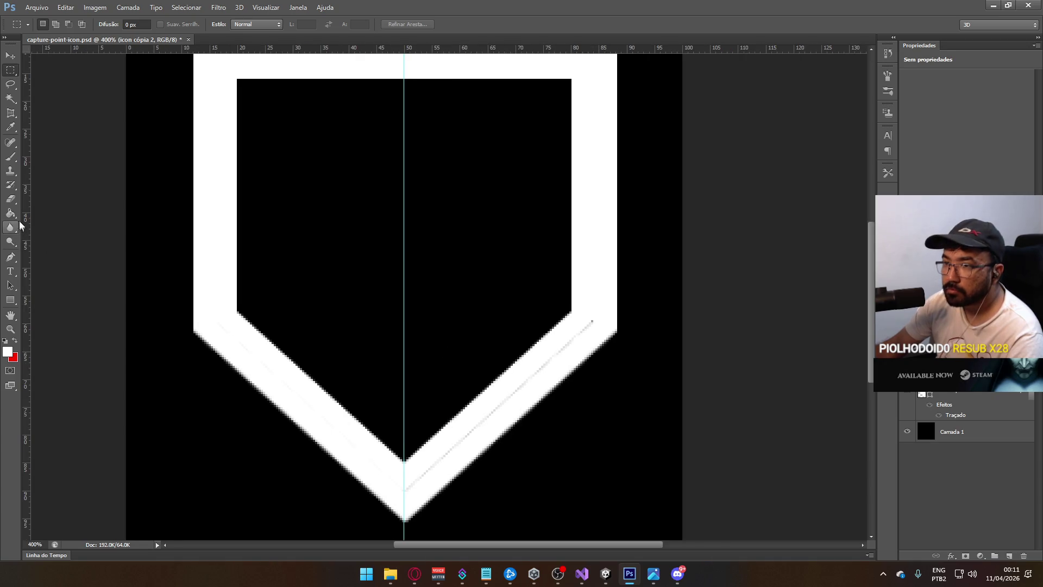
Select the Brush tool and set its size to 12 px.
{"action": "left_click", "coordinate": [10, 157]}
{"action": "right_click", "coordinate": [478, 312]}
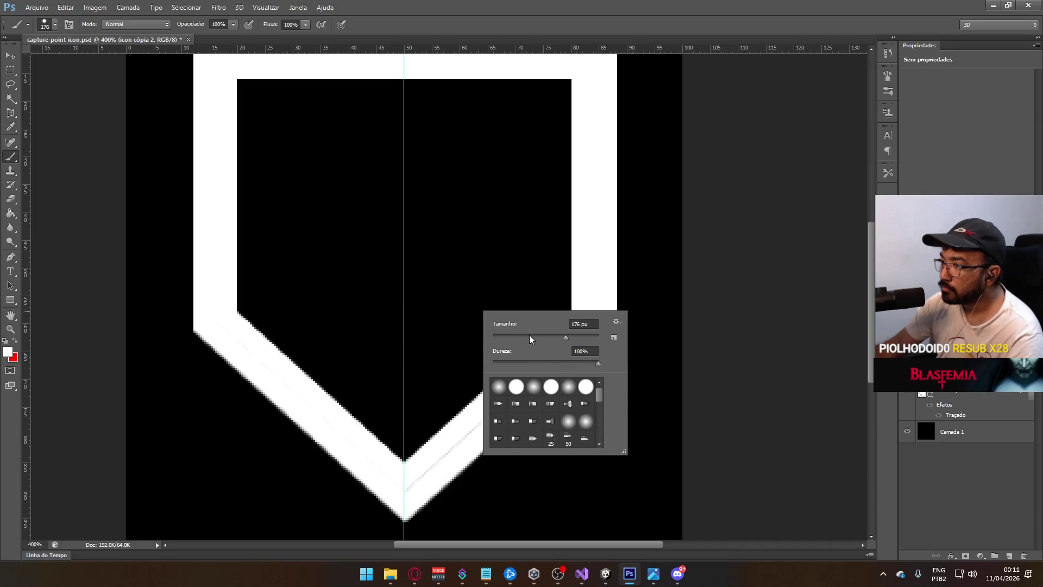
{"action": "left_click", "coordinate": [548, 242]}
{"action": "key", "text": "z"}
{"action": "key", "text": "ctrl+z"}
{"action": "right_click", "coordinate": [585, 326]}
{"action": "left_click", "coordinate": [10, 158]}
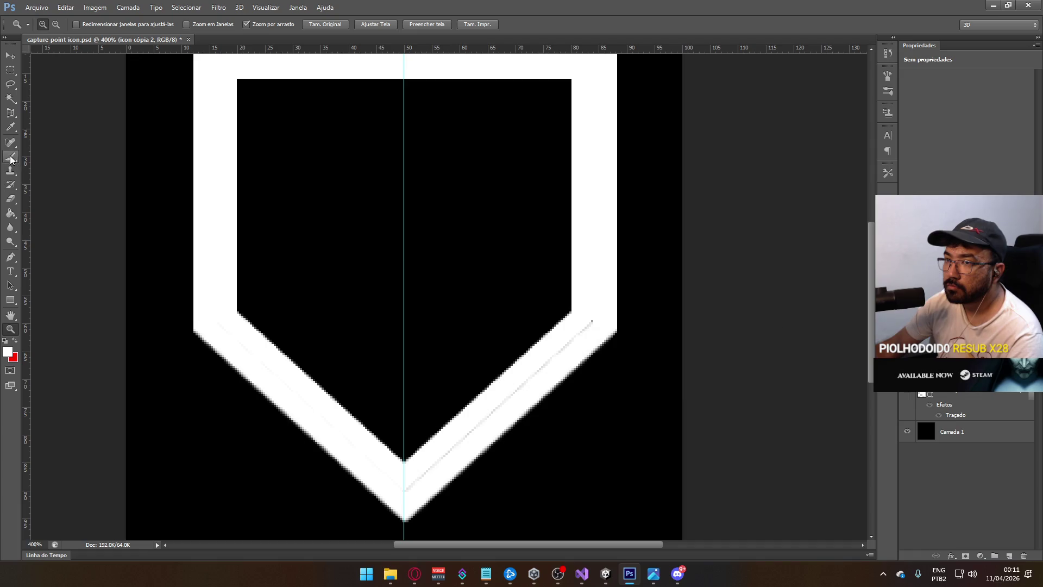
{"action": "right_click", "coordinate": [583, 303]}
{"action": "left_click", "coordinate": [10, 156]}
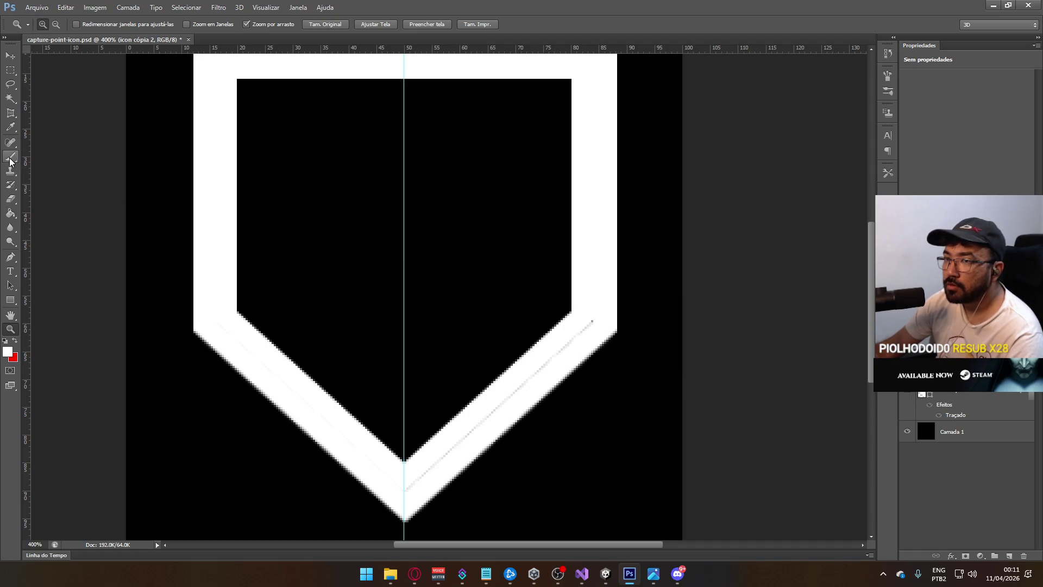
{"action": "right_click", "coordinate": [565, 283]}
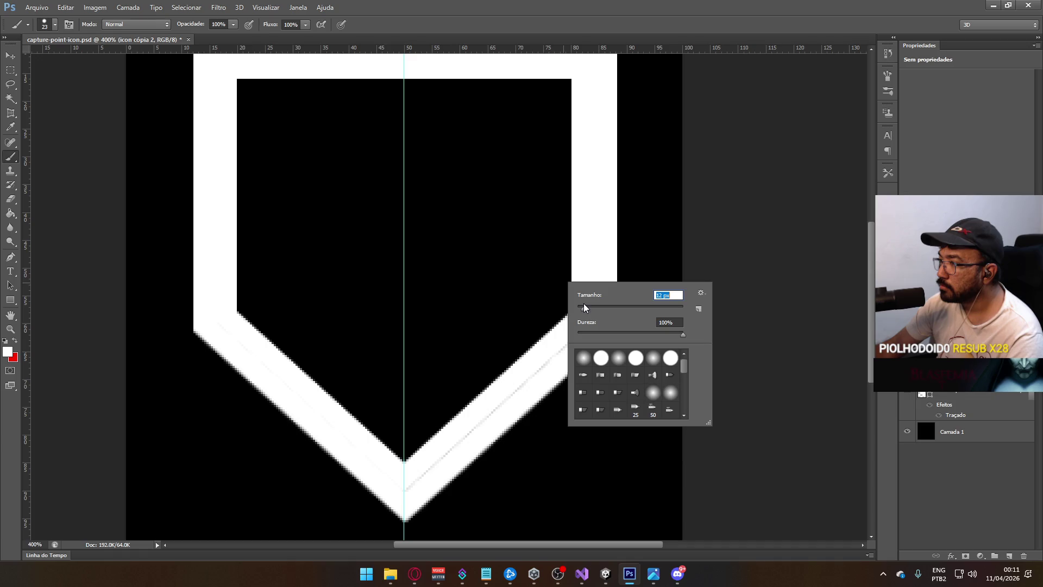
{"action": "left_click", "coordinate": [543, 358]}
Paint white along the shield's right diagonal to cover the grey seam.
{"action": "mouse_move", "coordinate": [549, 362]}
{"action": "left_mouse_down"}
{"action": "mouse_move", "coordinate": [419, 471]}
{"action": "mouse_move", "coordinate": [405, 502]}
{"action": "left_mouse_up"}
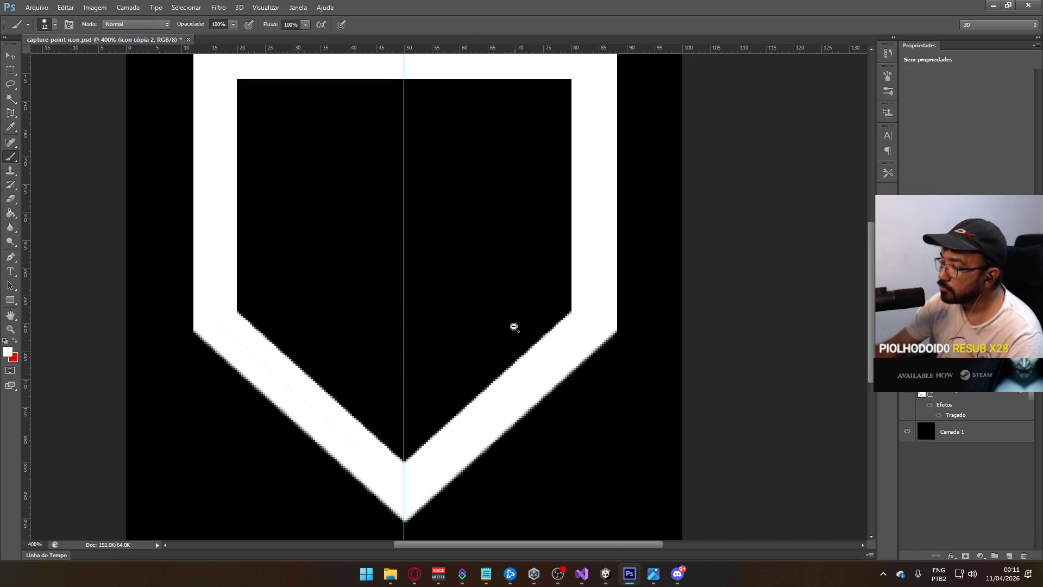
{"action": "scroll", "coordinate": [567, 321], "scroll_direction": "down", "scroll_amount": 1}
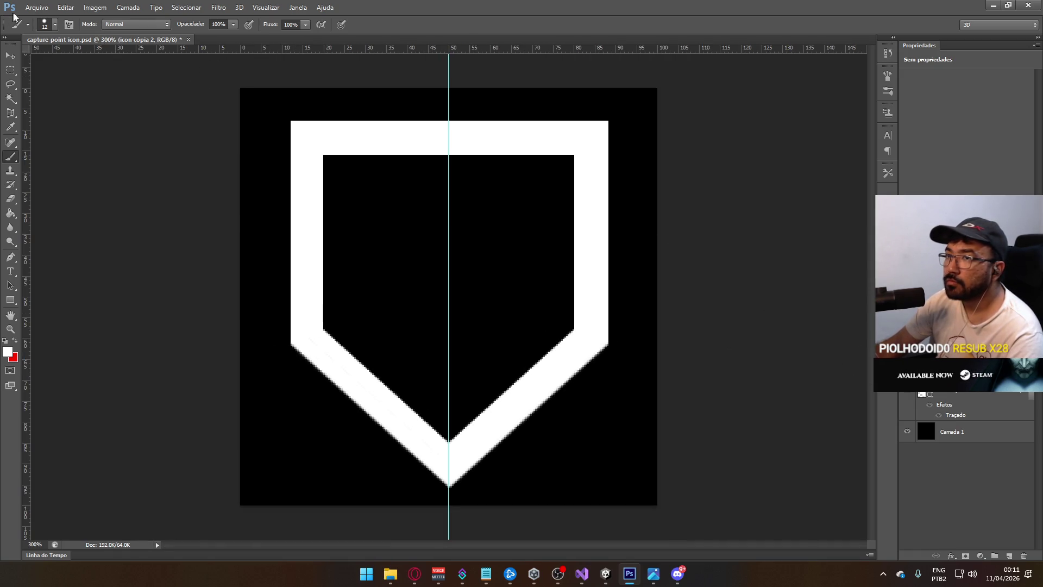
{"action": "left_click", "coordinate": [36, 7]}
Save the outline over capture-point-background.psd, confirming replacement, and return to Unity.
{"action": "left_click", "coordinate": [81, 136]}
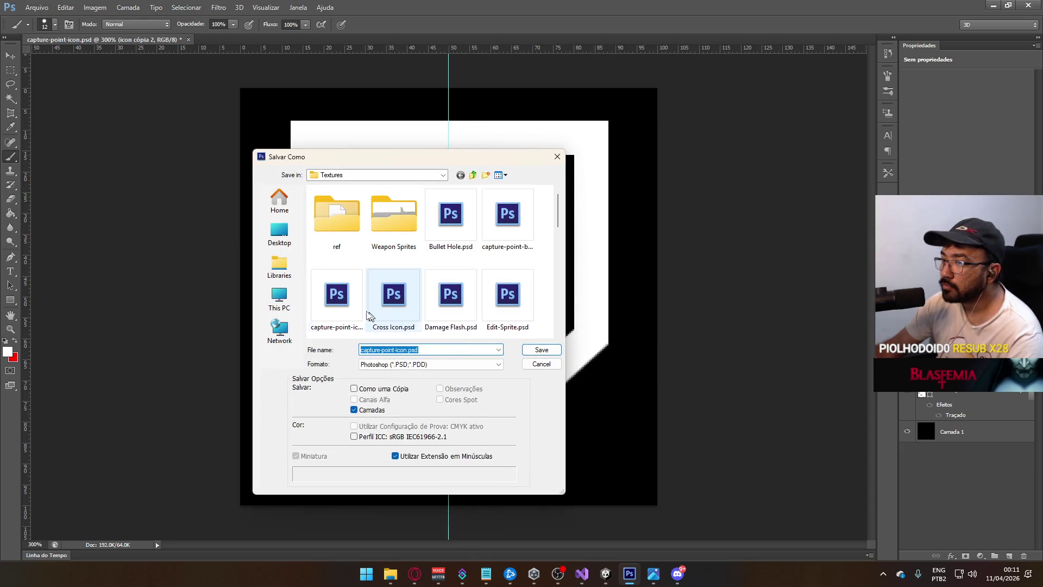
{"action": "left_click", "coordinate": [505, 218]}
{"action": "left_click", "coordinate": [344, 304]}
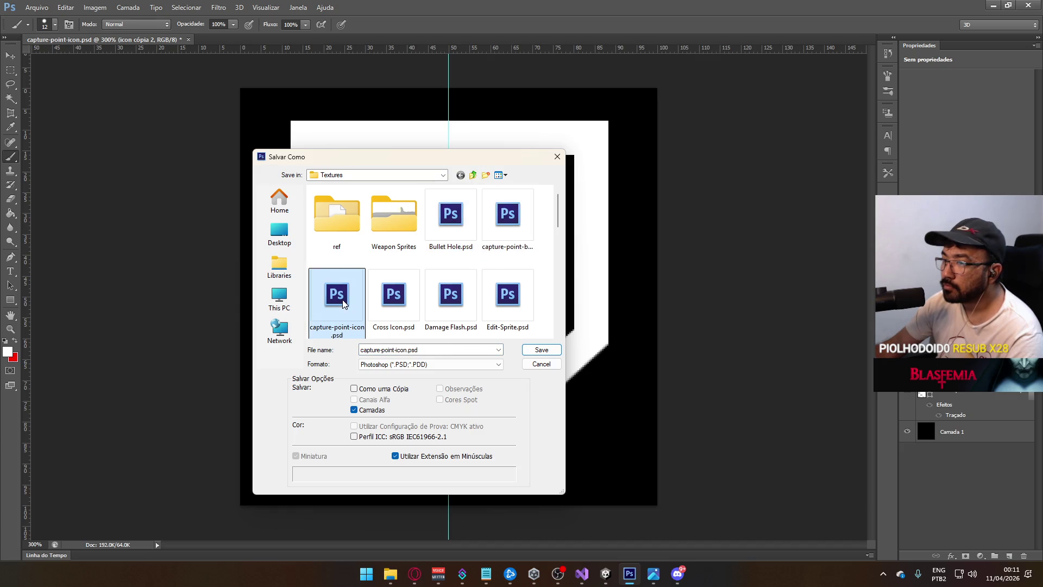
{"action": "left_click", "coordinate": [503, 237]}
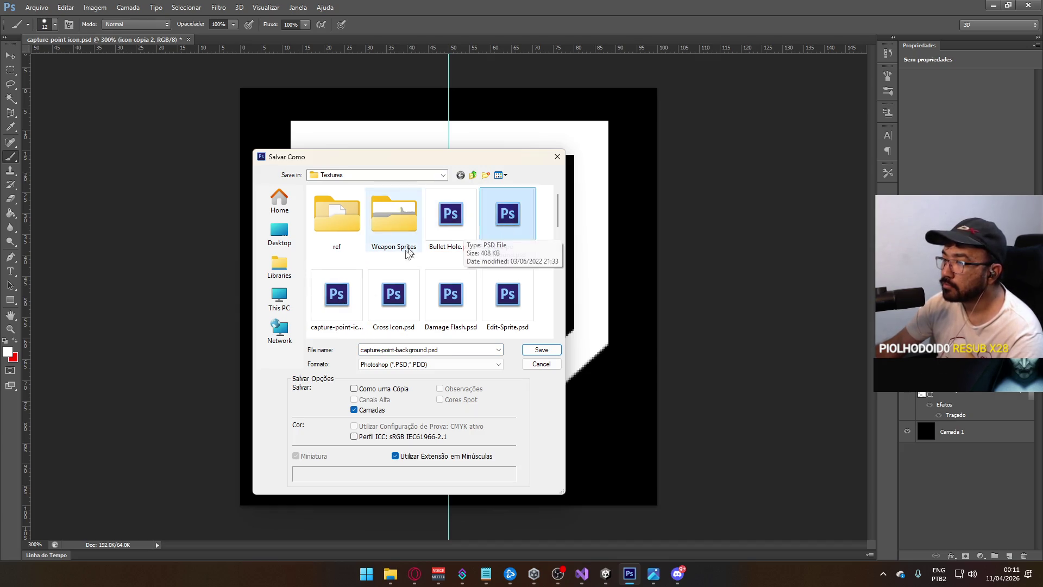
{"action": "left_click", "coordinate": [344, 305]}
{"action": "left_click", "coordinate": [472, 235]}
{"action": "double_click", "coordinate": [481, 238]}
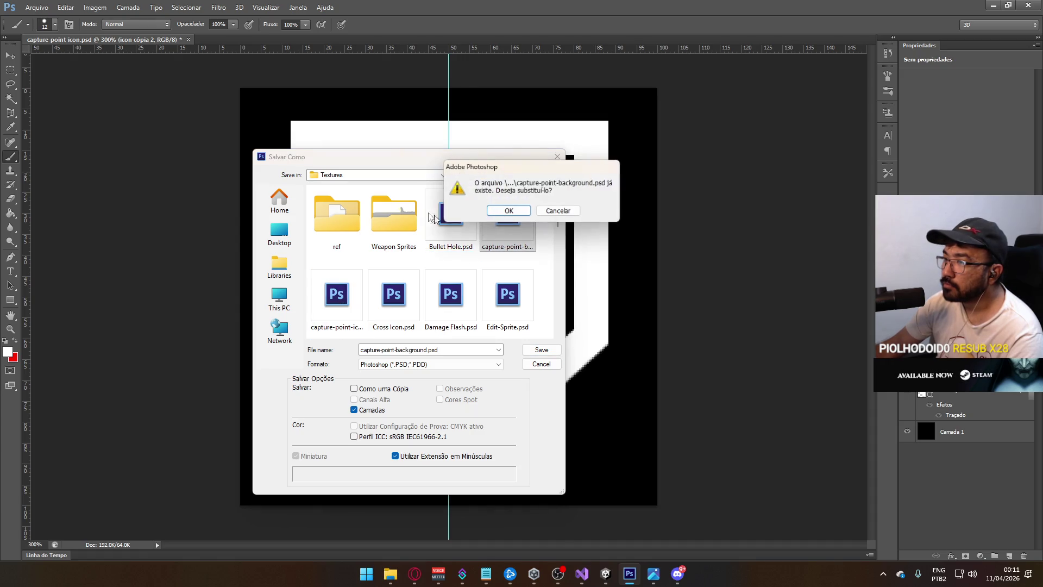
{"action": "left_click", "coordinate": [510, 213]}
{"action": "left_click", "coordinate": [526, 122]}
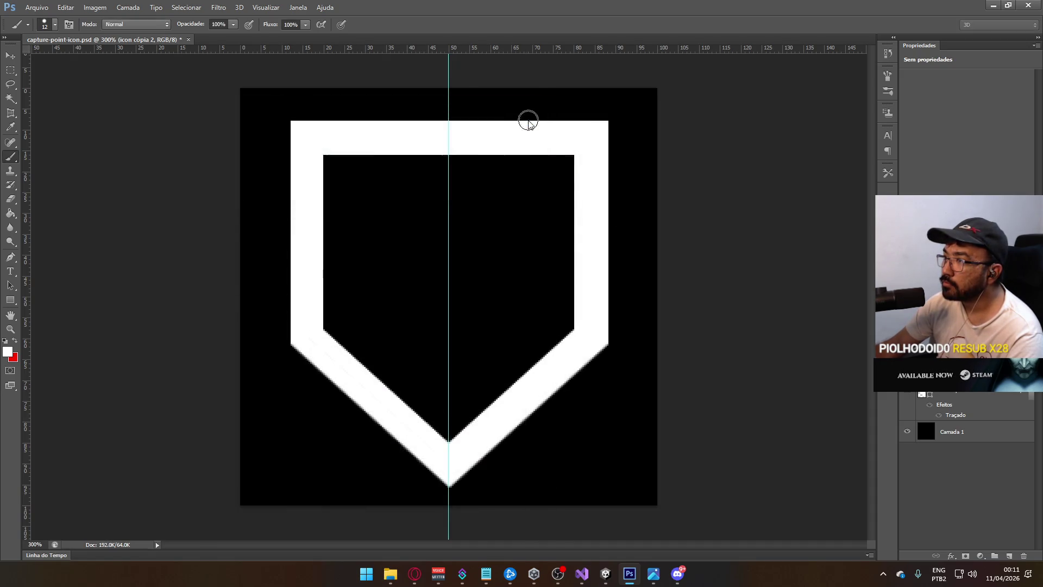
{"action": "left_click", "coordinate": [606, 573]}
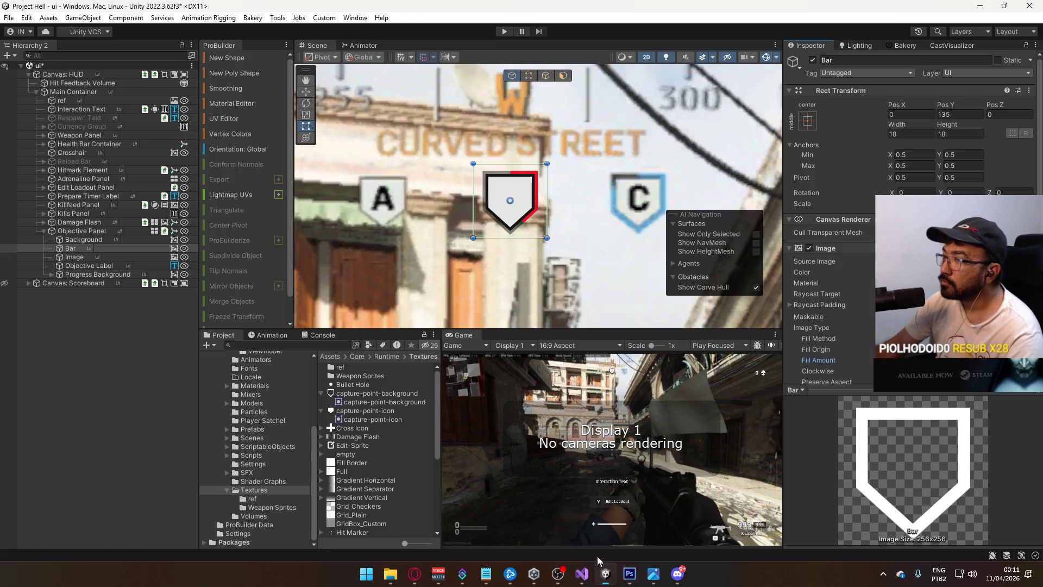
Move Background and Bar below Image in the Hierarchy.
{"action": "left_click", "coordinate": [471, 216], "text": "shift"}
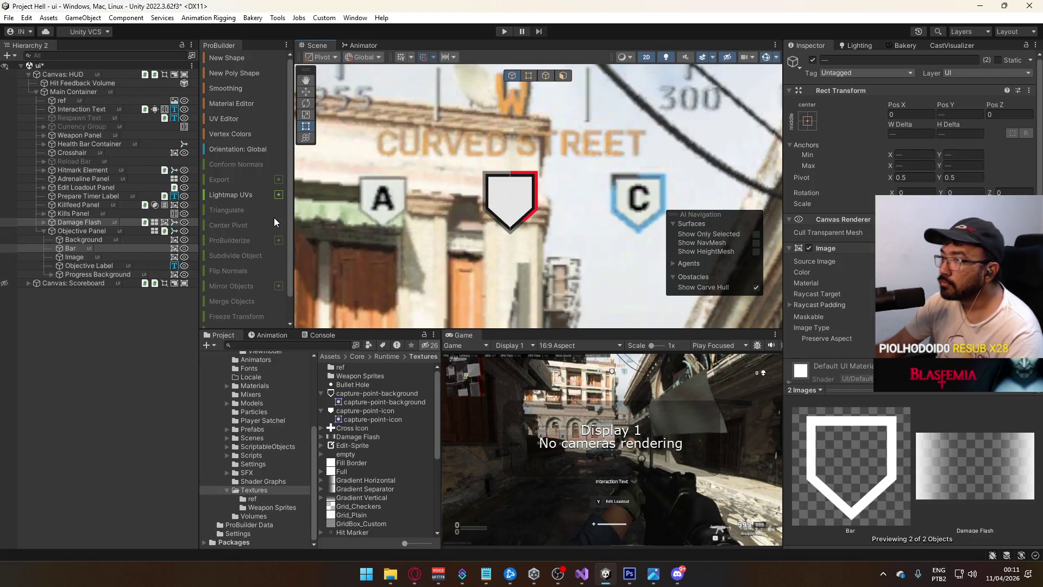
{"action": "left_click", "coordinate": [79, 240]}
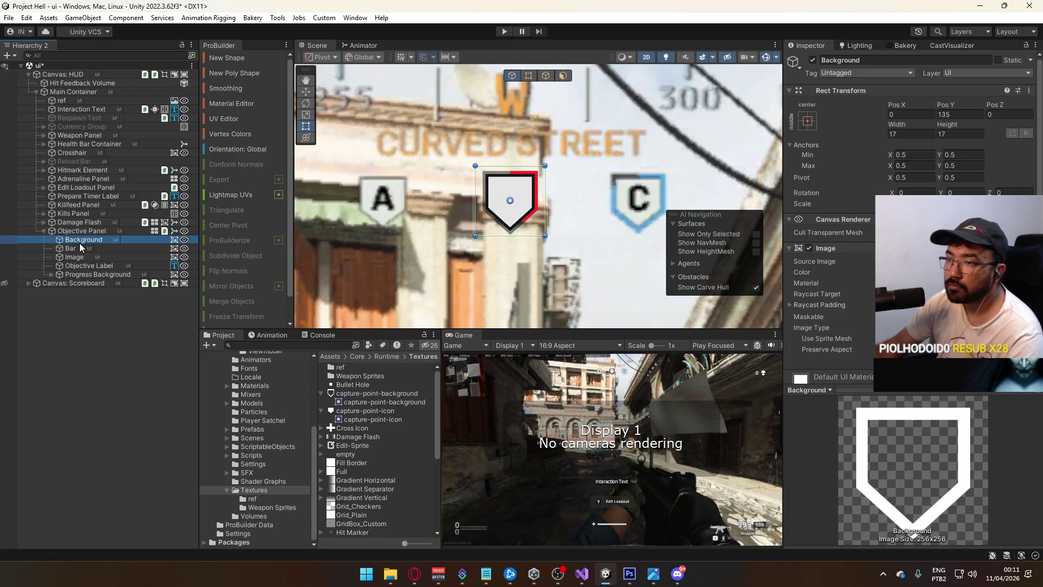
{"action": "left_click", "coordinate": [103, 248]}
{"action": "left_click", "coordinate": [87, 240], "text": "shift"}
{"action": "left_click_drag", "start_coordinate": [86, 240], "coordinate": [88, 262]}
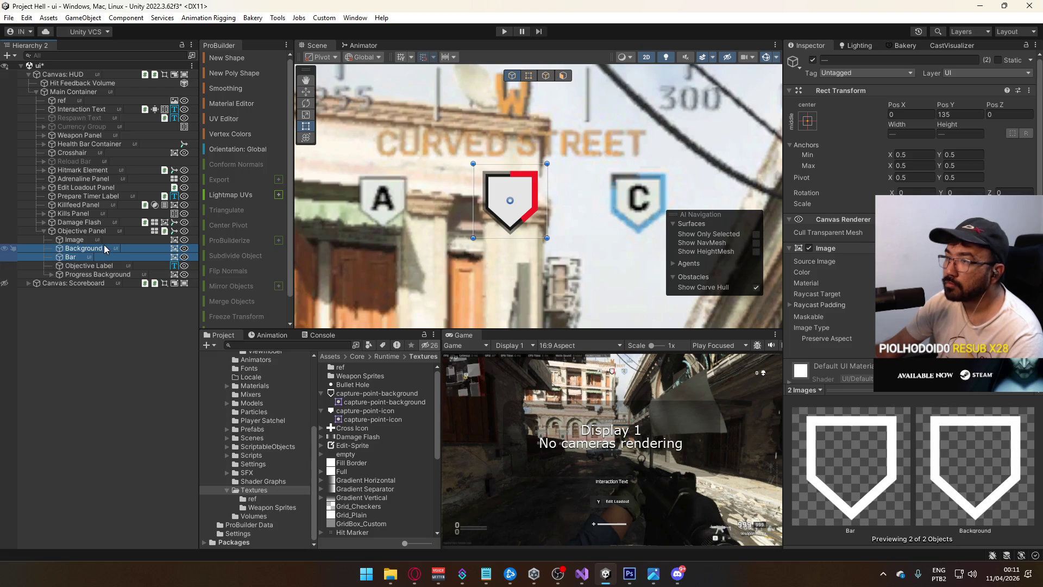
Set the Background colour's alpha to fully opaque.
{"action": "left_click", "coordinate": [109, 249]}
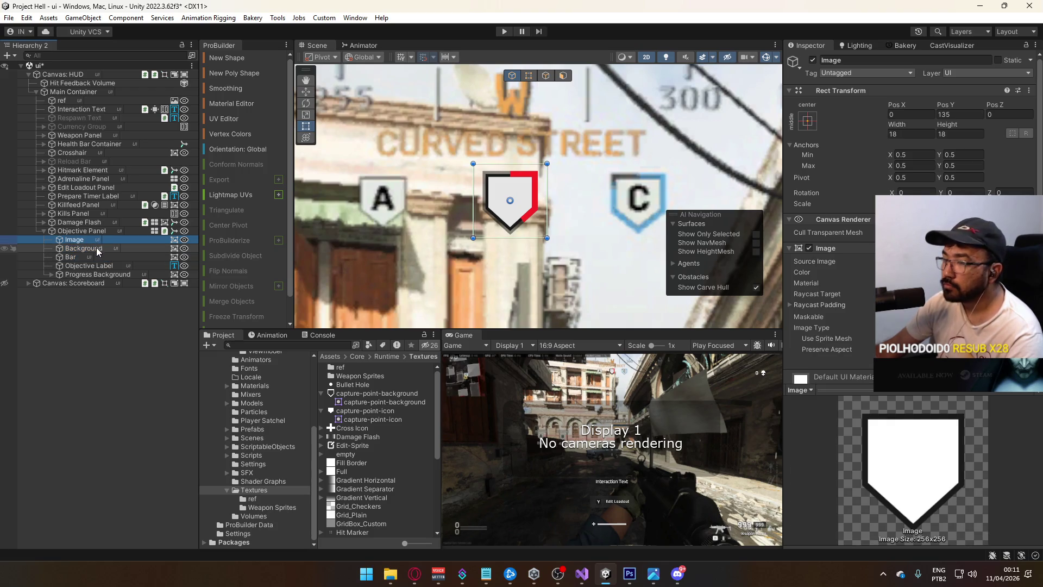
{"action": "left_click", "coordinate": [956, 271]}
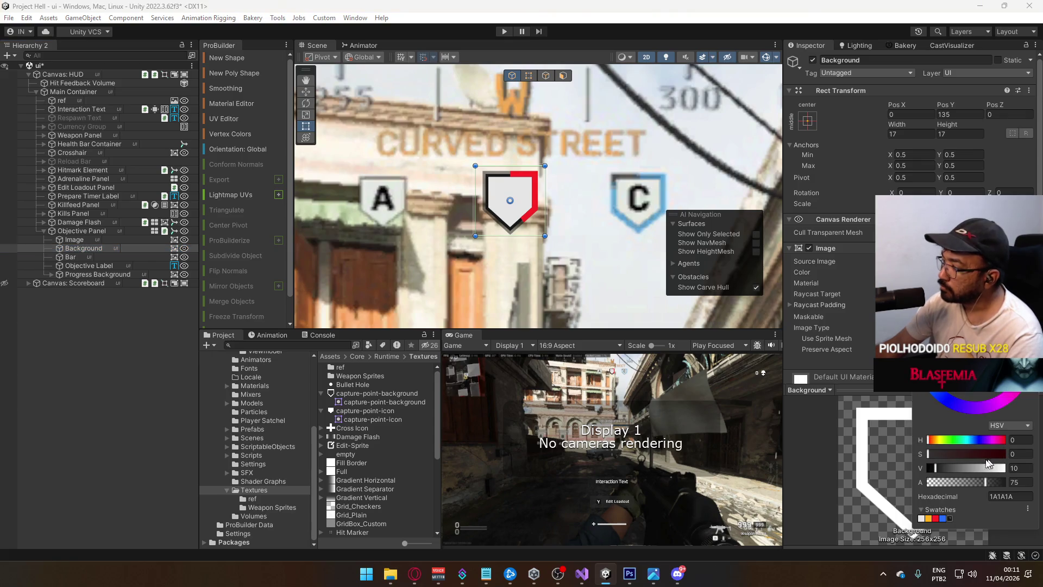
{"action": "left_click_drag", "start_coordinate": [989, 485], "coordinate": [1026, 485]}
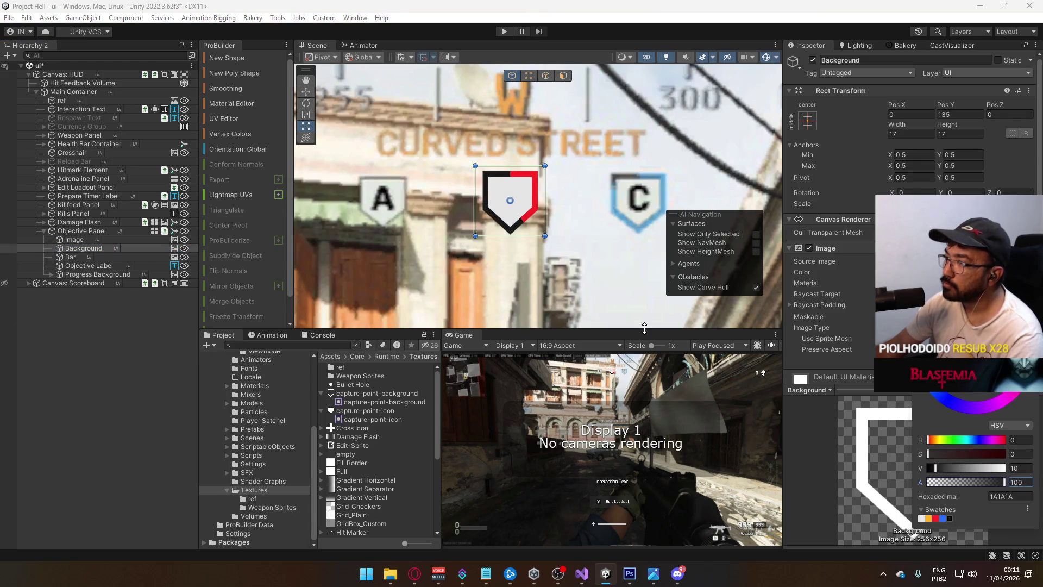
Deactivate both the Bar and Background objects.
{"action": "left_click", "coordinate": [98, 256]}
{"action": "left_click", "coordinate": [106, 249], "text": "ctrl"}
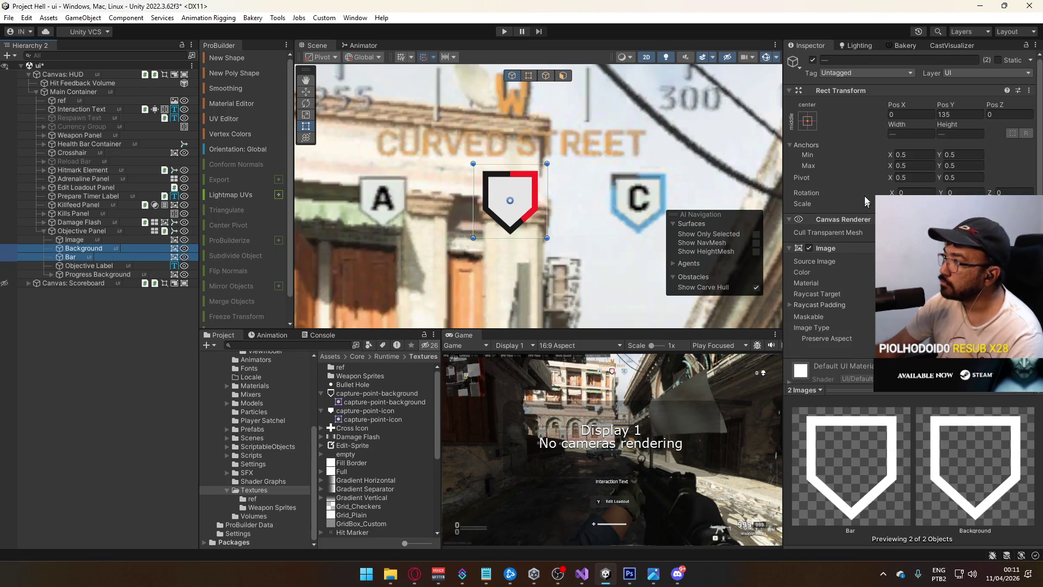
{"action": "left_click", "coordinate": [813, 61]}
{"action": "left_click", "coordinate": [812, 60]}
{"action": "left_click", "coordinate": [813, 60]}
{"action": "left_click", "coordinate": [813, 60]}
{"action": "left_click", "coordinate": [813, 61]}
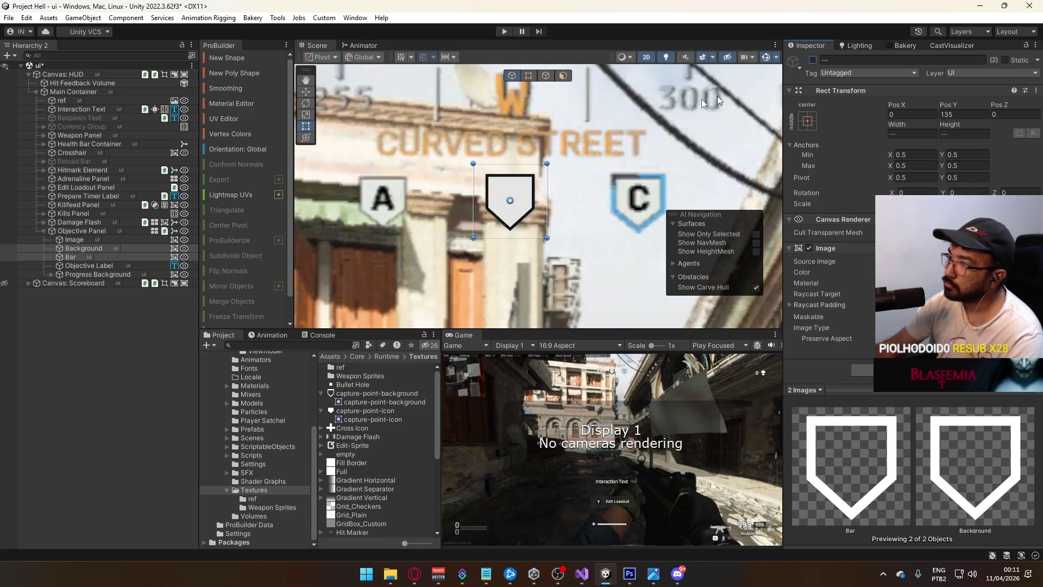
Nest Bar under Background and select Background for renaming.
{"action": "left_click", "coordinate": [95, 256]}
{"action": "left_click_drag", "start_coordinate": [87, 258], "coordinate": [107, 250]}
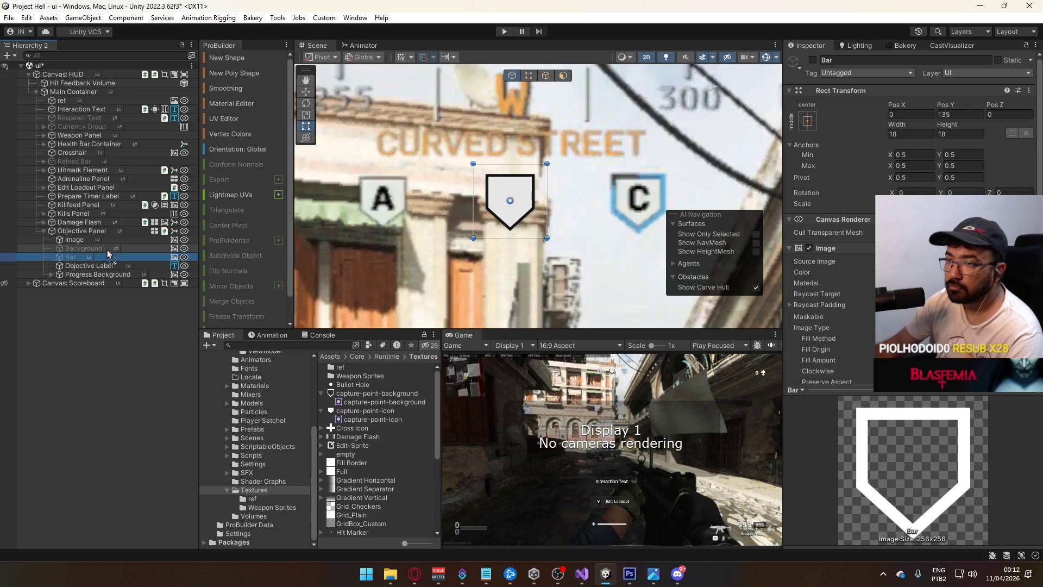
{"action": "left_click", "coordinate": [100, 250]}
{"action": "left_click", "coordinate": [90, 247]}
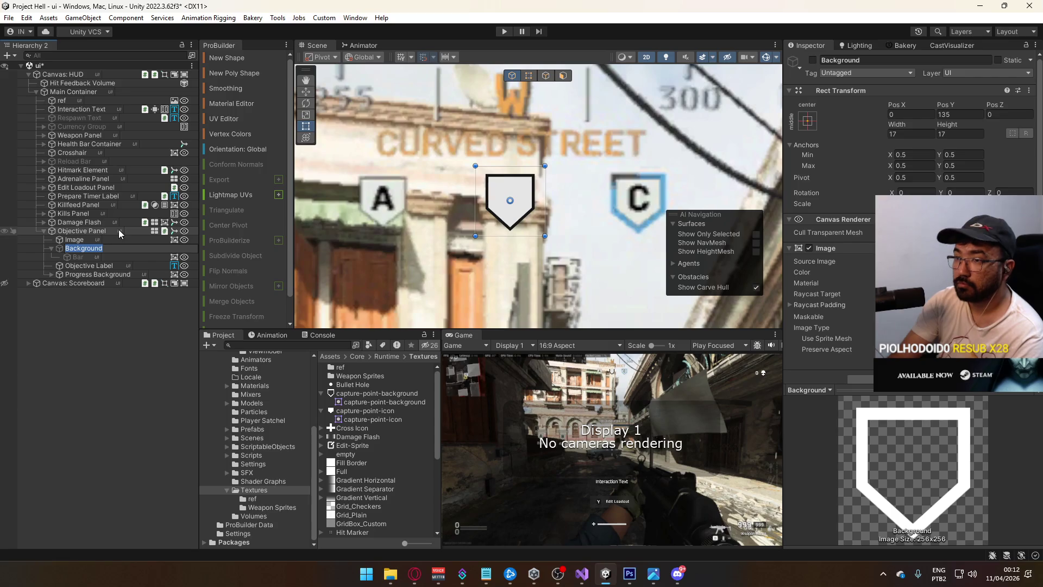
Rename the old Background object to Progress Bar.
{"action": "type", "text": "Progres"}
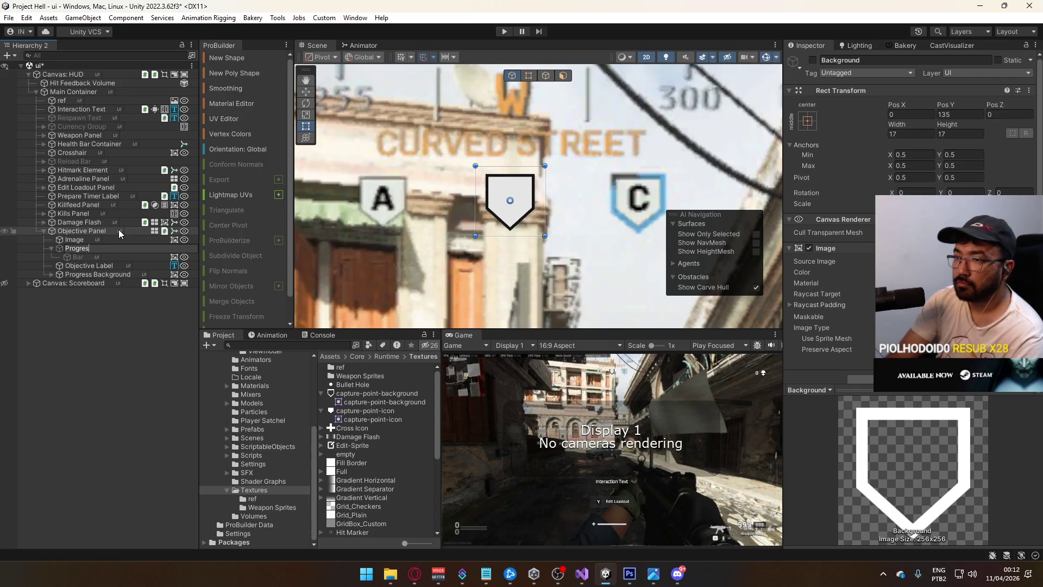
{"action": "key", "text": "BackSpace"}
{"action": "key", "text": "BackSpace"}
{"action": "key", "text": "BackSpace"}
{"action": "key", "text": "Return"}
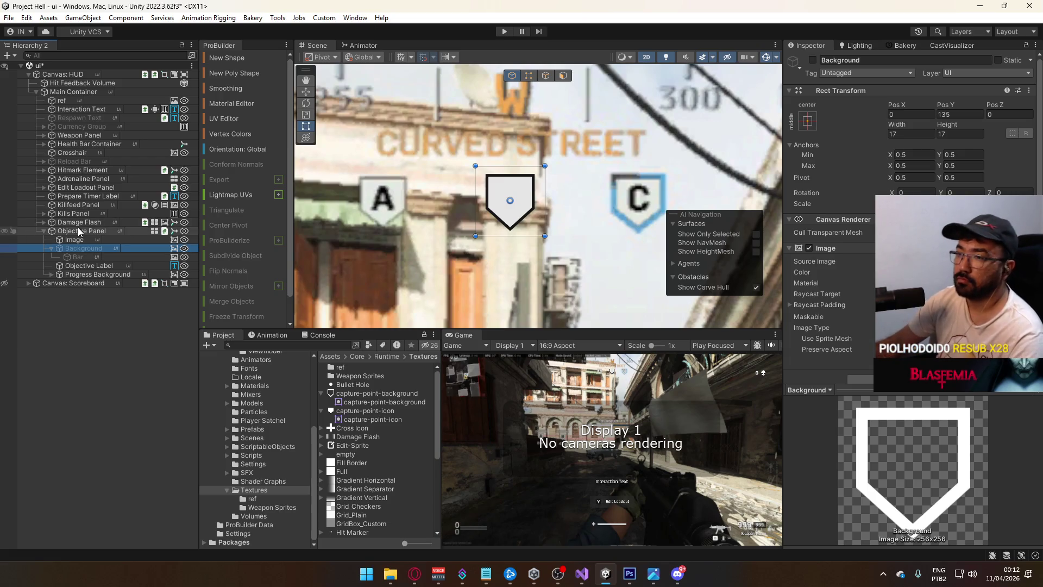
{"action": "left_click", "coordinate": [91, 248]}
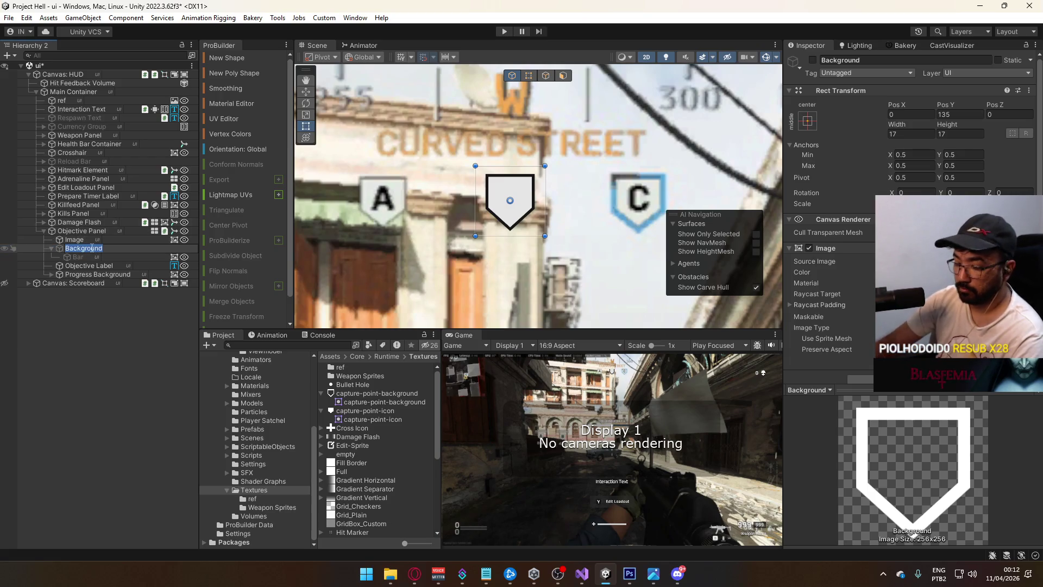
{"action": "type", "text": "Progress Bar"}
{"action": "key", "text": "Return"}
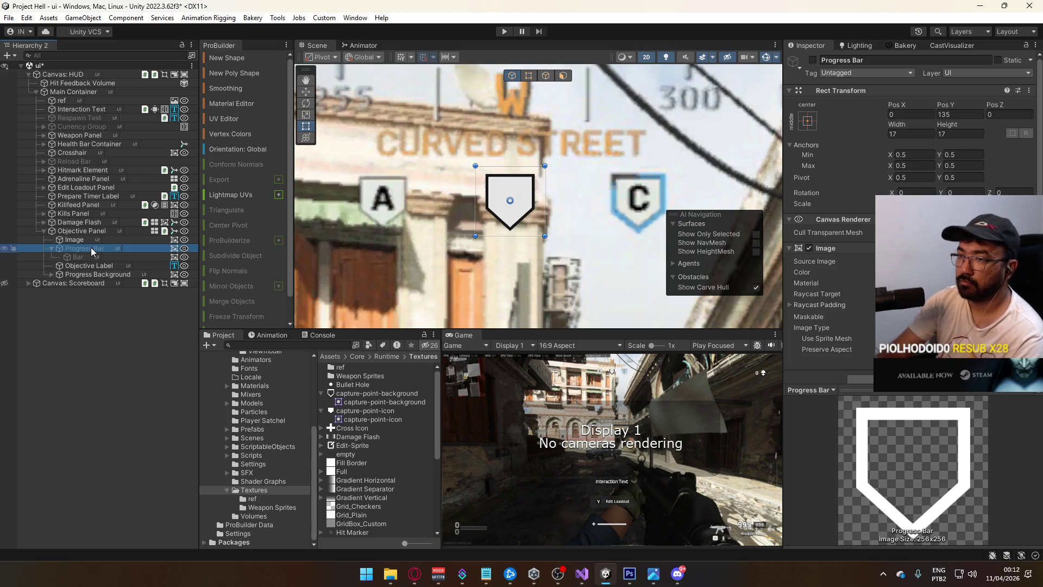
Add an empty child named Background under Progress Bar.
{"action": "right_click", "coordinate": [91, 248]}
{"action": "left_click", "coordinate": [141, 251]}
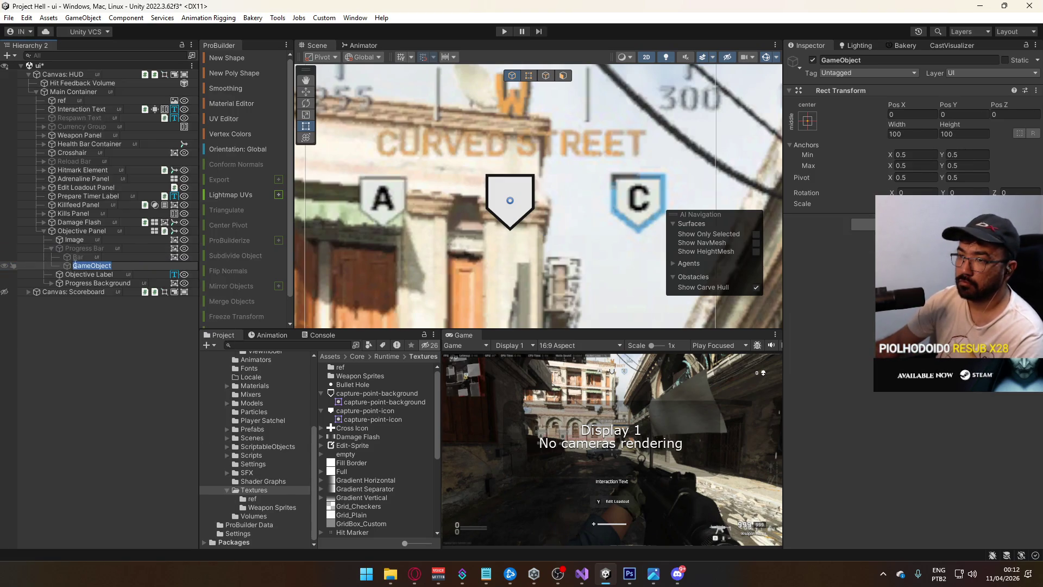
{"action": "type", "text": "Background"}
{"action": "key", "text": "Return"}
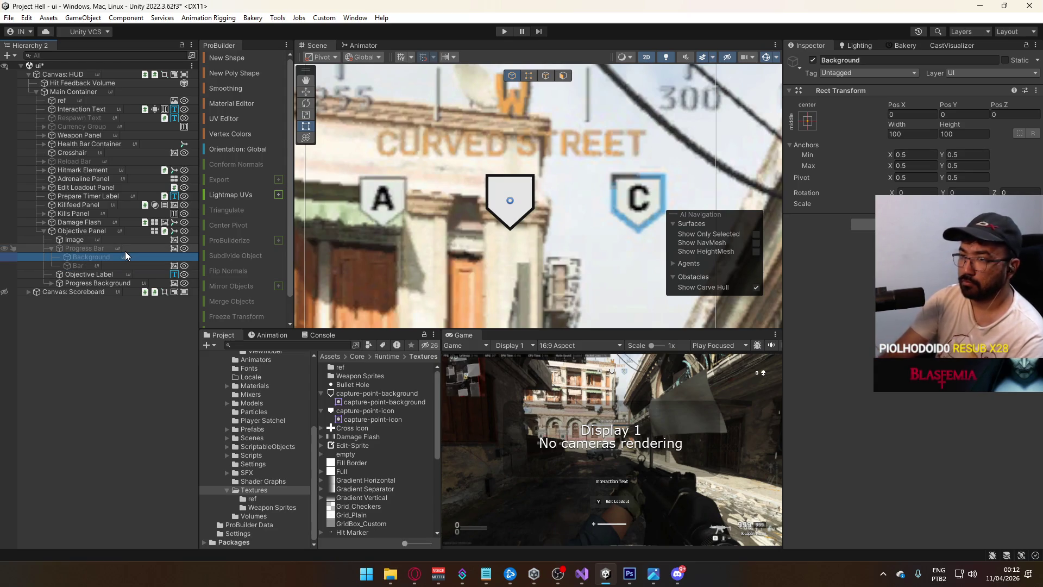
Copy Progress Bar's shield Image component onto the new Background child.
{"action": "right_click", "coordinate": [175, 248]}
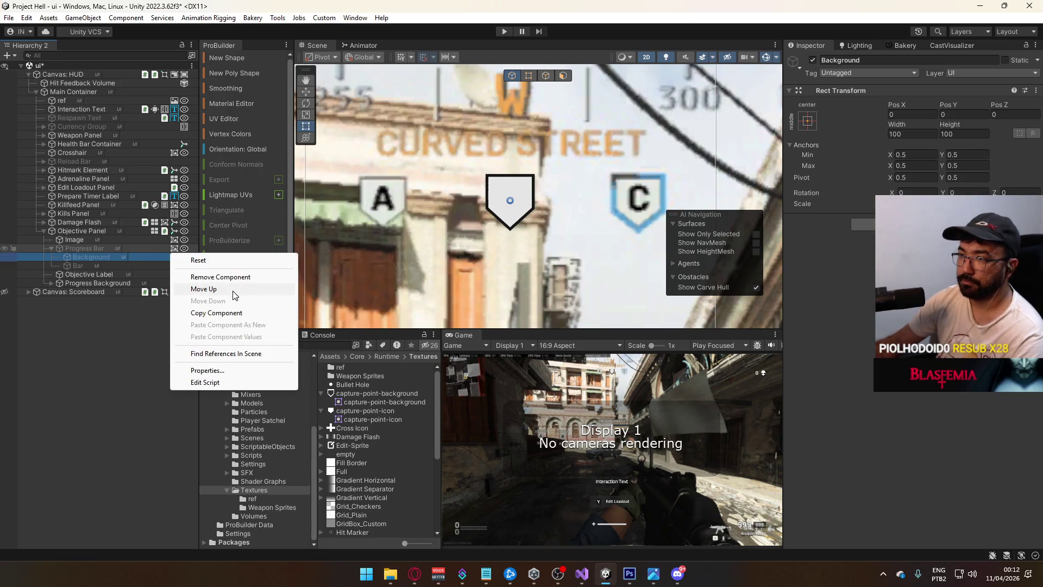
{"action": "left_click", "coordinate": [238, 312]}
{"action": "right_click", "coordinate": [851, 91]}
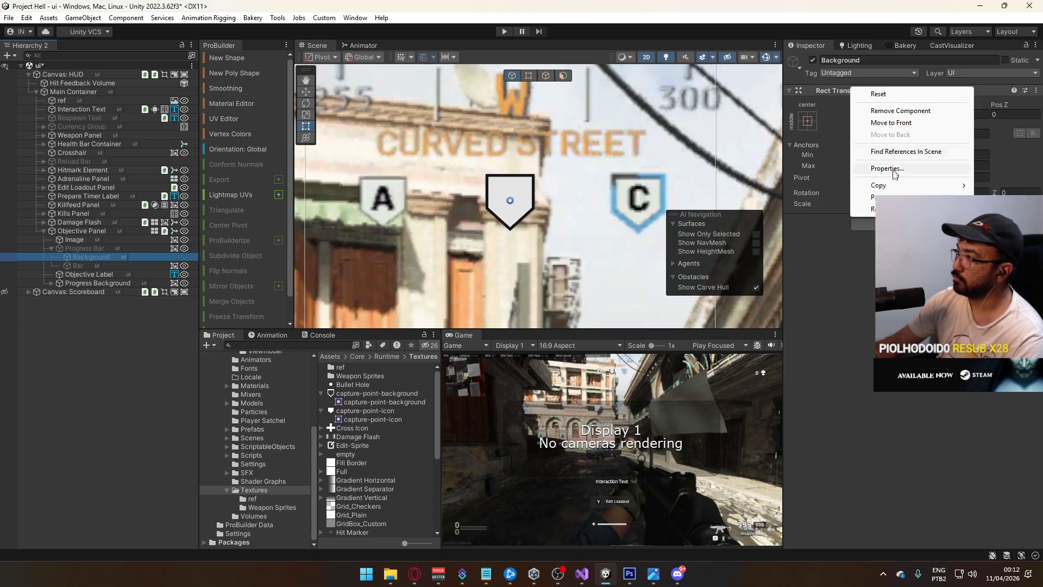
{"action": "mouse_move", "coordinate": [869, 209]}
{"action": "left_click", "coordinate": [791, 254]}
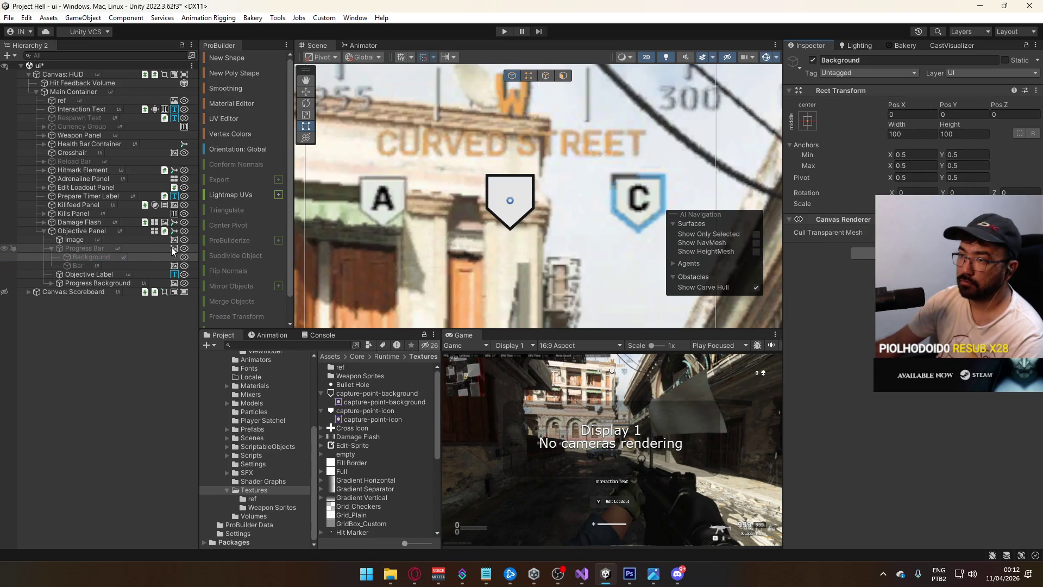
{"action": "right_click", "coordinate": [175, 257]}
{"action": "left_click", "coordinate": [218, 336]}
{"action": "right_click", "coordinate": [185, 257]}
{"action": "left_click", "coordinate": [253, 357]}
Remove the Image and Canvas Renderer components from Progress Bar.
{"action": "left_click", "coordinate": [136, 248]}
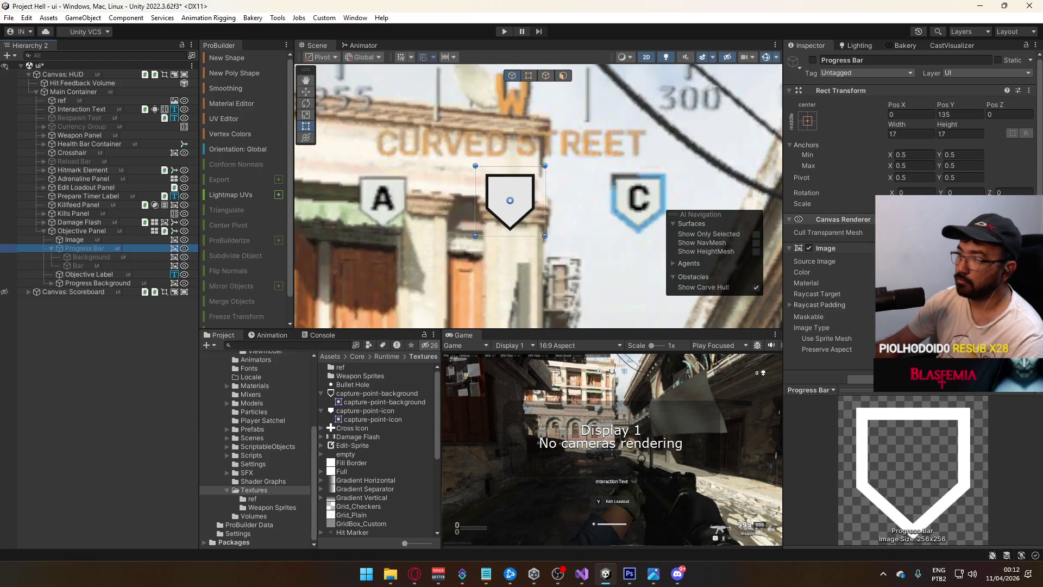
{"action": "right_click", "coordinate": [840, 228]}
{"action": "left_click", "coordinate": [858, 246]}
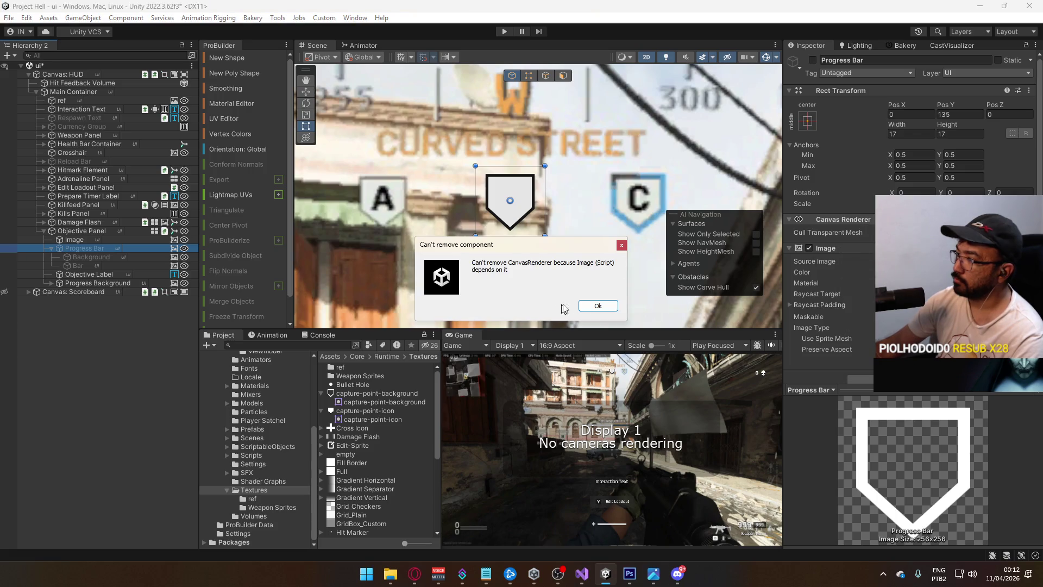
{"action": "left_click", "coordinate": [597, 305]}
{"action": "right_click", "coordinate": [839, 248]}
{"action": "left_click", "coordinate": [861, 293]}
{"action": "right_click", "coordinate": [834, 225]}
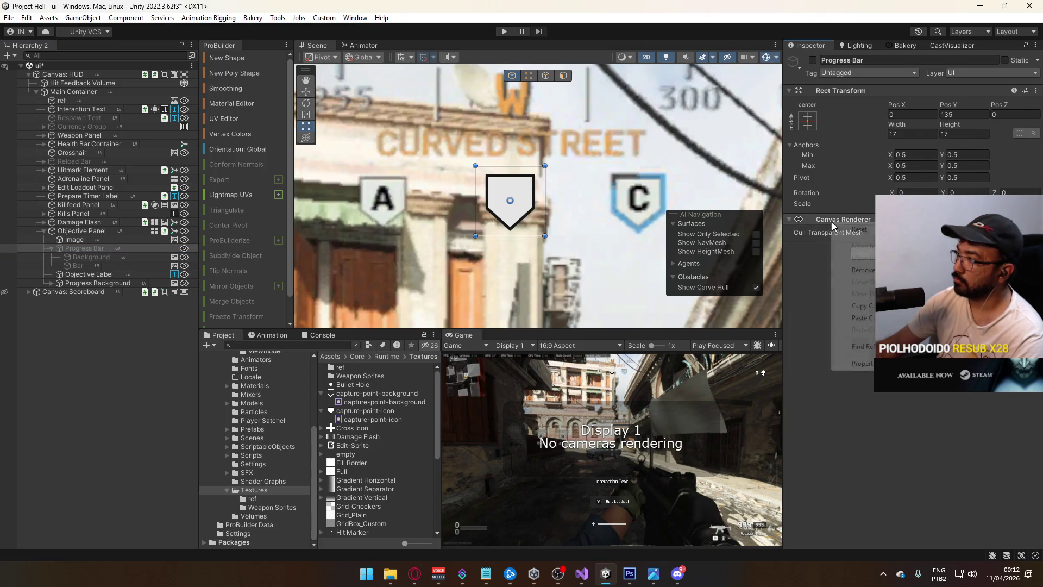
{"action": "left_click", "coordinate": [861, 270]}
Check the Bar and Background children, then nest Progress Bar under Image.
{"action": "left_click", "coordinate": [133, 265]}
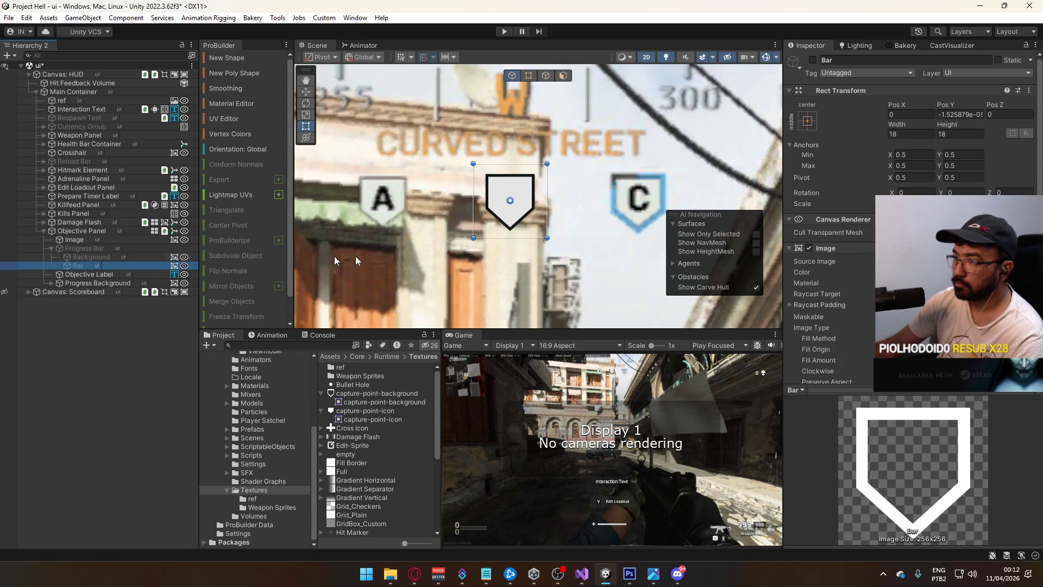
{"action": "left_click", "coordinate": [139, 257]}
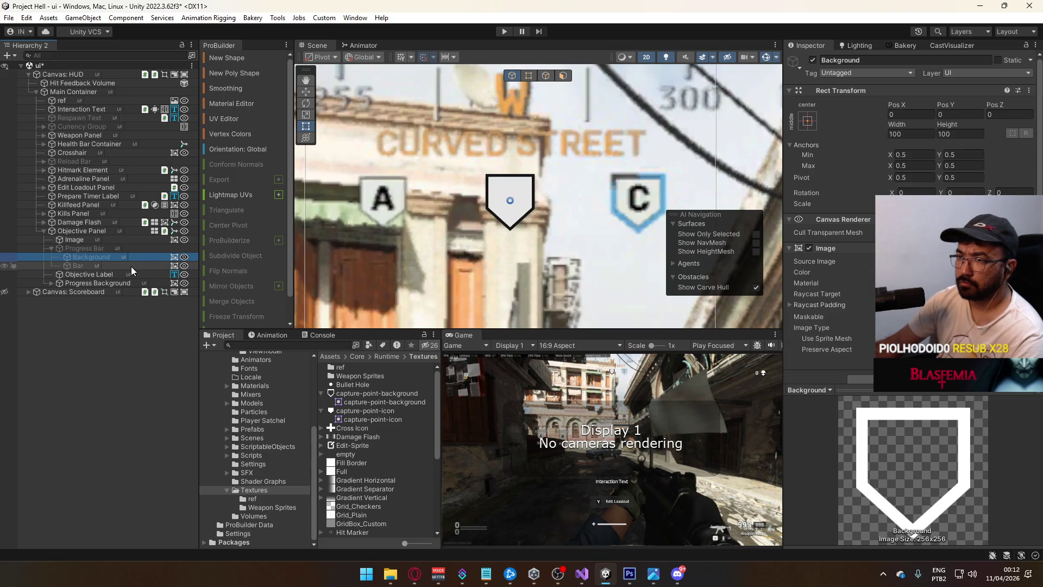
{"action": "left_click", "coordinate": [131, 266]}
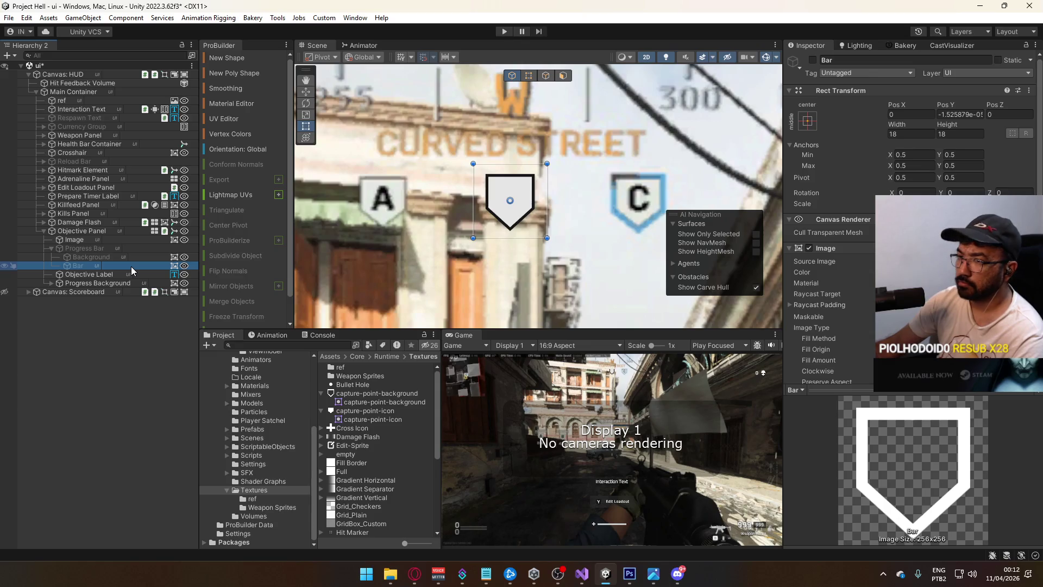
{"action": "left_click", "coordinate": [118, 250]}
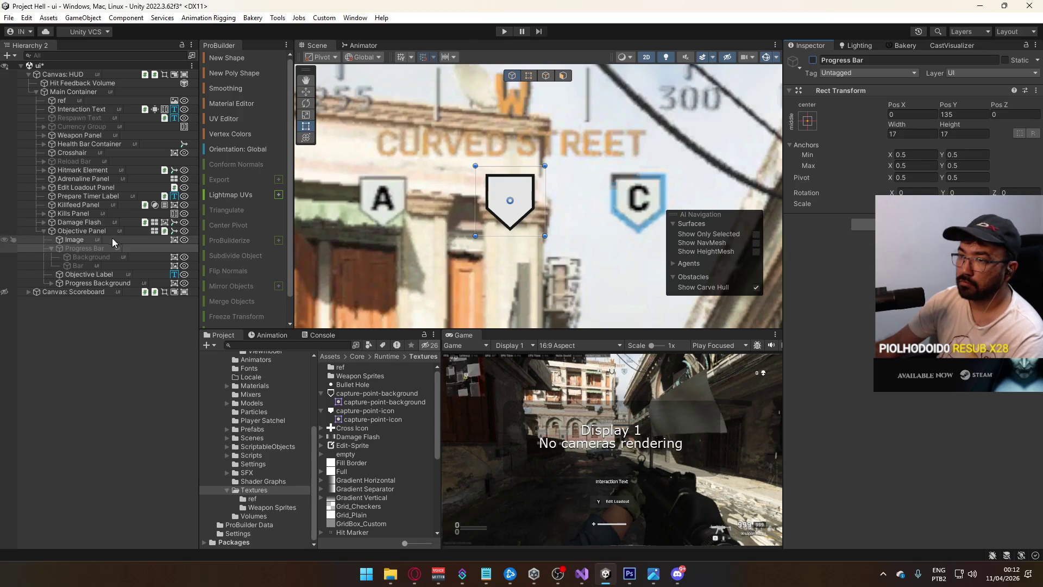
{"action": "left_click", "coordinate": [81, 242]}
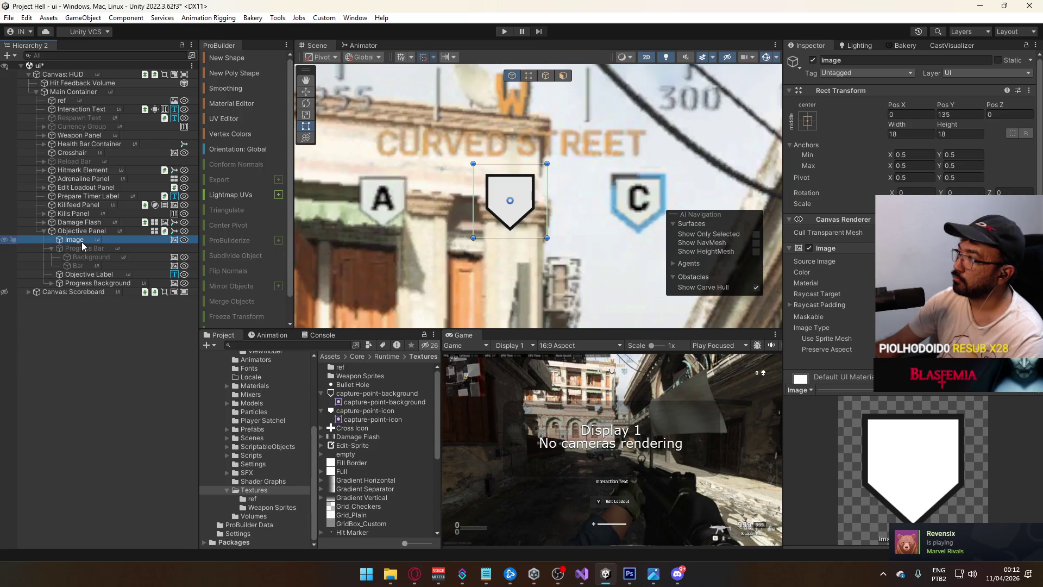
{"action": "left_click_drag", "start_coordinate": [80, 247], "coordinate": [90, 243]}
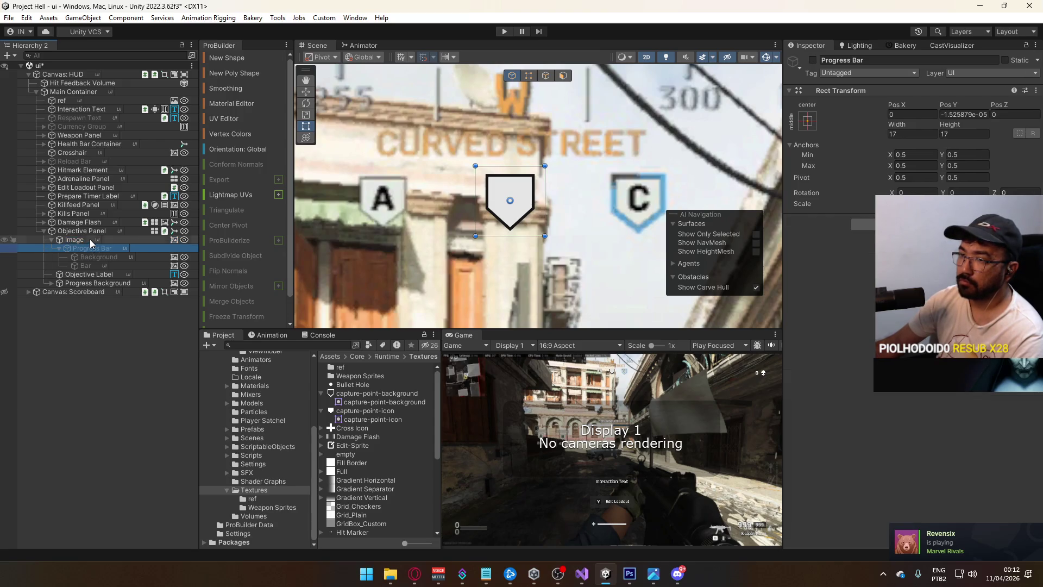
Stretch Progress Bar to fill its parent with all edge offsets at 0.
{"action": "left_click", "coordinate": [807, 121]}
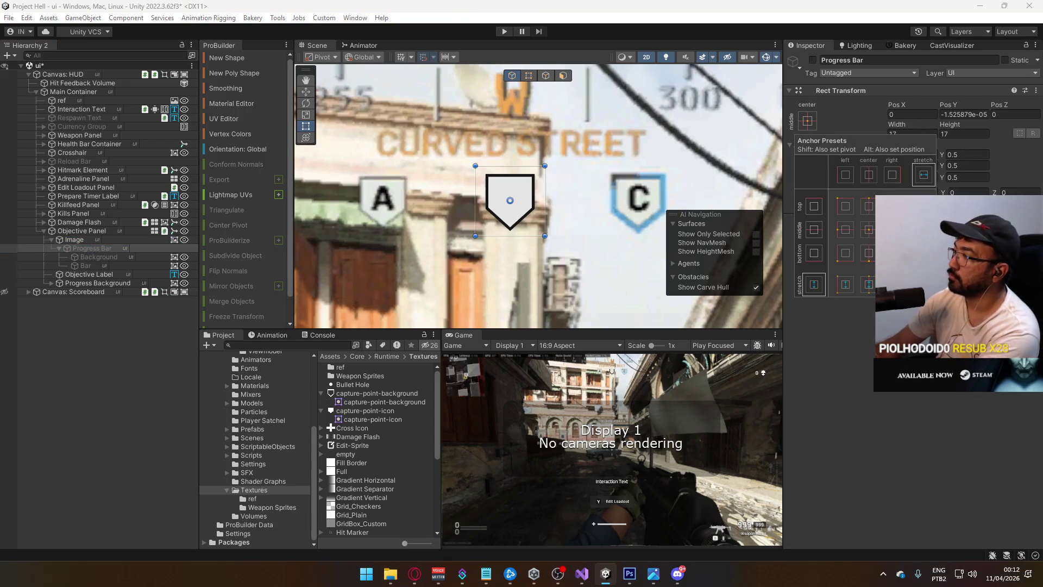
{"action": "left_click", "coordinate": [923, 285]}
{"action": "left_click", "coordinate": [964, 134]}
{"action": "type", "text": "0.5000153"}
{"action": "left_click", "coordinate": [961, 114]}
{"action": "type", "text": "0"}
{"action": "left_click", "coordinate": [913, 114]}
{"action": "type", "text": "0"}
{"action": "left_click", "coordinate": [913, 133]}
{"action": "type", "text": "0"}
Move Progress Bar back above Image and make it active.
{"action": "mouse_move", "coordinate": [88, 249]}
{"action": "left_mouse_down"}
{"action": "mouse_move", "coordinate": [61, 253]}
{"action": "mouse_move", "coordinate": [73, 237]}
{"action": "left_mouse_up"}
{"action": "left_click", "coordinate": [812, 59]}
{"action": "left_click", "coordinate": [79, 249]}
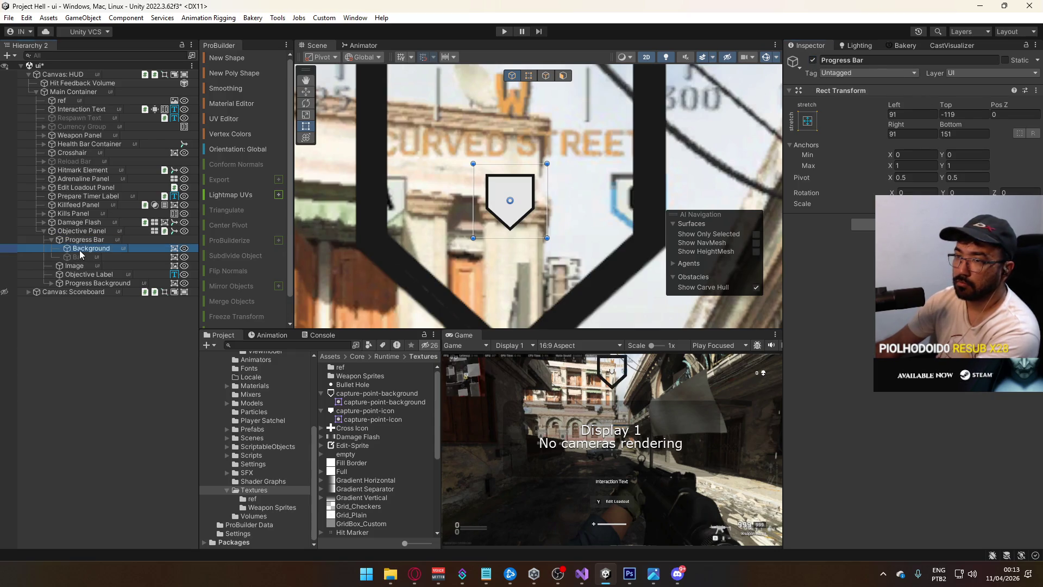
{"action": "left_click", "coordinate": [81, 241]}
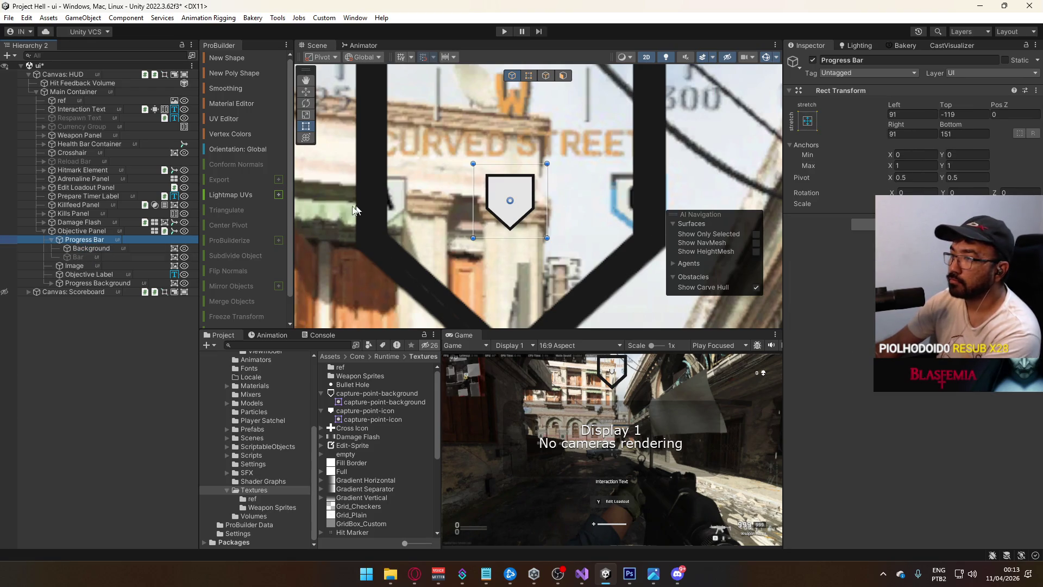
Place Image above Progress Bar and anchor Progress Bar at middle-centre.
{"action": "mouse_move", "coordinate": [96, 266]}
{"action": "left_mouse_down"}
{"action": "mouse_move", "coordinate": [86, 270]}
{"action": "mouse_move", "coordinate": [92, 241]}
{"action": "left_mouse_up"}
{"action": "left_click", "coordinate": [90, 249]}
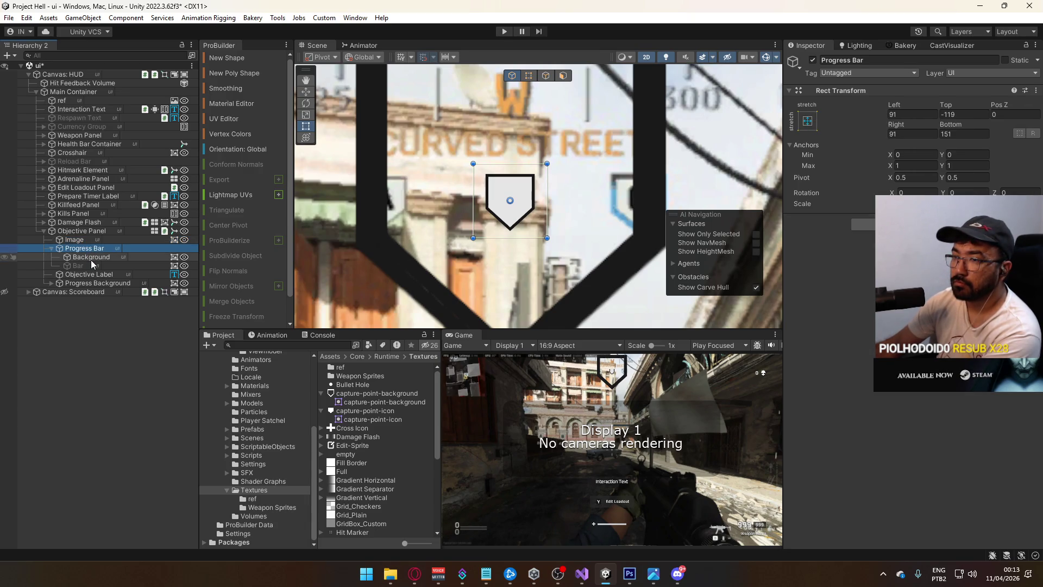
{"action": "left_click", "coordinate": [93, 240]}
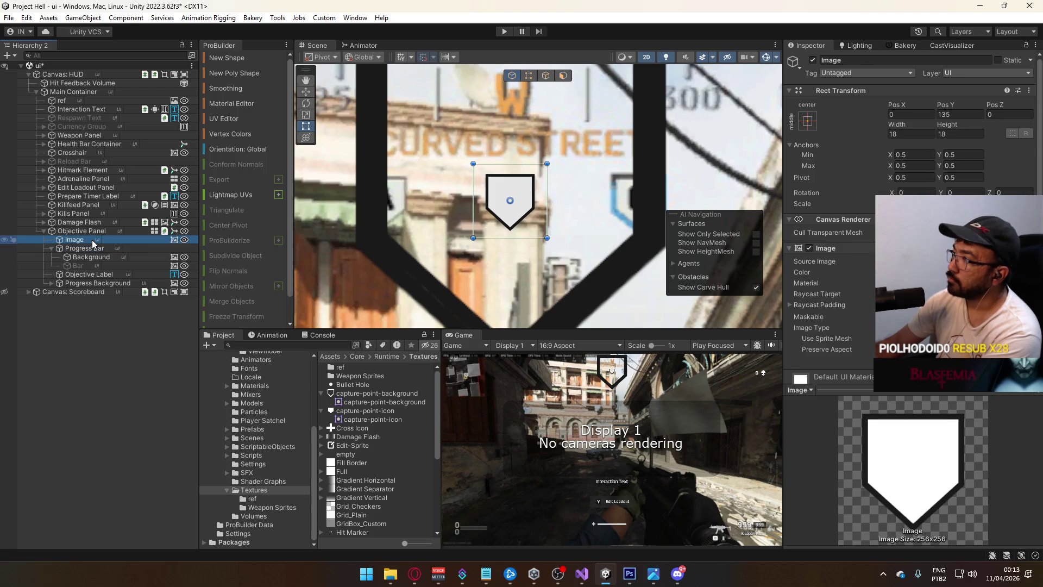
{"action": "left_click", "coordinate": [86, 248]}
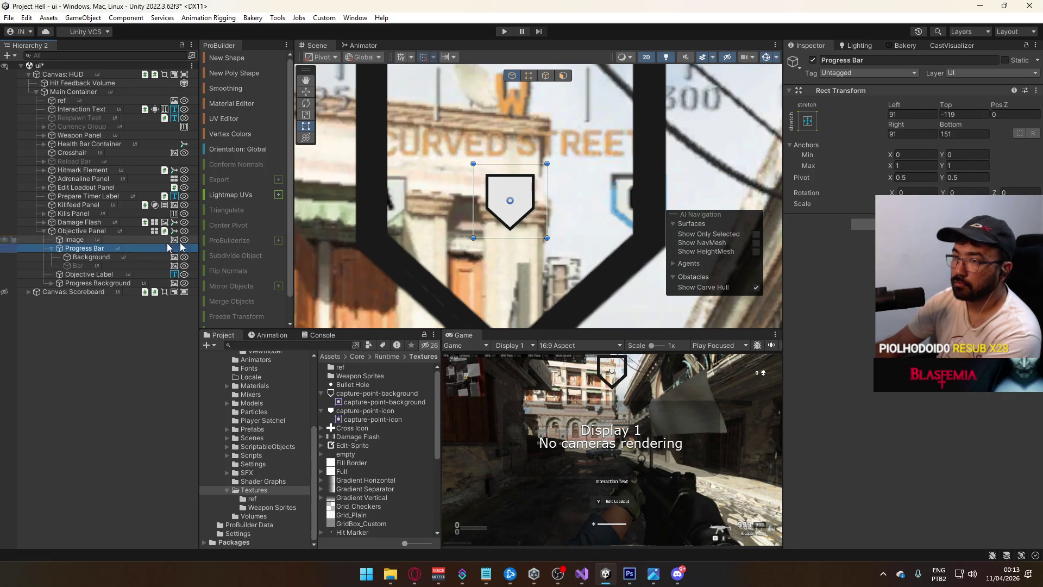
{"action": "left_click", "coordinate": [807, 121]}
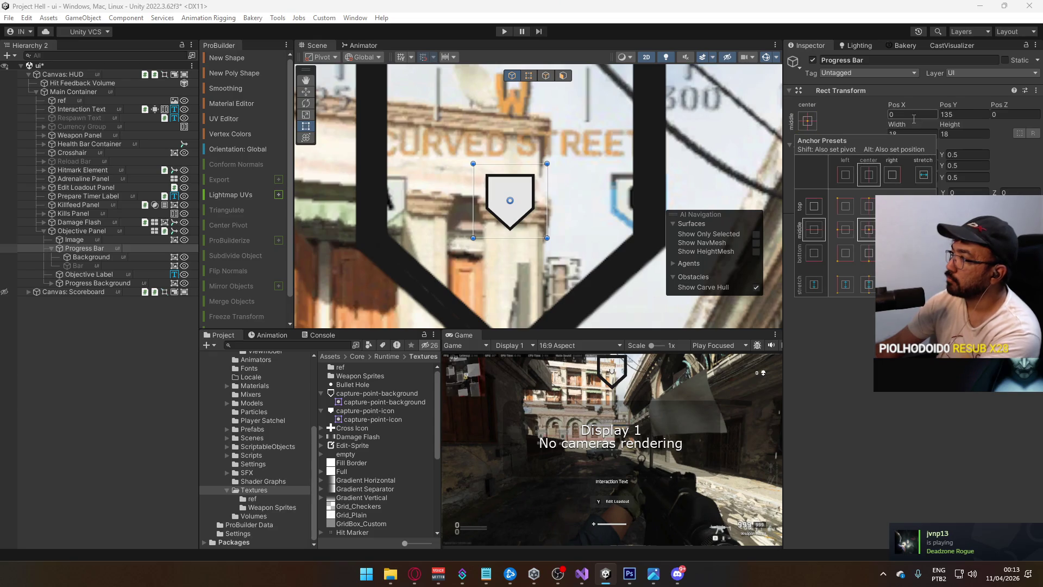
{"action": "left_click", "coordinate": [869, 230]}
{"action": "left_click", "coordinate": [963, 114]}
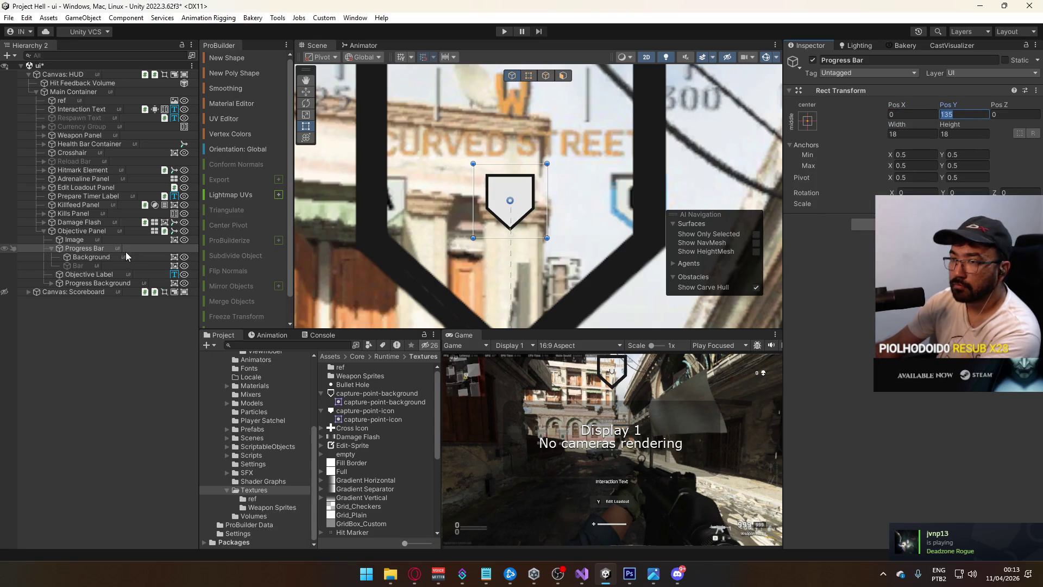
Stretch Background to fill Progress Bar with 0 top and bottom offsets.
{"action": "left_click", "coordinate": [91, 257]}
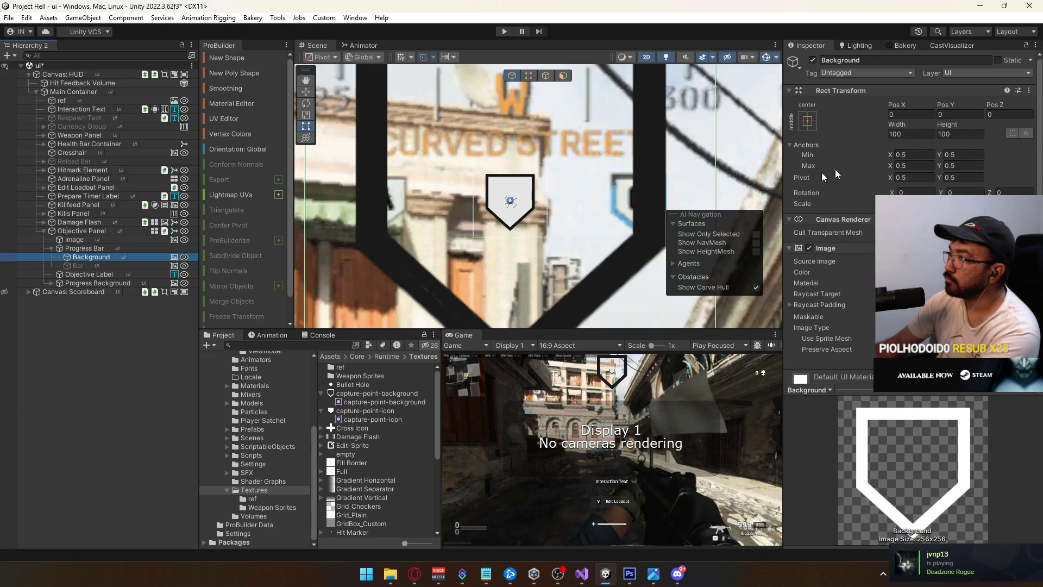
{"action": "left_click", "coordinate": [807, 120]}
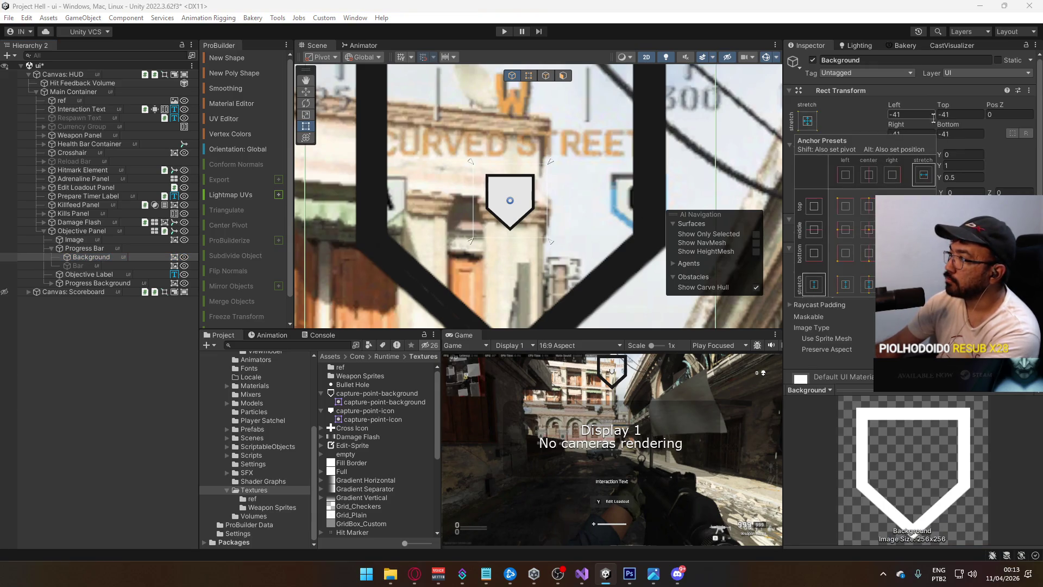
{"action": "left_click", "coordinate": [924, 284]}
{"action": "left_click", "coordinate": [959, 134]}
{"action": "type", "text": "0"}
{"action": "left_click", "coordinate": [959, 114]}
{"action": "type", "text": "0"}
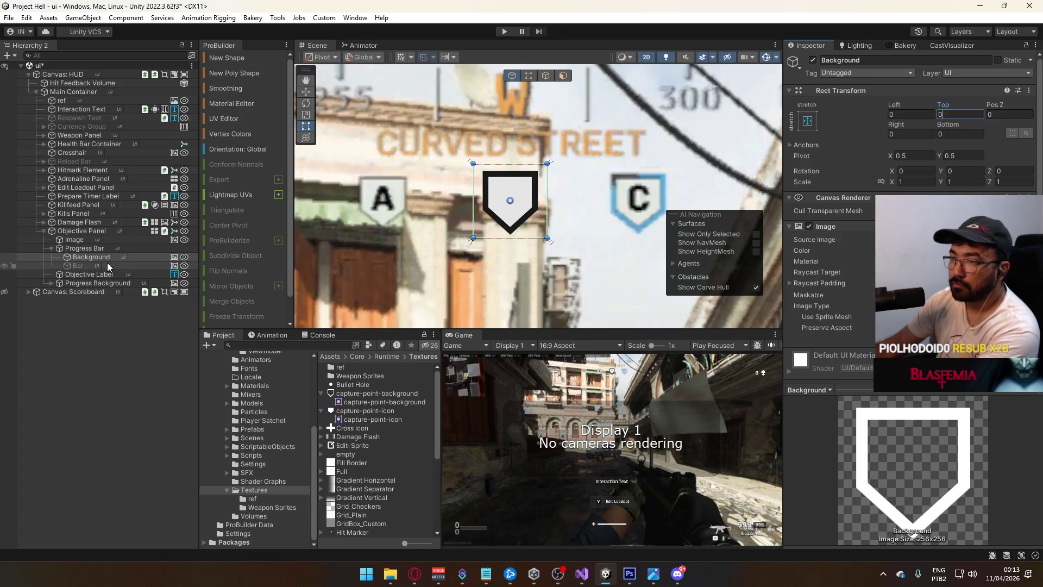
Stretch Bar to fill with 0 top and bottom offsets and enable its red fill.
{"action": "left_click", "coordinate": [106, 265]}
{"action": "left_click", "coordinate": [807, 121]}
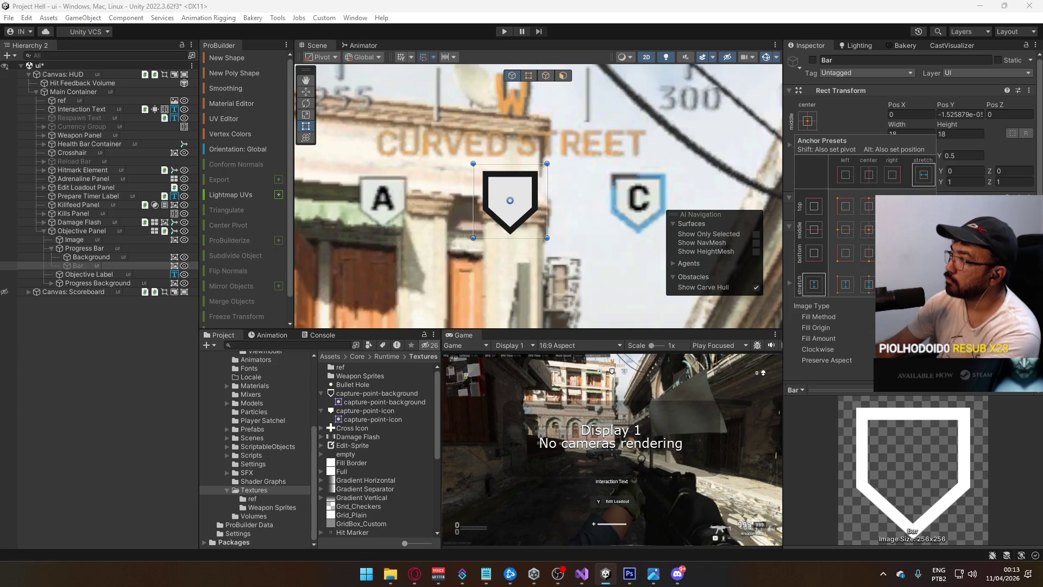
{"action": "left_click", "coordinate": [923, 285]}
{"action": "left_click", "coordinate": [958, 134]}
{"action": "type", "text": "0"}
{"action": "left_click", "coordinate": [964, 114]}
{"action": "type", "text": "0"}
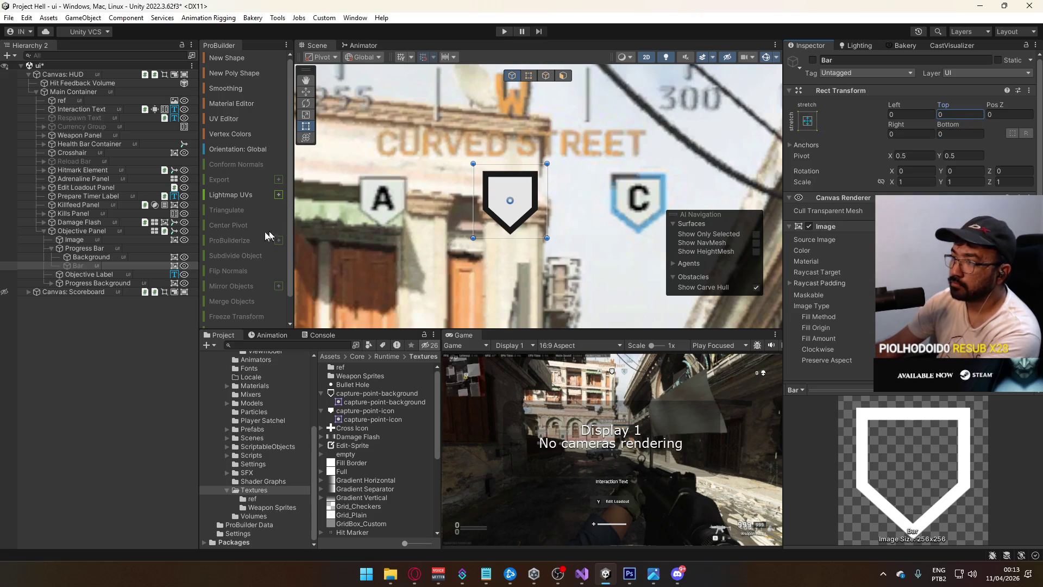
{"action": "left_click", "coordinate": [817, 59]}
{"action": "left_click", "coordinate": [82, 265]}
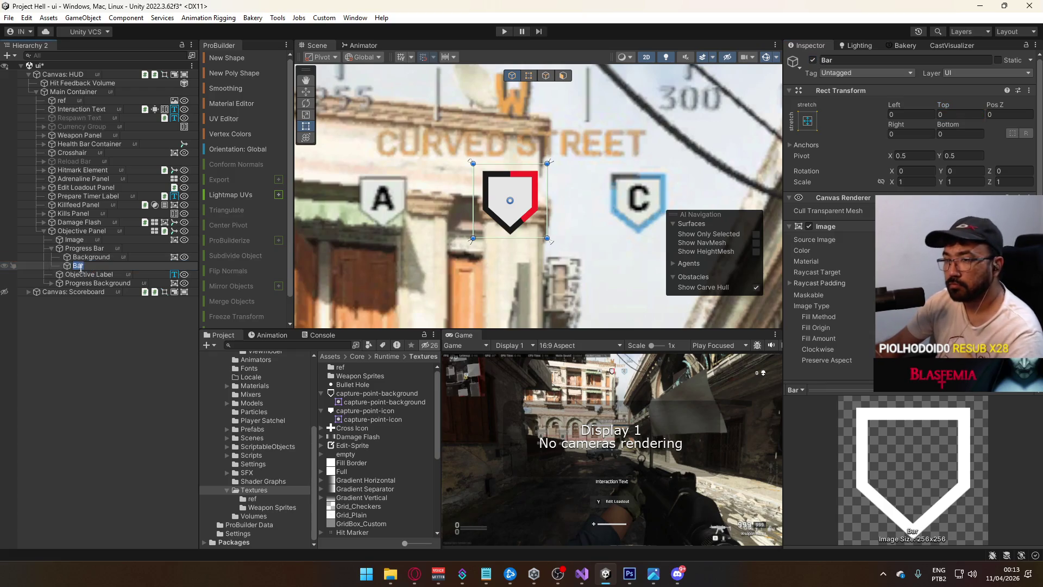
{"action": "key", "text": "Up"}
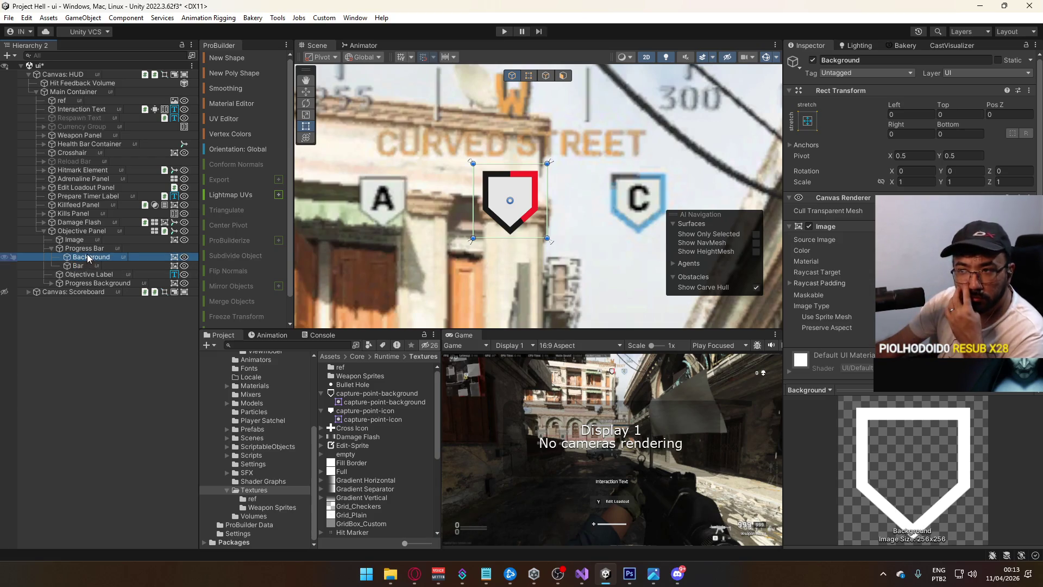
{"action": "key", "text": "Up"}
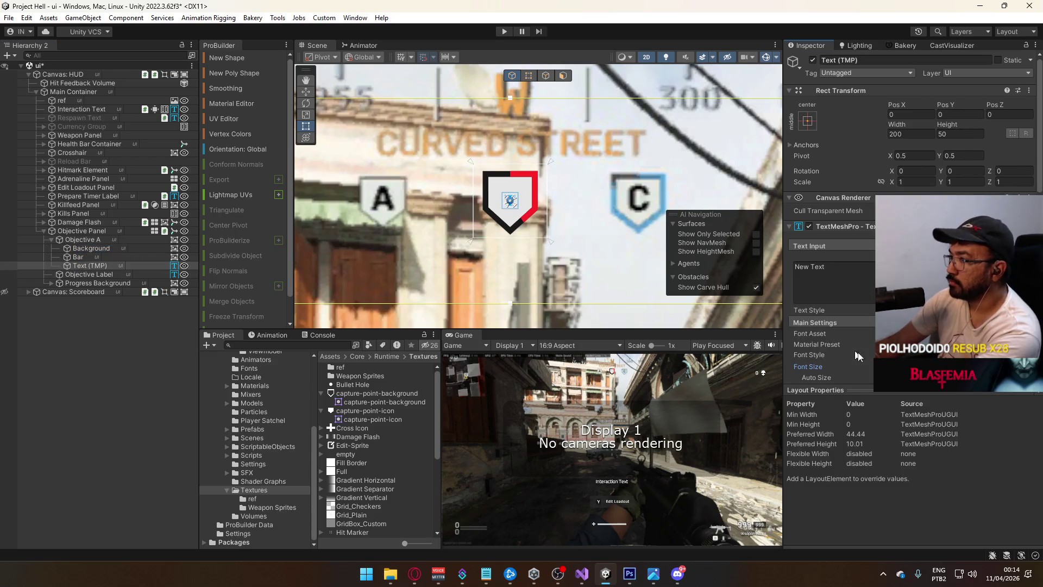
Set the label's text to B and adjust its Vertex Color.
{"action": "left_click", "coordinate": [824, 267]}
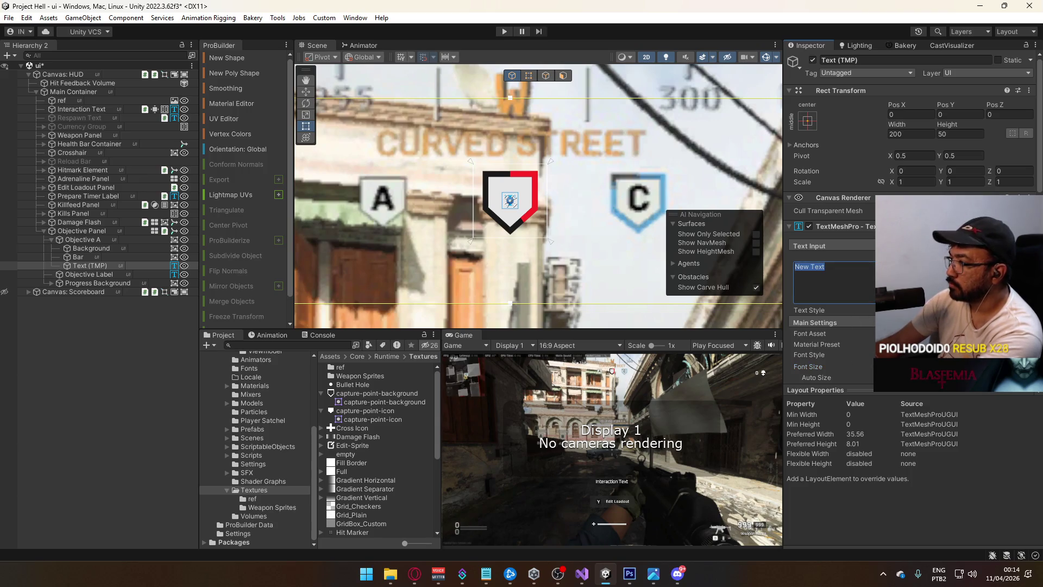
{"action": "scroll", "coordinate": [836, 244], "scroll_direction": "down", "scroll_amount": 3}
{"action": "scroll", "coordinate": [790, 250], "scroll_direction": "down", "scroll_amount": 1}
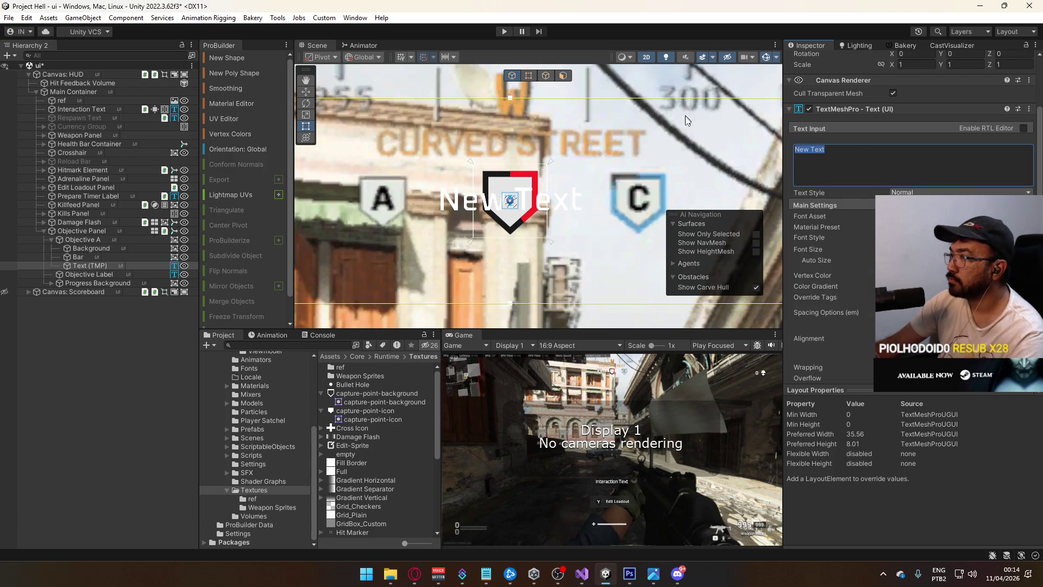
{"action": "type", "text": "B"}
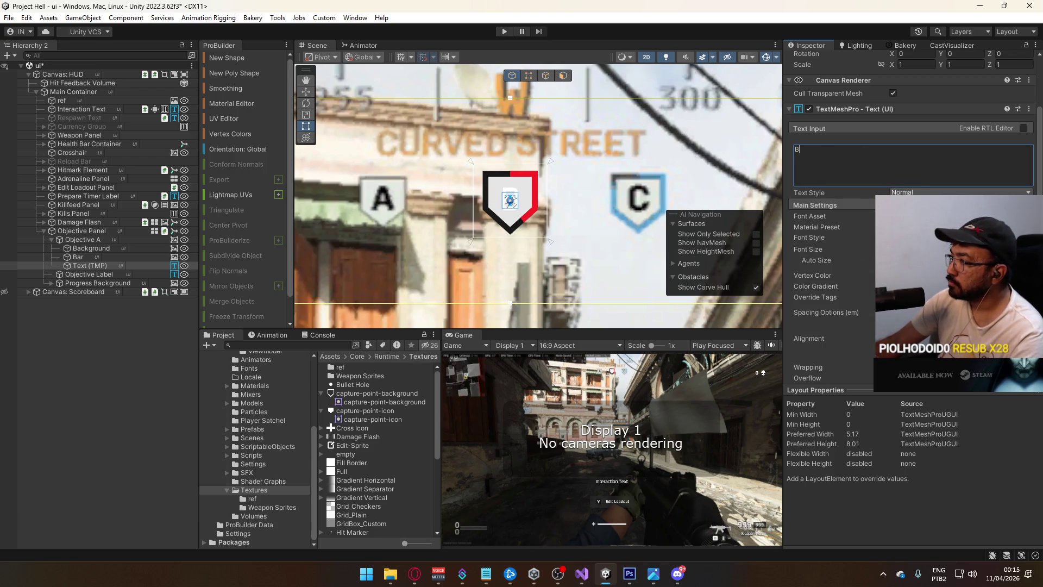
{"action": "left_click", "coordinate": [956, 275]}
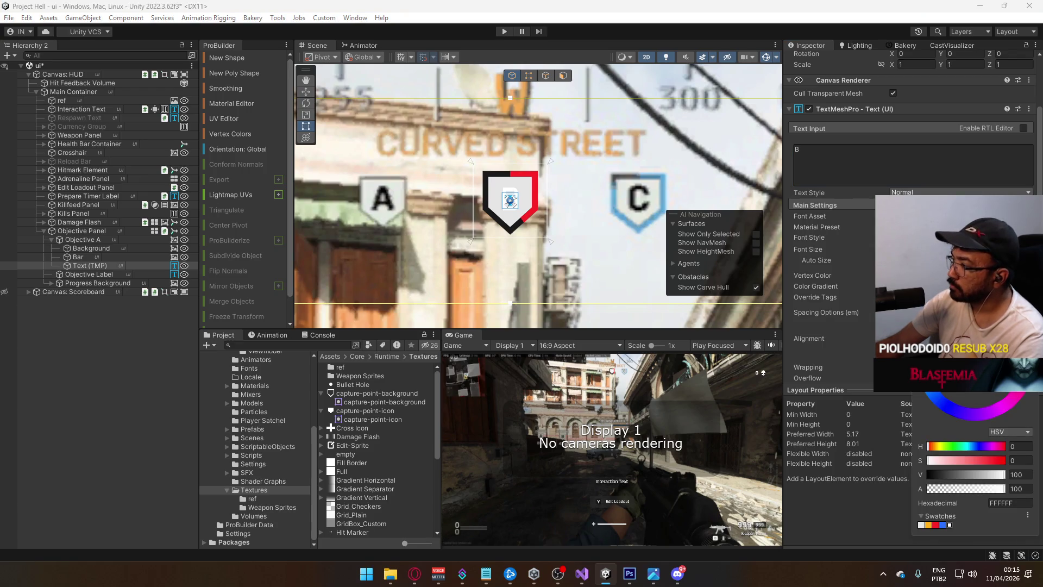
{"action": "type", "text": "10"}
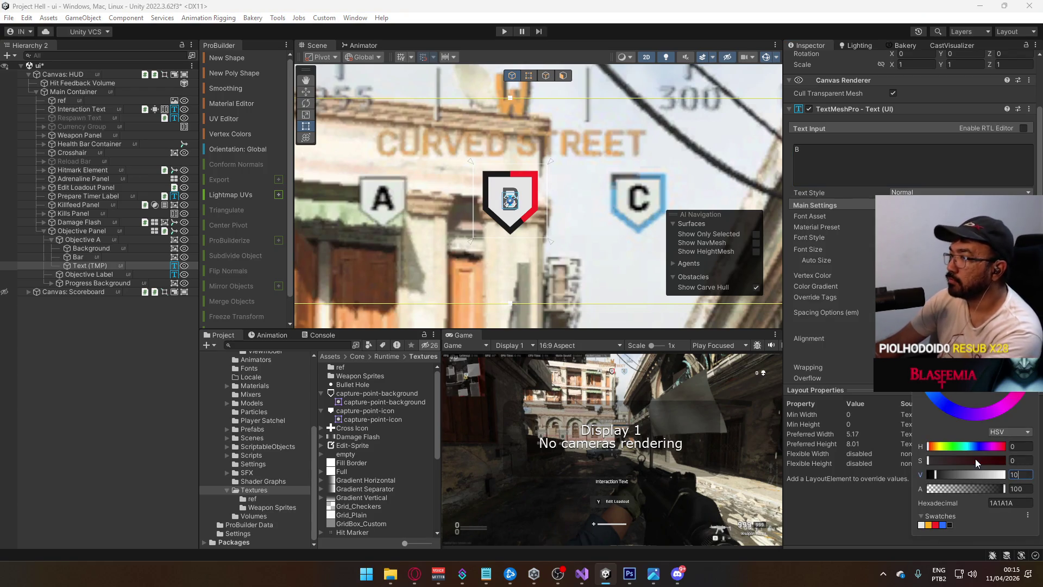
{"action": "type", "text": "4"}
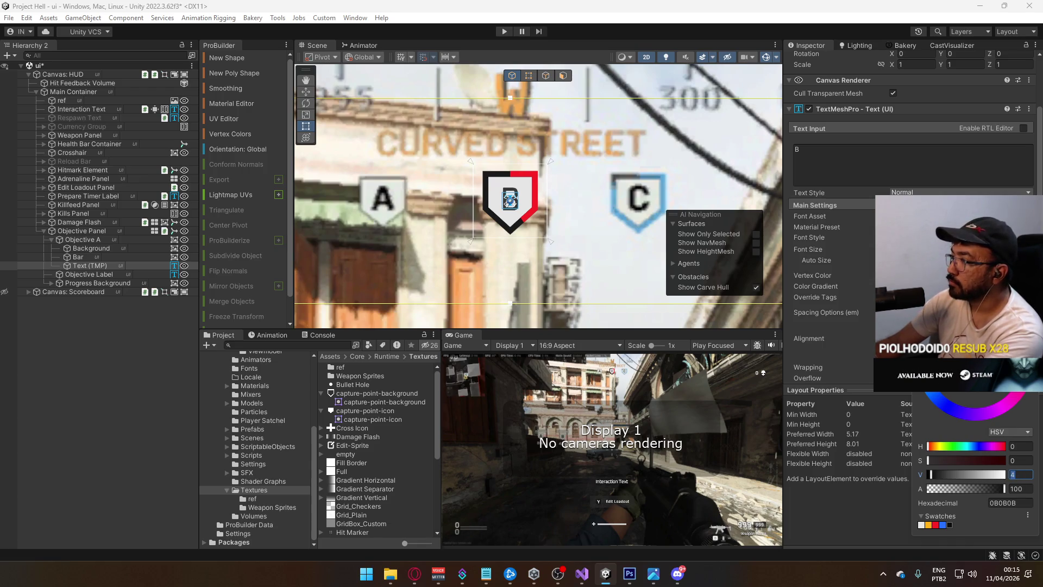
Apply the Oxanium-Bold SDF font asset and make the text colour pure black.
{"action": "left_click", "coordinate": [1029, 216]}
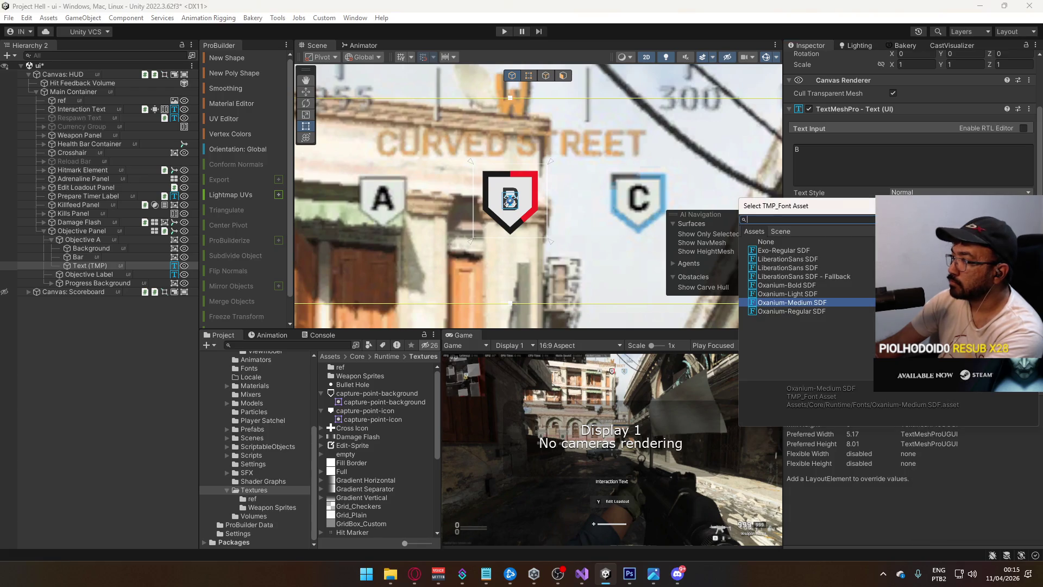
{"action": "double_click", "coordinate": [800, 284]}
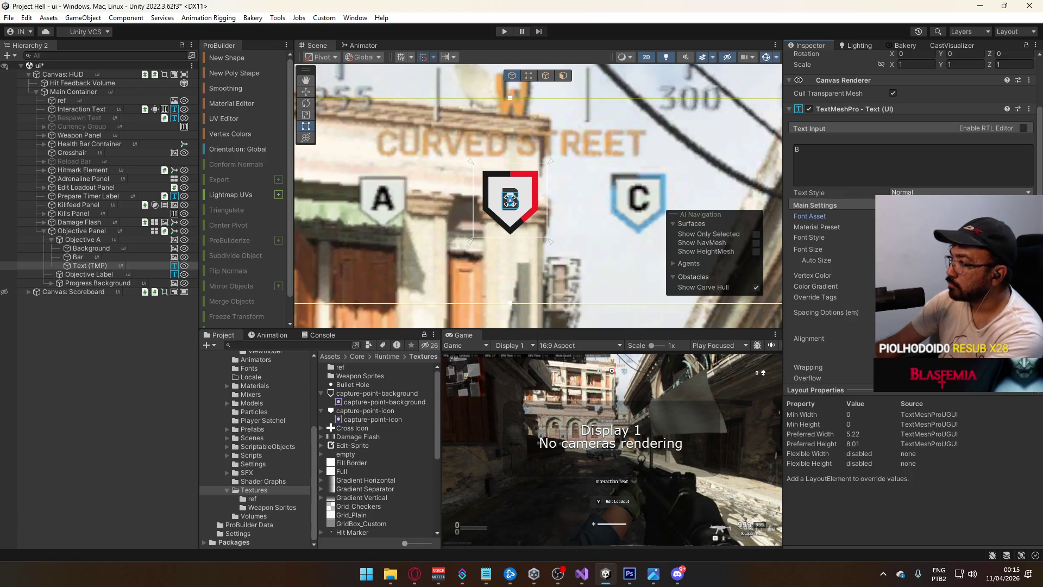
{"action": "left_click", "coordinate": [959, 274]}
{"action": "mouse_move", "coordinate": [952, 391]}
{"action": "left_mouse_down"}
{"action": "mouse_move", "coordinate": [948, 380]}
{"action": "mouse_move", "coordinate": [929, 416]}
{"action": "left_mouse_up"}
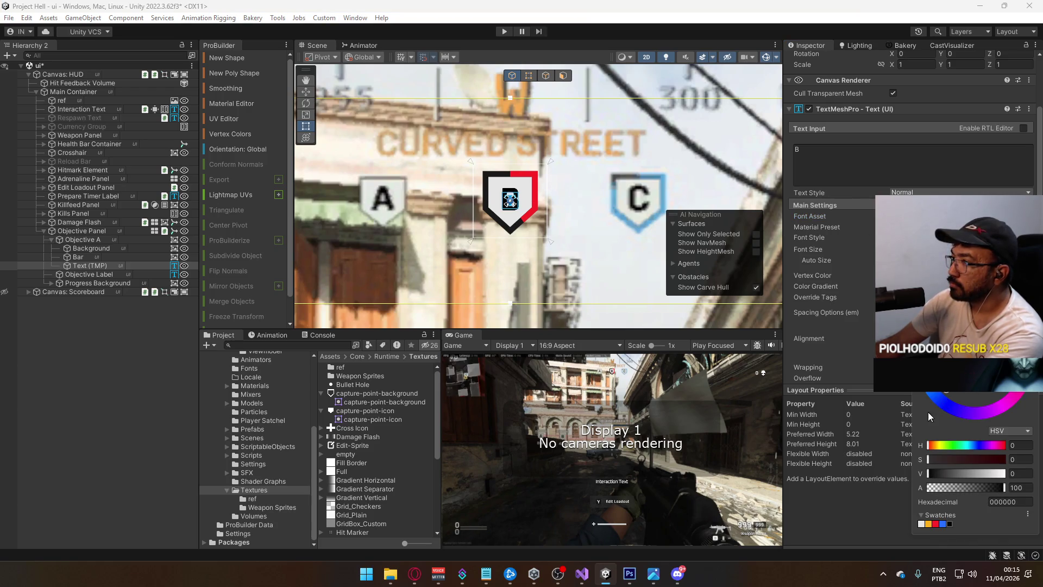
{"action": "left_click", "coordinate": [540, 220]}
{"action": "scroll", "coordinate": [540, 220], "scroll_direction": "up", "scroll_amount": 5}
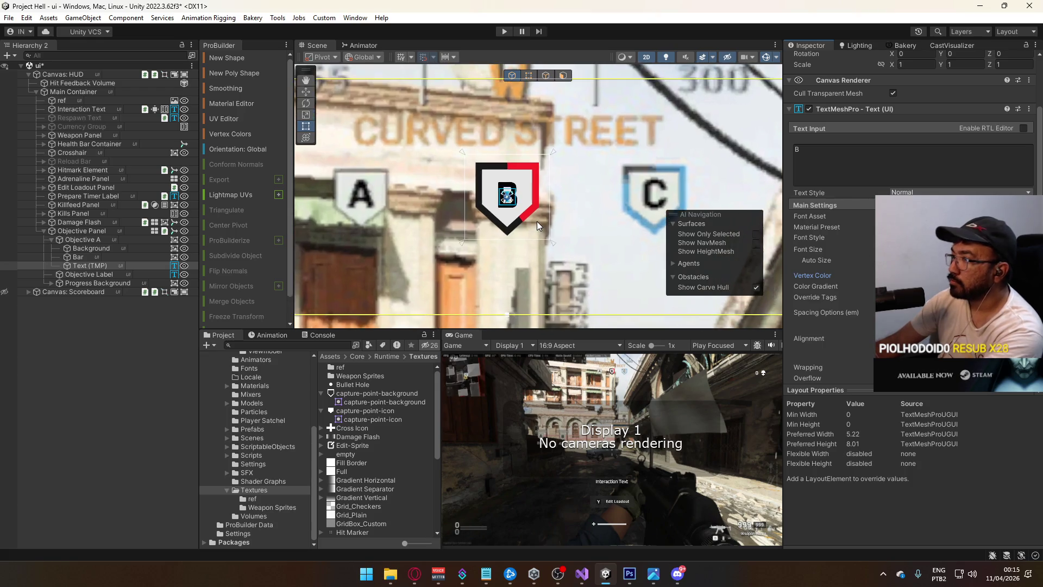
{"action": "left_click", "coordinate": [87, 265]}
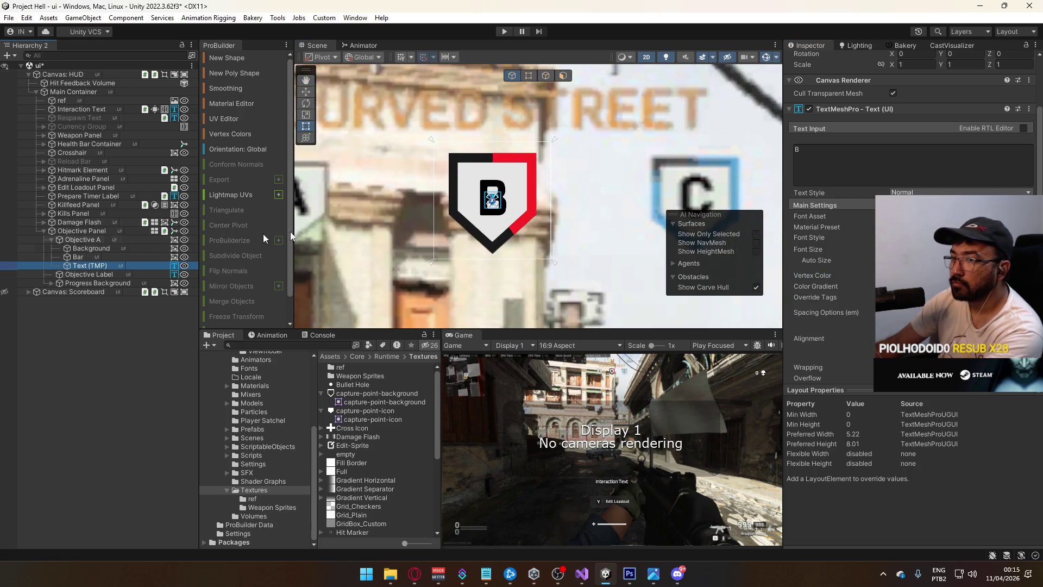
{"action": "scroll", "coordinate": [884, 183], "scroll_direction": "up", "scroll_amount": 3}
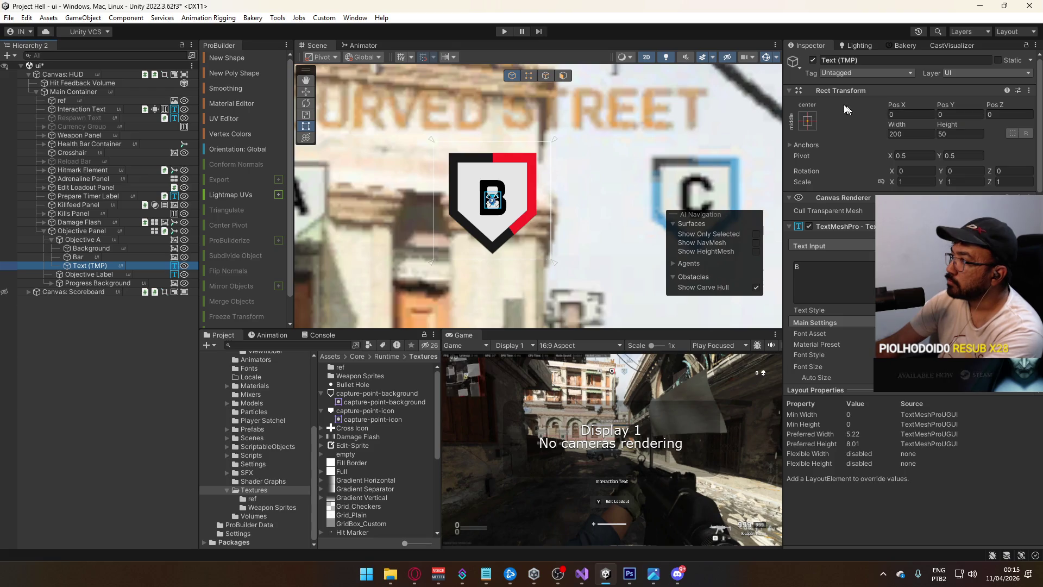
Stretch the B label to fill its shield with Left, Right, Top, Bottom at 0.
{"action": "left_click", "coordinate": [807, 121]}
{"action": "left_click", "coordinate": [923, 283]}
{"action": "left_click", "coordinate": [904, 114]}
{"action": "type", "text": "0"}
{"action": "left_click", "coordinate": [912, 134]}
{"action": "type", "text": "0"}
{"action": "left_click", "coordinate": [956, 133]}
{"action": "type", "text": "0"}
{"action": "left_click", "coordinate": [951, 114]}
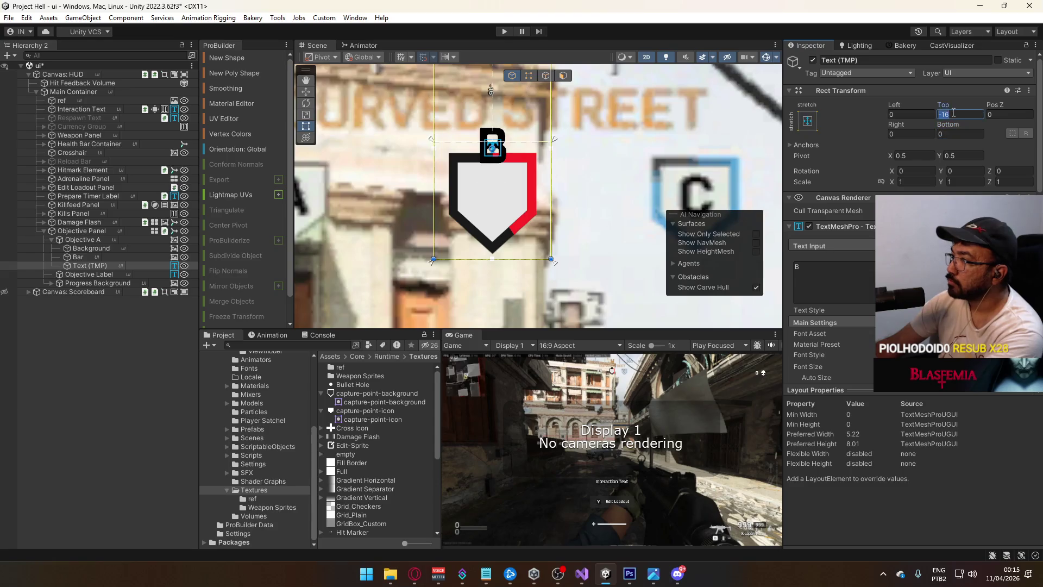
{"action": "type", "text": "0"}
Raise the label's Bottom offset to 1.2 and preview the centred letter.
{"action": "left_click_drag", "start_coordinate": [949, 124], "coordinate": [964, 125]}
{"action": "double_click", "coordinate": [957, 134]}
{"action": "type", "text": "1.19"}
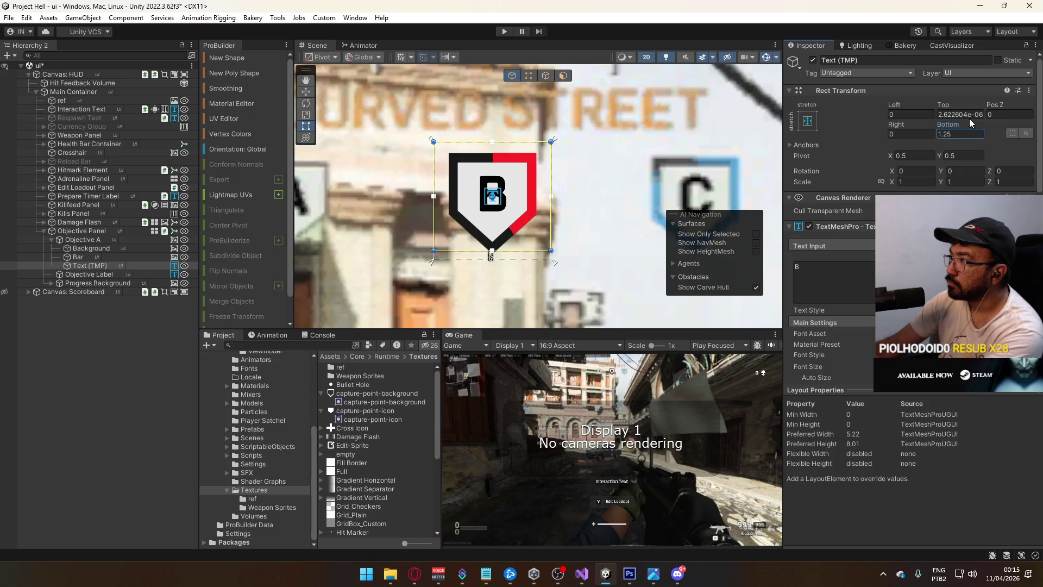
{"action": "key", "text": "BackSpace"}
{"action": "key", "text": "BackSpace"}
{"action": "type", "text": "2"}
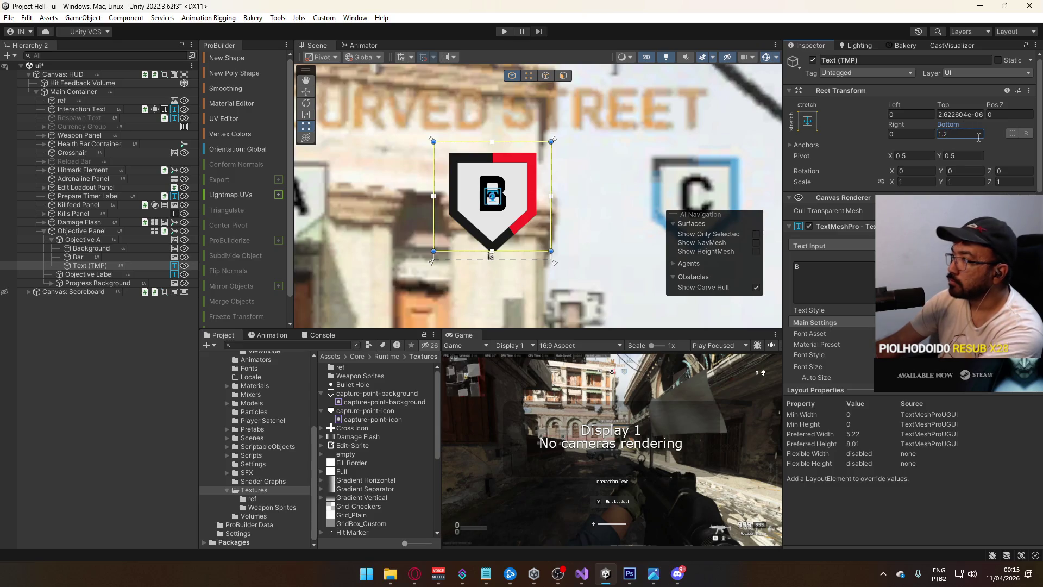
{"action": "scroll", "coordinate": [488, 208], "scroll_direction": "down", "scroll_amount": 5}
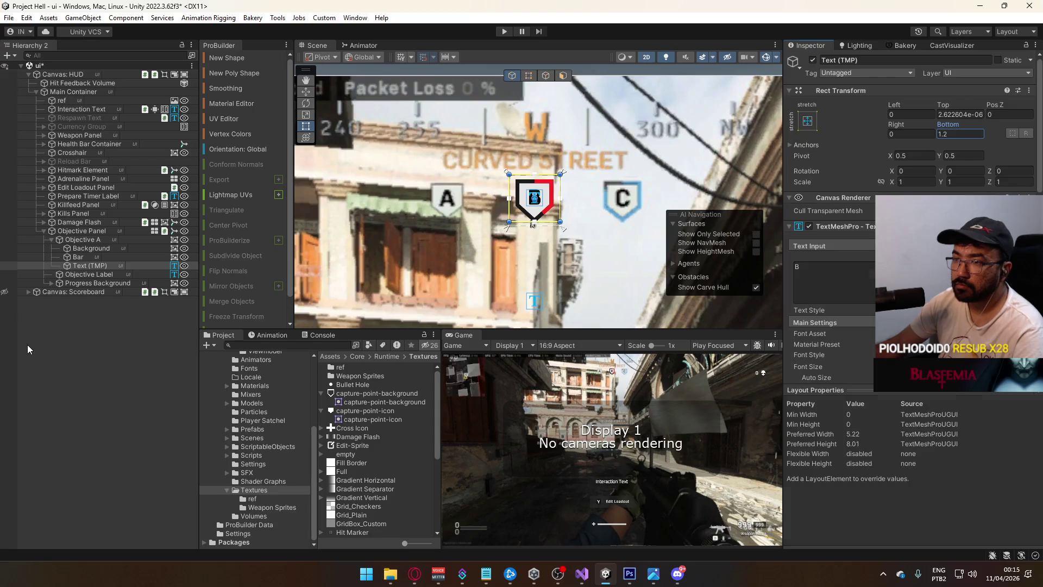
{"action": "left_click", "coordinate": [27, 345]}
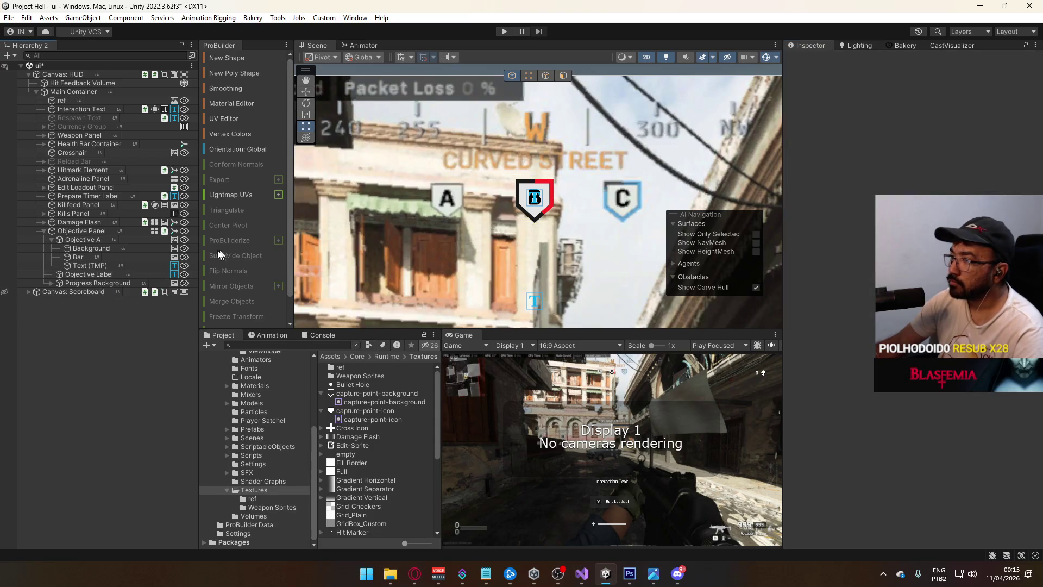
{"action": "left_click", "coordinate": [103, 265]}
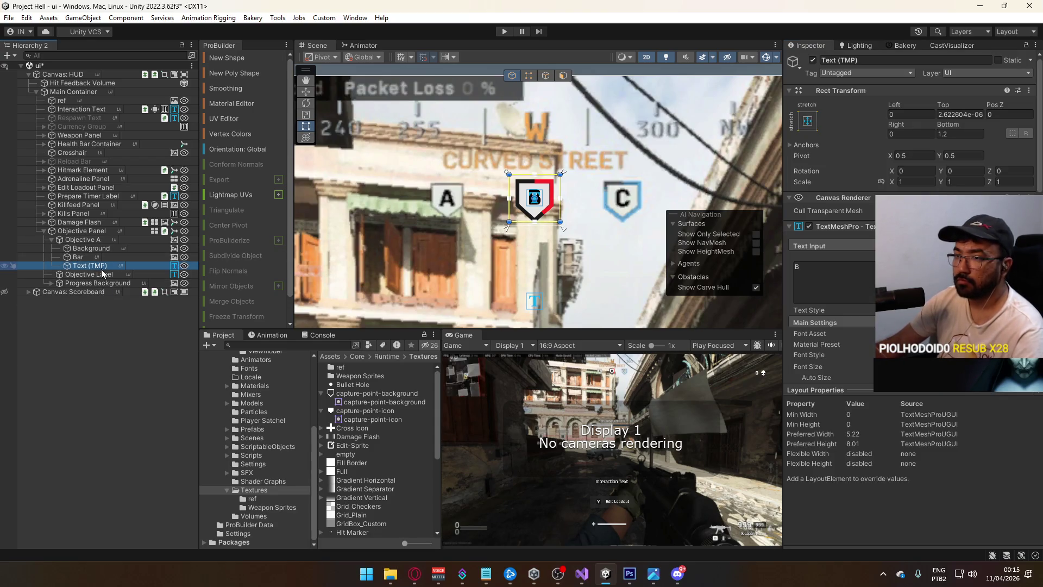
Rename the Text (TMP) object to Label, fixing the 'Labe' typo.
{"action": "key", "text": "F2"}
{"action": "type", "text": "Labe"}
{"action": "key", "text": "Return"}
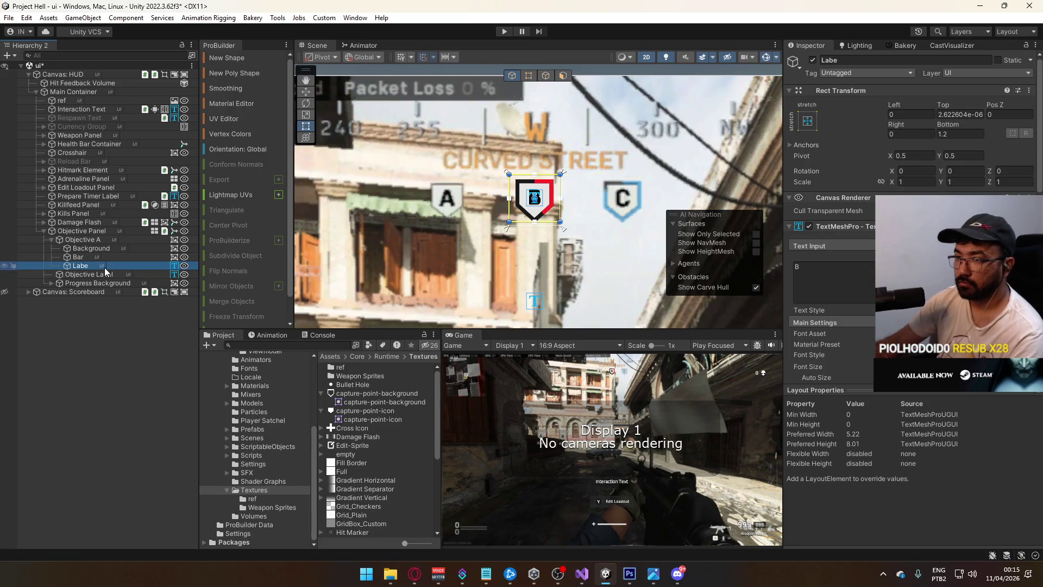
{"action": "left_click", "coordinate": [104, 267]}
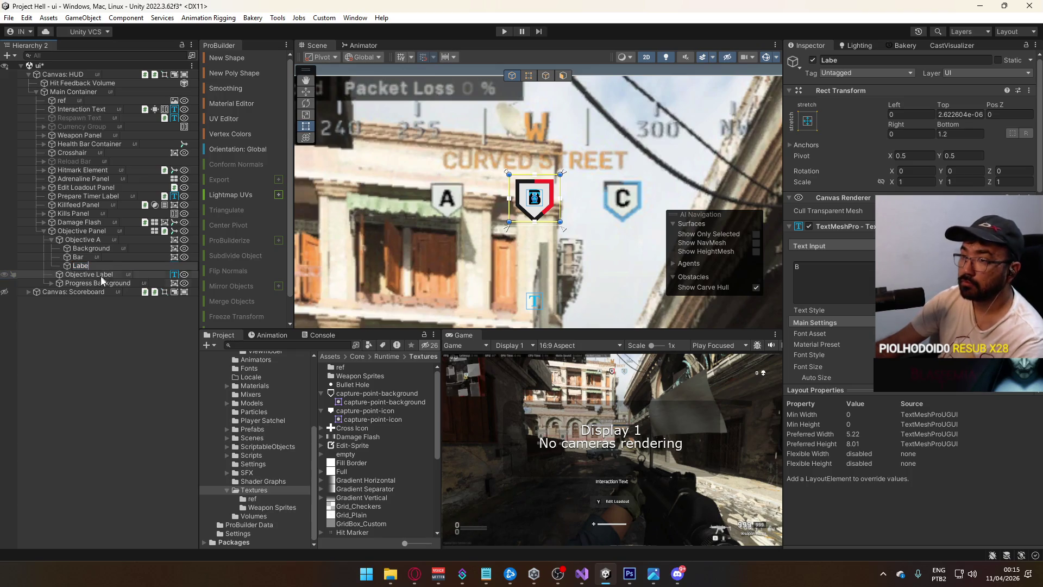
{"action": "type", "text": "l"}
{"action": "left_click", "coordinate": [123, 330]}
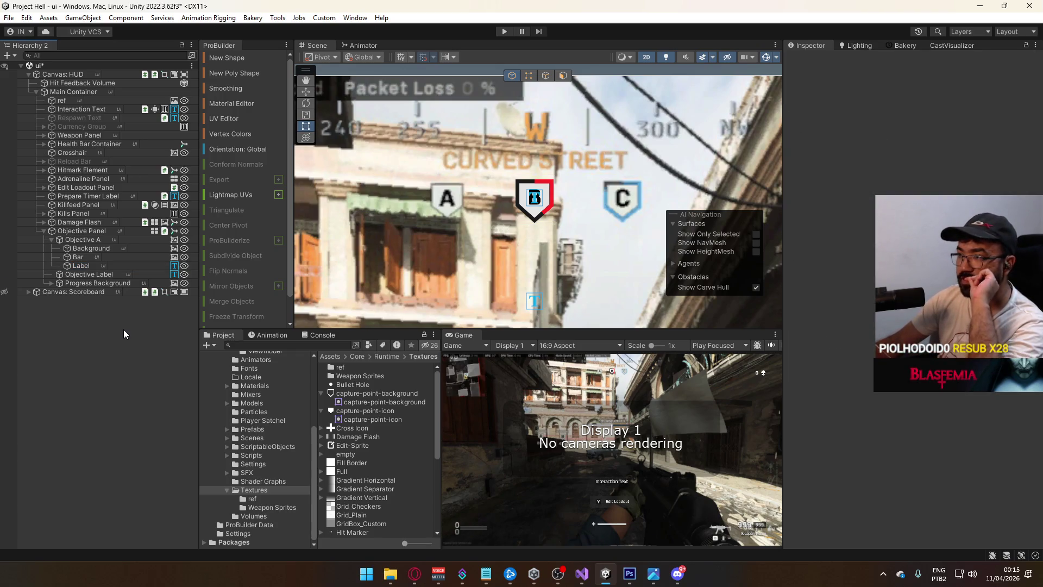
Try lowering Objective A's colour opacity to 31.
{"action": "left_click", "coordinate": [100, 256]}
{"action": "left_click", "coordinate": [105, 242]}
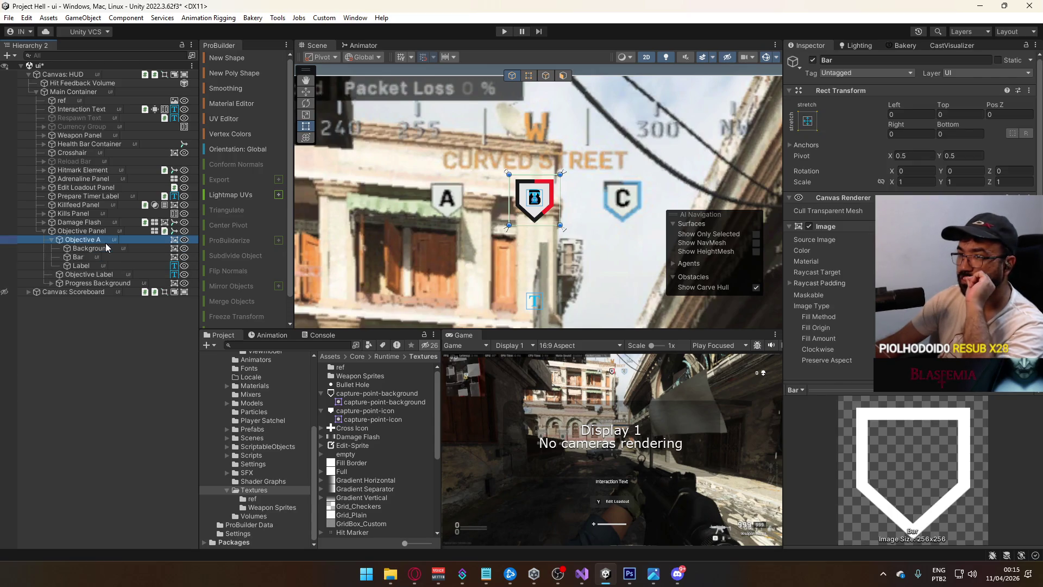
{"action": "left_click", "coordinate": [924, 251]}
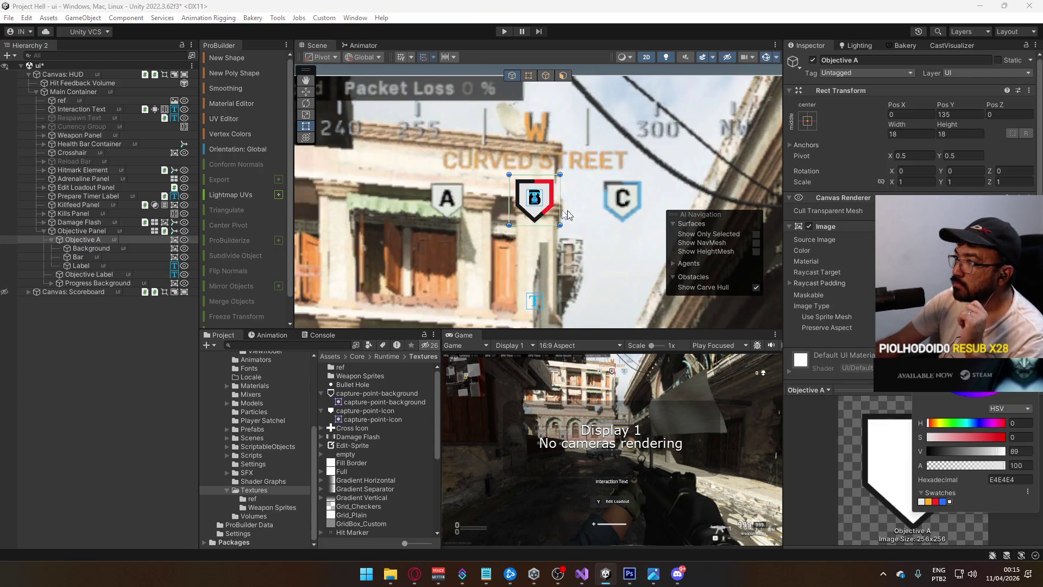
{"action": "scroll", "coordinate": [653, 265], "scroll_direction": "up", "scroll_amount": 3}
{"action": "mouse_move", "coordinate": [986, 464]}
{"action": "left_mouse_down"}
{"action": "mouse_move", "coordinate": [950, 465]}
{"action": "mouse_move", "coordinate": [960, 465]}
{"action": "left_mouse_up"}
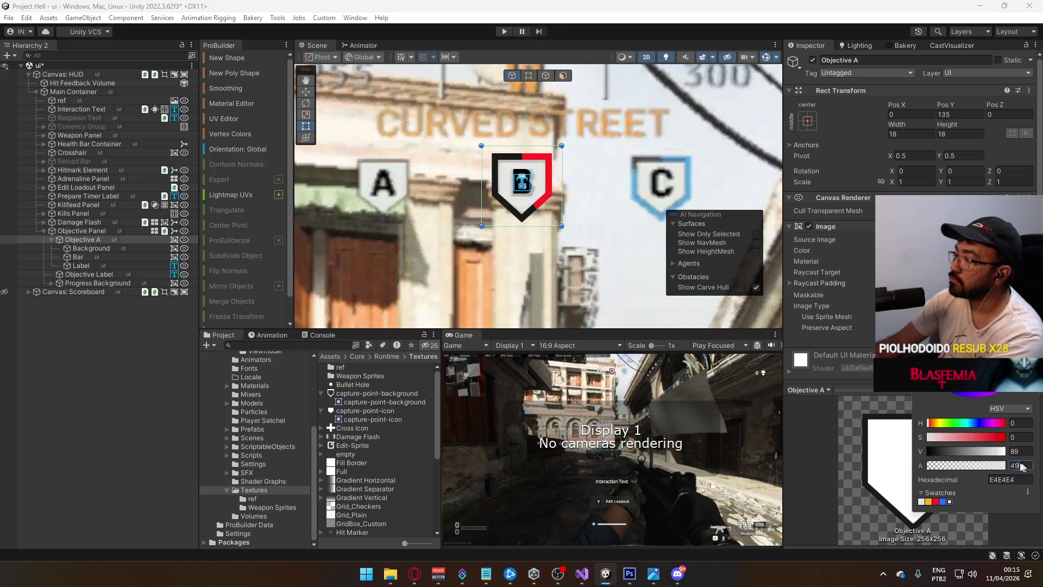
{"action": "key", "text": "Return"}
Toggle Background and Bar off and on to compare the shield, leaving them visible.
{"action": "left_click", "coordinate": [112, 248]}
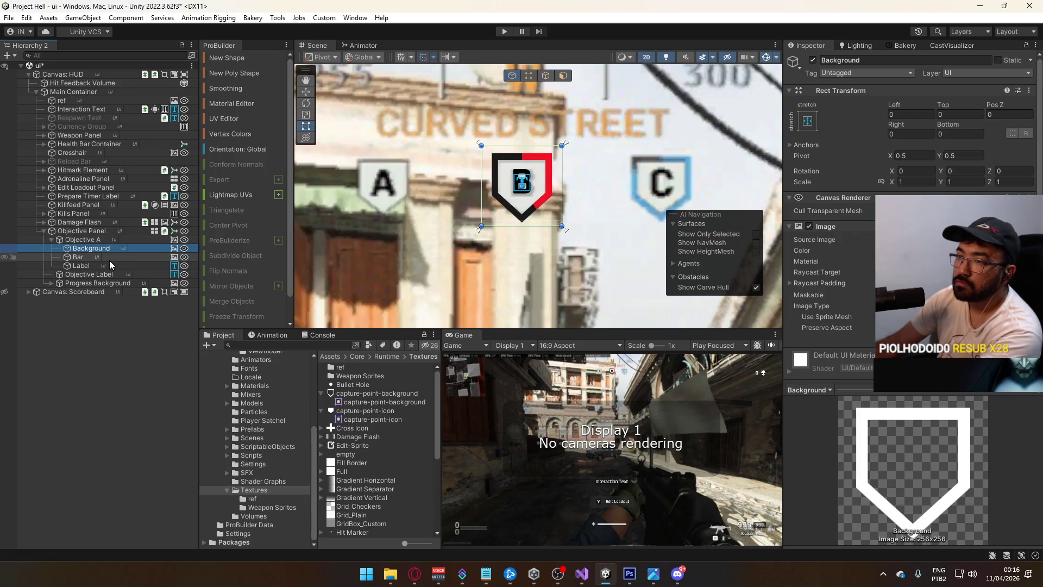
{"action": "left_click", "coordinate": [109, 258], "text": "ctrl"}
{"action": "left_click", "coordinate": [815, 61]}
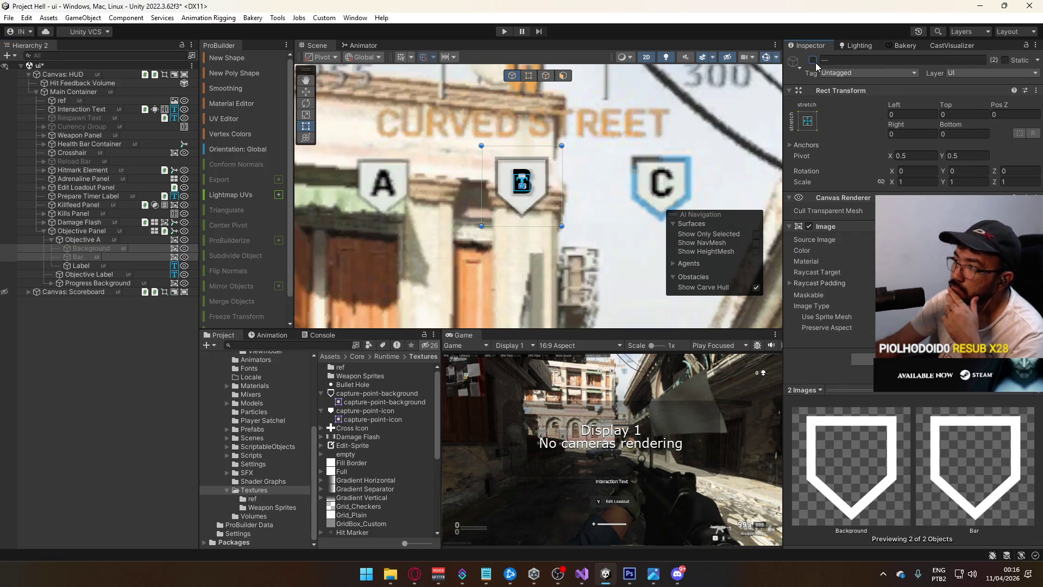
{"action": "left_click", "coordinate": [816, 63]}
{"action": "left_click", "coordinate": [816, 63]}
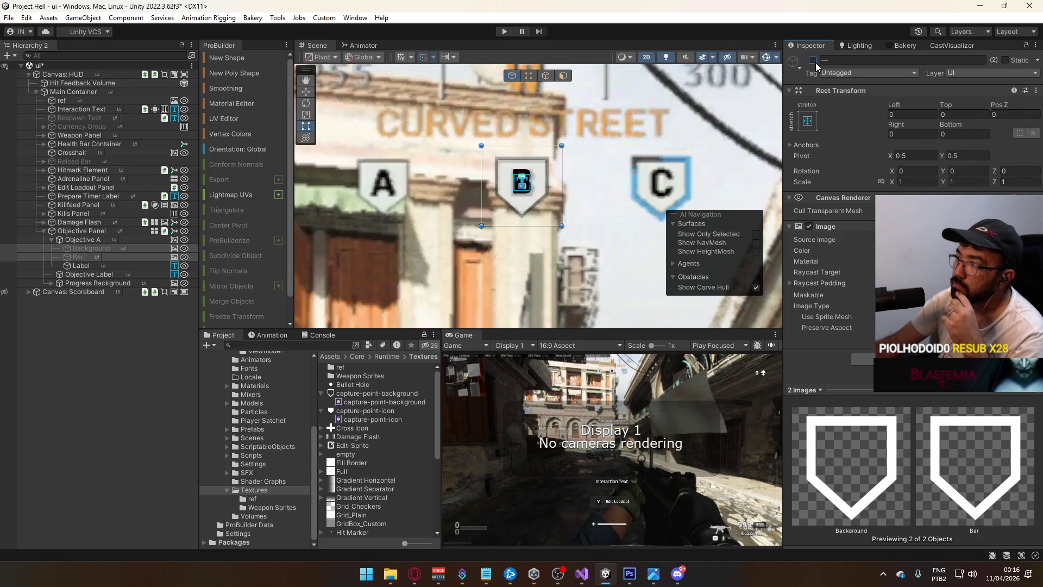
{"action": "left_click", "coordinate": [816, 63]}
Save the scene and collapse Objective A in the Hierarchy.
{"action": "scroll", "coordinate": [595, 259], "scroll_direction": "down", "scroll_amount": 1}
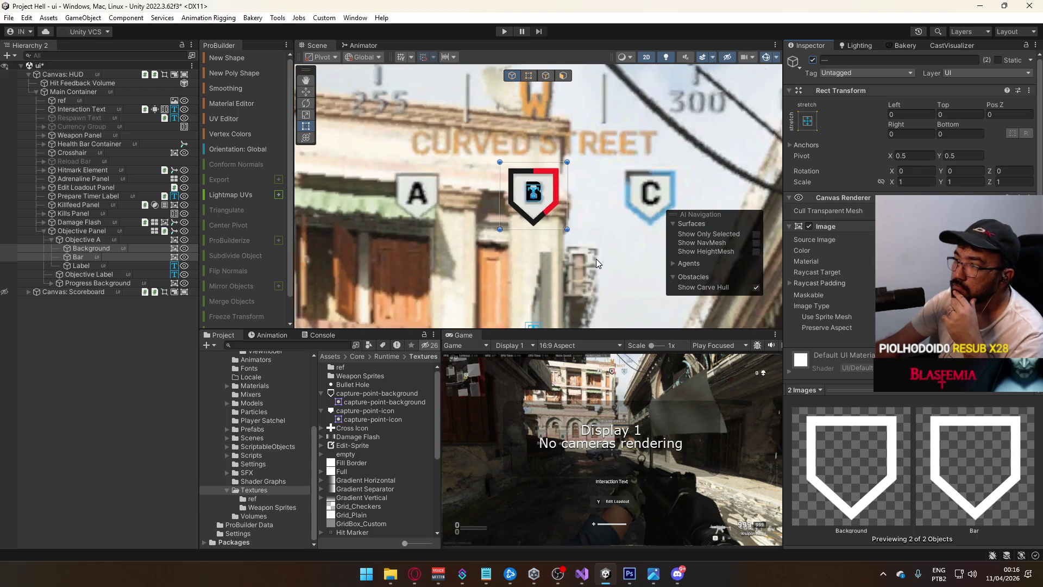
{"action": "scroll", "coordinate": [596, 259], "scroll_direction": "down", "scroll_amount": 1}
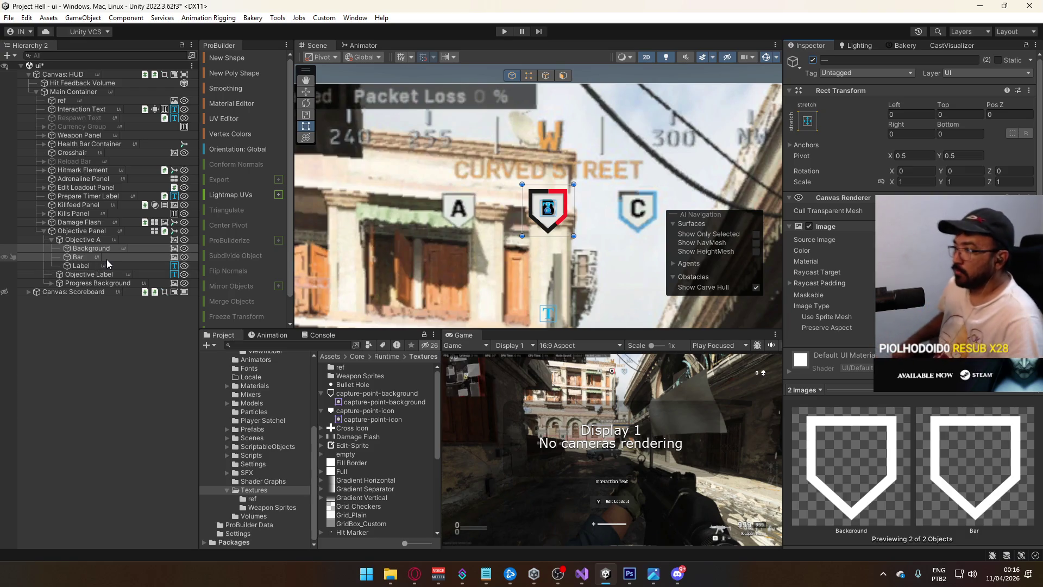
{"action": "key", "text": "ctrl+s"}
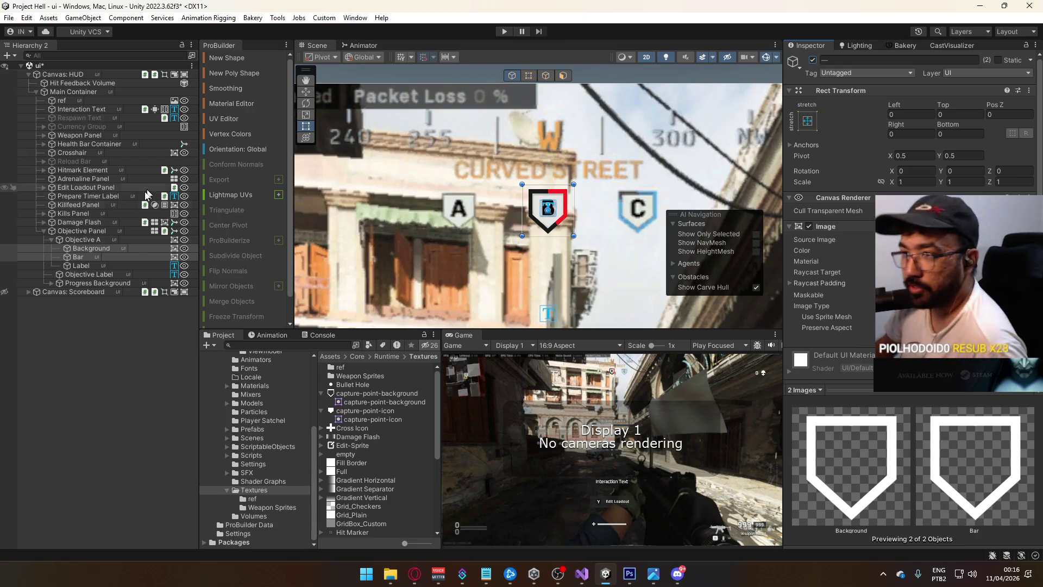
{"action": "left_click", "coordinate": [87, 242]}
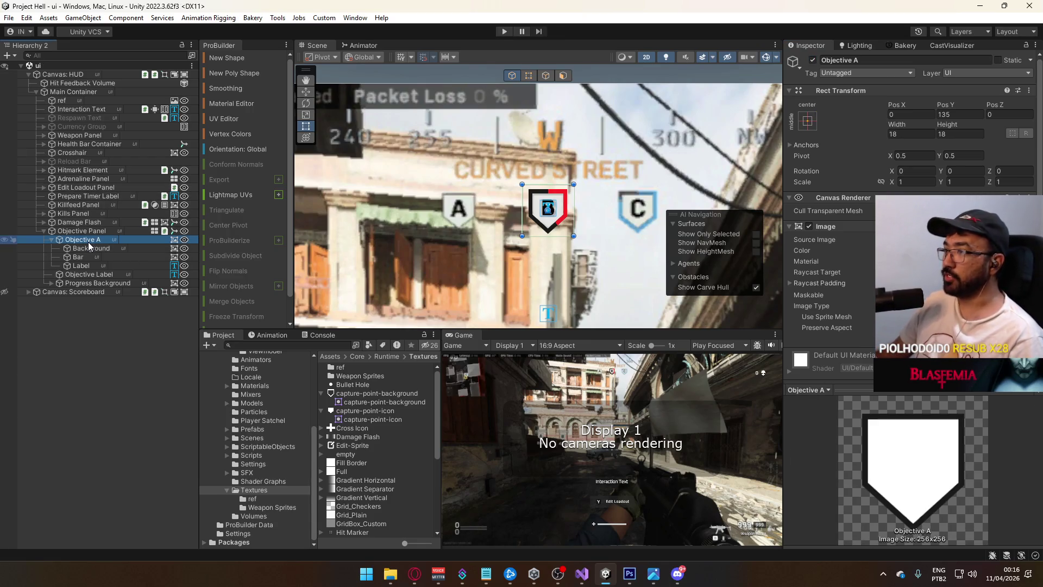
{"action": "left_click", "coordinate": [49, 241]}
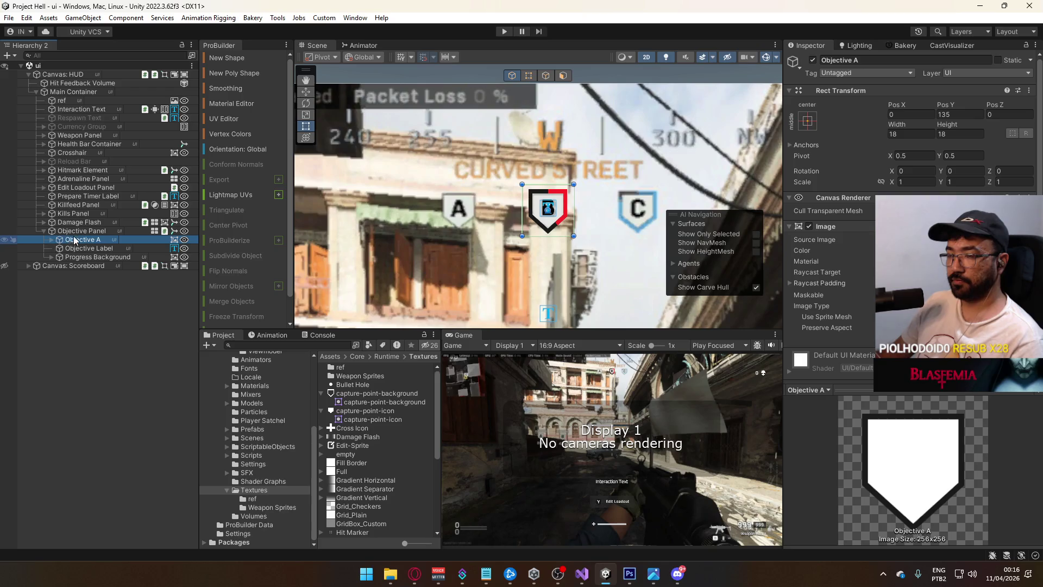
Add a UI Image as Objective Panel's first child and colour it magenta FF00D6.
{"action": "right_click", "coordinate": [80, 232]}
{"action": "mouse_move", "coordinate": [136, 361]}
{"action": "left_click", "coordinate": [247, 357]}
{"action": "mouse_move", "coordinate": [74, 266]}
{"action": "left_mouse_down"}
{"action": "mouse_move", "coordinate": [87, 252]}
{"action": "mouse_move", "coordinate": [81, 236]}
{"action": "left_mouse_up"}
{"action": "left_click", "coordinate": [924, 249]}
{"action": "left_click", "coordinate": [950, 498]}
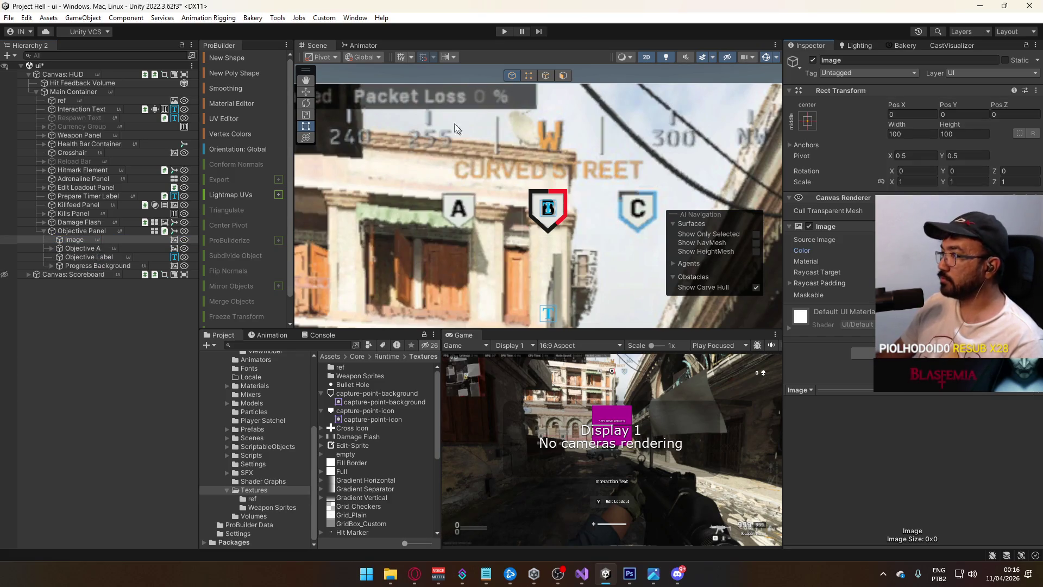
Move the magenta Image up to Pos Y 135 and set its Height to 30.
{"action": "scroll", "coordinate": [577, 178], "scroll_direction": "down", "scroll_amount": 5}
{"action": "left_click_drag", "start_coordinate": [563, 245], "coordinate": [551, 244]}
{"action": "left_click_drag", "start_coordinate": [538, 287], "coordinate": [539, 82]}
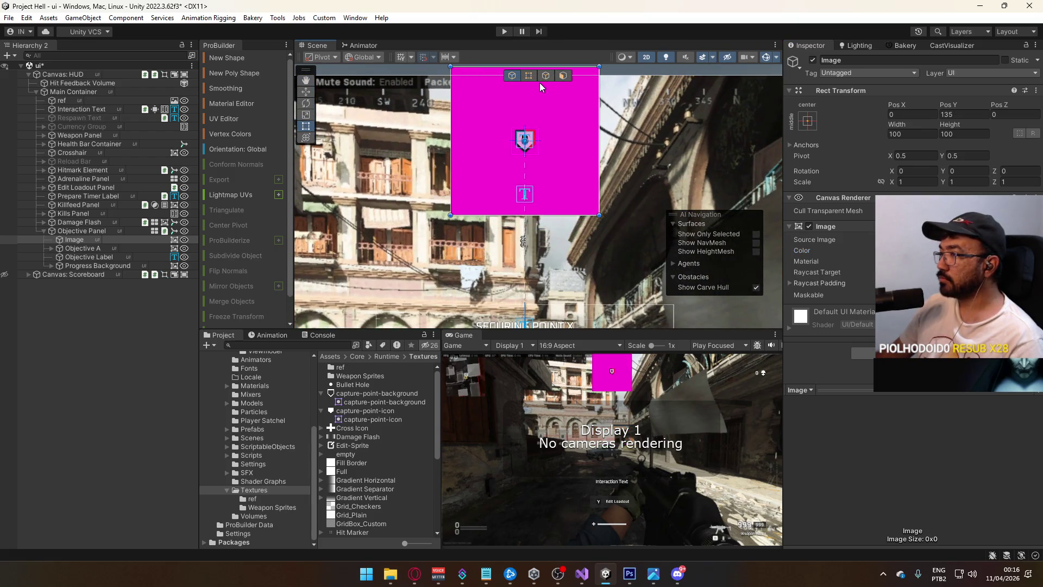
{"action": "key", "text": "f"}
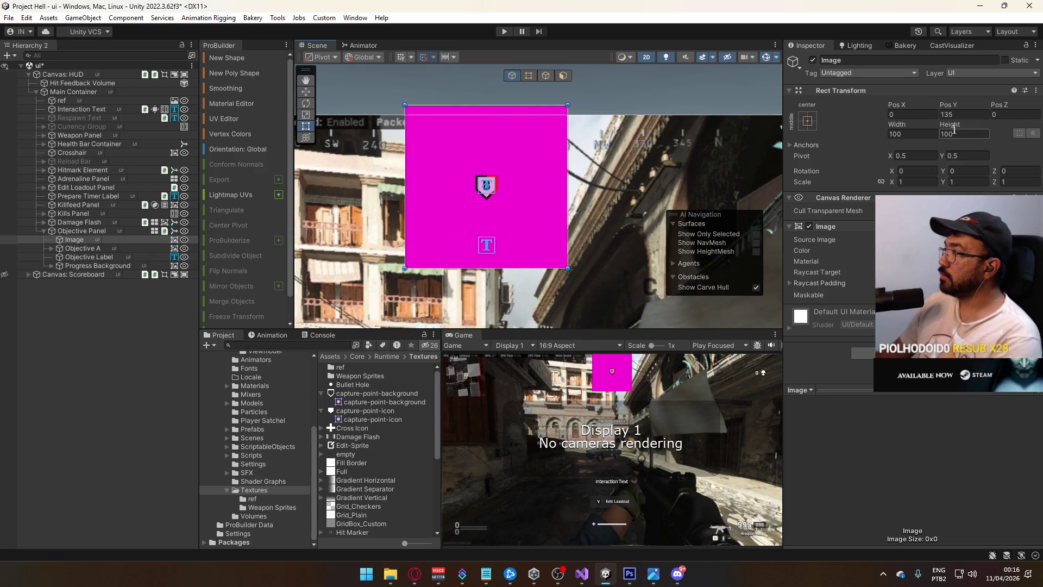
{"action": "left_click", "coordinate": [954, 133]}
{"action": "type", "text": "30"}
{"action": "key", "text": "Return"}
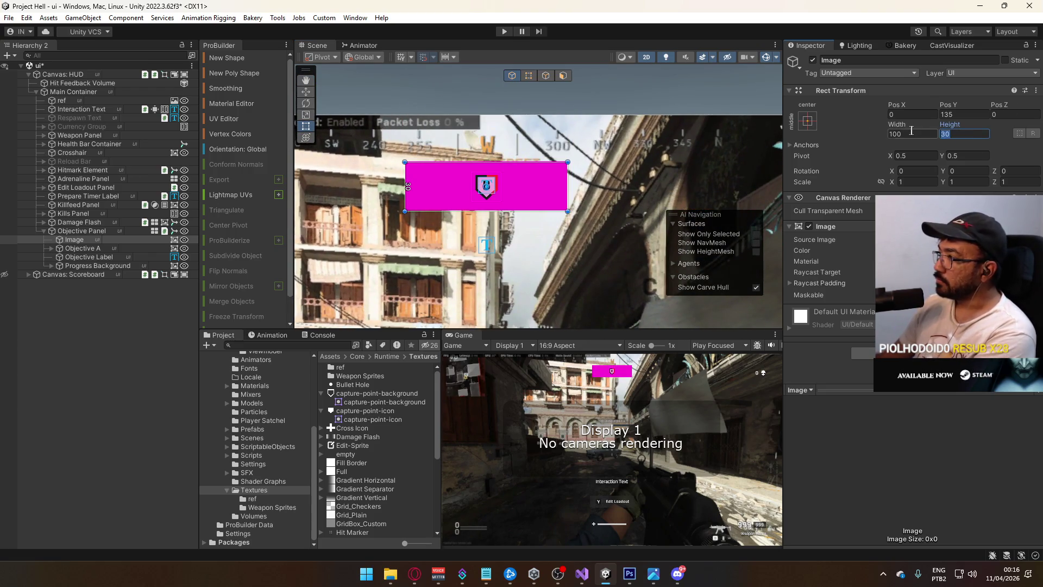
Resize the magenta Image to 20 high and 180 wide.
{"action": "type", "text": "20"}
{"action": "left_click", "coordinate": [913, 134]}
{"action": "type", "text": "2"}
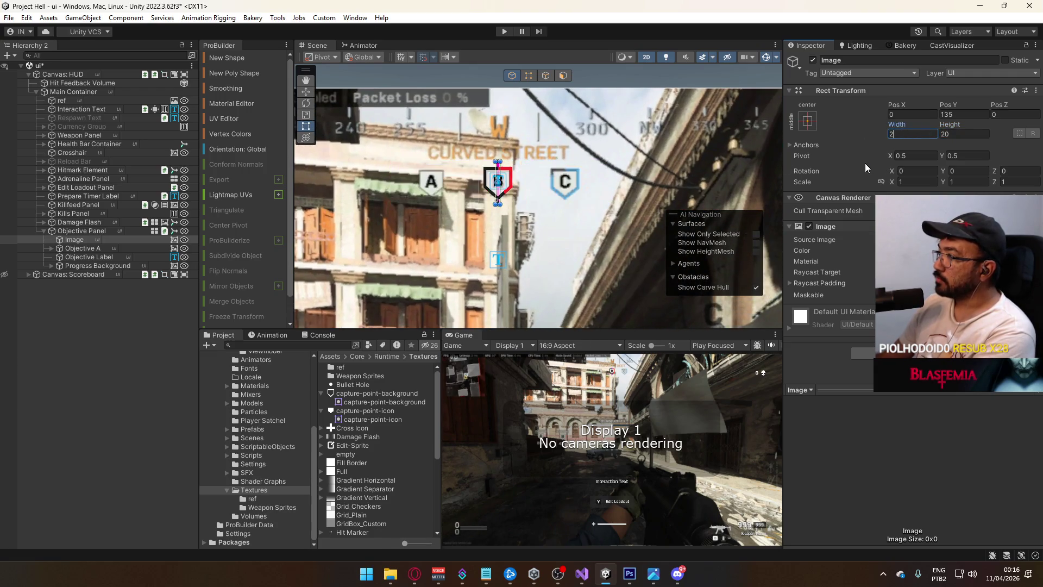
{"action": "type", "text": "00"}
{"action": "key", "text": "BackSpace"}
{"action": "key", "text": "BackSpace"}
{"action": "key", "text": "BackSpace"}
{"action": "type", "text": "180"}
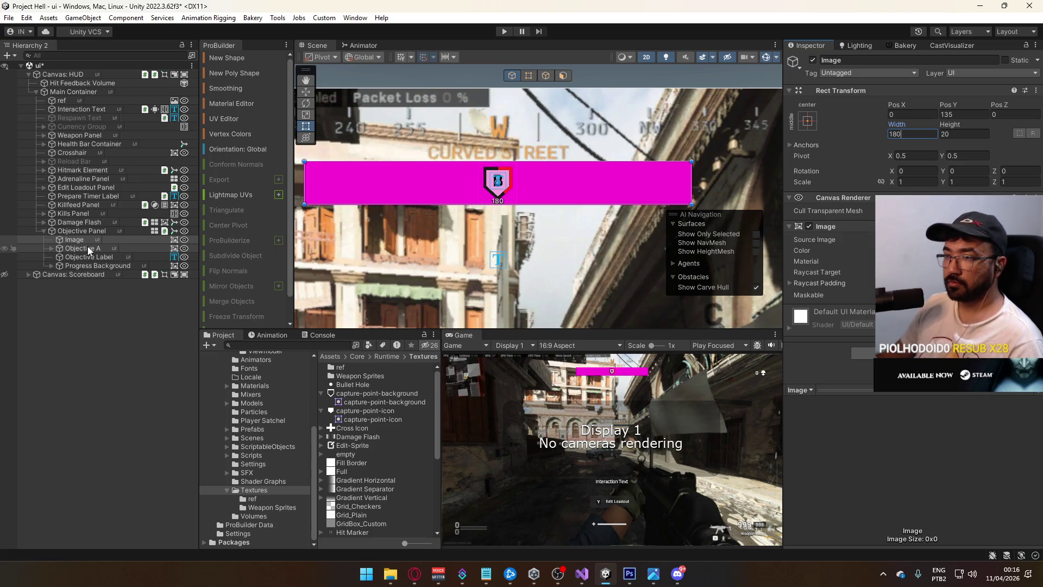
Add a Horizontal Layout Group to the Image and review its Child Alignment options.
{"action": "left_click", "coordinate": [870, 352]}
{"action": "type", "text": "mashorizontal"}
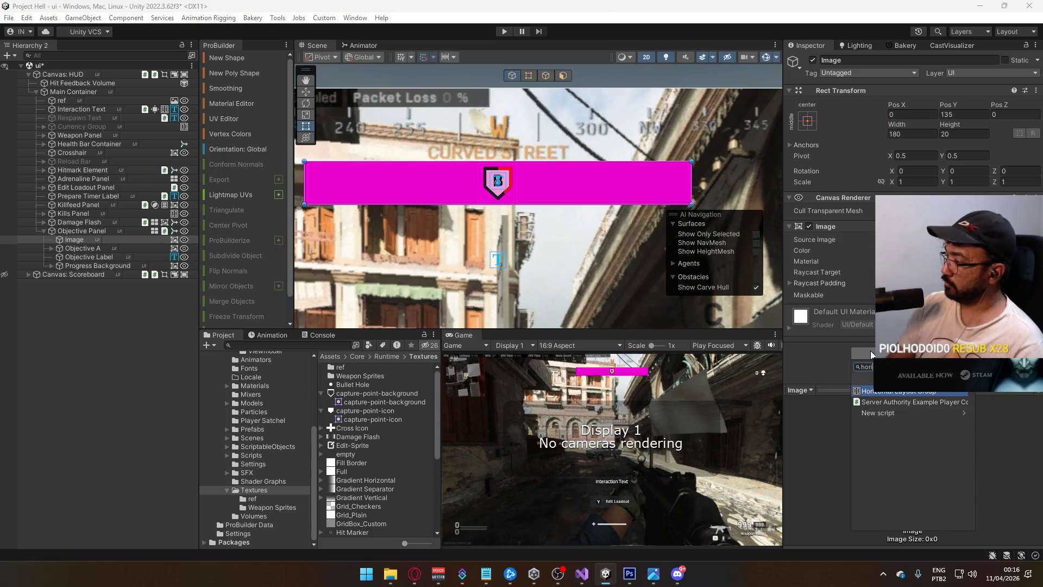
{"action": "key", "text": "Return"}
{"action": "scroll", "coordinate": [871, 350], "scroll_direction": "down", "scroll_amount": 2}
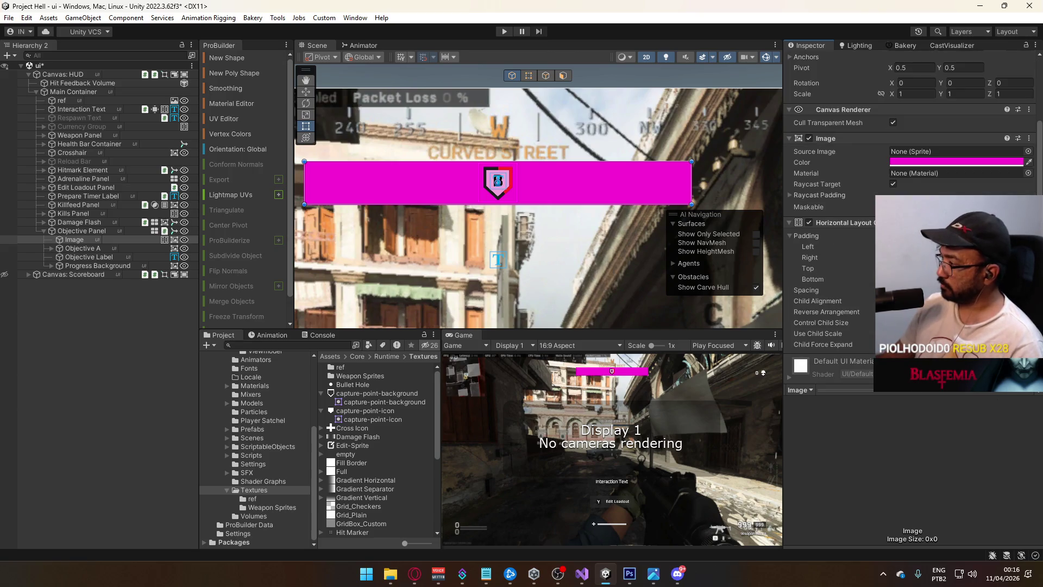
{"action": "left_click", "coordinate": [924, 301]}
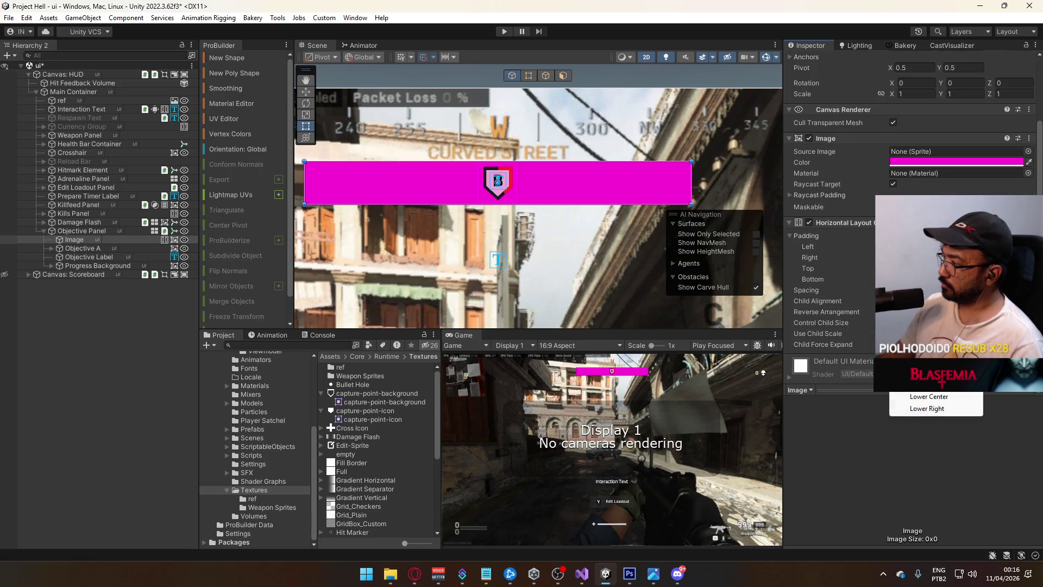
{"action": "left_click", "coordinate": [929, 360]}
{"action": "left_click", "coordinate": [87, 249]}
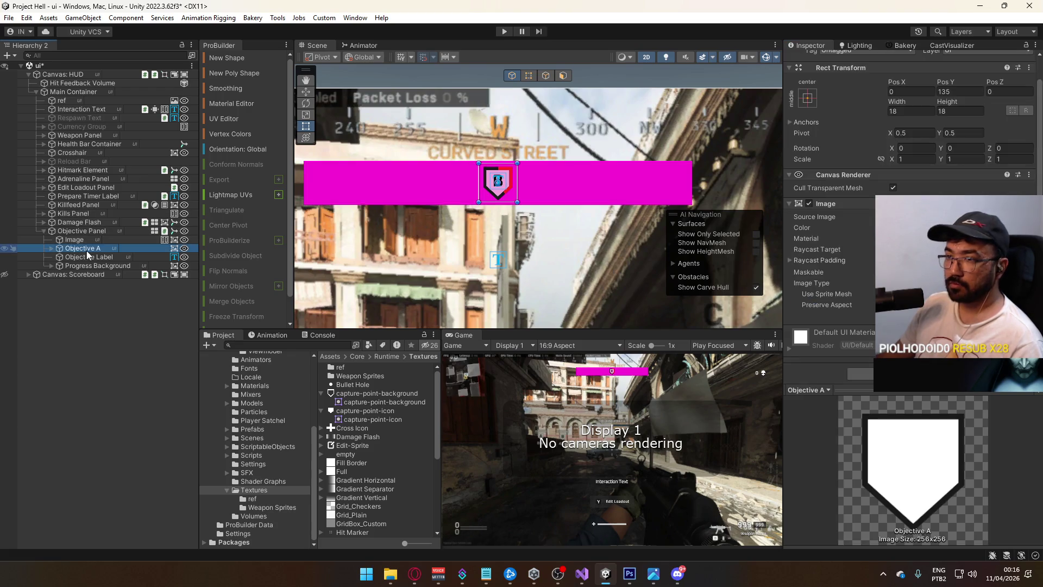
{"action": "left_click_drag", "start_coordinate": [89, 251], "coordinate": [90, 238]}
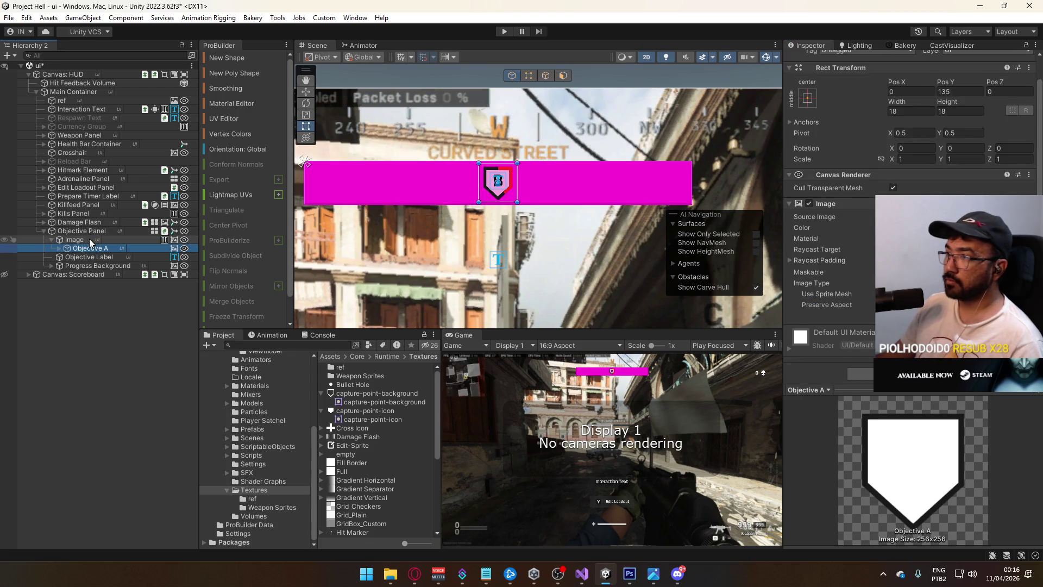
{"action": "key", "text": "ctrl+d"}
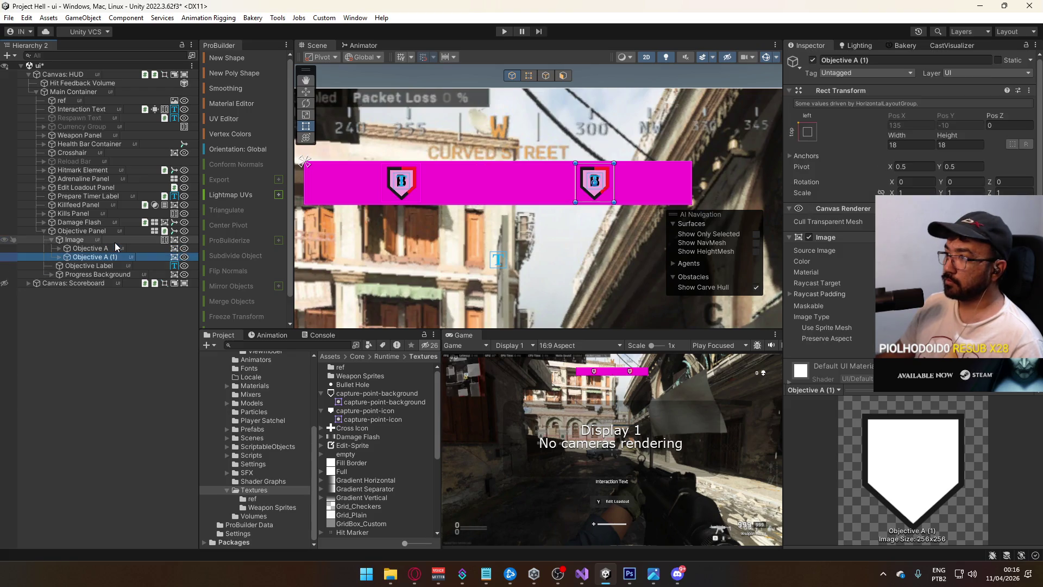
{"action": "key", "text": "ctrl+d"}
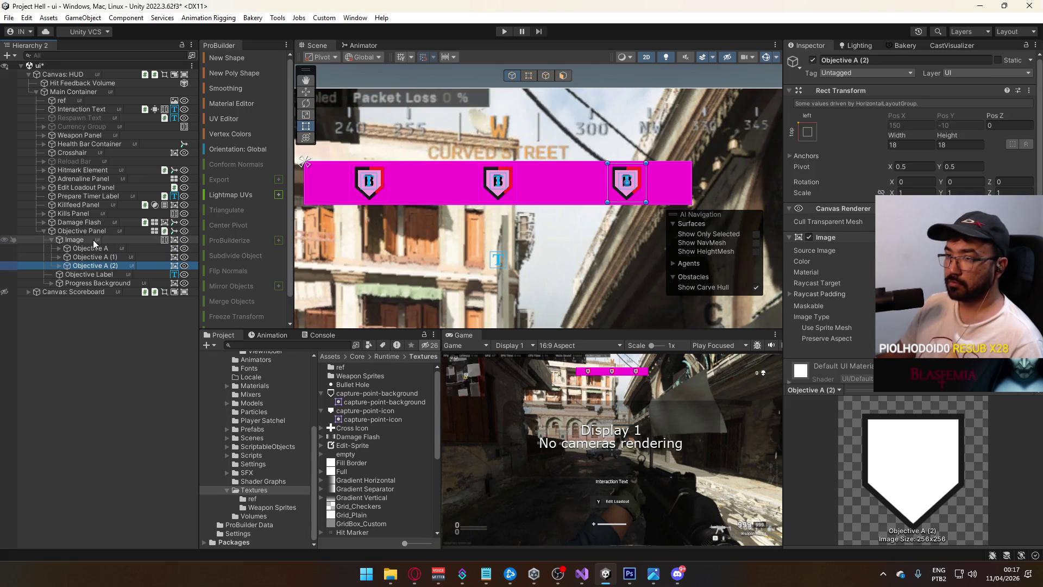
{"action": "left_click", "coordinate": [93, 240]}
{"action": "scroll", "coordinate": [831, 163], "scroll_direction": "down", "scroll_amount": 3}
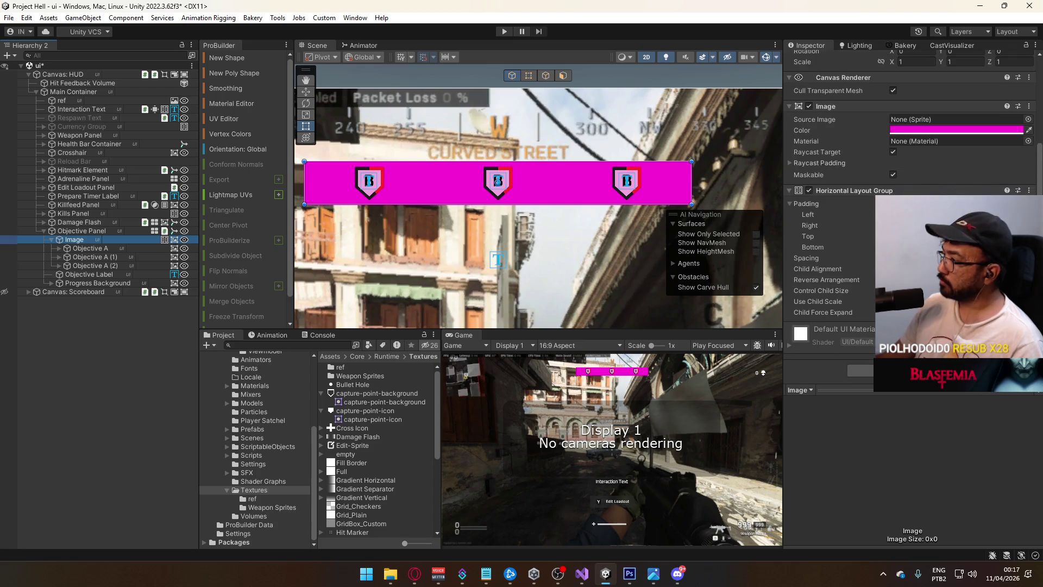
{"action": "left_click", "coordinate": [893, 312]}
{"action": "left_click_drag", "start_coordinate": [866, 259], "coordinate": [901, 258]}
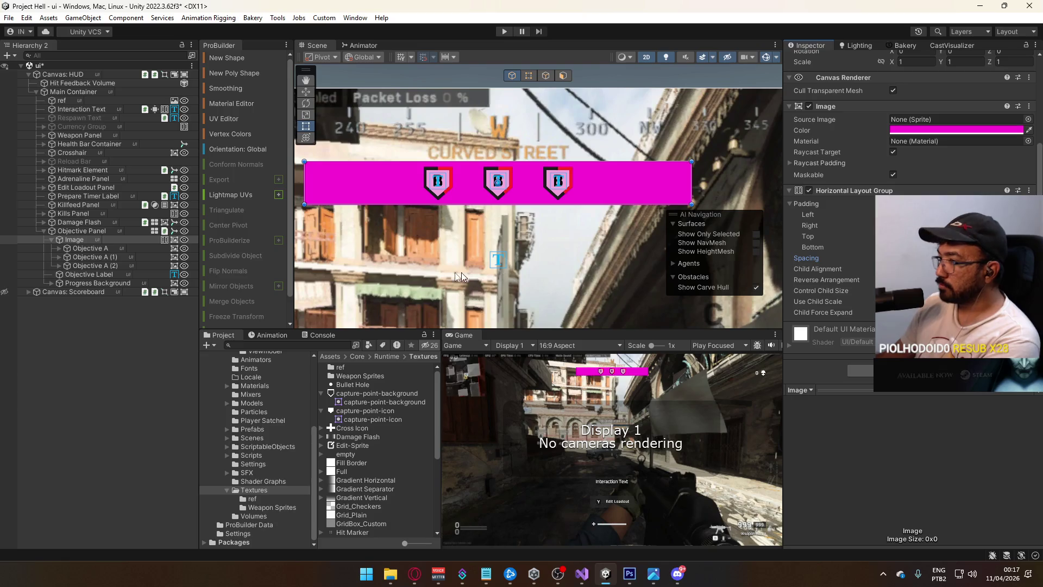
{"action": "left_click", "coordinate": [87, 232]}
{"action": "left_click", "coordinate": [89, 238]}
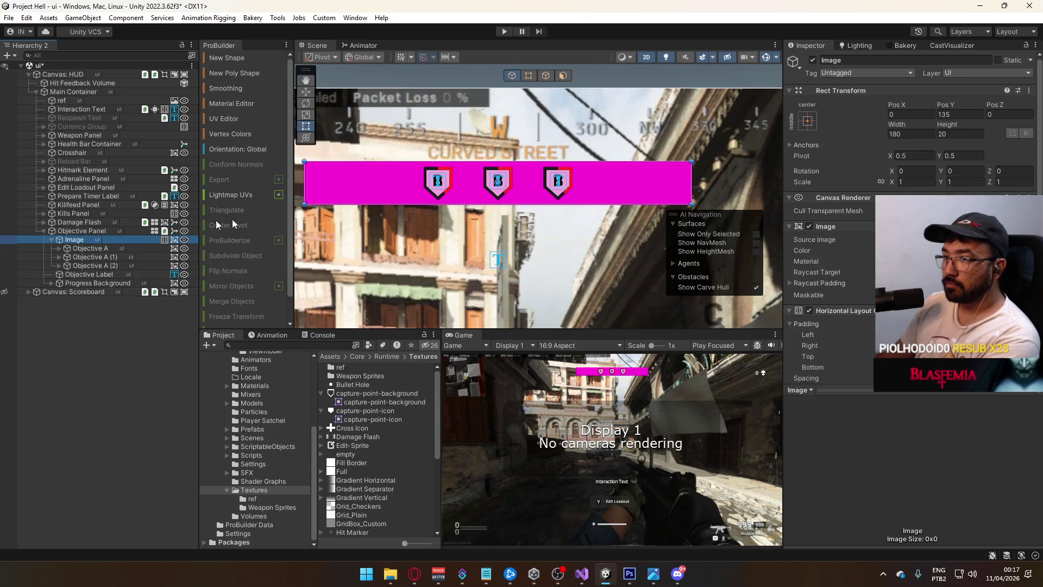
{"action": "left_click", "coordinate": [813, 60]}
{"action": "left_click", "coordinate": [814, 60]}
{"action": "left_click", "coordinate": [814, 61]}
{"action": "left_click", "coordinate": [814, 60]}
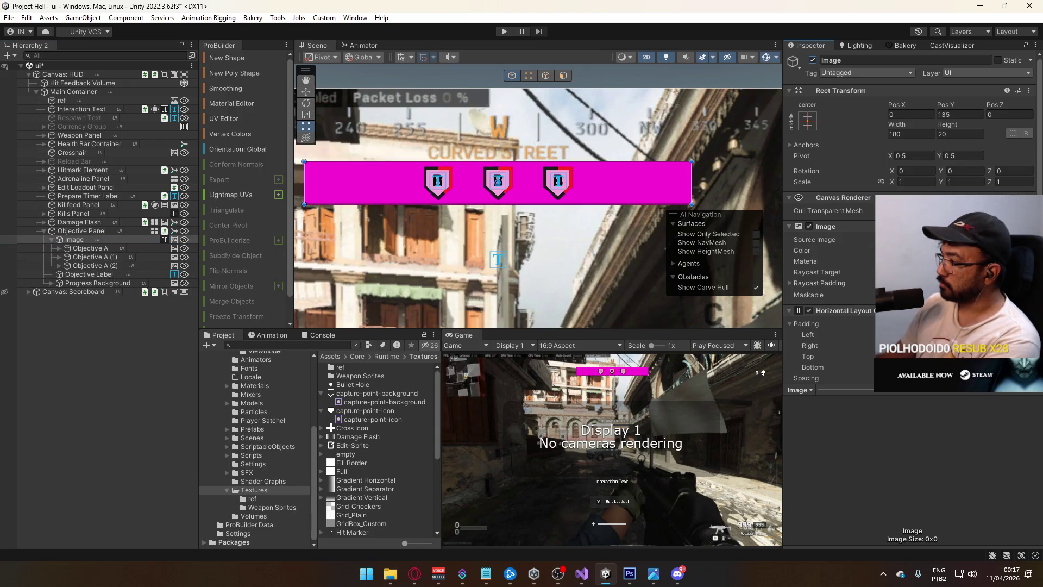
{"action": "left_click_drag", "start_coordinate": [827, 373], "coordinate": [736, 348]}
{"action": "left_click", "coordinate": [812, 60]}
{"action": "left_click", "coordinate": [812, 60]}
{"action": "left_click", "coordinate": [812, 60]}
{"action": "left_click", "coordinate": [812, 60]}
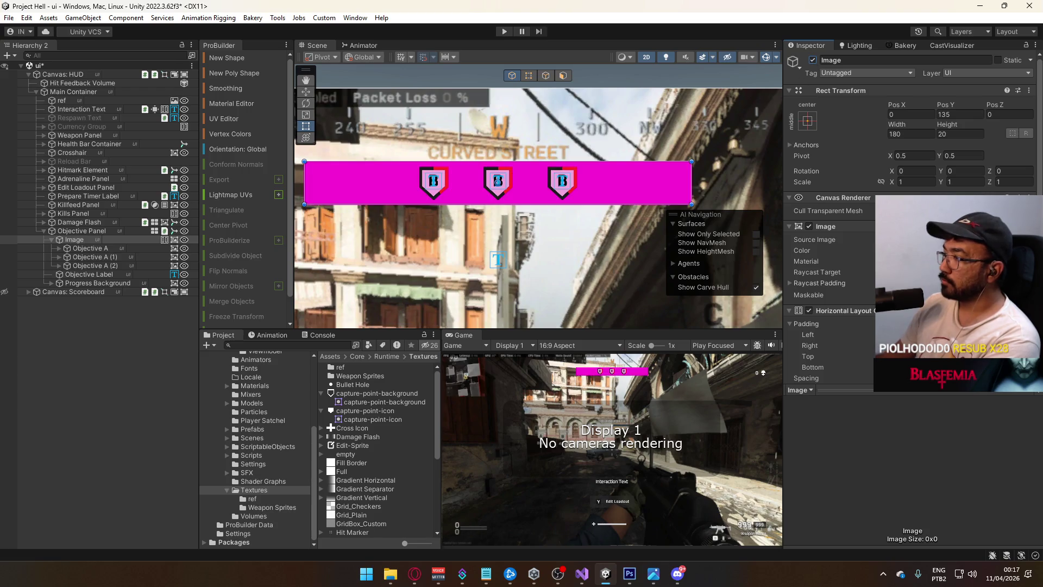
{"action": "left_click_drag", "start_coordinate": [806, 377], "coordinate": [817, 116]}
{"action": "left_click", "coordinate": [814, 60]}
{"action": "left_click", "coordinate": [814, 60]}
{"action": "left_click", "coordinate": [814, 60]}
{"action": "left_click", "coordinate": [813, 60]}
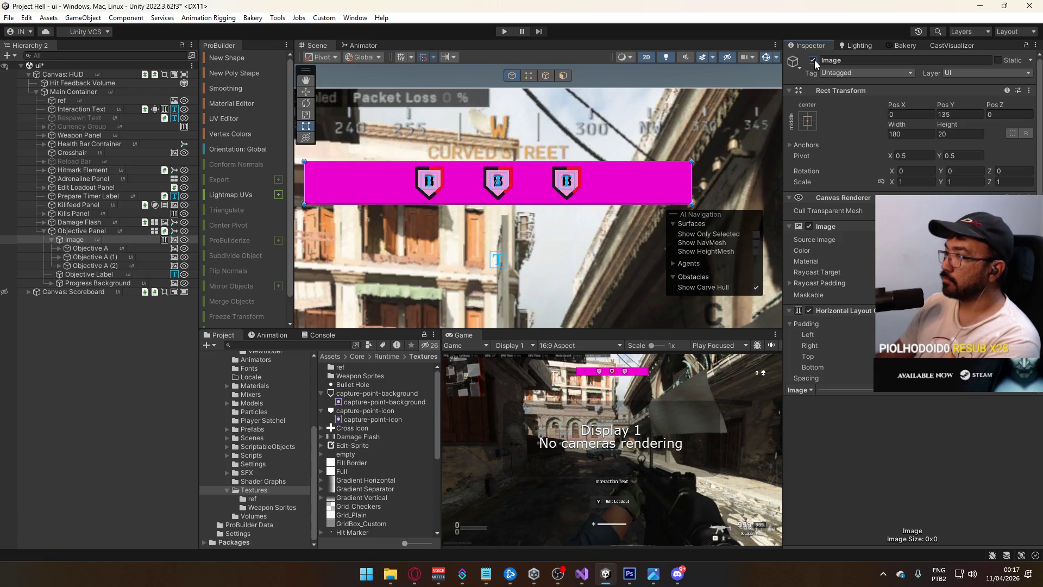
{"action": "left_click", "coordinate": [86, 248]}
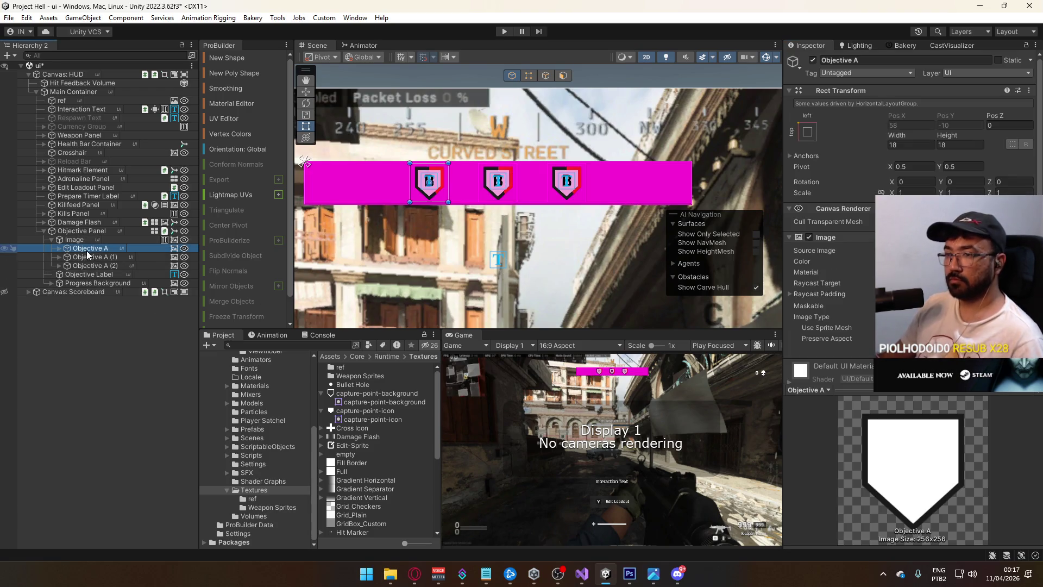
Rename the second and third icon objects to Objective B and Objective C.
{"action": "left_click", "coordinate": [103, 256]}
{"action": "key", "text": "F2"}
{"action": "type", "text": "Objective B"}
{"action": "left_click", "coordinate": [122, 266]}
{"action": "key", "text": "F2"}
{"action": "type", "text": "Objective C"}
{"action": "key", "text": "Return"}
Set the Label text inside Objective A to 'A'.
{"action": "left_click", "coordinate": [94, 250]}
{"action": "left_click", "coordinate": [59, 248]}
{"action": "left_click", "coordinate": [89, 274]}
{"action": "double_click", "coordinate": [796, 267]}
{"action": "type", "text": "A"}
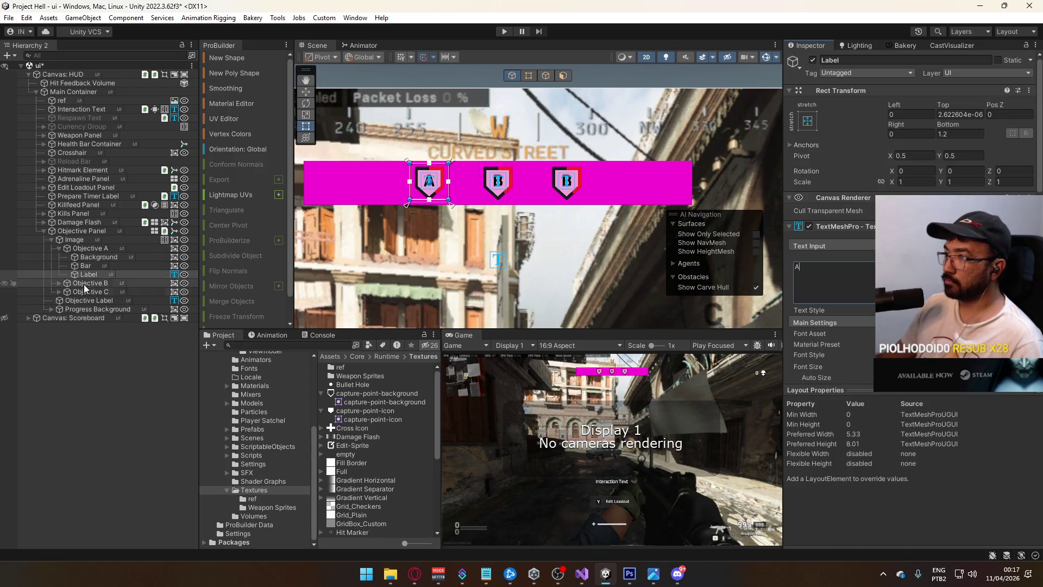
Set the Label text inside Objective C to 'C' and check the shields in the Scene view.
{"action": "left_click", "coordinate": [59, 248]}
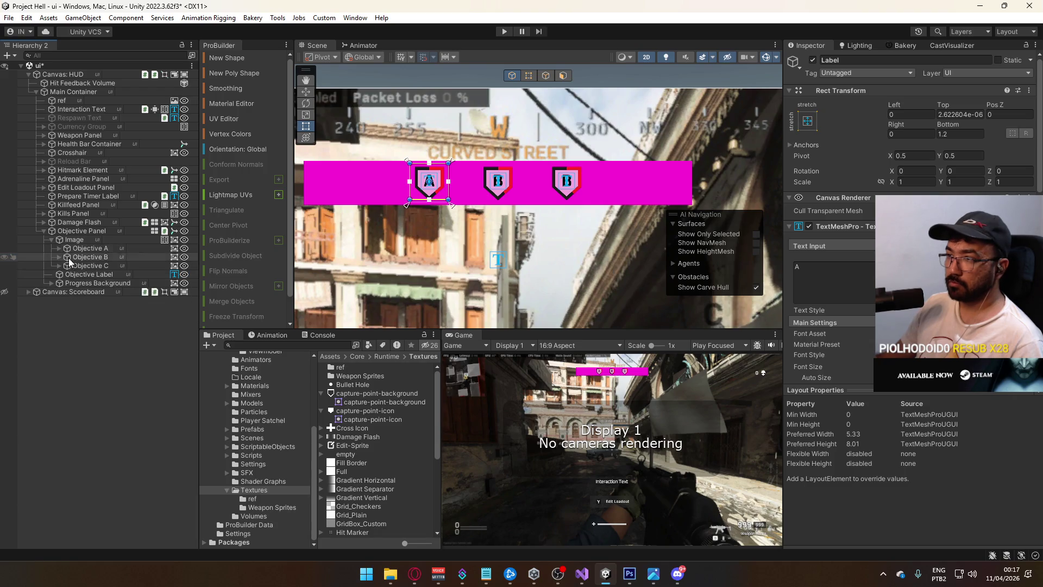
{"action": "left_click", "coordinate": [57, 266]}
{"action": "left_click", "coordinate": [89, 292]}
{"action": "double_click", "coordinate": [796, 267]}
{"action": "type", "text": "C"}
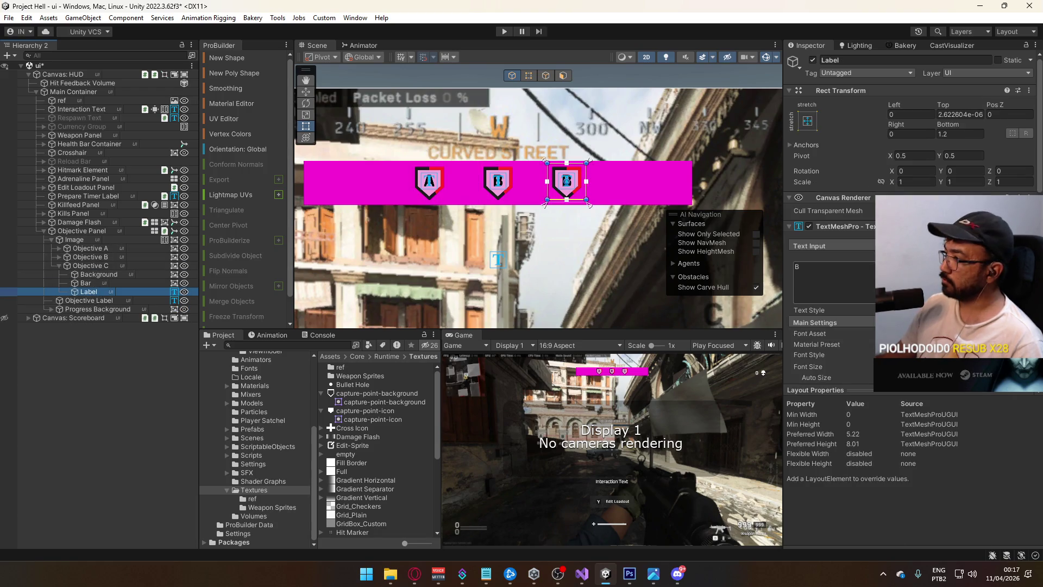
{"action": "left_click", "coordinate": [148, 345]}
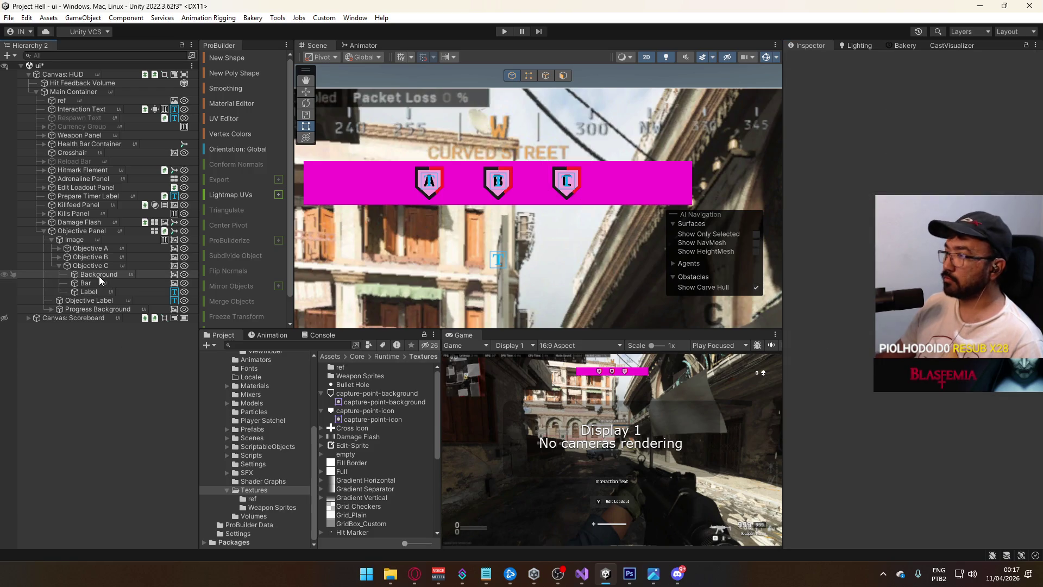
{"action": "scroll", "coordinate": [511, 199], "scroll_direction": "up", "scroll_amount": 3}
{"action": "scroll", "coordinate": [511, 198], "scroll_direction": "up", "scroll_amount": 3}
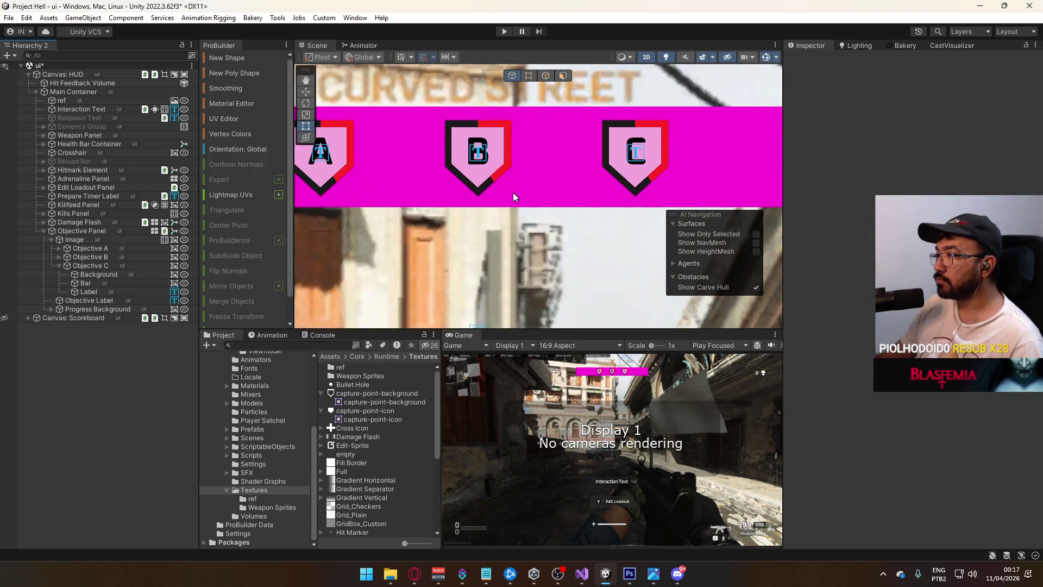
{"action": "mouse_move", "coordinate": [513, 192]}
{"action": "left_mouse_down"}
{"action": "mouse_move", "coordinate": [535, 203]}
{"action": "mouse_move", "coordinate": [545, 282]}
{"action": "left_mouse_up"}
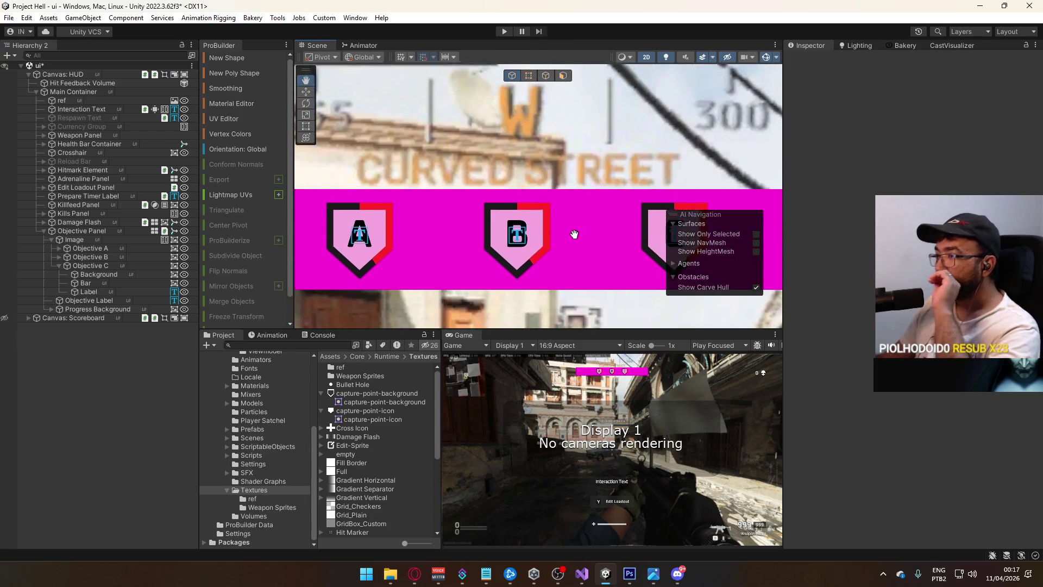
{"action": "scroll", "coordinate": [554, 247], "scroll_direction": "down", "scroll_amount": 5}
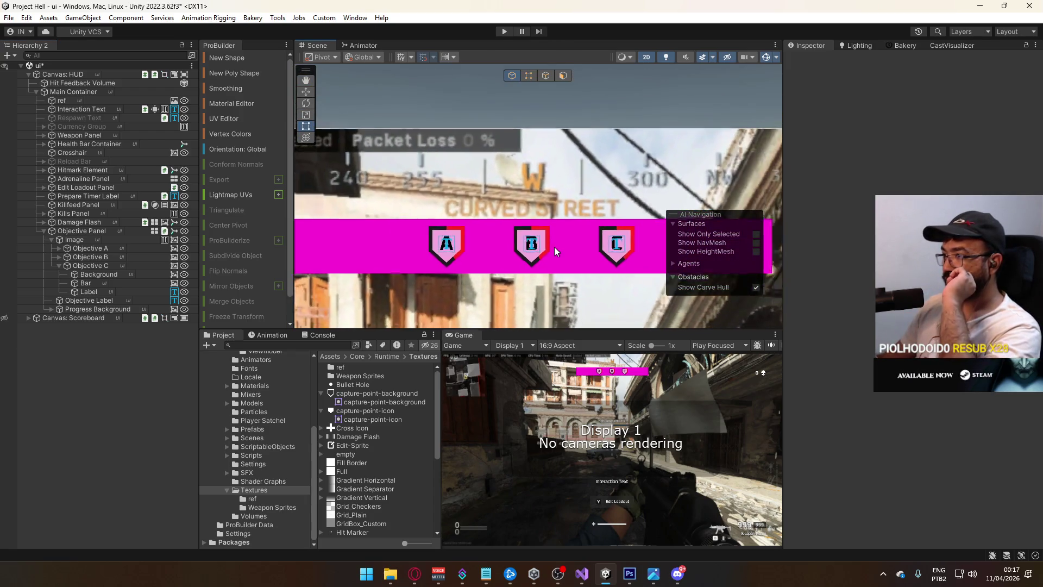
{"action": "scroll", "coordinate": [554, 247], "scroll_direction": "down", "scroll_amount": 2}
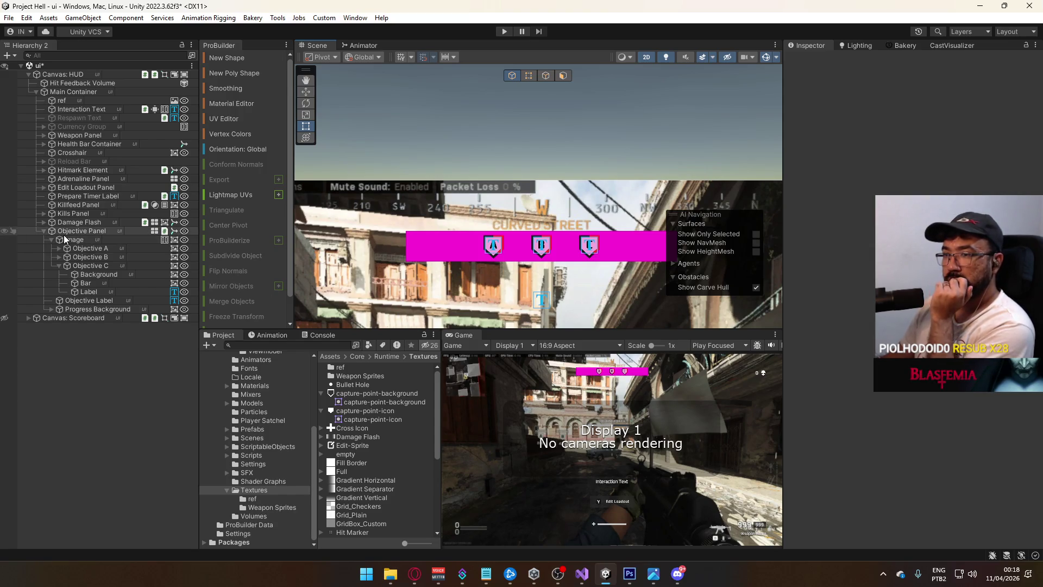
Remove the magenta Image component from the icon-row container and hide the ref screenshot.
{"action": "left_click", "coordinate": [87, 240]}
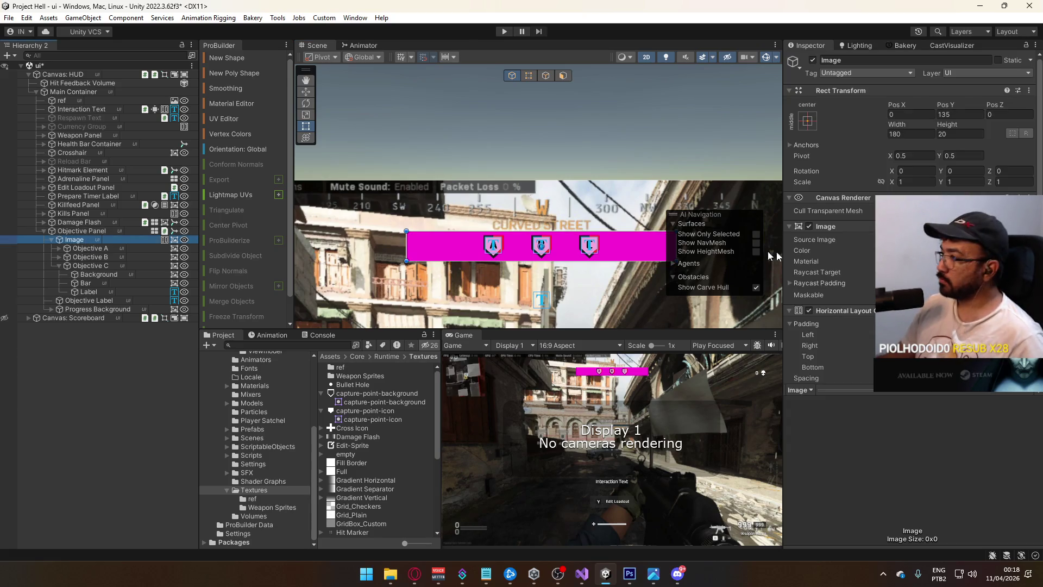
{"action": "right_click", "coordinate": [846, 228]}
{"action": "left_click", "coordinate": [869, 276]}
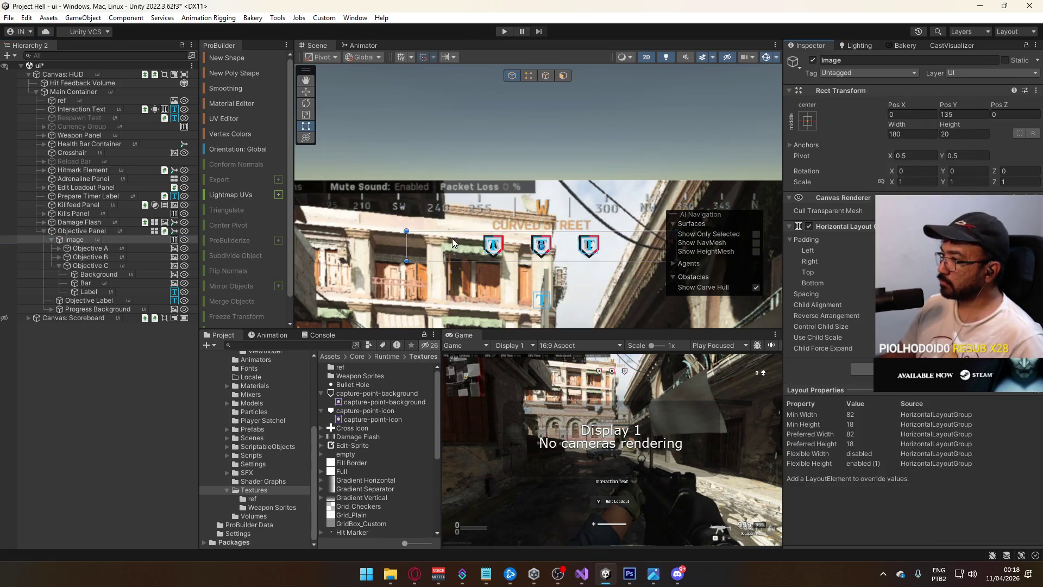
{"action": "scroll", "coordinate": [478, 255], "scroll_direction": "up", "scroll_amount": 3}
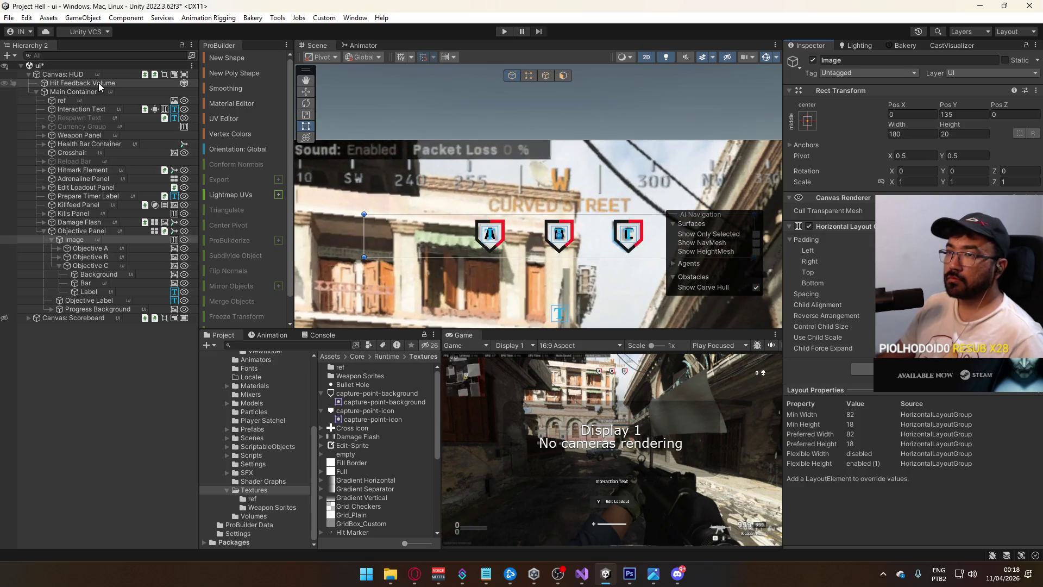
{"action": "left_click", "coordinate": [108, 98]}
{"action": "left_click", "coordinate": [813, 59]}
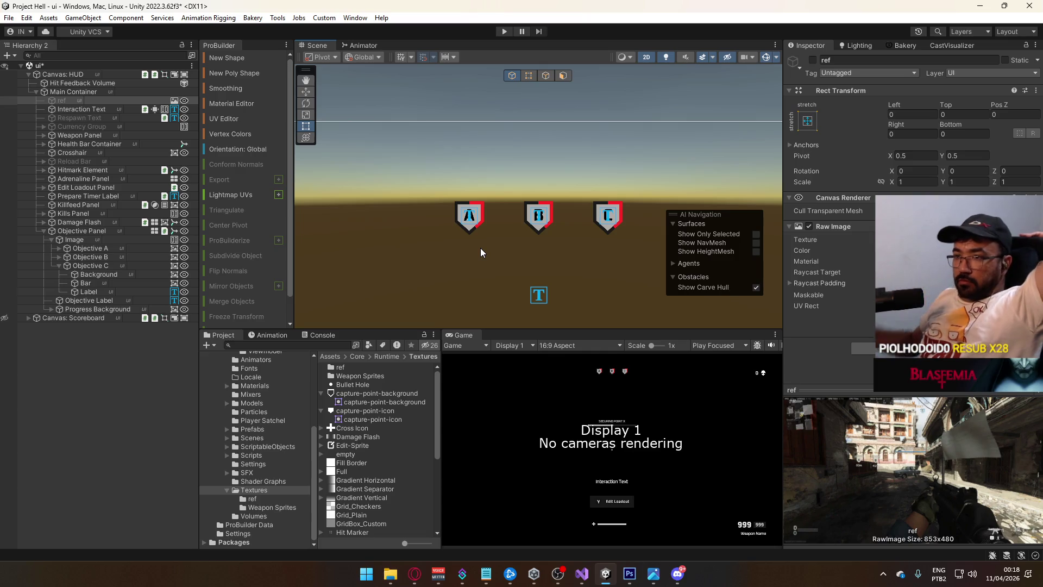
Move the Image icon-row container out of Objective Panel, placing it above the panel.
{"action": "left_click", "coordinate": [60, 264]}
{"action": "left_click", "coordinate": [98, 275]}
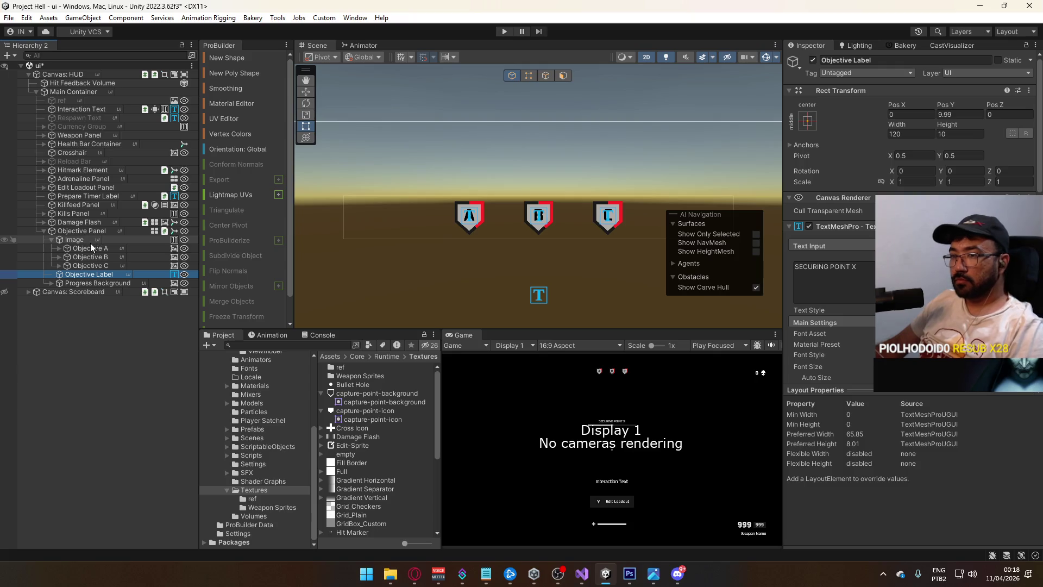
{"action": "left_click", "coordinate": [89, 241]}
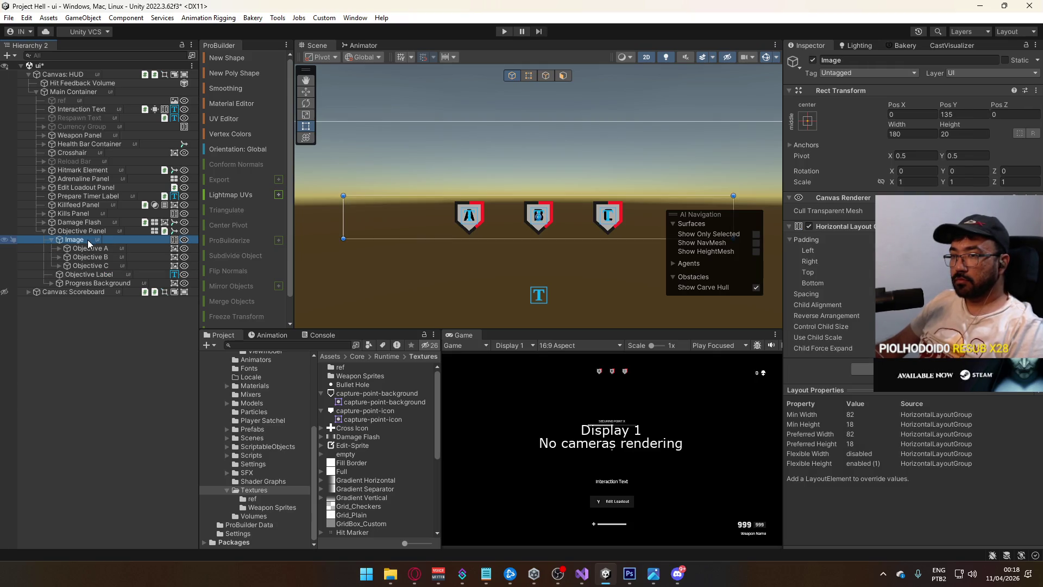
{"action": "left_click", "coordinate": [50, 240]}
{"action": "left_click_drag", "start_coordinate": [68, 239], "coordinate": [77, 231]}
{"action": "left_click", "coordinate": [89, 242]}
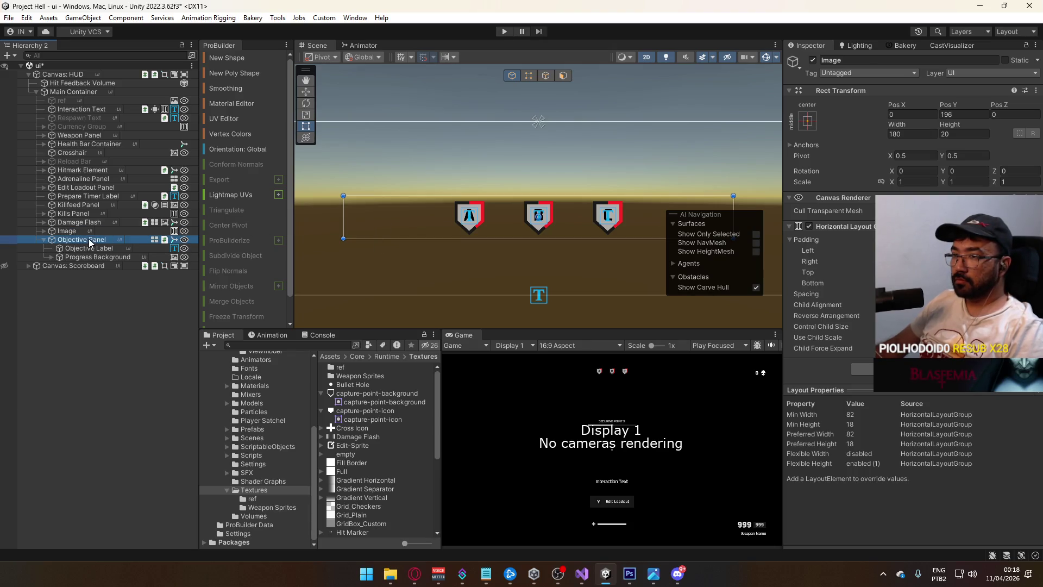
{"action": "left_click", "coordinate": [113, 240]}
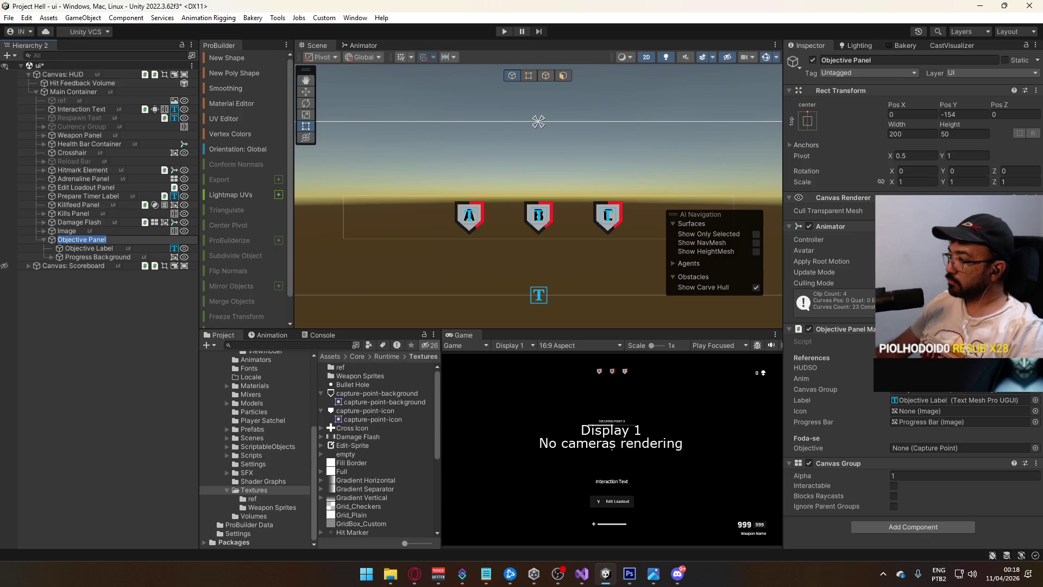
{"action": "key", "text": "alt+Tab"}
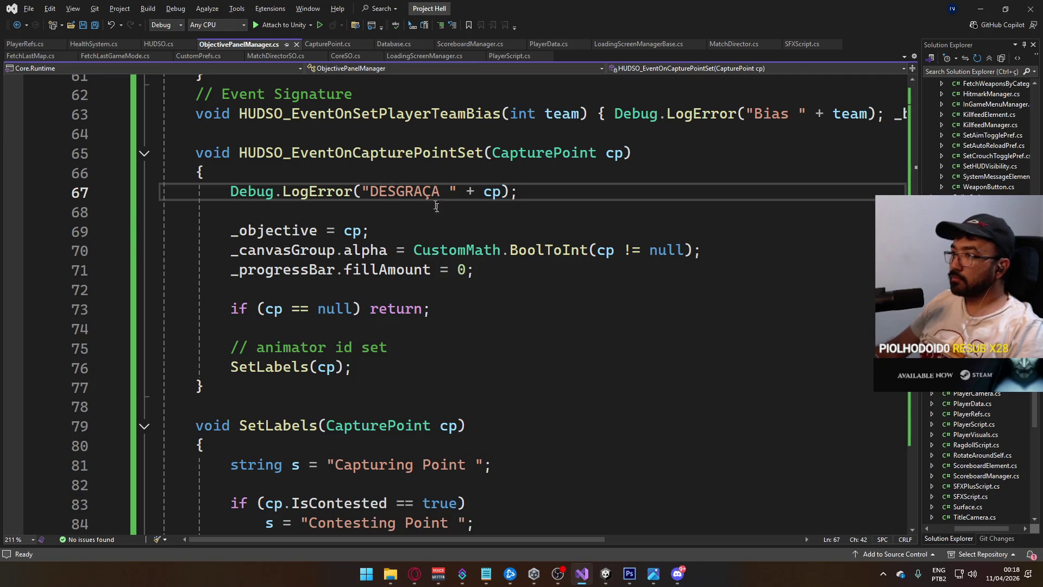
Rename the ObjectivePanelManager class to an ActiveObjective name with Visual Studio's rename refactor.
{"action": "scroll", "coordinate": [469, 264], "scroll_direction": "up", "scroll_amount": 7}
{"action": "scroll", "coordinate": [469, 264], "scroll_direction": "up", "scroll_amount": 13}
{"action": "double_click", "coordinate": [368, 208]}
{"action": "key", "text": "ctrl+r"}
{"action": "key", "text": "ctrl+r"}
{"action": "type", "text": "Ac"}
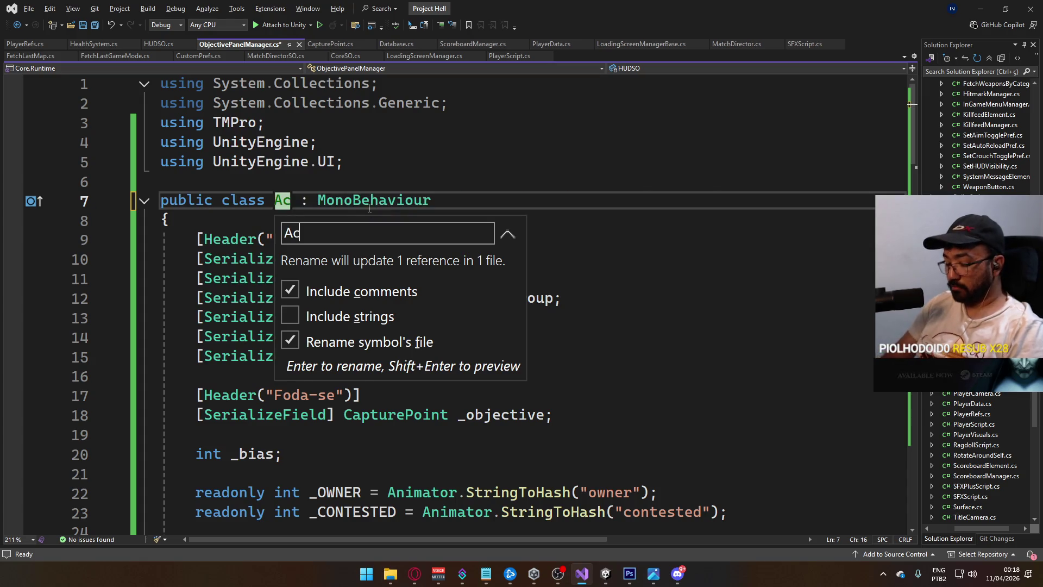
{"action": "type", "text": "tiveObjec"}
{"action": "key", "text": "Return"}
{"action": "key", "text": "alt+Tab"}
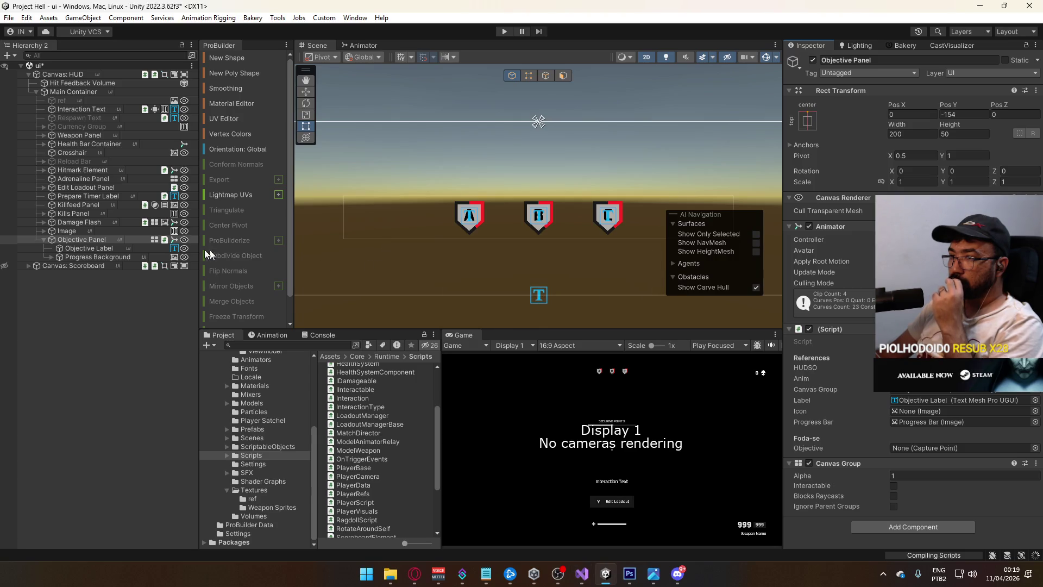
Rename the Objective Panel object to 'Active Objective Panel' in the Hierarchy.
{"action": "left_click", "coordinate": [92, 239]}
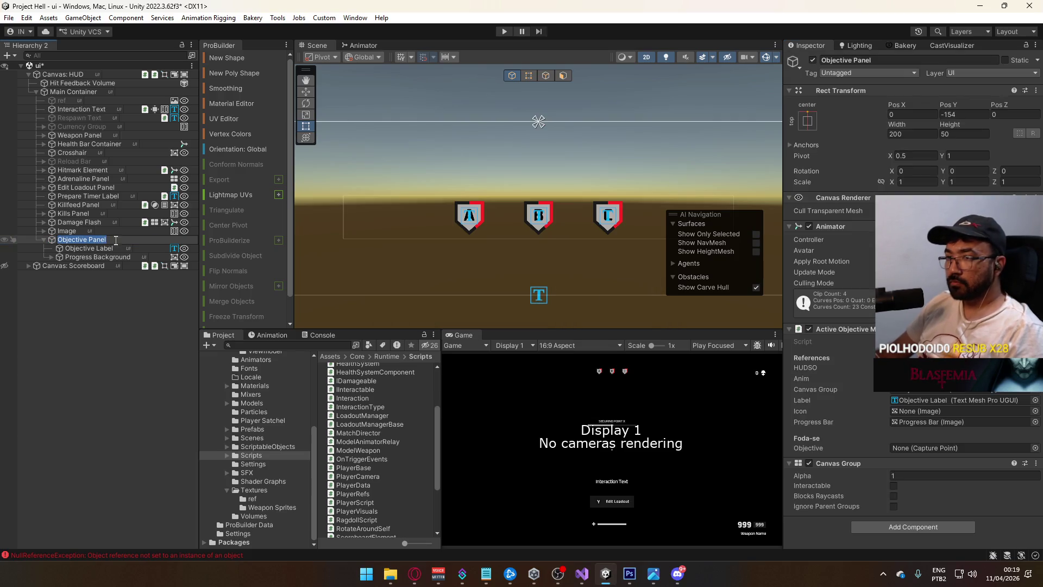
{"action": "key", "text": "Return"}
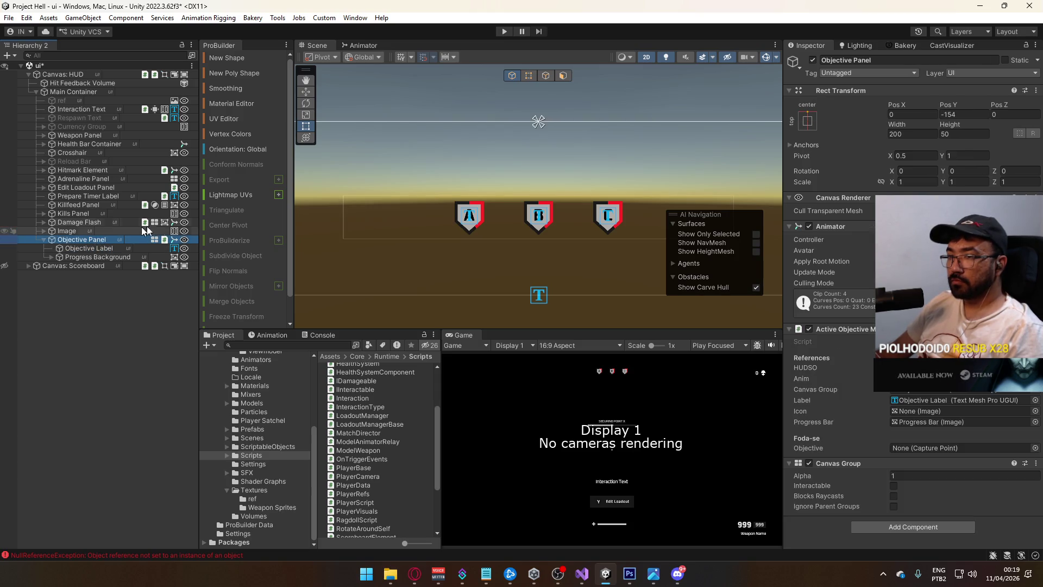
{"action": "key", "text": "F2"}
{"action": "type", "text": "Active Objective "}
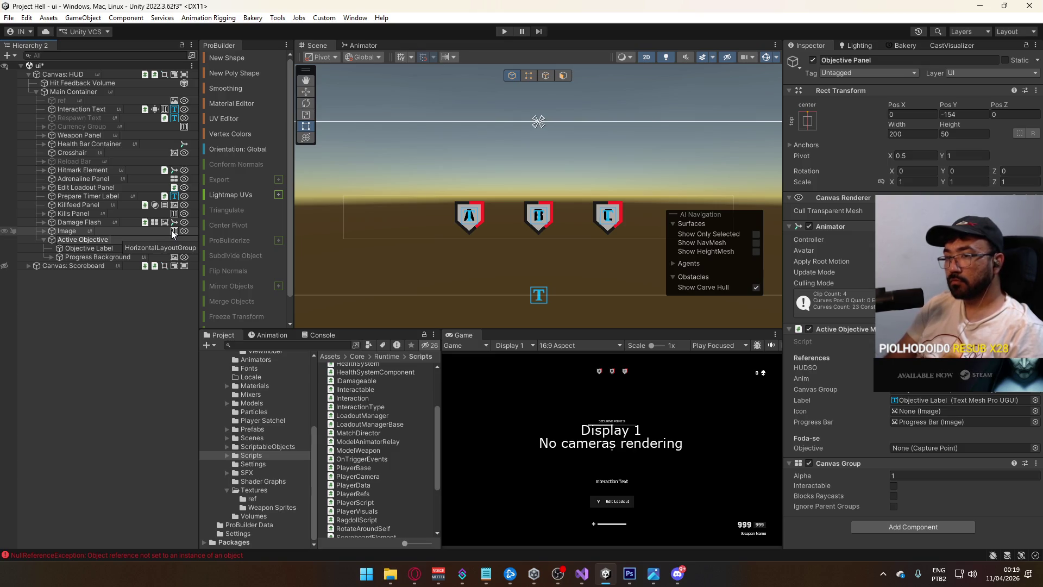
{"action": "type", "text": "Pan"}
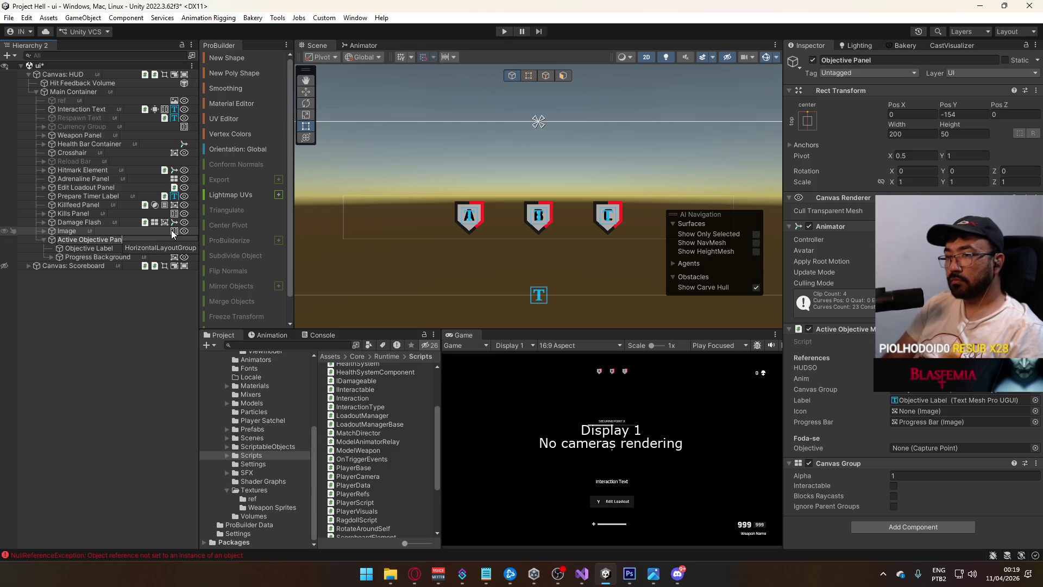
{"action": "type", "text": "el"}
{"action": "key", "text": "Return"}
{"action": "left_click", "coordinate": [121, 256]}
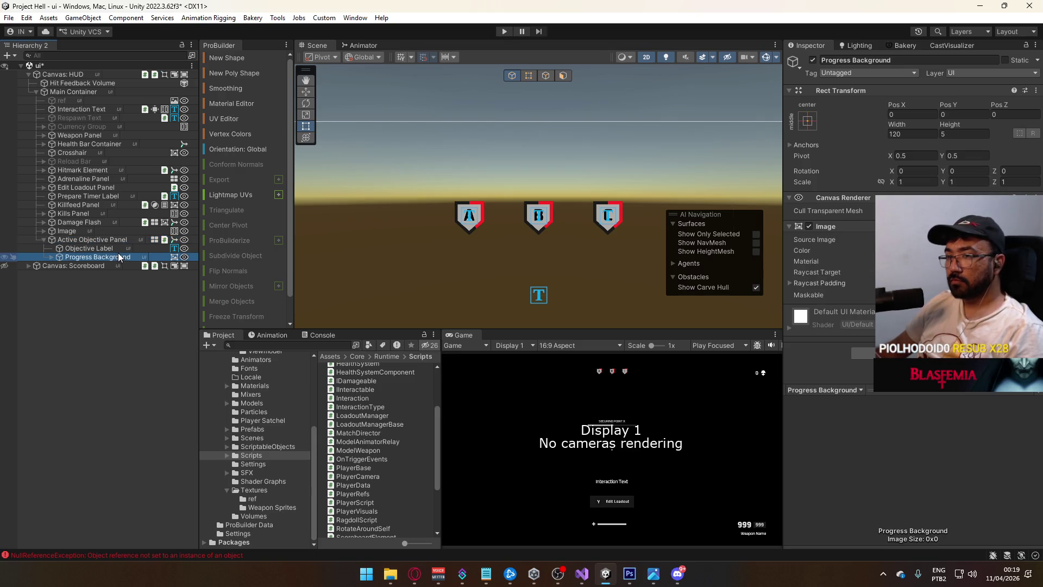
{"action": "scroll", "coordinate": [518, 196], "scroll_direction": "down", "scroll_amount": 3}
{"action": "mouse_move", "coordinate": [501, 234]}
{"action": "left_mouse_down"}
{"action": "mouse_move", "coordinate": [535, 224]}
{"action": "mouse_move", "coordinate": [532, 263]}
{"action": "mouse_move", "coordinate": [505, 152]}
{"action": "mouse_move", "coordinate": [510, 174]}
{"action": "left_mouse_up"}
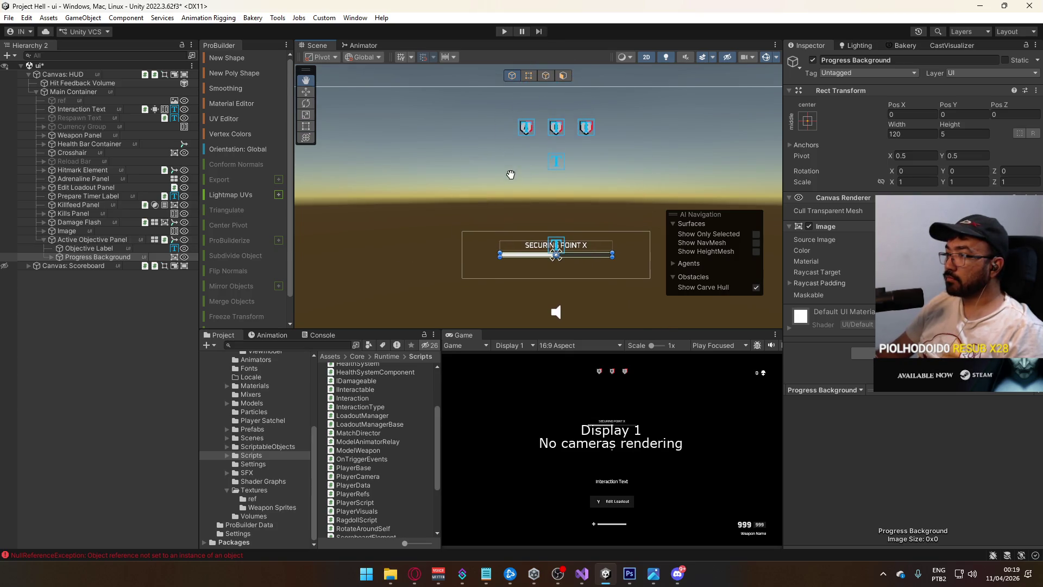
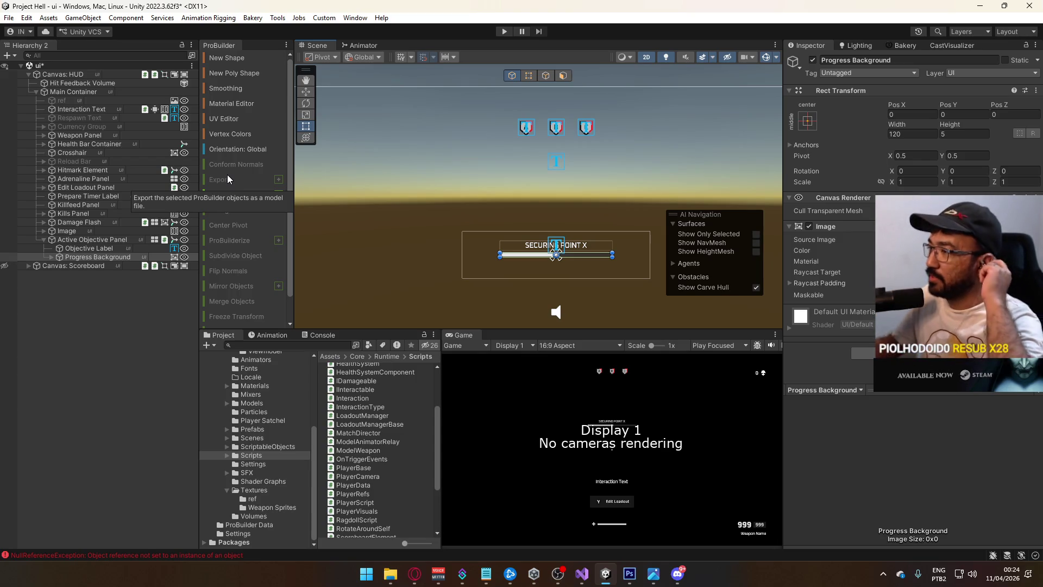
Select the Label on the first objective shield, make a brief browser detour, then bring Visual Studio forward.
{"action": "left_click", "coordinate": [526, 129]}
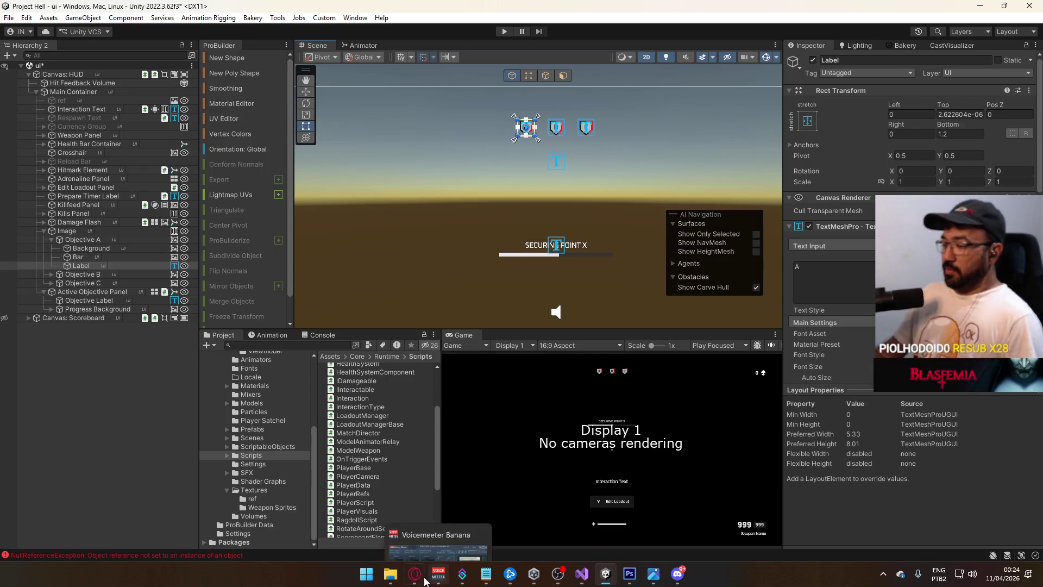
{"action": "left_click", "coordinate": [415, 573]}
{"action": "left_click", "coordinate": [367, 437]}
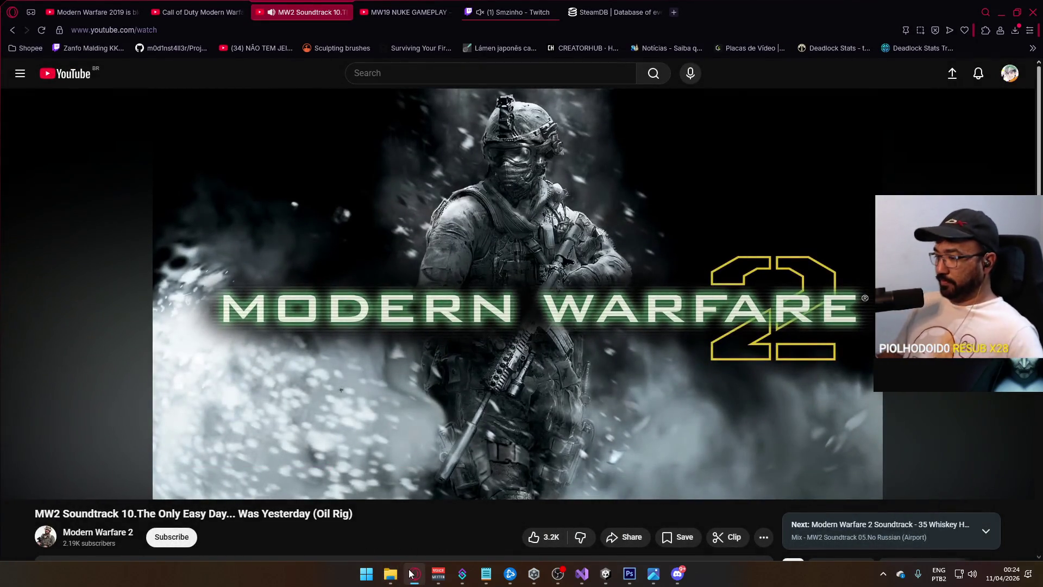
{"action": "key", "text": "alt+Tab"}
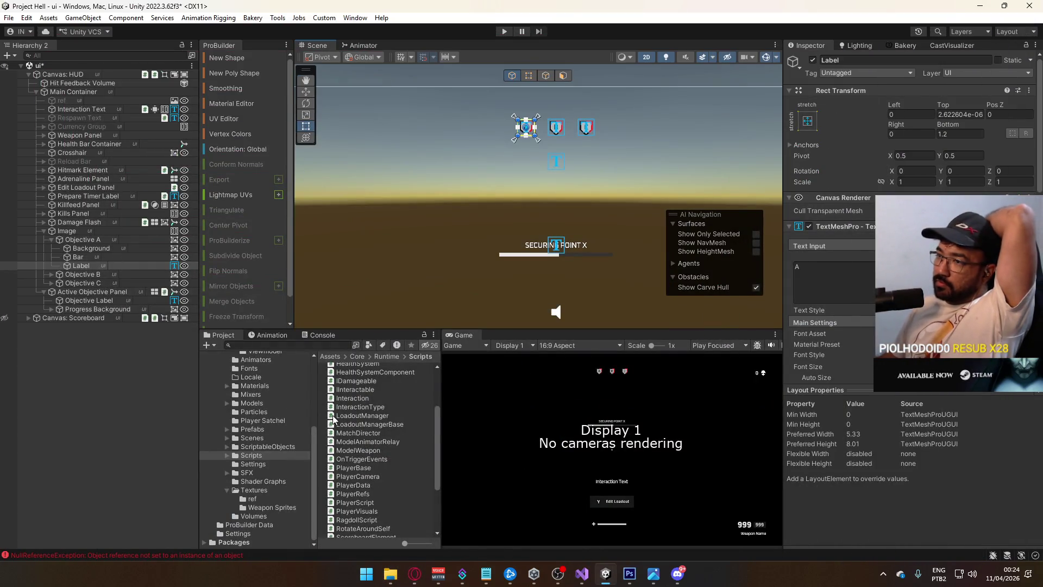
{"action": "left_click", "coordinate": [581, 573]}
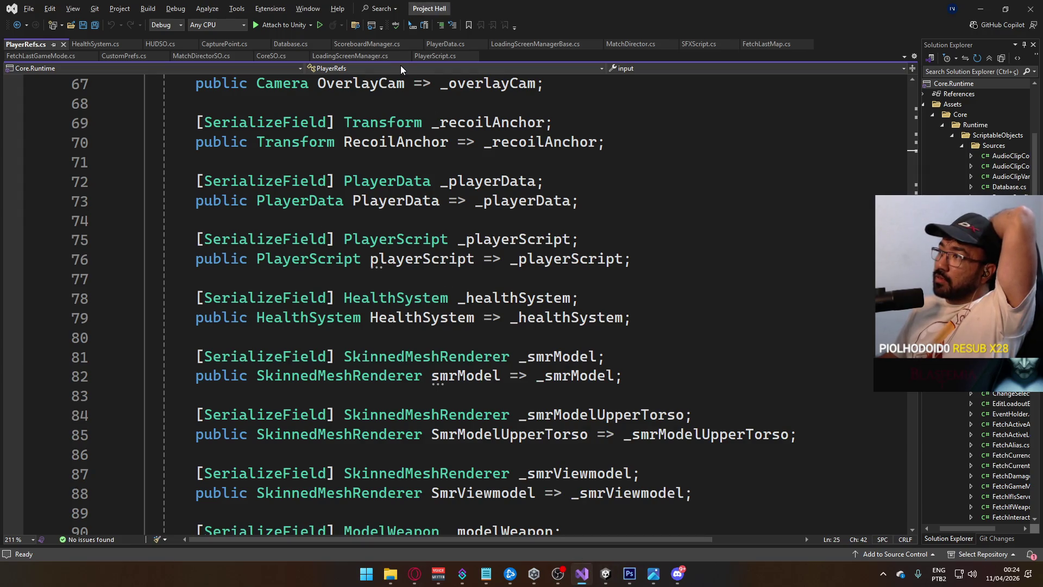
Review the Database, director and HUDSO fields at the top of CapturePoint.cs, then go back to Unity.
{"action": "left_click", "coordinate": [225, 44]}
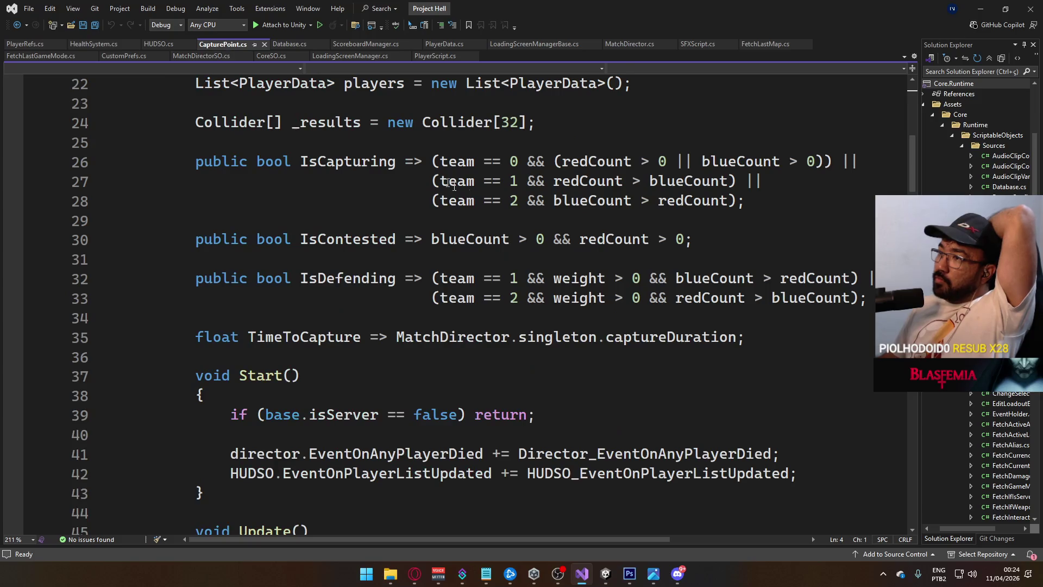
{"action": "scroll", "coordinate": [492, 247], "scroll_direction": "up", "scroll_amount": 7}
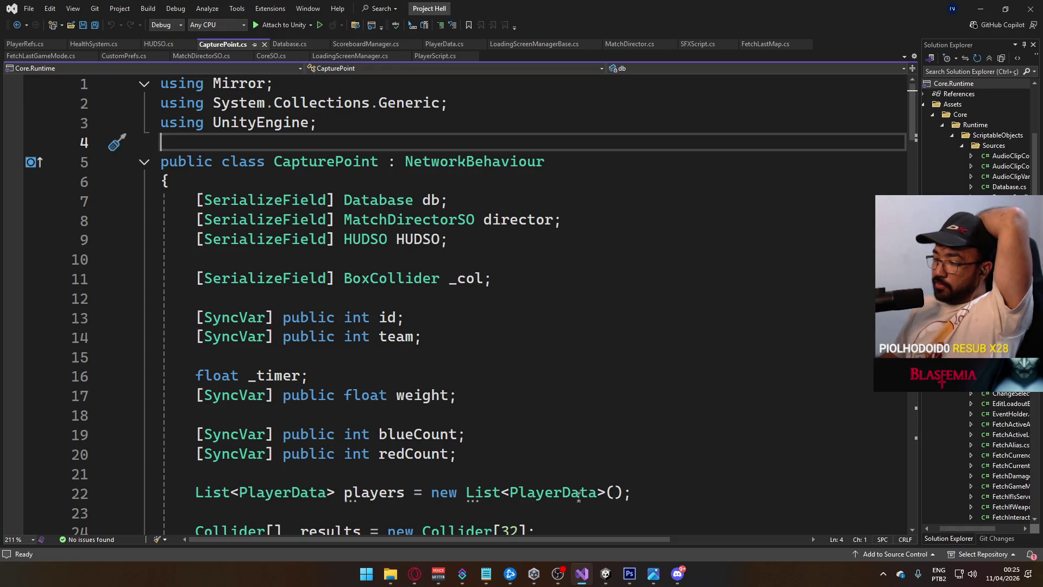
{"action": "left_click", "coordinate": [604, 575]}
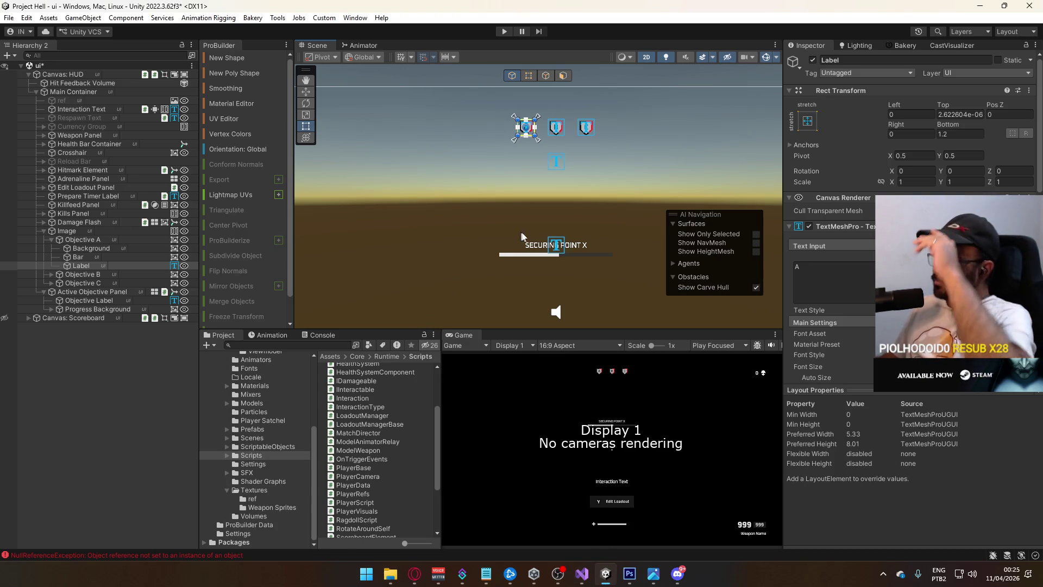
Center the Scene view on the objective shields and select their container in the Hierarchy.
{"action": "scroll", "coordinate": [555, 188], "scroll_direction": "up", "scroll_amount": 1}
{"action": "mouse_move", "coordinate": [555, 189]}
{"action": "left_mouse_down"}
{"action": "mouse_move", "coordinate": [521, 242]}
{"action": "mouse_move", "coordinate": [521, 231]}
{"action": "left_mouse_up"}
{"action": "scroll", "coordinate": [520, 228], "scroll_direction": "up", "scroll_amount": 2}
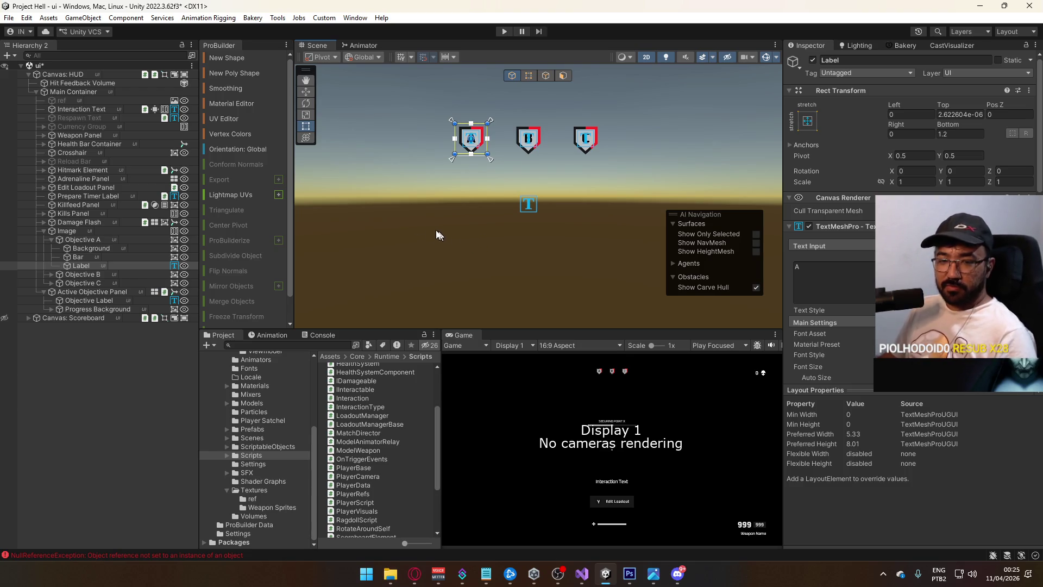
{"action": "left_click", "coordinate": [527, 204]}
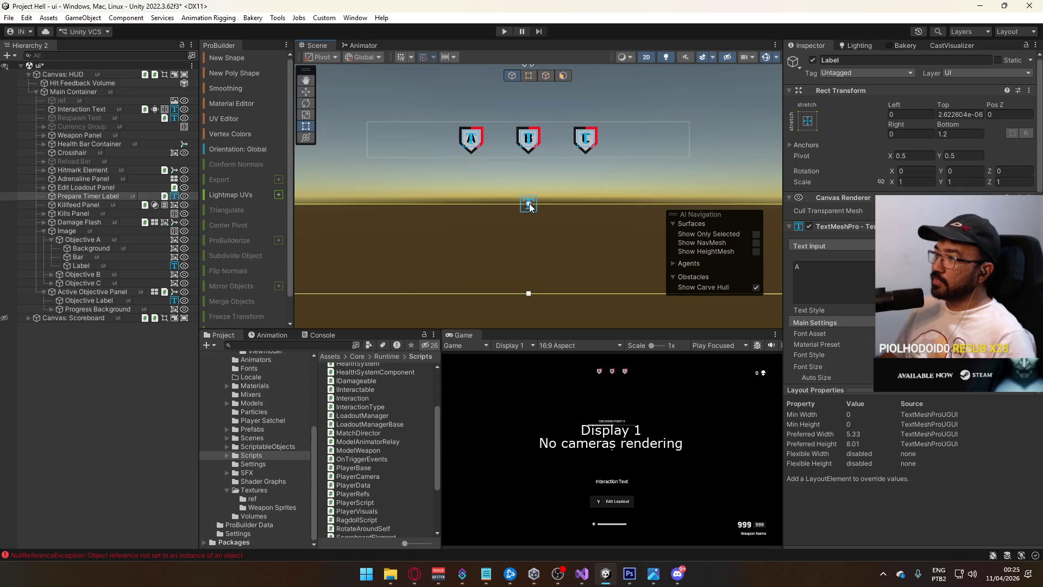
{"action": "left_click", "coordinate": [92, 223]}
{"action": "left_click", "coordinate": [86, 240]}
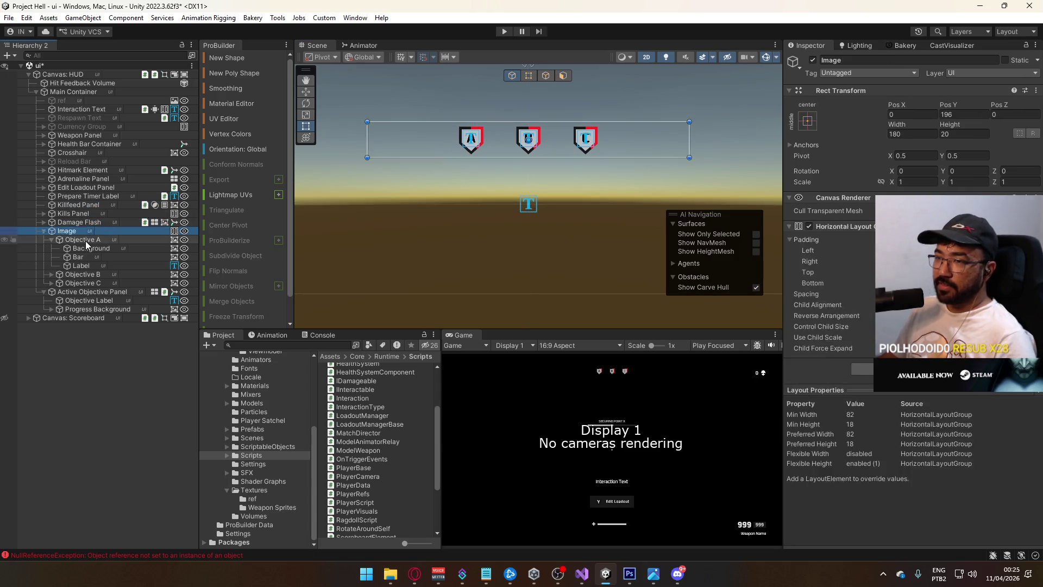
{"action": "left_click", "coordinate": [112, 232]}
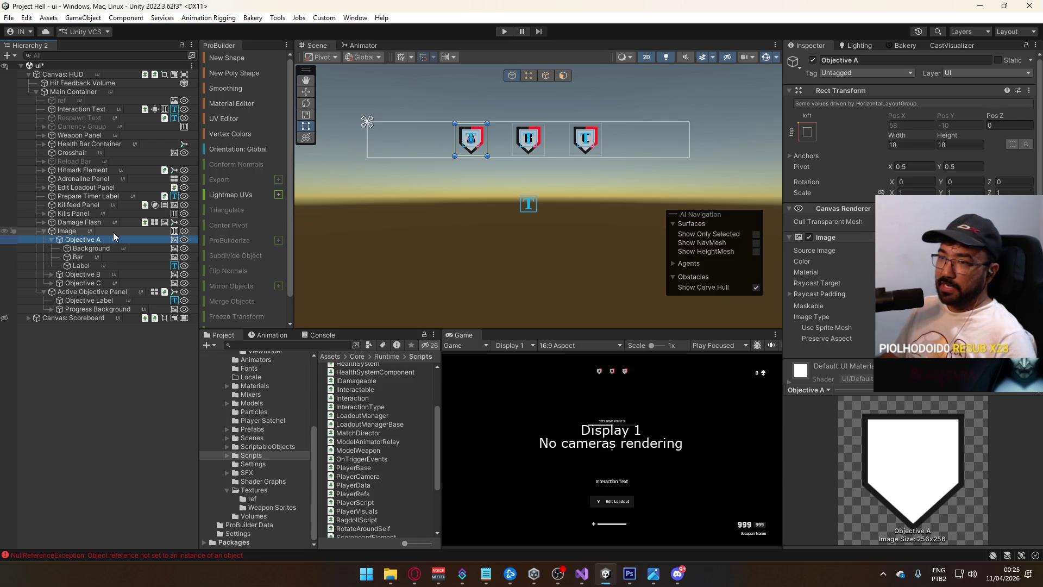
Rename the shields container to 'Objectives Overview'.
{"action": "left_click", "coordinate": [107, 233]}
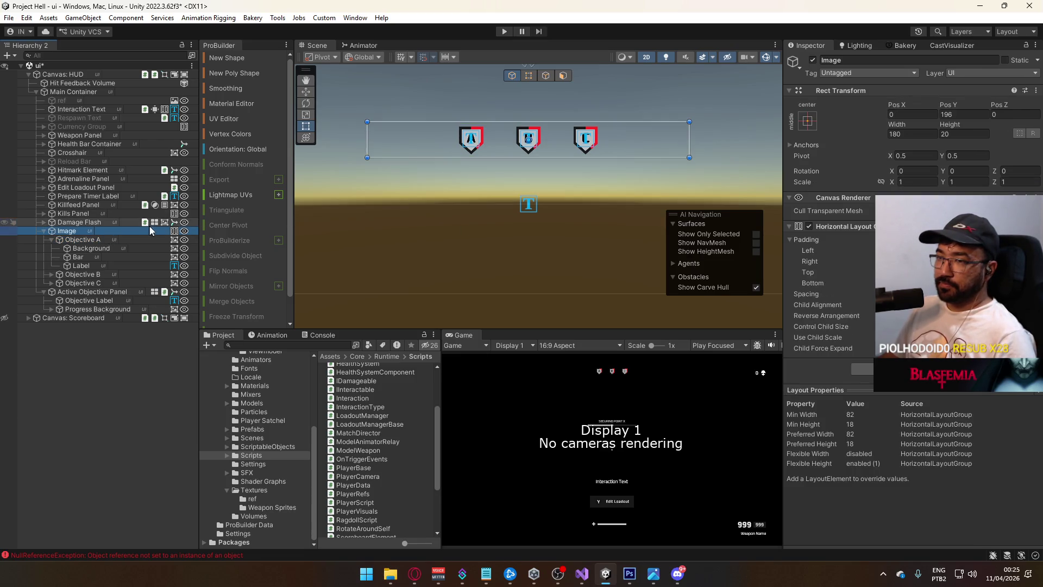
{"action": "type", "text": "Obj"}
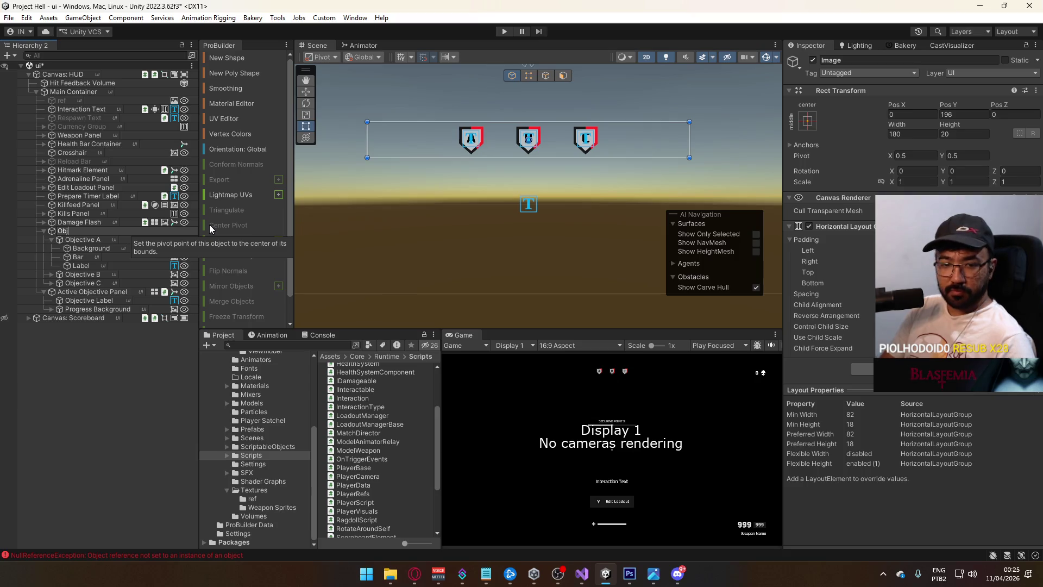
{"action": "type", "text": "ective Over"}
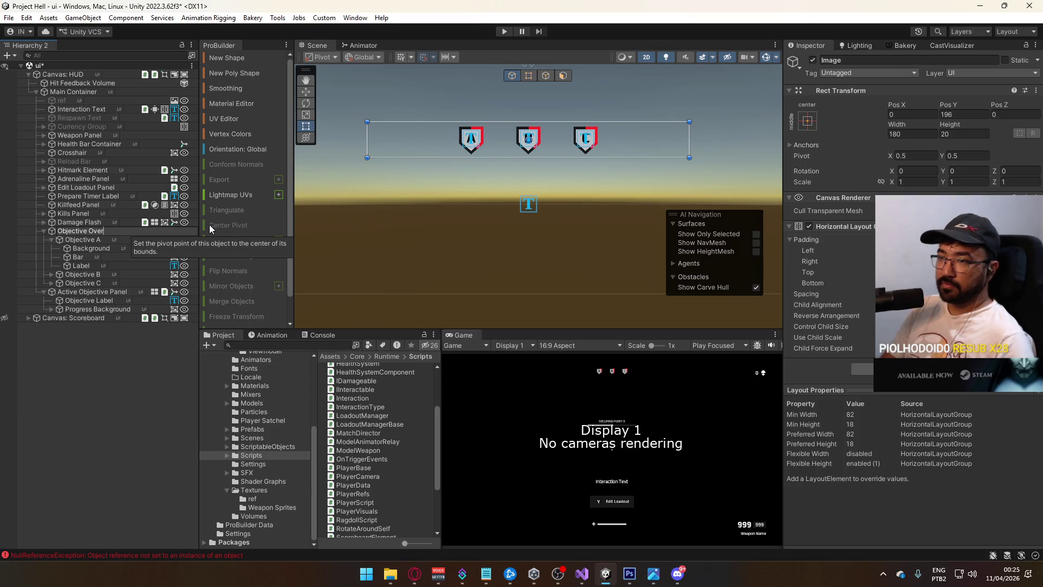
{"action": "key", "text": "BackSpace"}
{"action": "key", "text": "BackSpace"}
{"action": "key", "text": "BackSpace"}
{"action": "type", "text": "s Overview"}
{"action": "key", "text": "Return"}
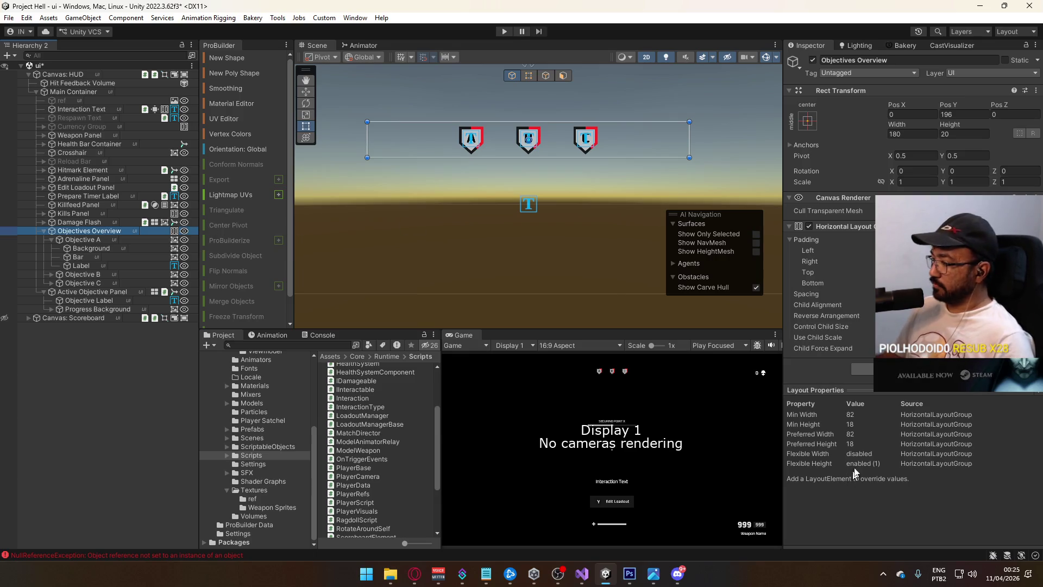
Search Add Component for a Canvas component on the container.
{"action": "key", "text": "ctrl+shift+a"}
{"action": "type", "text": "hori"}
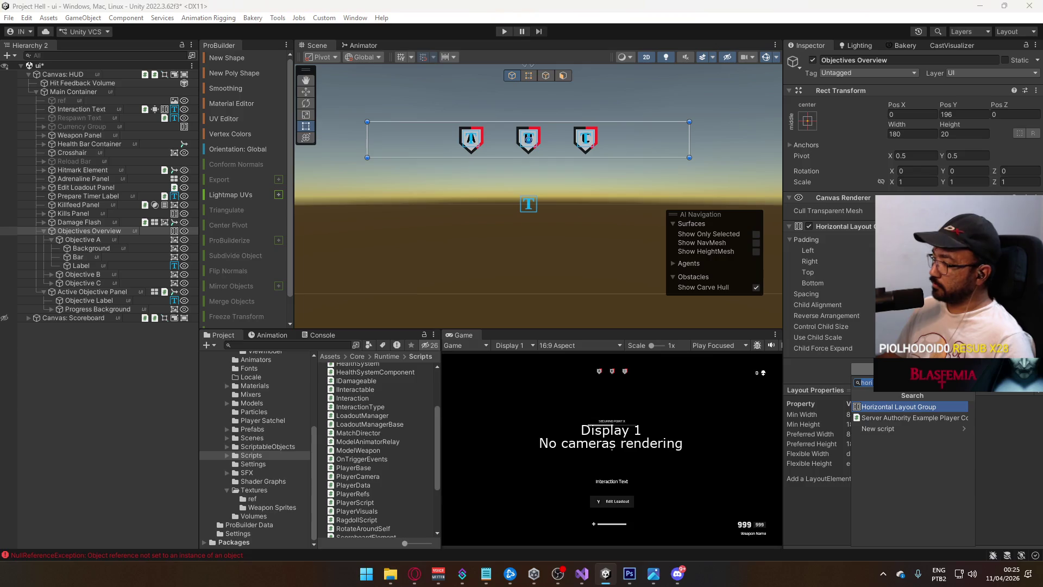
{"action": "key", "text": "BackSpace"}
{"action": "key", "text": "BackSpace"}
{"action": "key", "text": "BackSpace"}
{"action": "type", "text": "canv"}
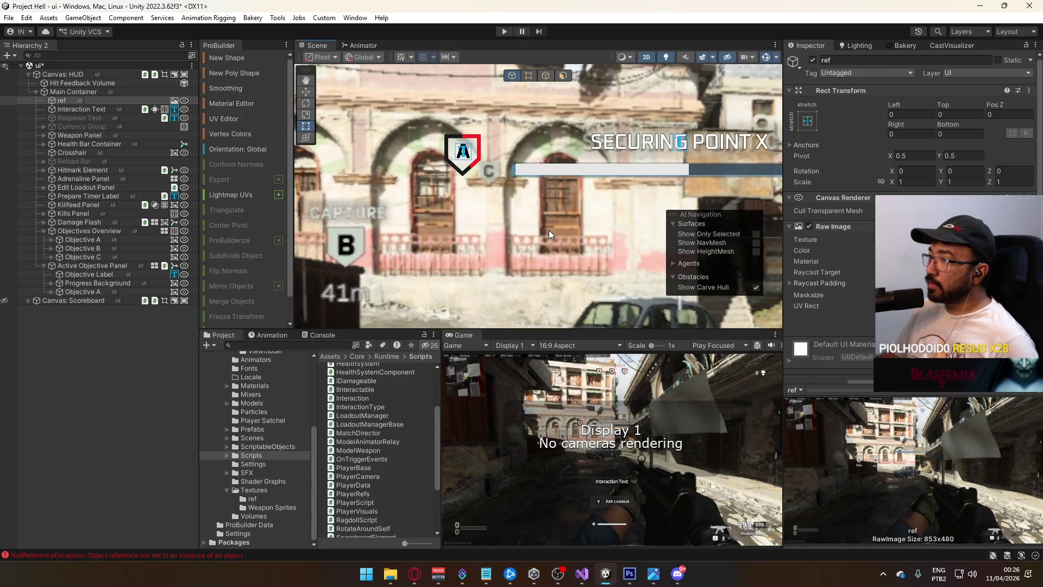
Hide the reference screenshot and delete the Bar and Background under the panel's Objective A.
{"action": "scroll", "coordinate": [548, 229], "scroll_direction": "down", "scroll_amount": 3}
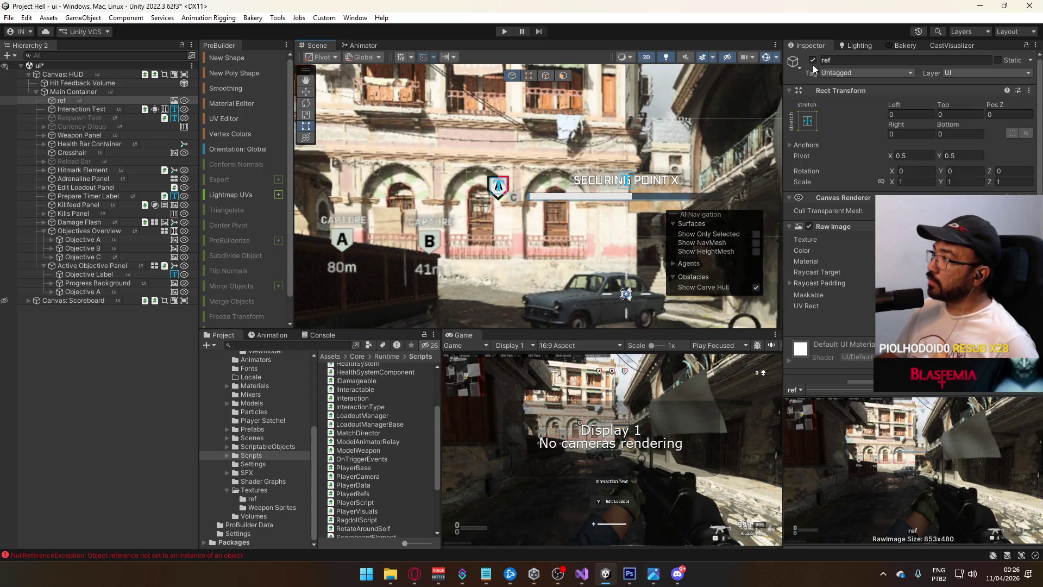
{"action": "left_click", "coordinate": [812, 61]}
{"action": "left_click", "coordinate": [499, 185]}
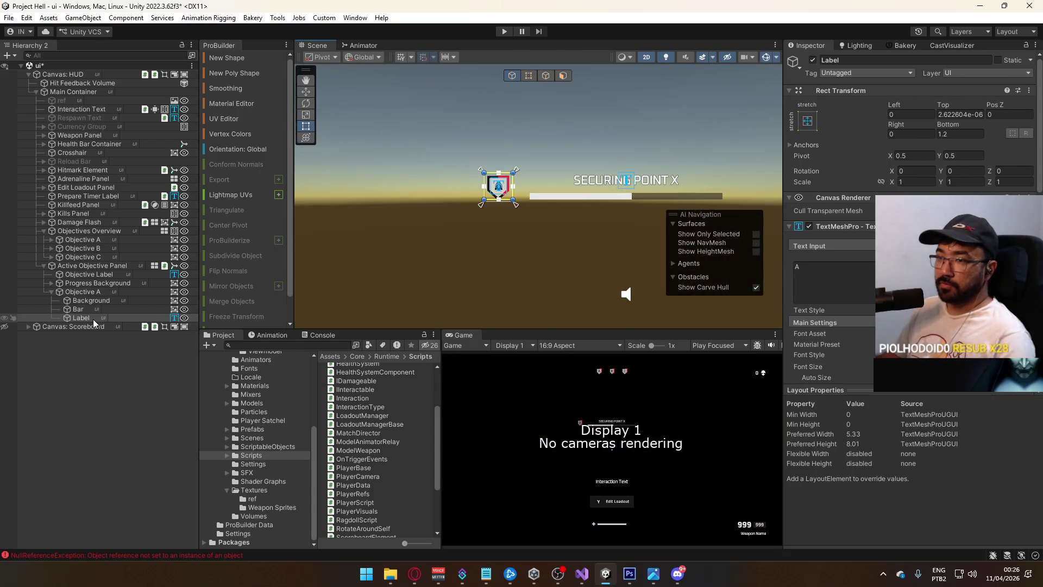
{"action": "left_click", "coordinate": [98, 308]}
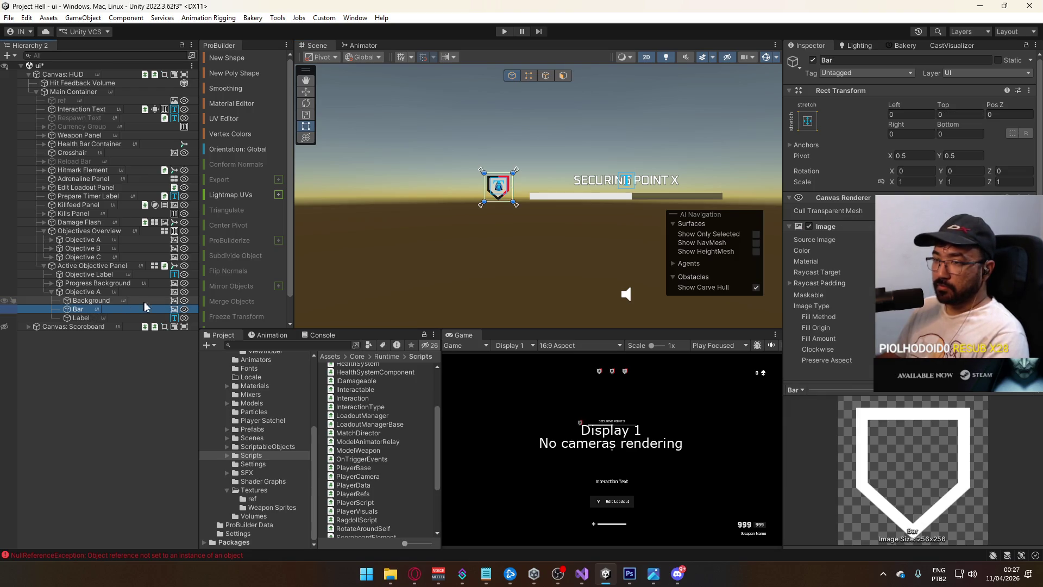
{"action": "left_click", "coordinate": [101, 302], "text": "ctrl"}
{"action": "key", "text": "Delete"}
Compare Objective A in the active objective panel with Objective A in Objectives Overview.
{"action": "scroll", "coordinate": [436, 209], "scroll_direction": "up", "scroll_amount": 3}
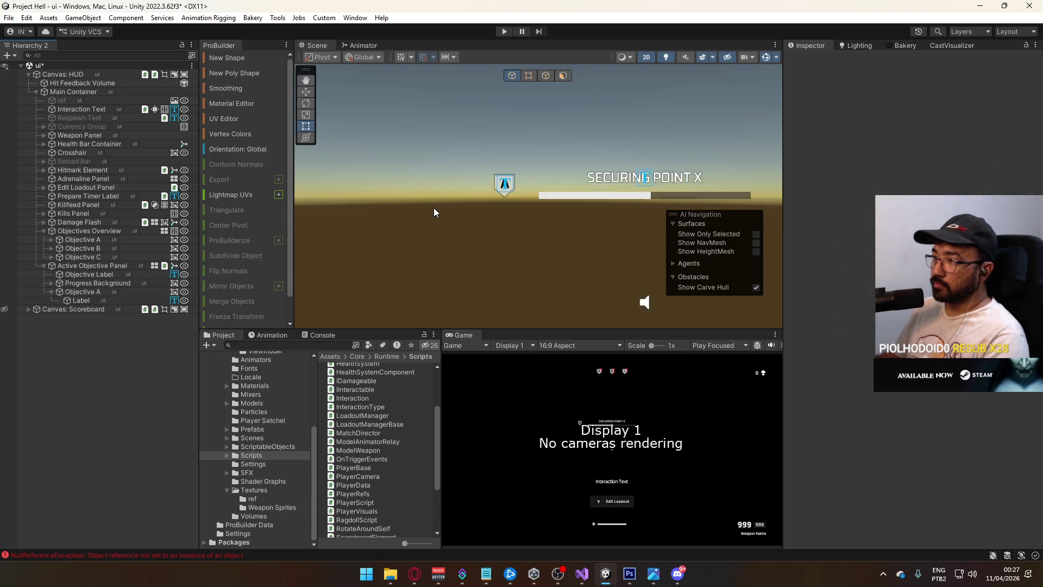
{"action": "scroll", "coordinate": [439, 215], "scroll_direction": "down", "scroll_amount": 2}
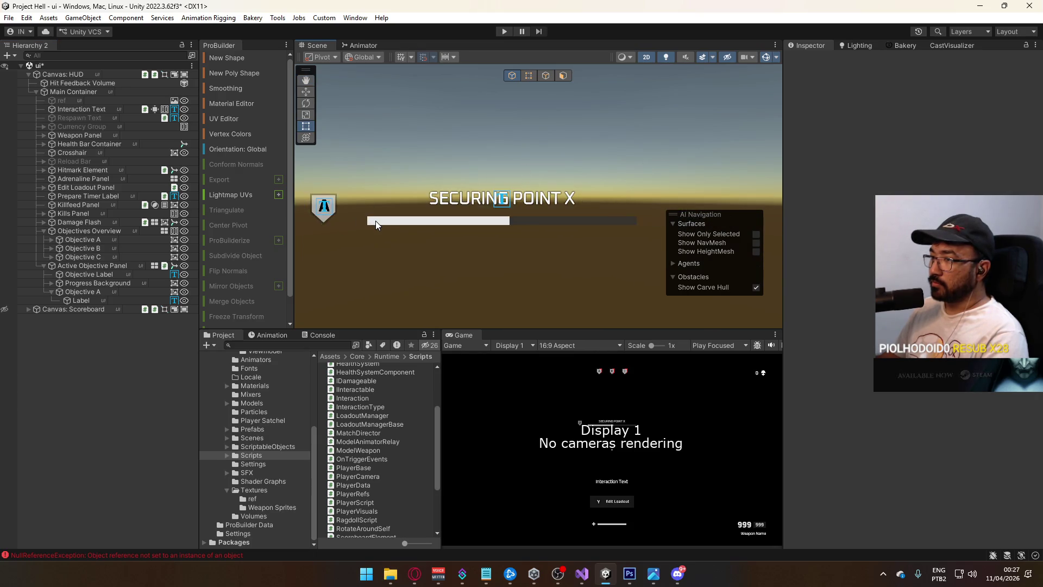
{"action": "left_click", "coordinate": [110, 292]}
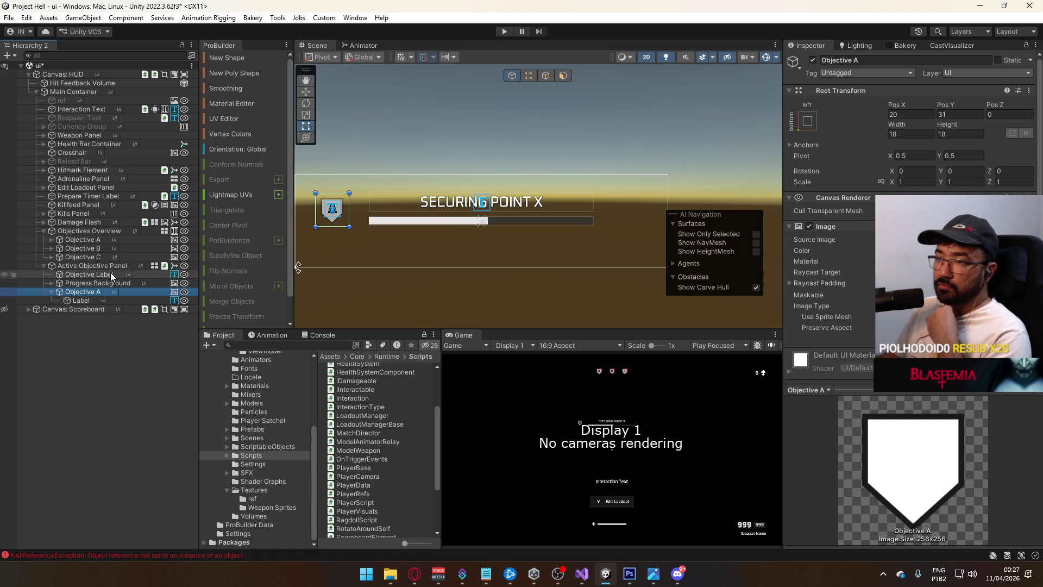
{"action": "left_click", "coordinate": [97, 239]}
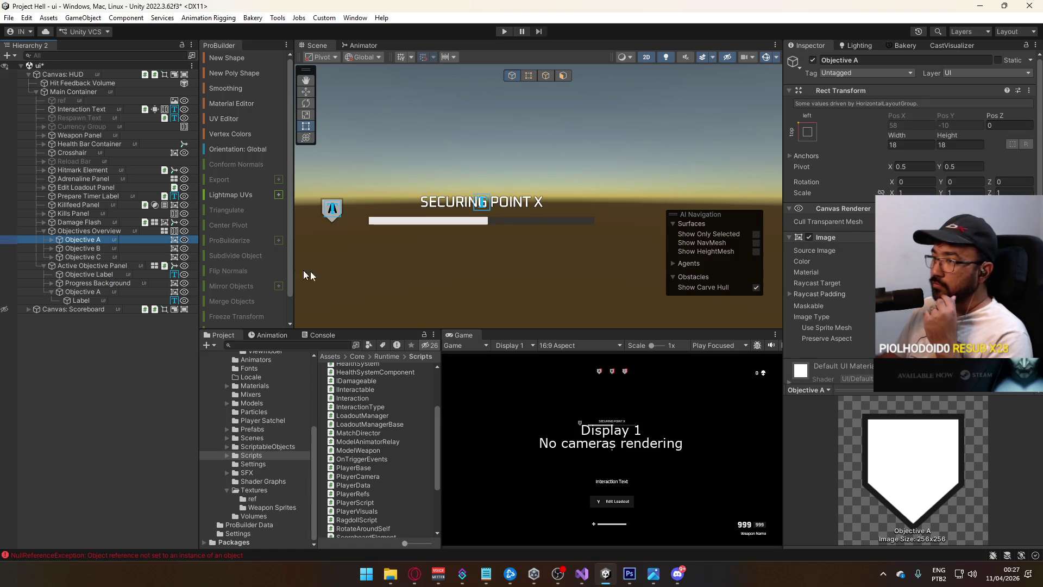
{"action": "scroll", "coordinate": [798, 333], "scroll_direction": "down", "scroll_amount": 1}
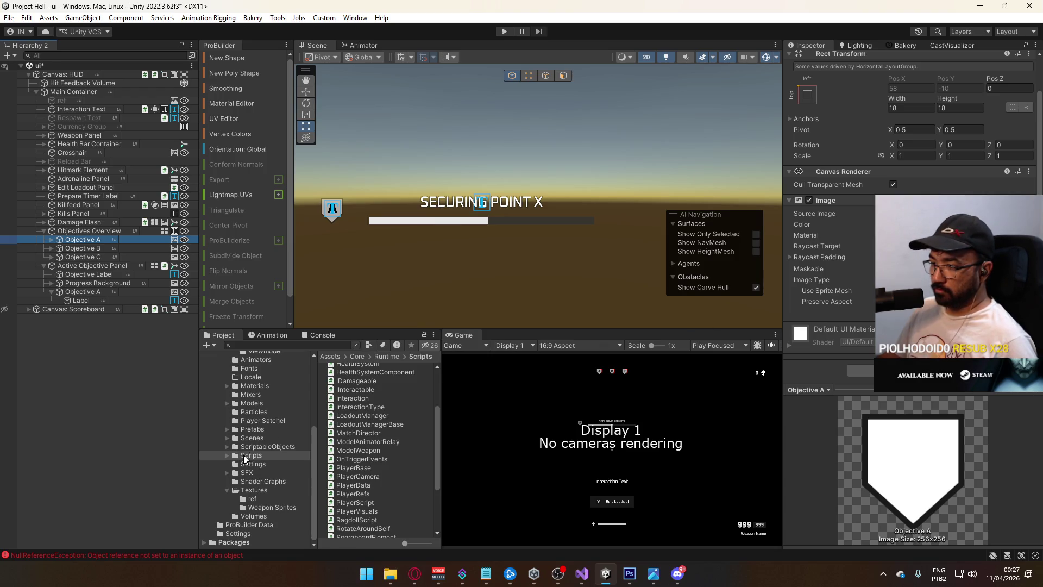
{"action": "scroll", "coordinate": [373, 448], "scroll_direction": "up", "scroll_amount": 5}
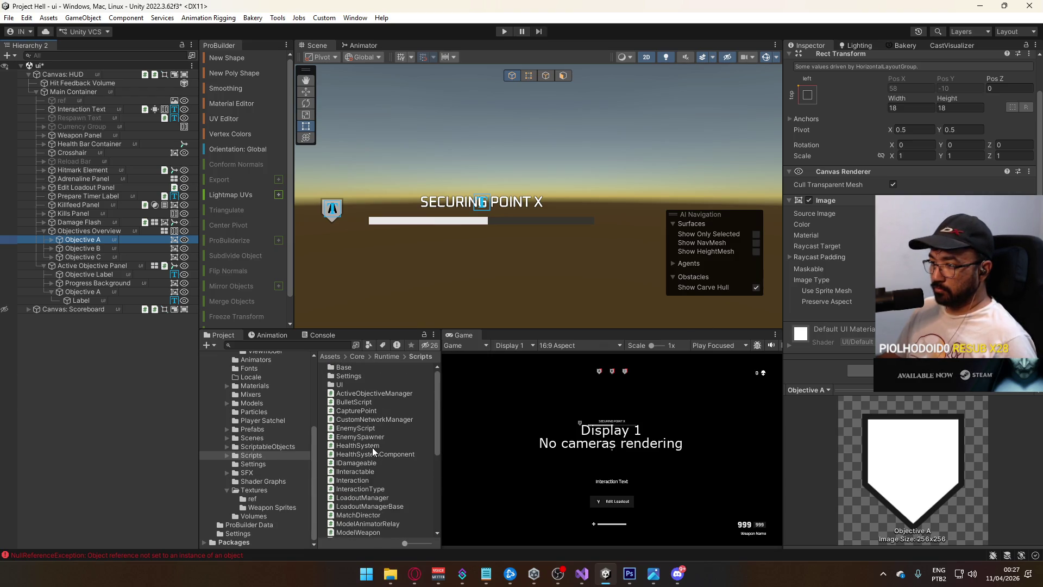
Create a C# script named FetchObjectiveStatus in the Scripts/UI folder.
{"action": "double_click", "coordinate": [345, 382]}
{"action": "right_click", "coordinate": [359, 410]}
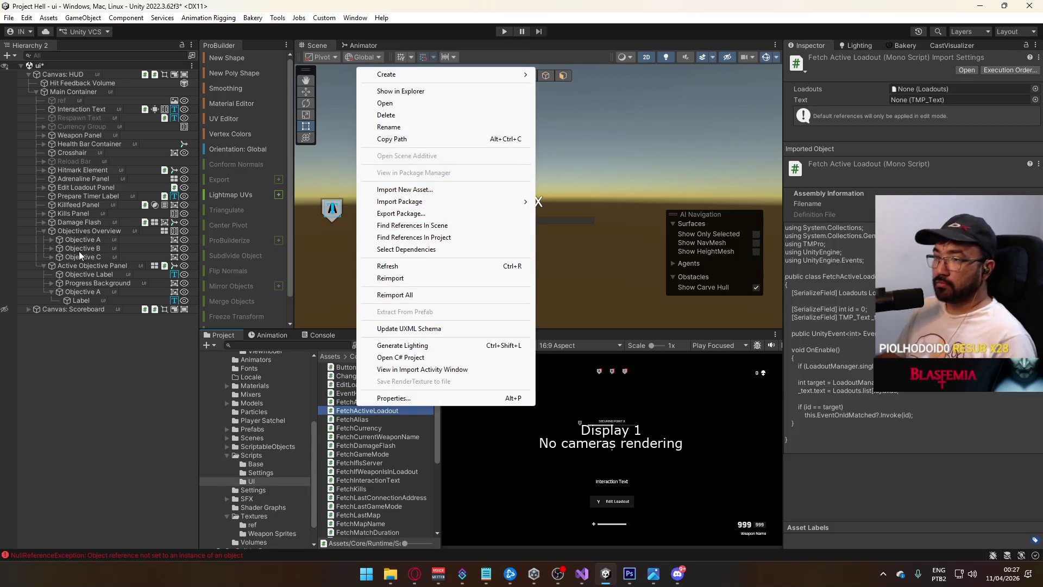
{"action": "left_click", "coordinate": [79, 264]}
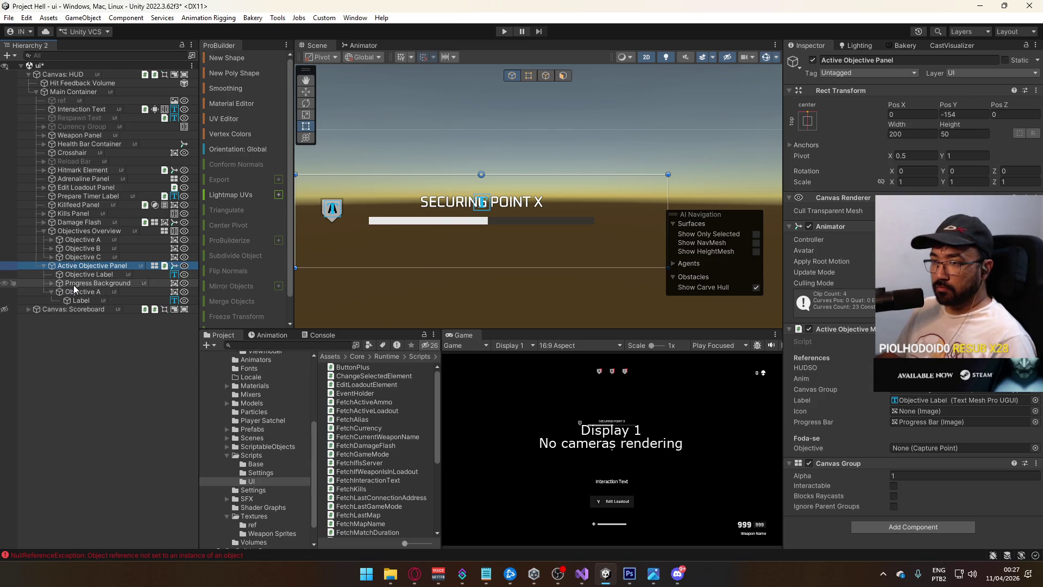
{"action": "right_click", "coordinate": [348, 427]}
{"action": "mouse_move", "coordinate": [440, 100]}
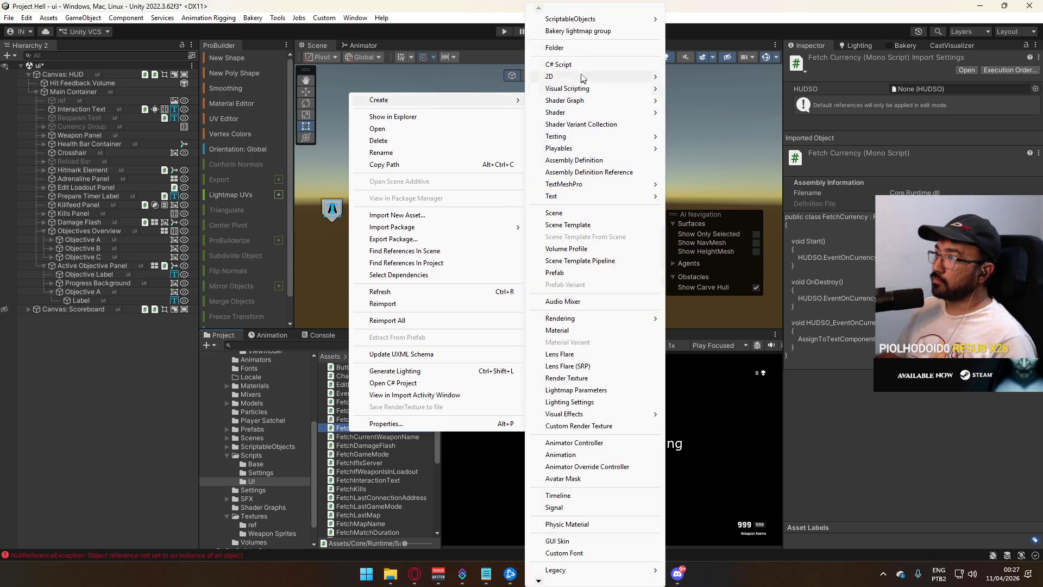
{"action": "left_click", "coordinate": [568, 66]}
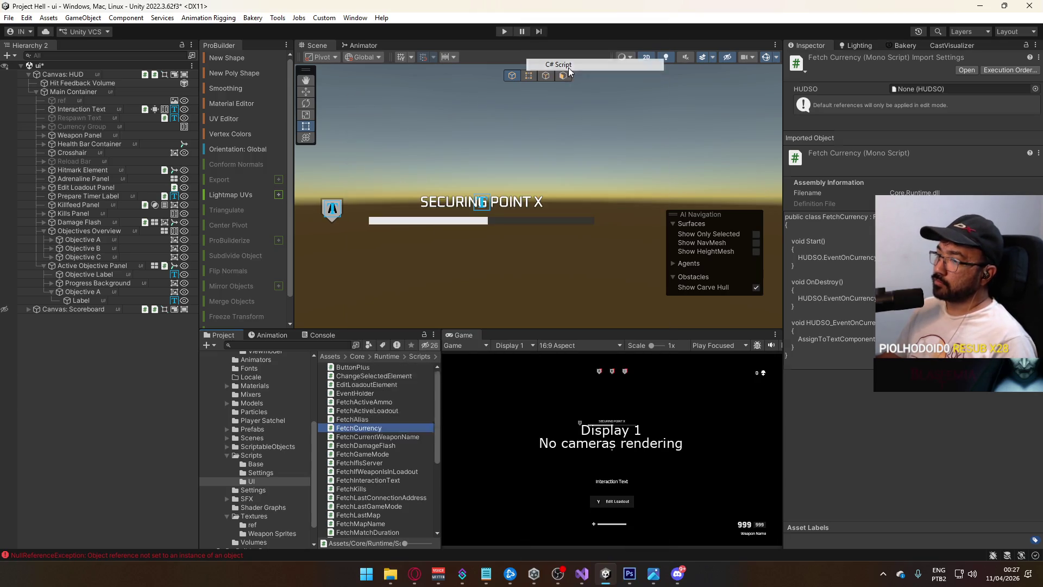
{"action": "type", "text": "FetchObjec"}
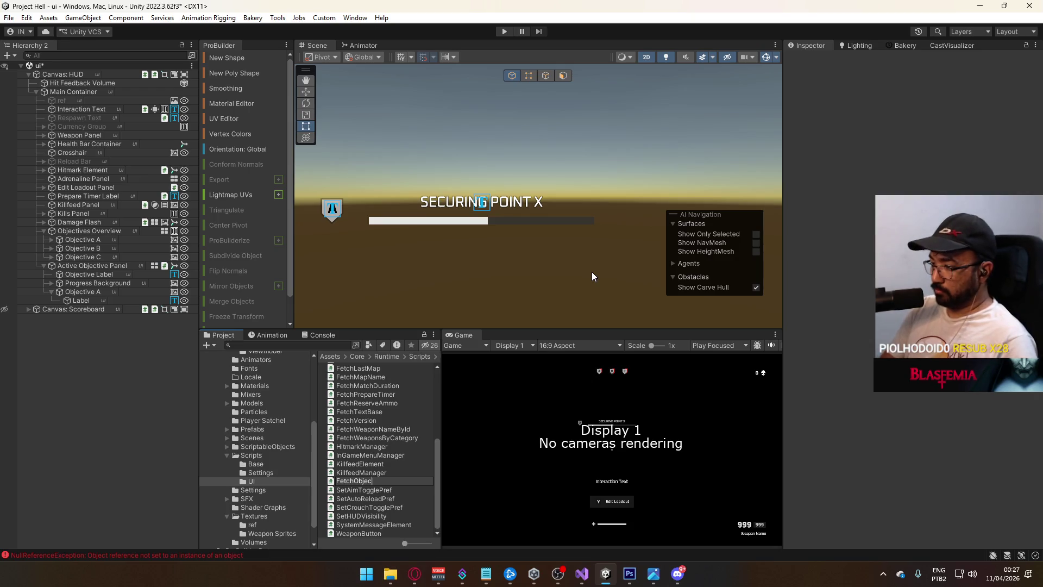
{"action": "type", "text": "tiveStatus"}
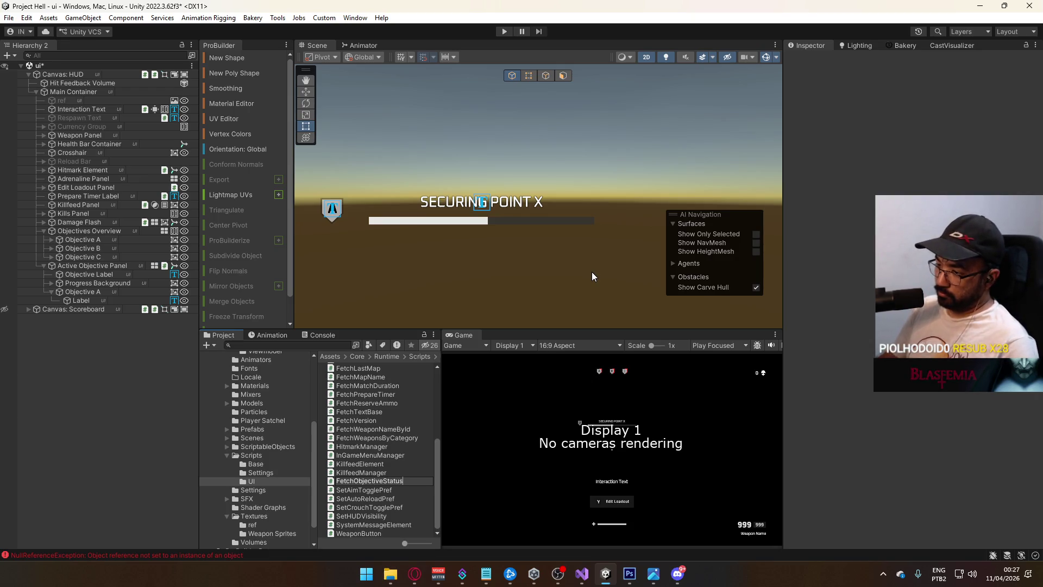
{"action": "key", "text": "Return"}
{"action": "key", "text": "Return"}
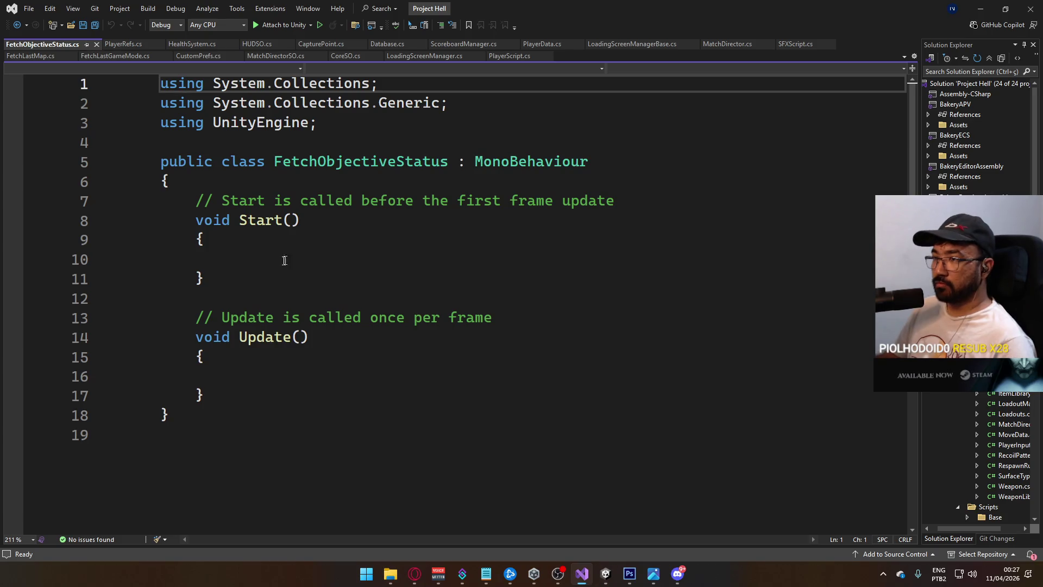
Replace the template Start/Update stubs with [SerializeField] Animator _anim and CapturePoint _cp fields.
{"action": "mouse_move", "coordinate": [282, 386]}
{"action": "left_mouse_down"}
{"action": "mouse_move", "coordinate": [217, 278]}
{"action": "mouse_move", "coordinate": [198, 202]}
{"action": "left_mouse_up"}
{"action": "key", "text": "Delete"}
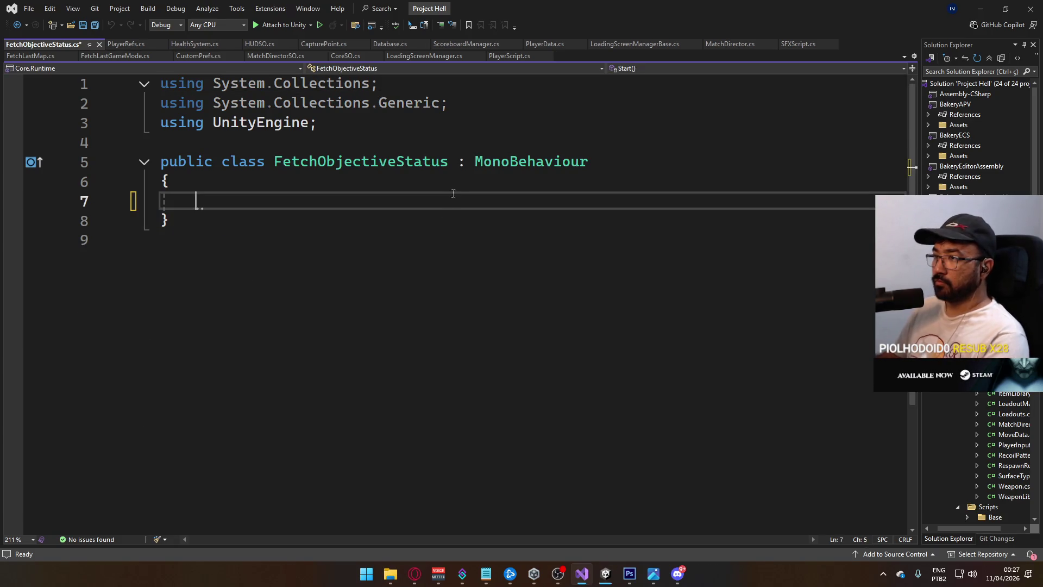
{"action": "key", "text": "ctrl+s"}
{"action": "type", "text": "[SerializeField] "}
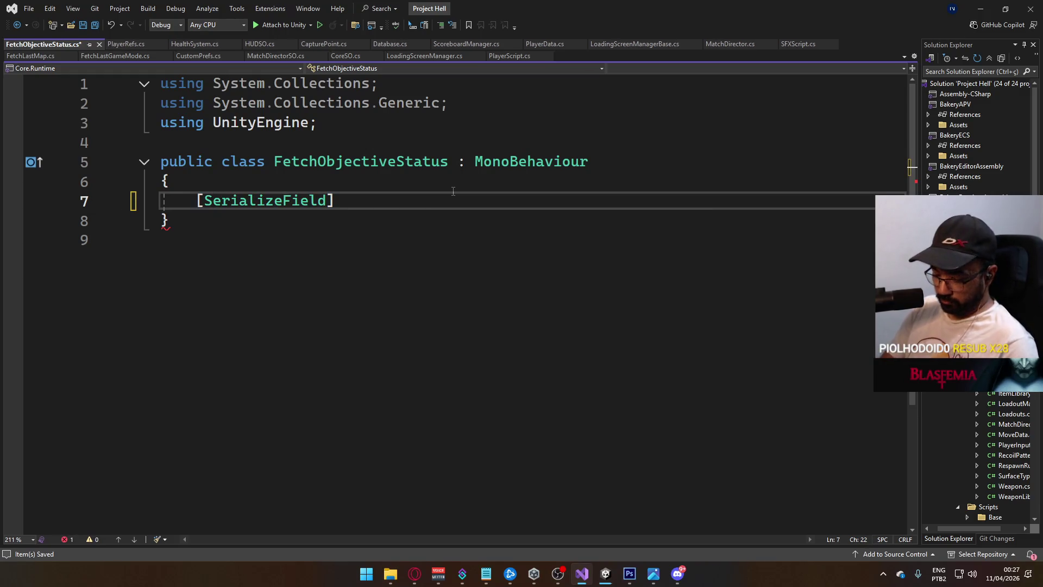
{"action": "type", "text": "HU"}
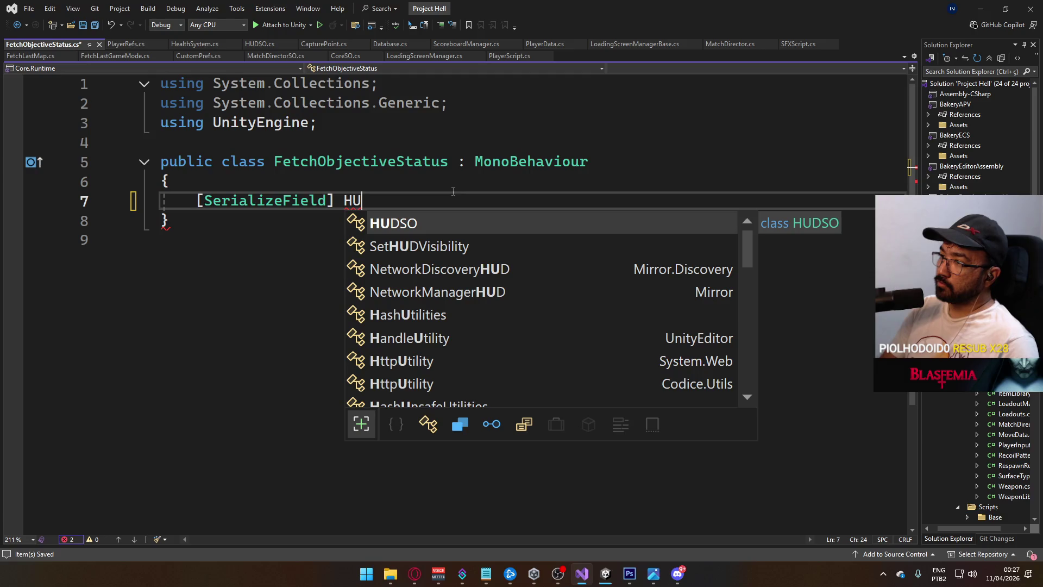
{"action": "key", "text": "BackSpace"}
{"action": "key", "text": "BackSpace"}
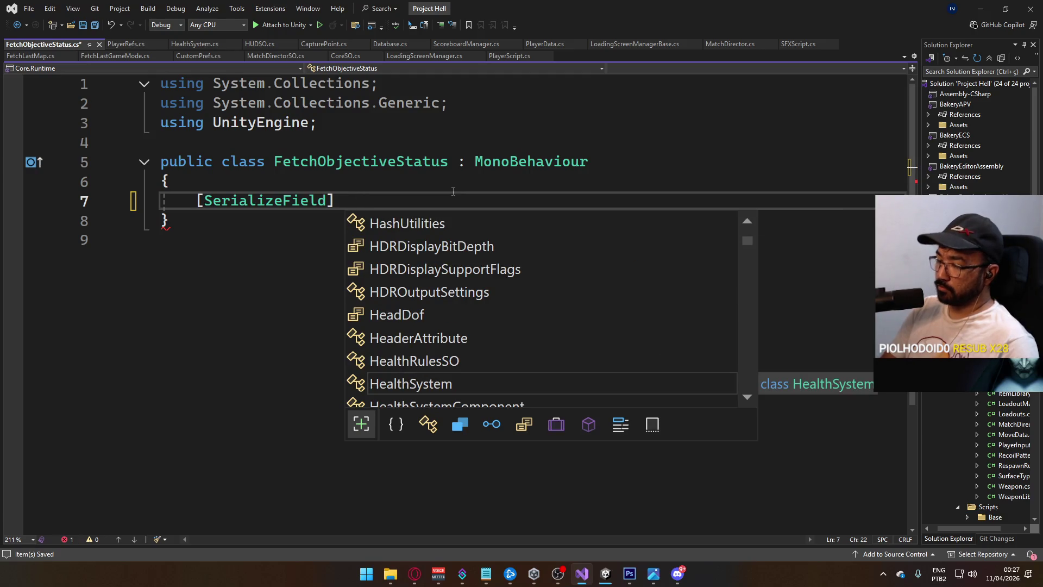
{"action": "type", "text": "CapturePoint "}
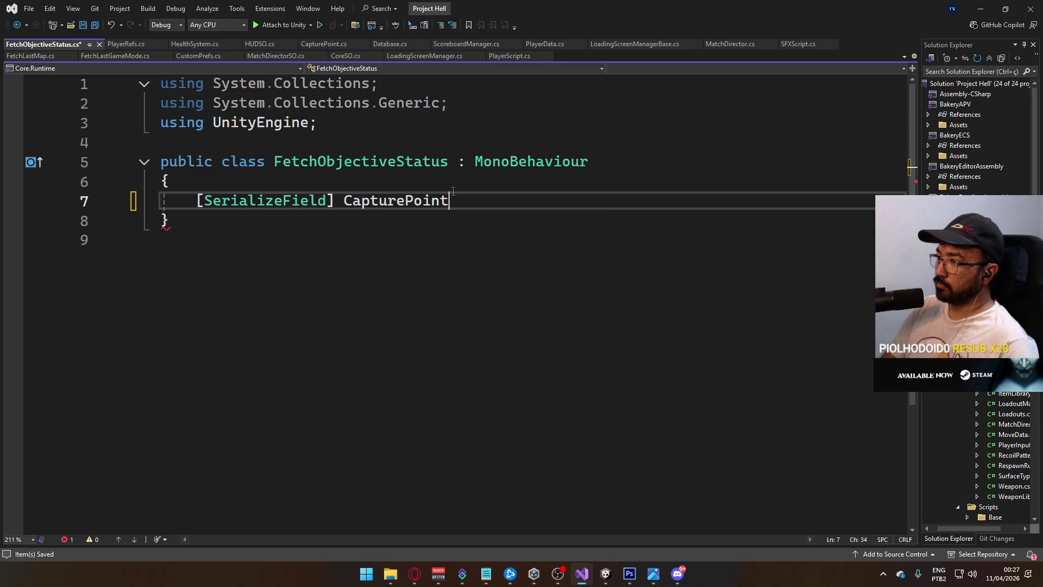
{"action": "type", "text": "_cp;"}
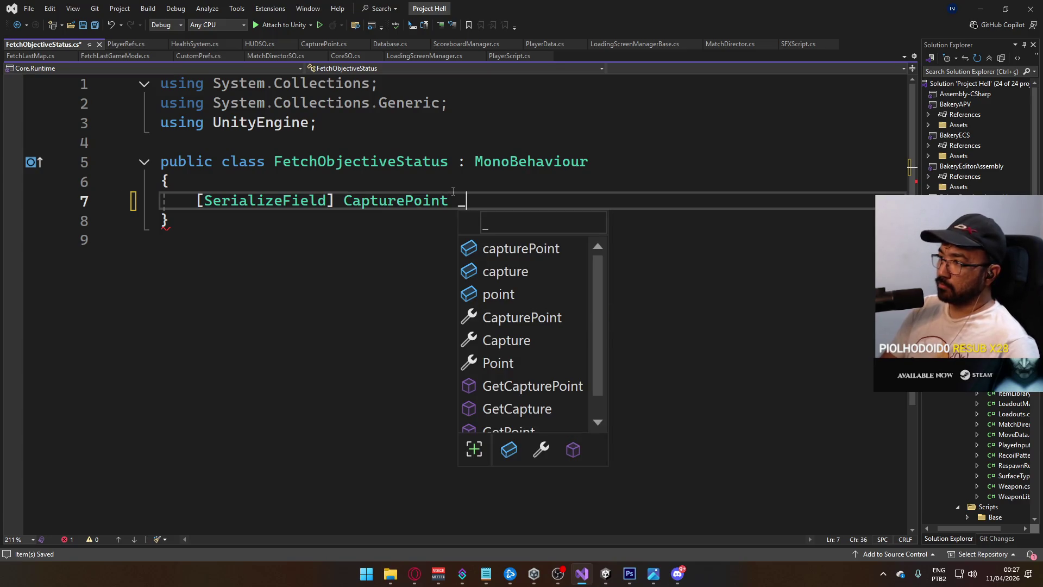
{"action": "key", "text": "Return"}
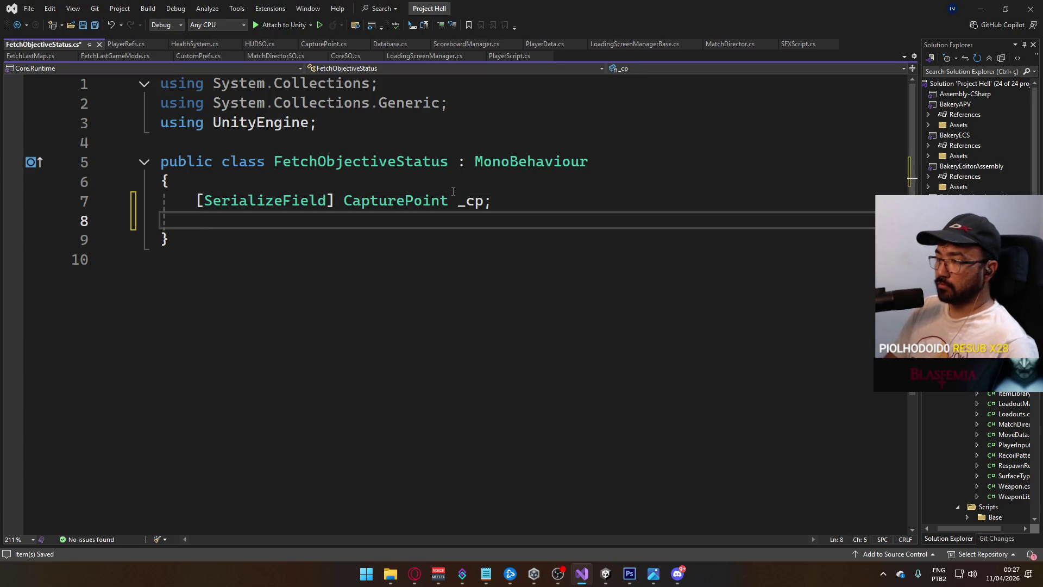
{"action": "key", "text": "Up"}
{"action": "key", "text": "Up"}
{"action": "key", "text": "Return"}
{"action": "type", "text": "[S"}
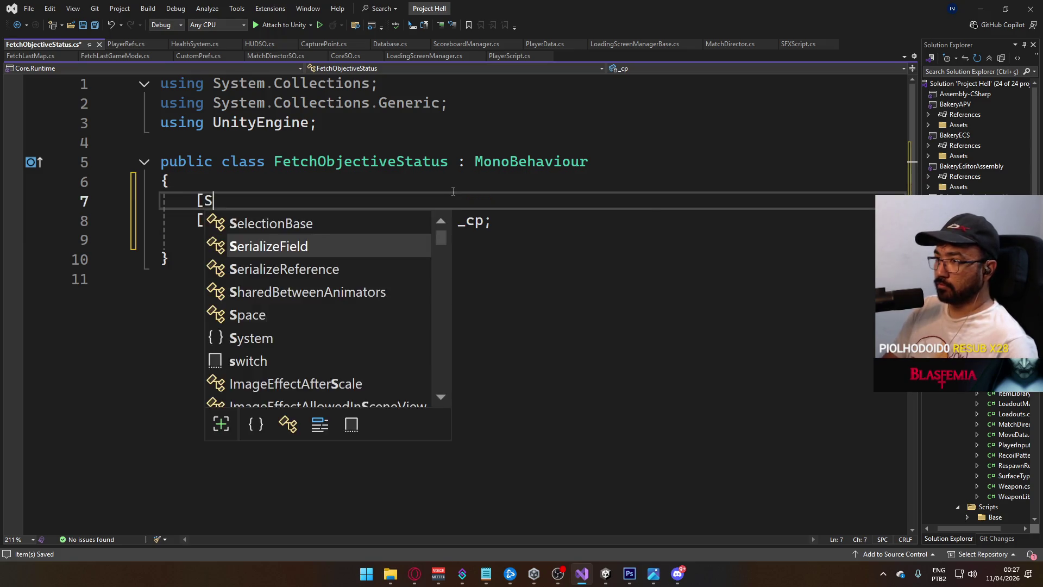
{"action": "type", "text": "erializeField] Animator"}
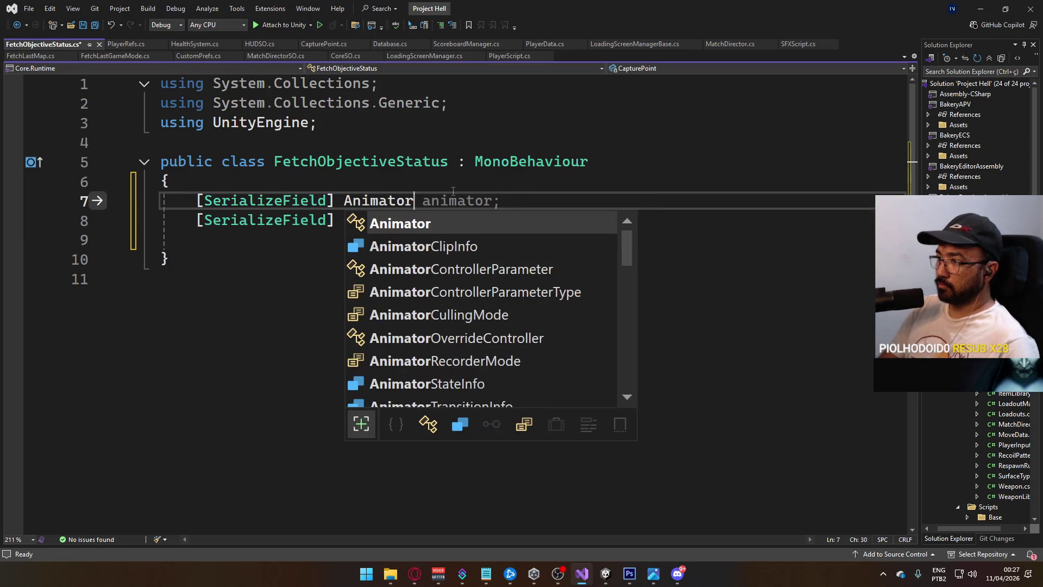
{"action": "type", "text": " _anim"}
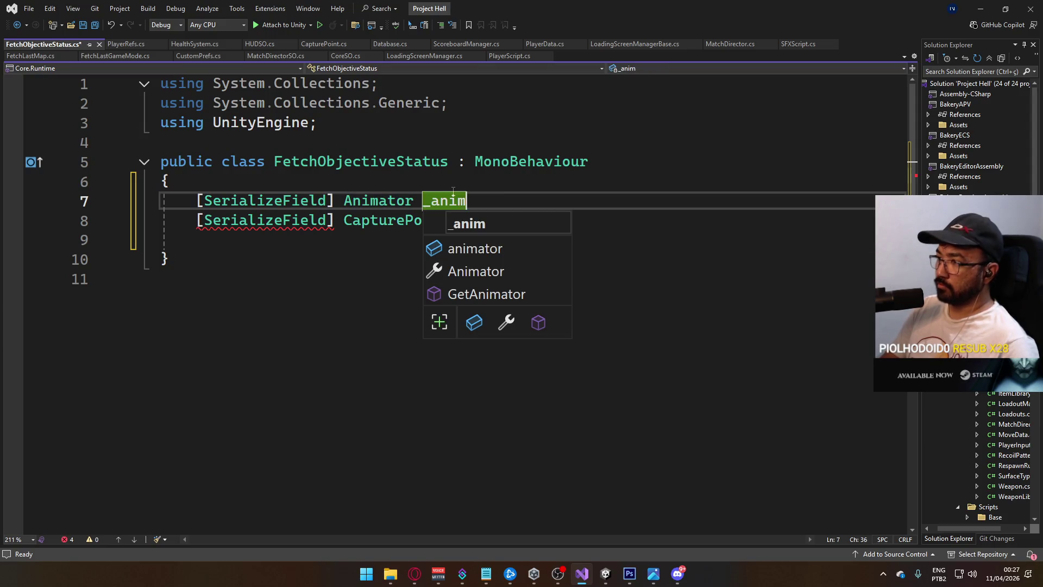
{"action": "type", "text": ";"}
{"action": "key", "text": "ctrl+s"}
{"action": "key", "text": "Down"}
{"action": "key", "text": "Down"}
{"action": "key", "text": "Return"}
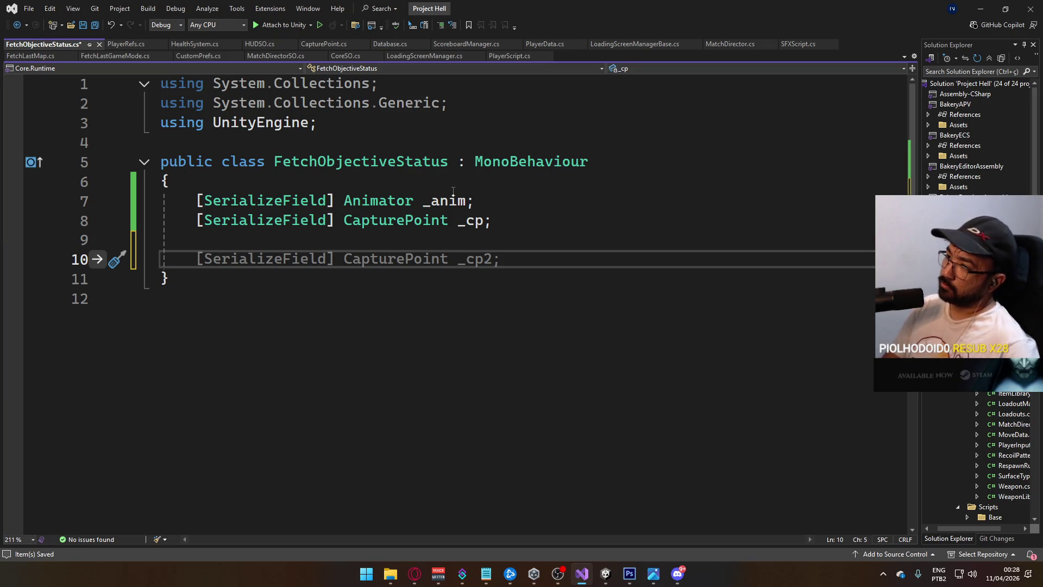
Add an empty void Update() method below the fields.
{"action": "type", "text": "void "}
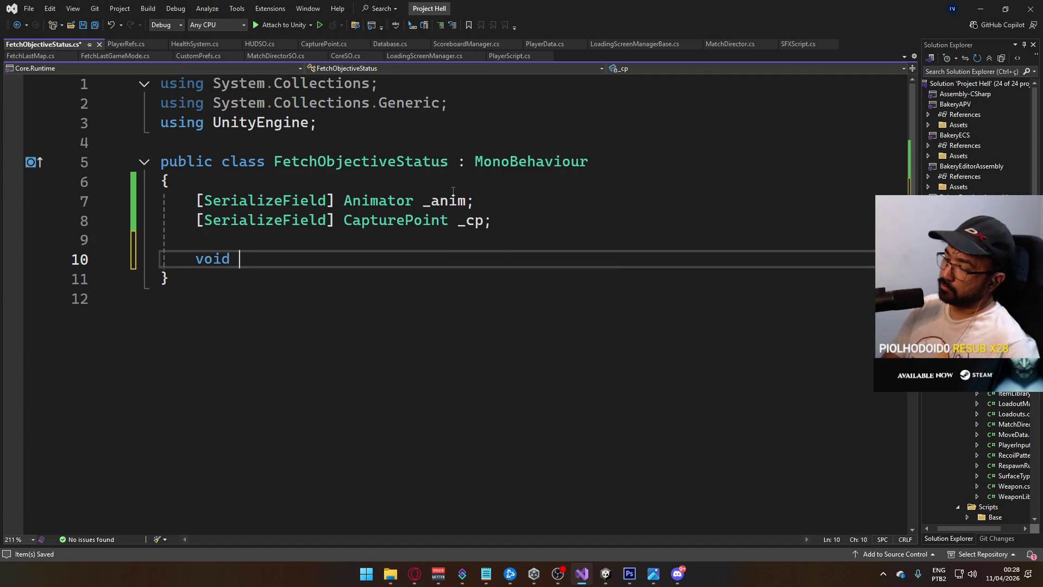
{"action": "type", "text": "Update"}
{"action": "key", "text": "Tab"}
{"action": "type", "text": "()"}
{"action": "key", "text": "Return"}
{"action": "type", "text": "["}
{"action": "key", "text": "BackSpace"}
{"action": "type", "text": "{"}
{"action": "key", "text": "Return"}
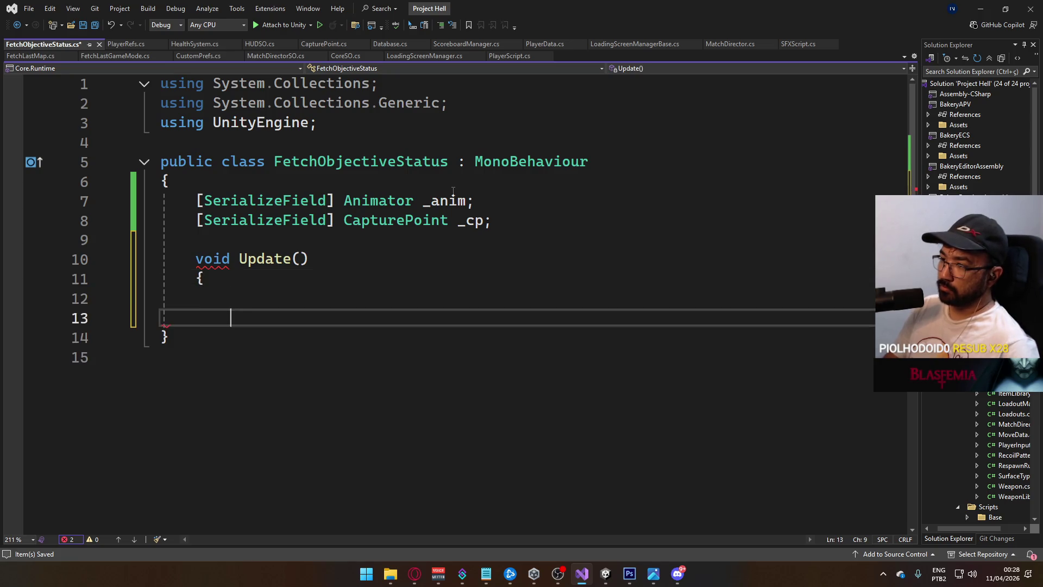
Return early from Update when gameObject.activeInHierarchy == false, and stop the Unity debugging session.
{"action": "type", "text": "if (this.i"}
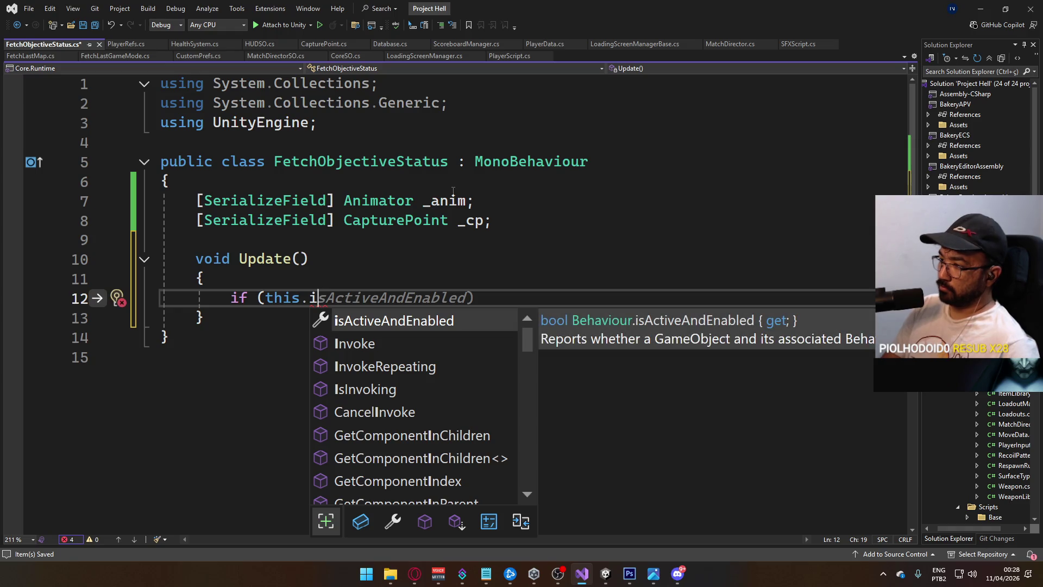
{"action": "key", "text": "BackSpace"}
{"action": "key", "text": "BackSpace"}
{"action": "key", "text": "BackSpace"}
{"action": "key", "text": "BackSpace"}
{"action": "key", "text": "BackSpace"}
{"action": "key", "text": "BackSpace"}
{"action": "type", "text": "ga"}
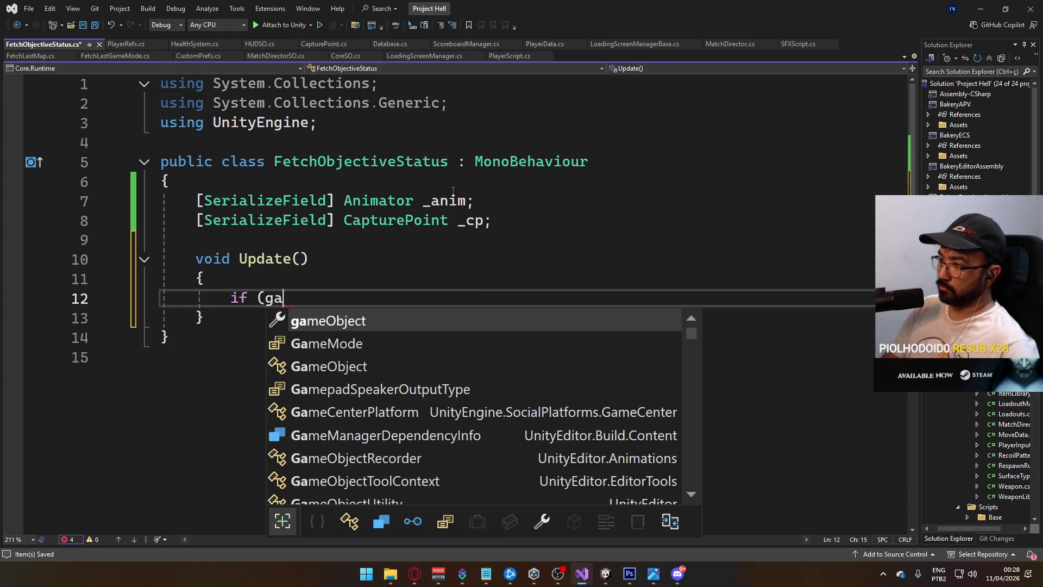
{"action": "type", "text": "meObject.is"}
{"action": "key", "text": "BackSpace"}
{"action": "key", "text": "BackSpace"}
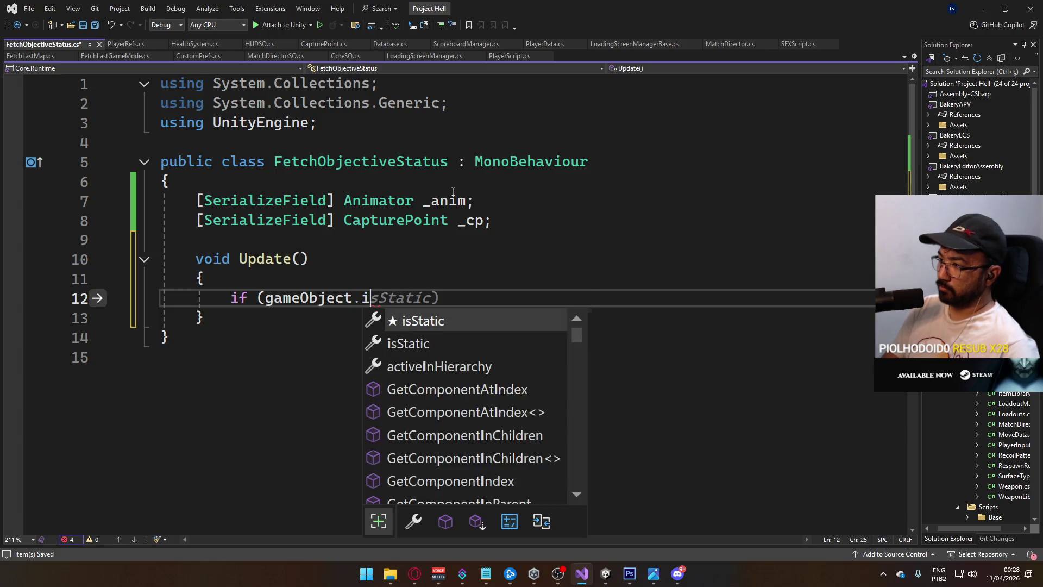
{"action": "type", "text": "active"}
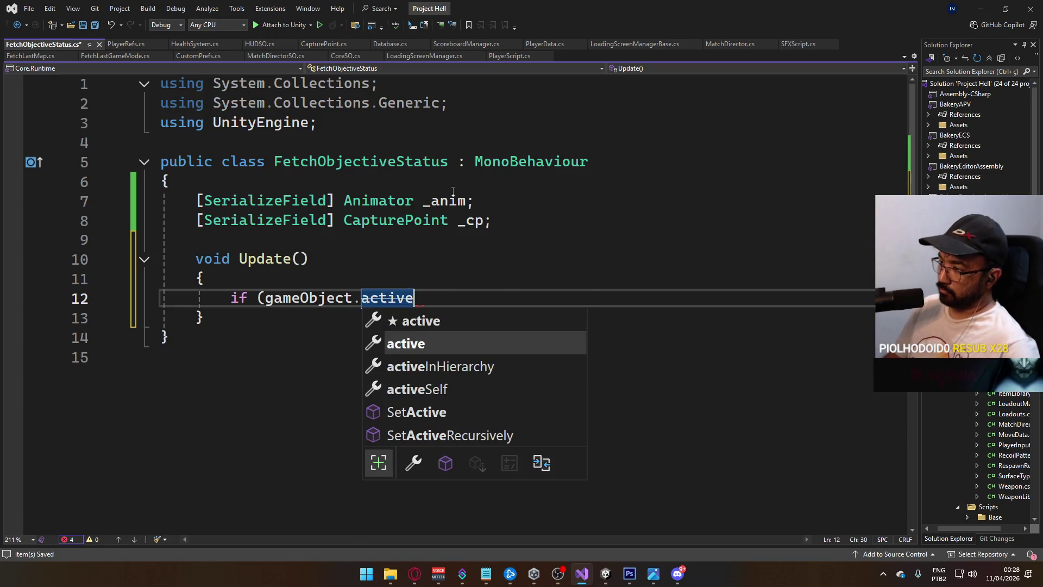
{"action": "key", "text": "Down"}
{"action": "key", "text": "Tab"}
{"action": "key", "text": "Delete"}
{"action": "type", "text": "=== fa"}
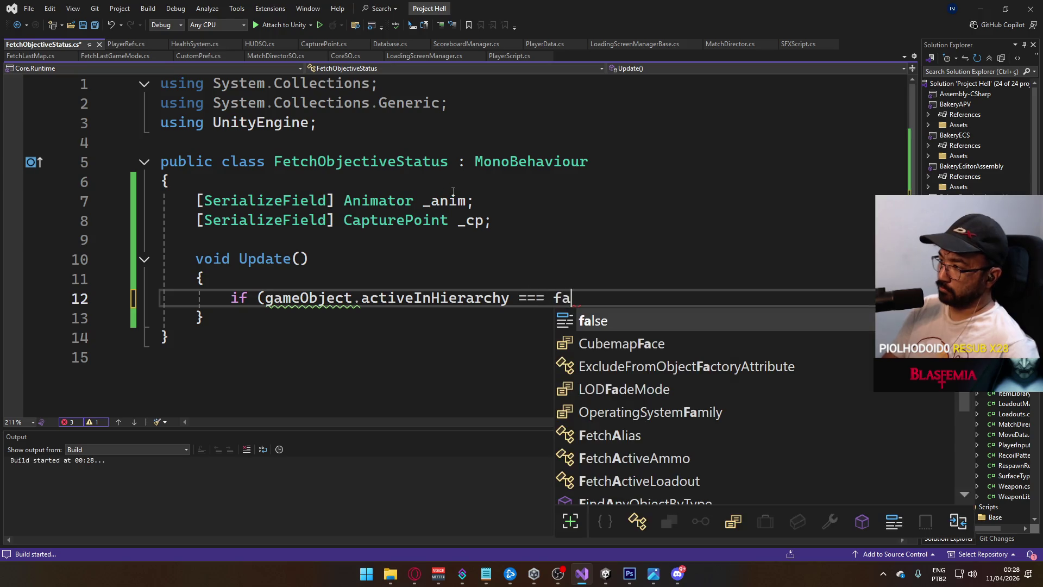
{"action": "key", "text": "BackSpace"}
{"action": "key", "text": "BackSpace"}
{"action": "key", "text": "BackSpace"}
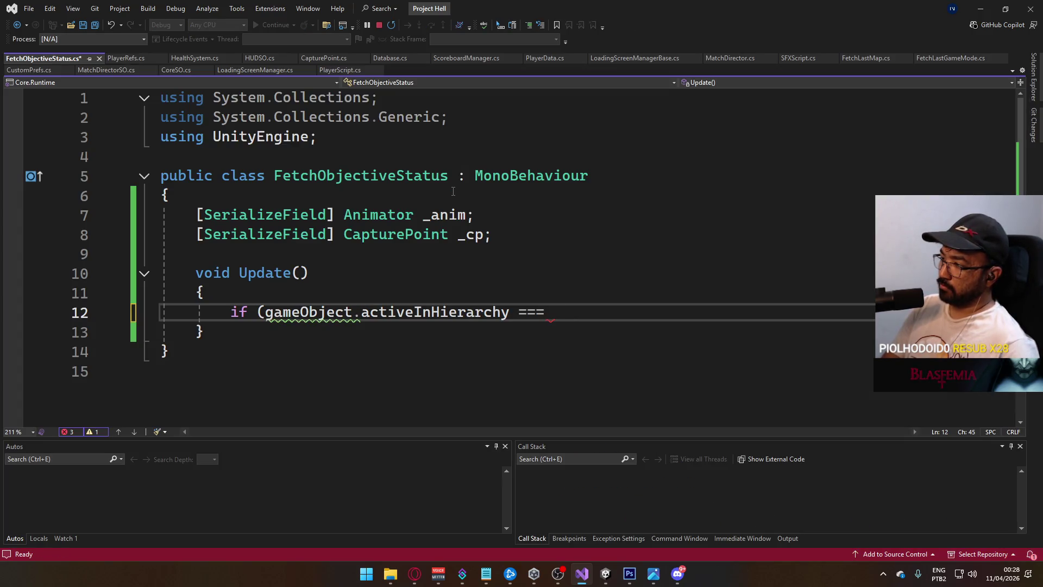
{"action": "left_click", "coordinate": [378, 25]}
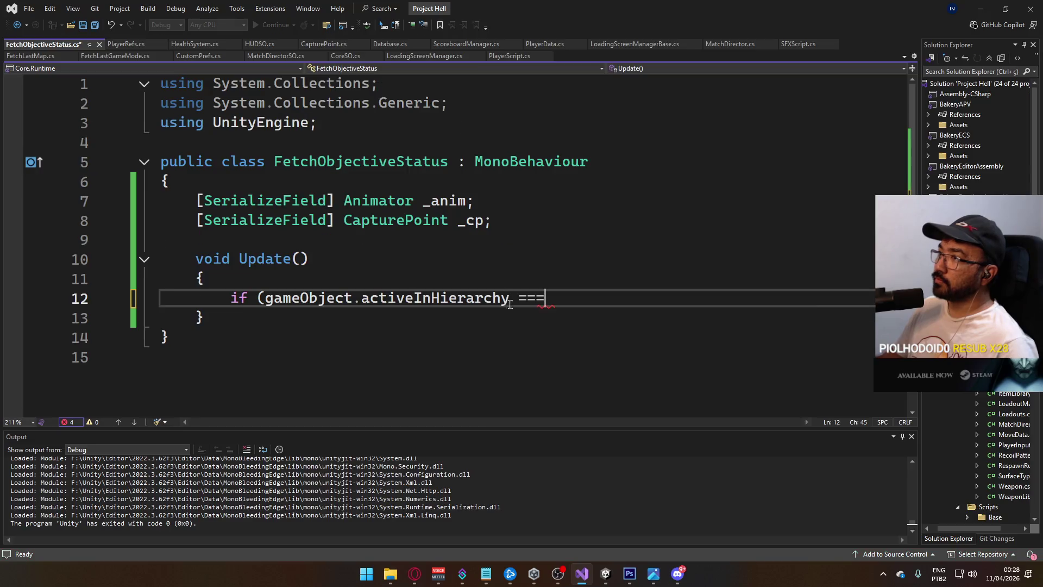
{"action": "key", "text": "BackSpace"}
{"action": "type", "text": "false) return;"}
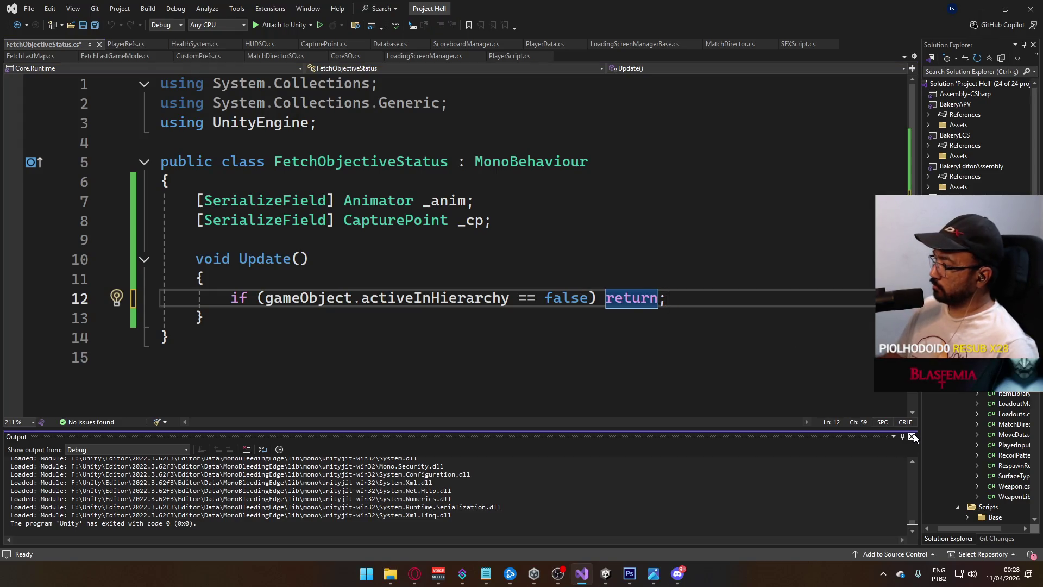
Close the build output panel, tidy the blank lines and save the script.
{"action": "left_click", "coordinate": [911, 436]}
{"action": "key", "text": "Down"}
{"action": "left_click", "coordinate": [710, 298]}
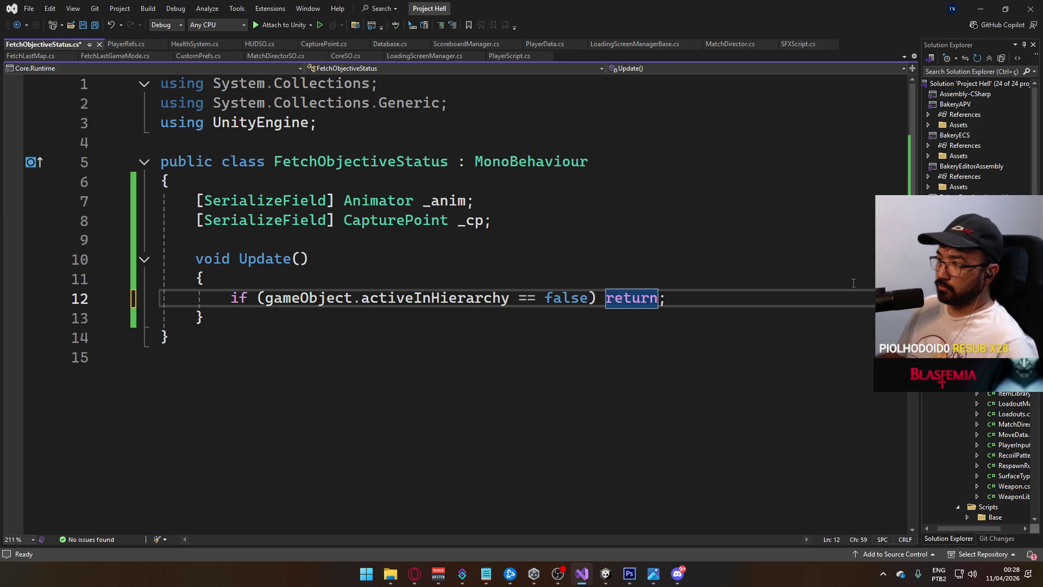
{"action": "key", "text": "Return"}
{"action": "key", "text": "Return"}
{"action": "key", "text": "ctrl+s"}
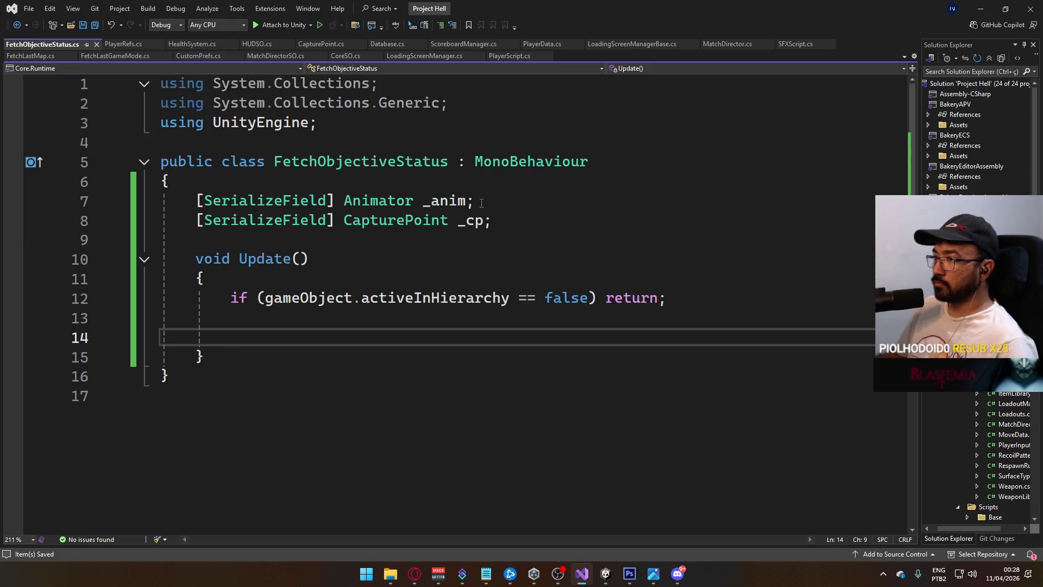
{"action": "left_click", "coordinate": [521, 220]}
Add a [SerializeField] Image _progressBar field and the UnityEngine.UI using directive.
{"action": "key", "text": "Return"}
{"action": "type", "text": "[Ser"}
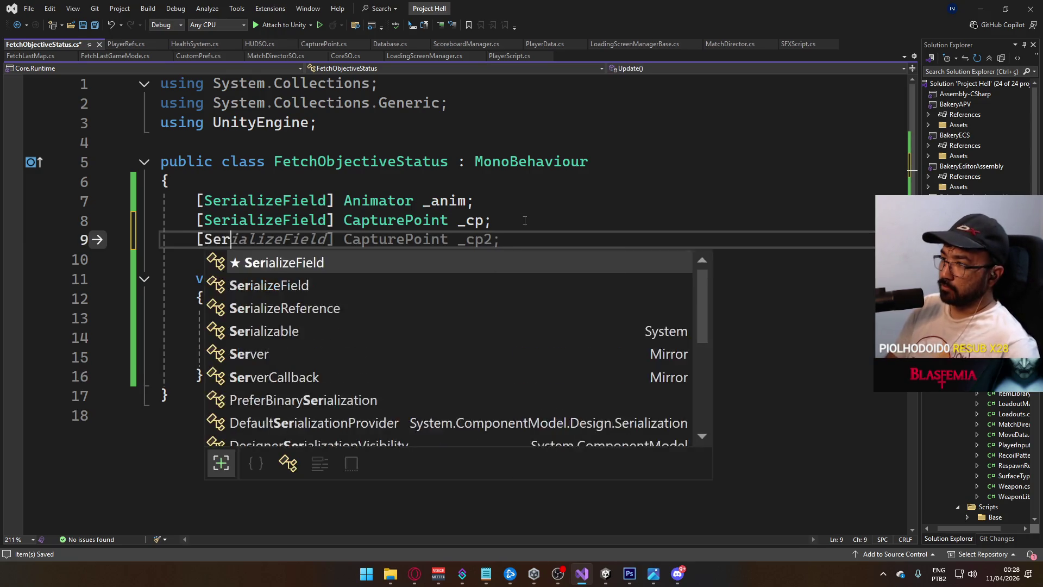
{"action": "type", "text": "ializeField] Image "}
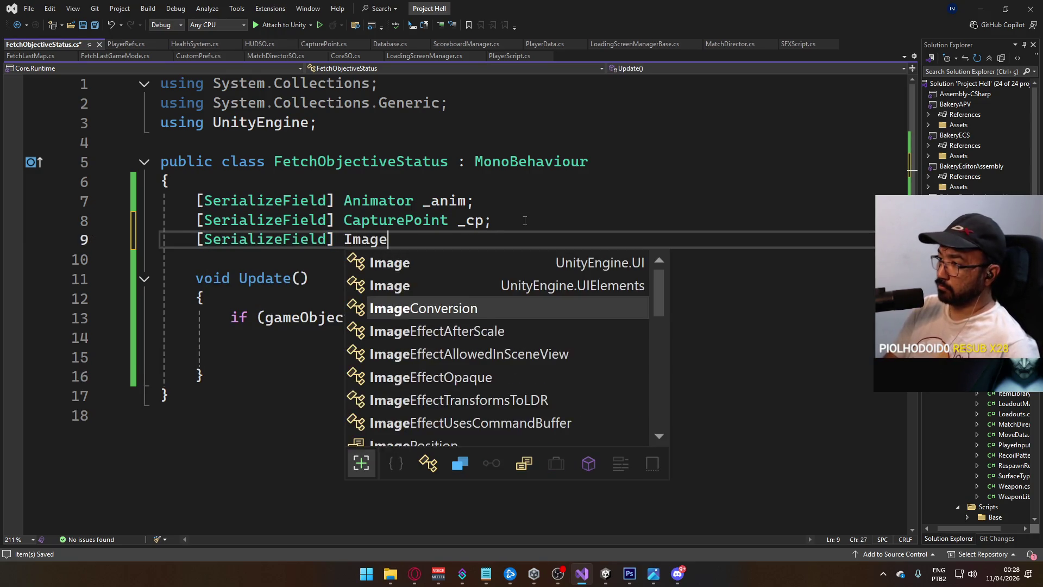
{"action": "type", "text": "_progr"}
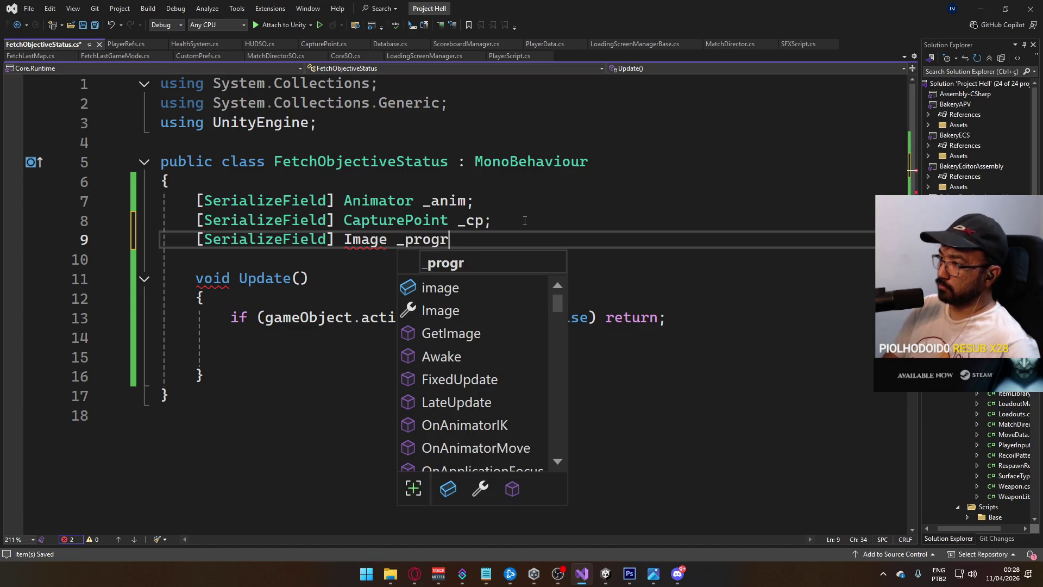
{"action": "type", "text": "essBar;"}
{"action": "key", "text": "ctrl+s"}
{"action": "left_click", "coordinate": [353, 239]}
{"action": "right_click", "coordinate": [352, 239]}
{"action": "left_click", "coordinate": [380, 243]}
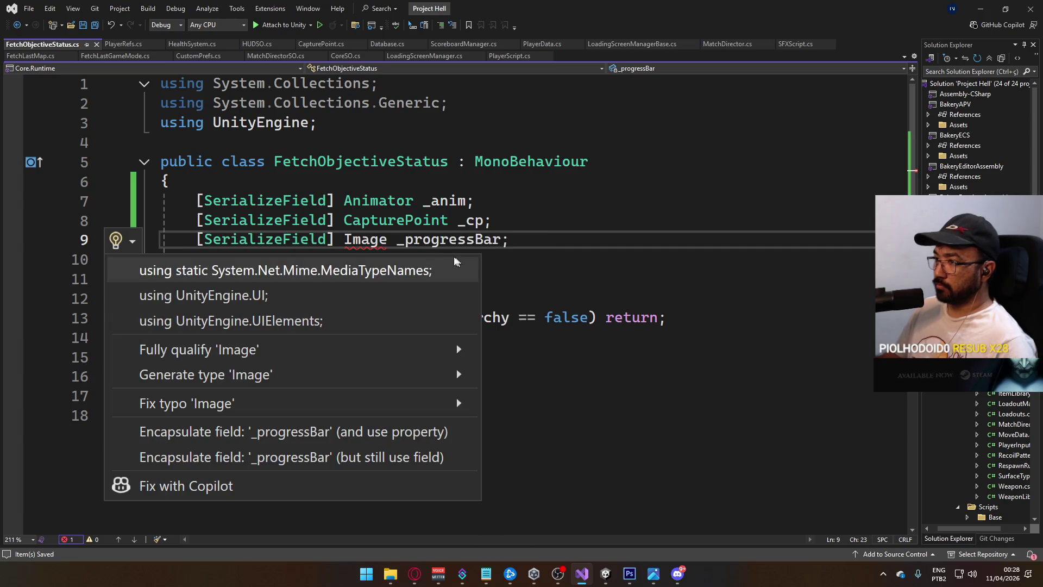
{"action": "left_click", "coordinate": [247, 294]}
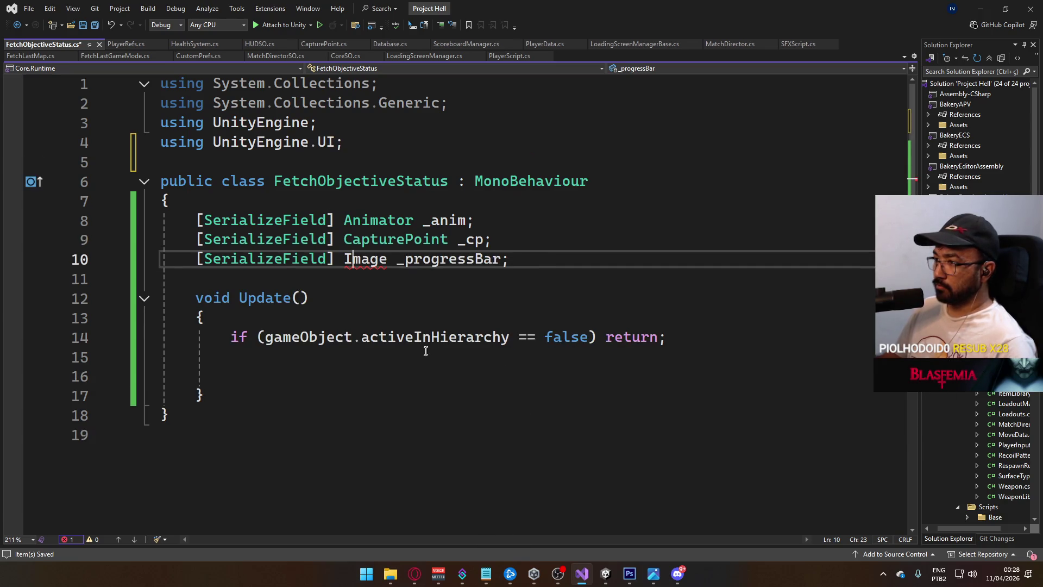
In Update, add an if (_progressBar != null) check.
{"action": "left_click", "coordinate": [411, 376]}
{"action": "type", "text": "if ("}
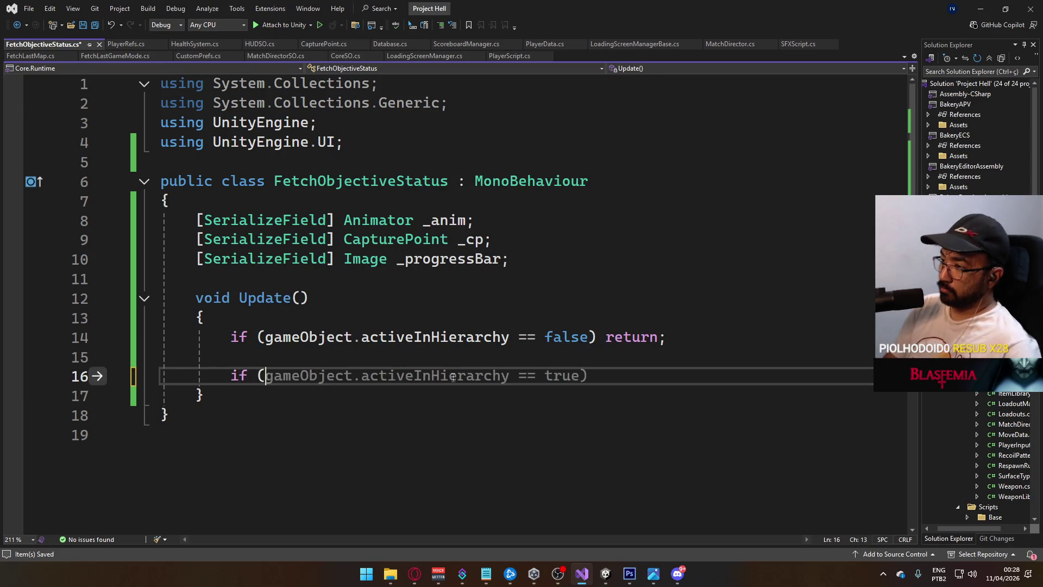
{"action": "type", "text": "Ima"}
{"action": "key", "text": "BackSpace"}
{"action": "key", "text": "BackSpace"}
{"action": "key", "text": "BackSpace"}
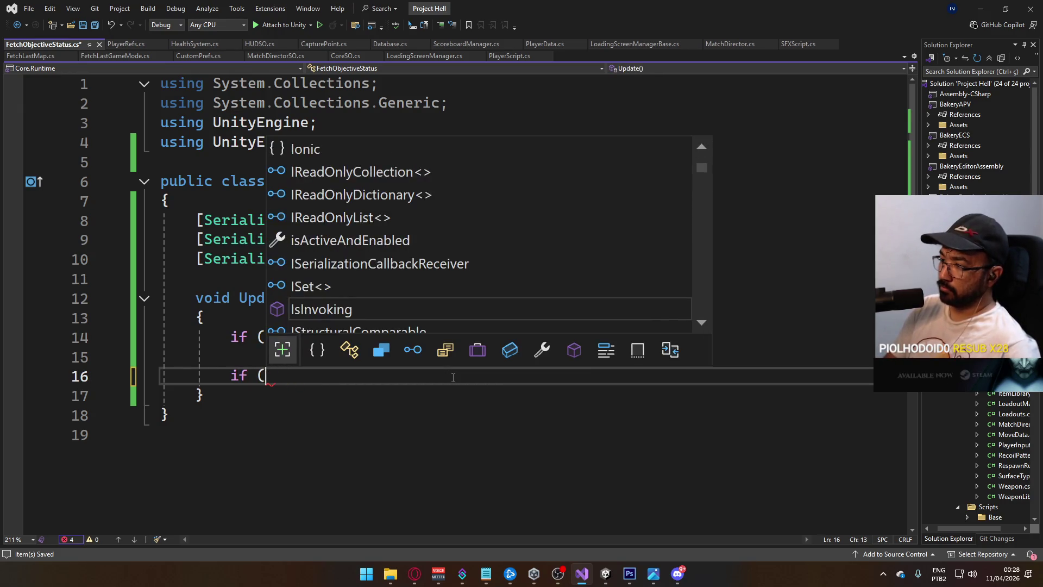
{"action": "type", "text": "_pro"}
{"action": "key", "text": "Tab"}
{"action": "type", "text": "!+"}
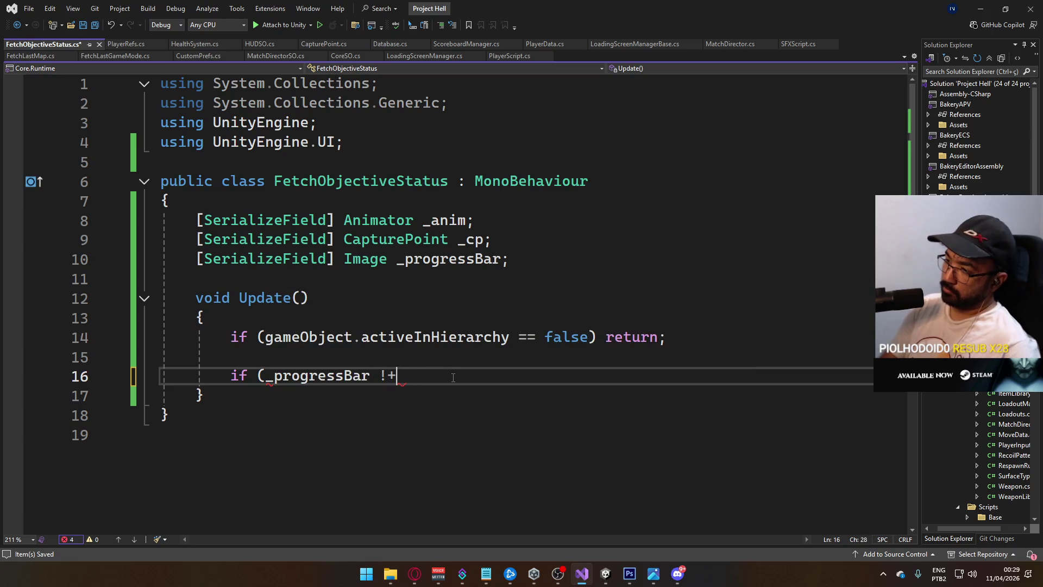
{"action": "key", "text": "BackSpace"}
{"action": "type", "text": "= null)"}
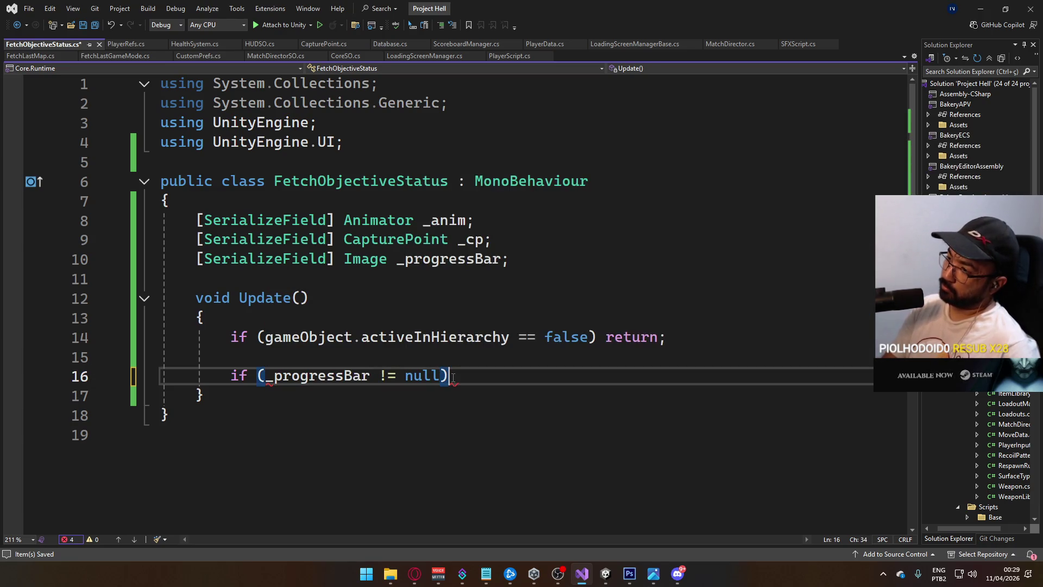
Set _progressBar.fillAmount = _cp.weight under the check, then jump to the CapturePoint definition.
{"action": "key", "text": "Return"}
{"action": "type", "text": "_pro"}
{"action": "key", "text": "Tab"}
{"action": "type", "text": "."}
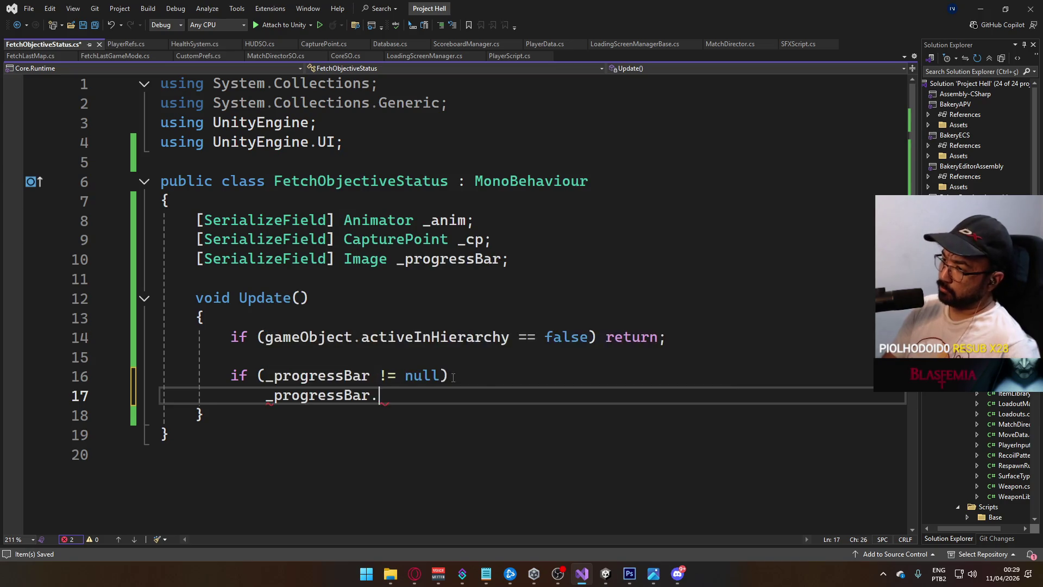
{"action": "type", "text": "fil"}
{"action": "key", "text": "Tab"}
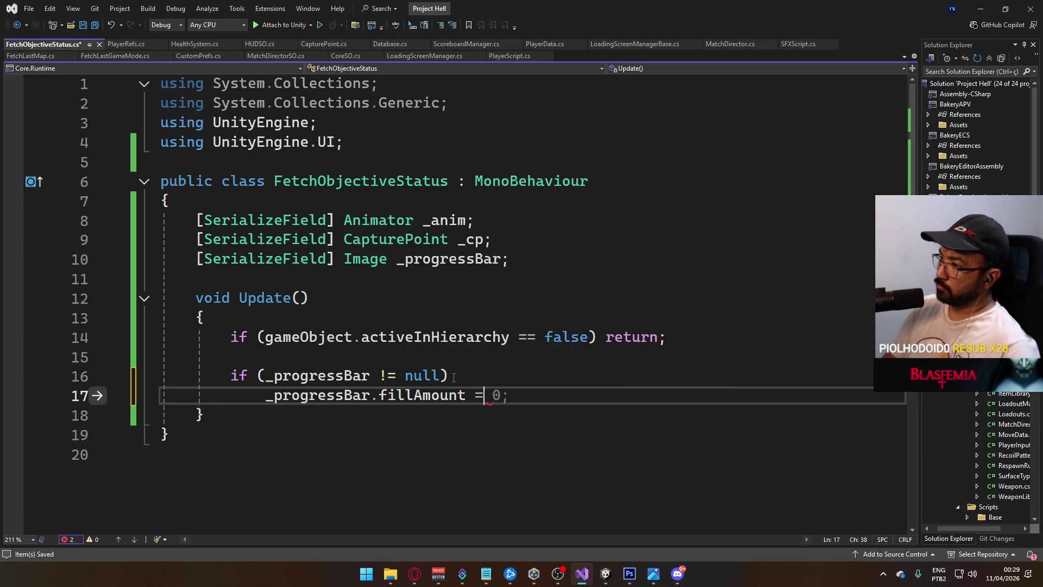
{"action": "type", "text": " _cp.w"}
{"action": "key", "text": "Tab"}
{"action": "type", "text": ";"}
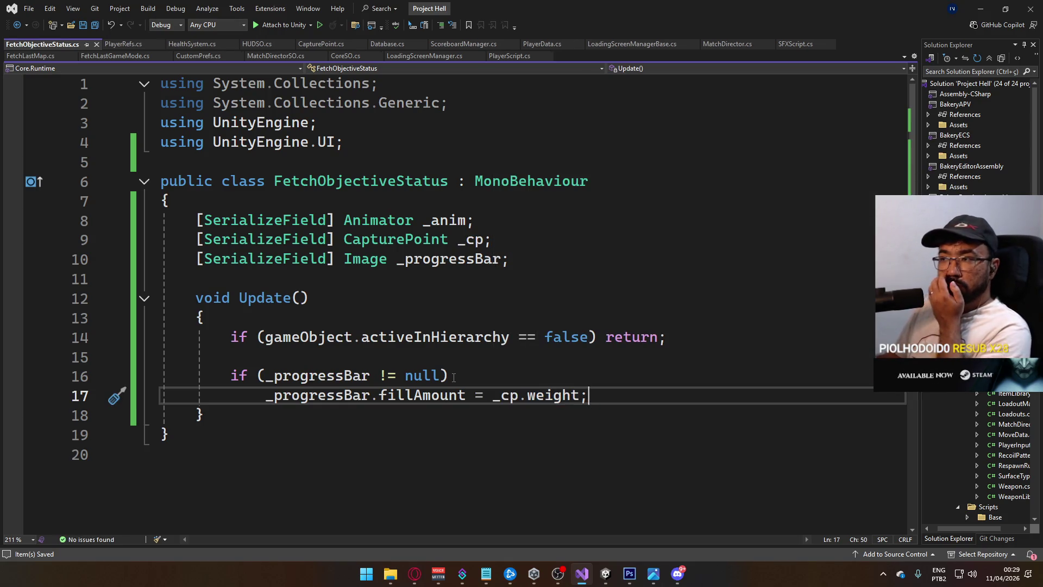
{"action": "left_click_drag", "start_coordinate": [474, 220], "coordinate": [344, 220]}
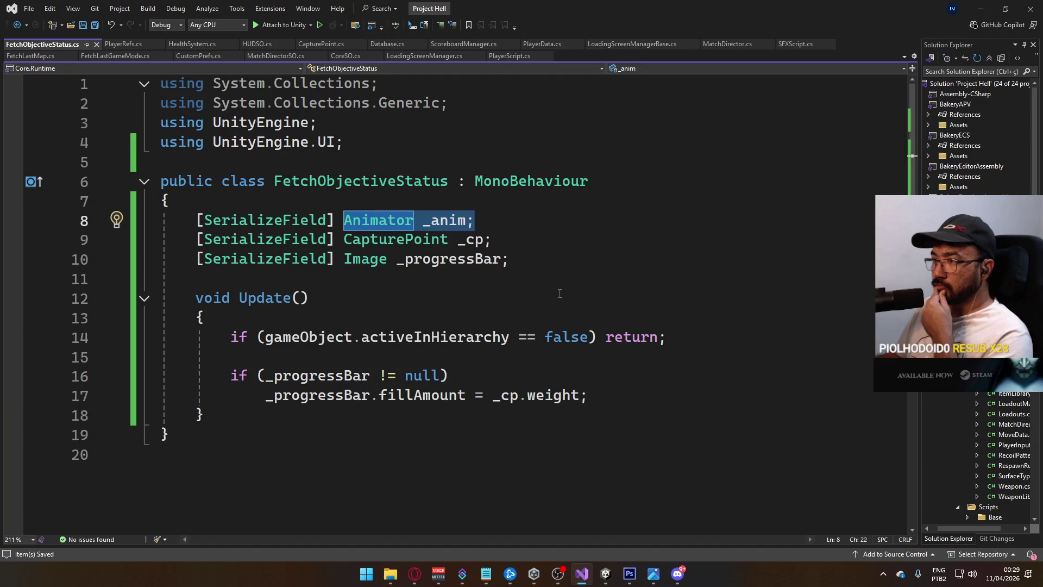
{"action": "left_click", "coordinate": [408, 240], "text": "ctrl"}
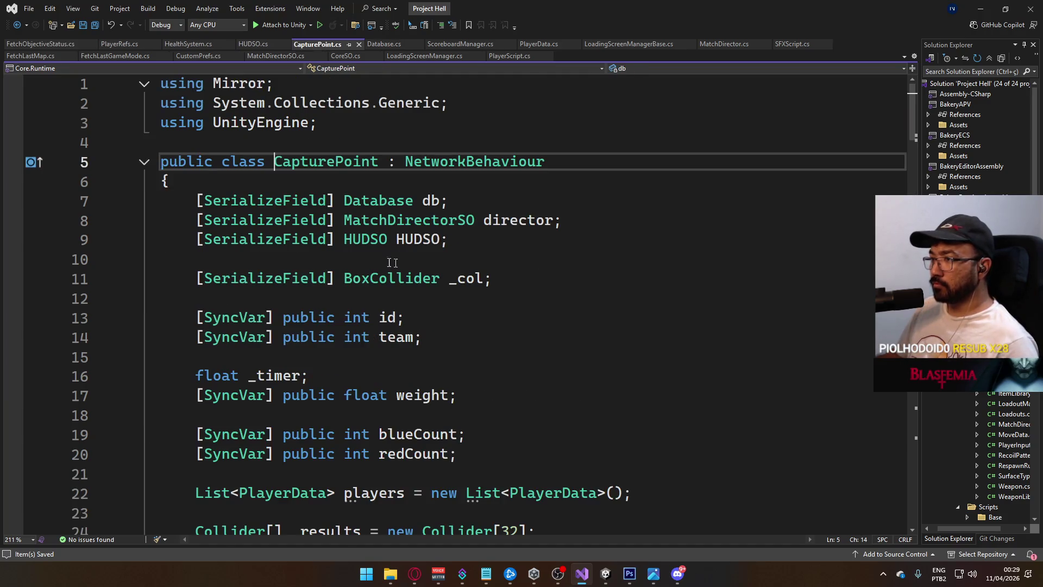
Look over CapturePoint.cs, including the synced team variable declaration.
{"action": "scroll", "coordinate": [551, 371], "scroll_direction": "down", "scroll_amount": 1}
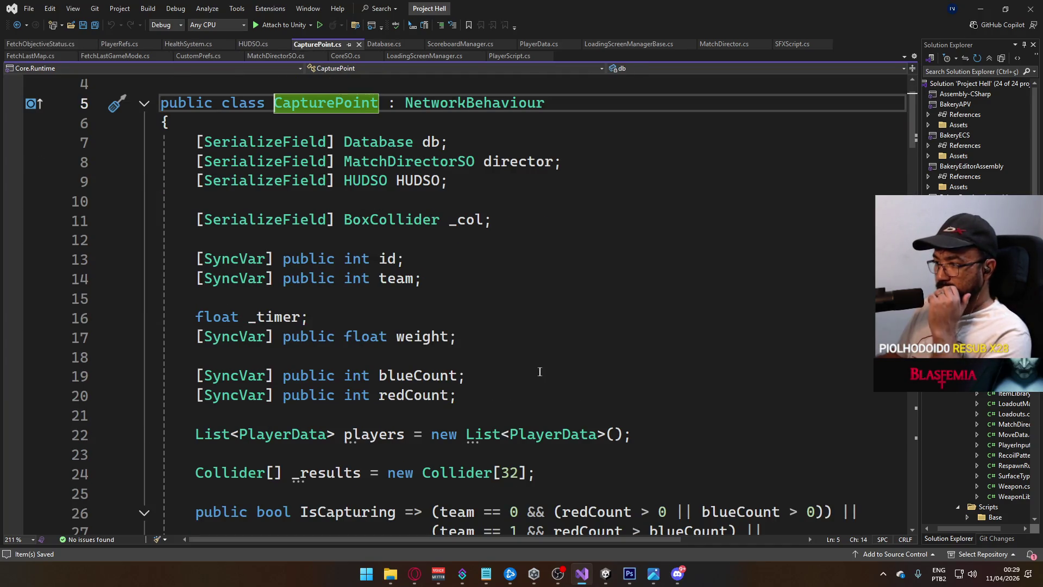
{"action": "scroll", "coordinate": [530, 368], "scroll_direction": "down", "scroll_amount": 2}
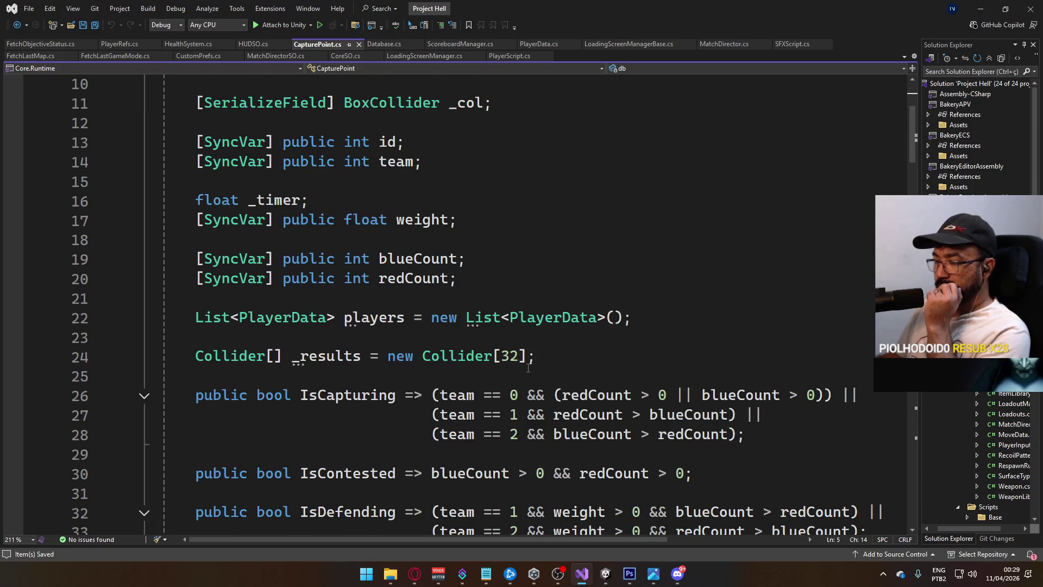
{"action": "scroll", "coordinate": [528, 368], "scroll_direction": "up", "scroll_amount": 1}
{"action": "left_click", "coordinate": [265, 220]}
{"action": "scroll", "coordinate": [413, 387], "scroll_direction": "down", "scroll_amount": 20}
{"action": "scroll", "coordinate": [413, 387], "scroll_direction": "down", "scroll_amount": 19}
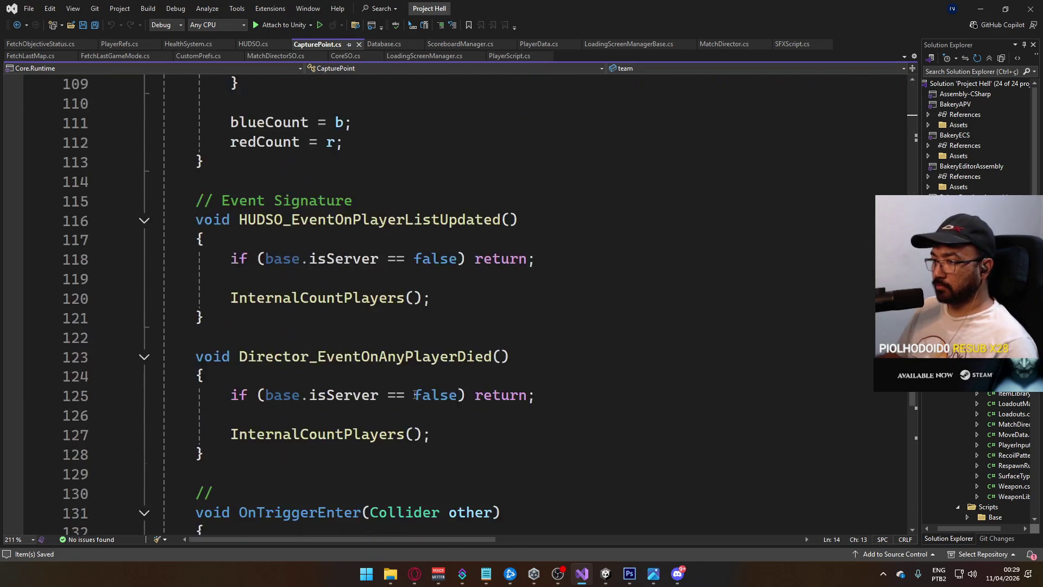
{"action": "scroll", "coordinate": [346, 354], "scroll_direction": "up", "scroll_amount": 3}
{"action": "scroll", "coordinate": [346, 353], "scroll_direction": "up", "scroll_amount": 8}
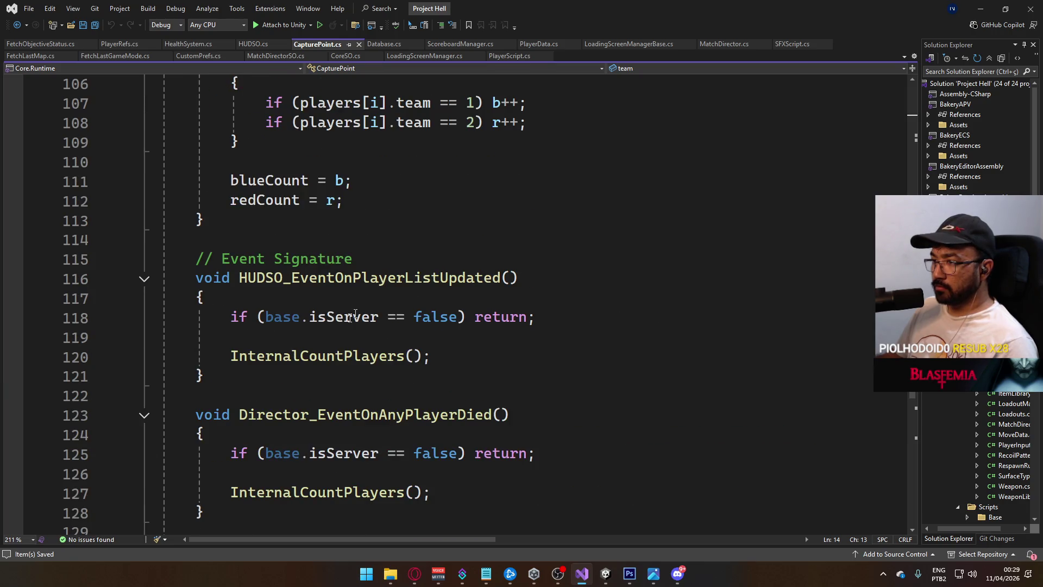
{"action": "scroll", "coordinate": [390, 421], "scroll_direction": "down", "scroll_amount": 3}
{"action": "scroll", "coordinate": [327, 381], "scroll_direction": "up", "scroll_amount": 13}
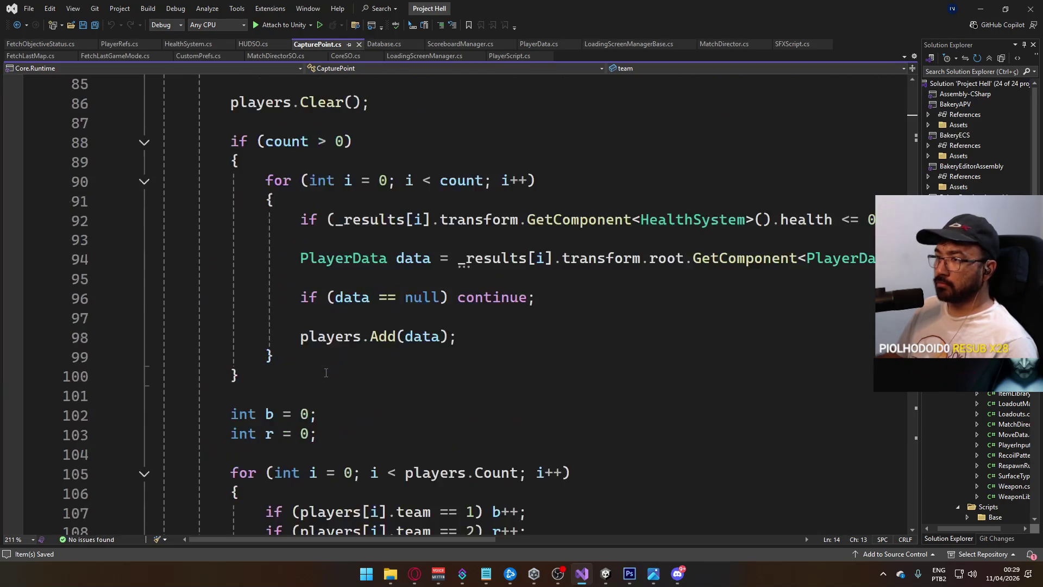
{"action": "scroll", "coordinate": [327, 380], "scroll_direction": "up", "scroll_amount": 2}
Collapse InternalCountPlayers, HUDSO_EventOnPlayerListUpdated, Director_EventOnAnyPlayerDied, OnTriggerEnter and OnTriggerExit.
{"action": "left_click", "coordinate": [146, 318]}
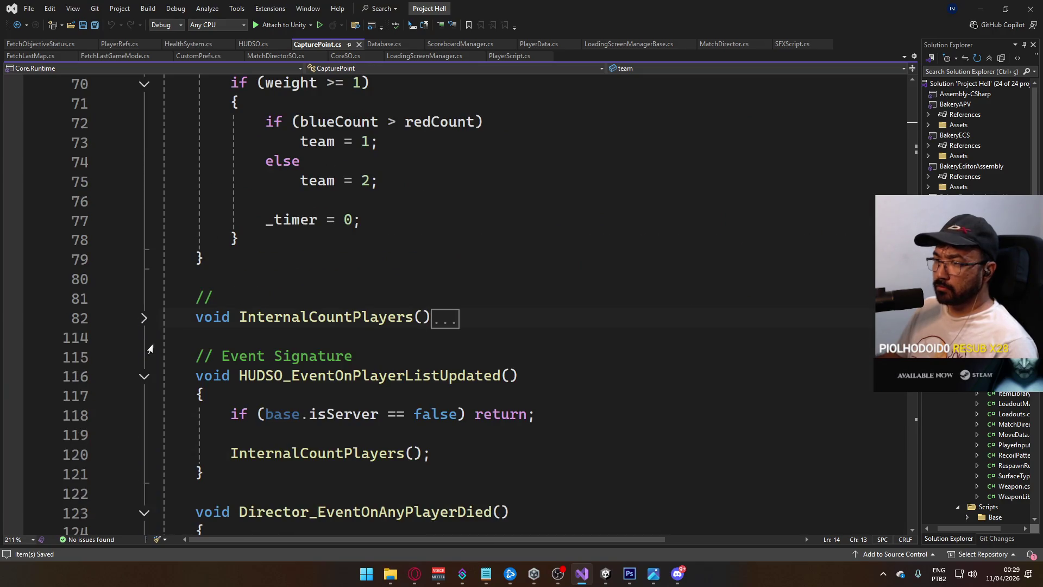
{"action": "left_click", "coordinate": [144, 376]}
{"action": "left_click", "coordinate": [145, 416]}
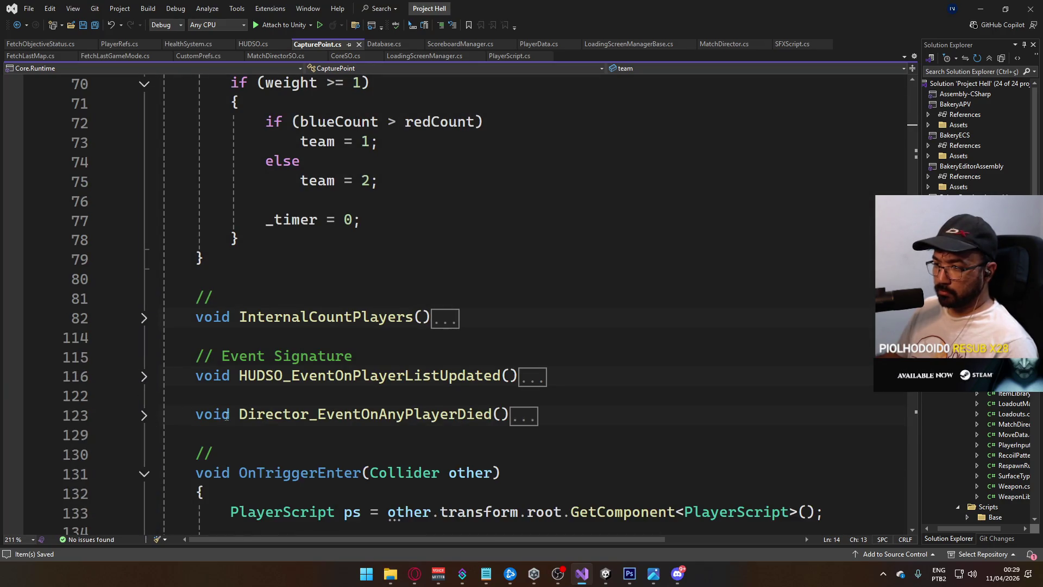
{"action": "scroll", "coordinate": [145, 361], "scroll_direction": "down", "scroll_amount": 2}
{"action": "left_click", "coordinate": [144, 354]}
{"action": "scroll", "coordinate": [337, 384], "scroll_direction": "down", "scroll_amount": 1}
{"action": "scroll", "coordinate": [337, 383], "scroll_direction": "down", "scroll_amount": 2}
{"action": "left_click", "coordinate": [144, 220]}
{"action": "scroll", "coordinate": [239, 319], "scroll_direction": "up", "scroll_amount": 2}
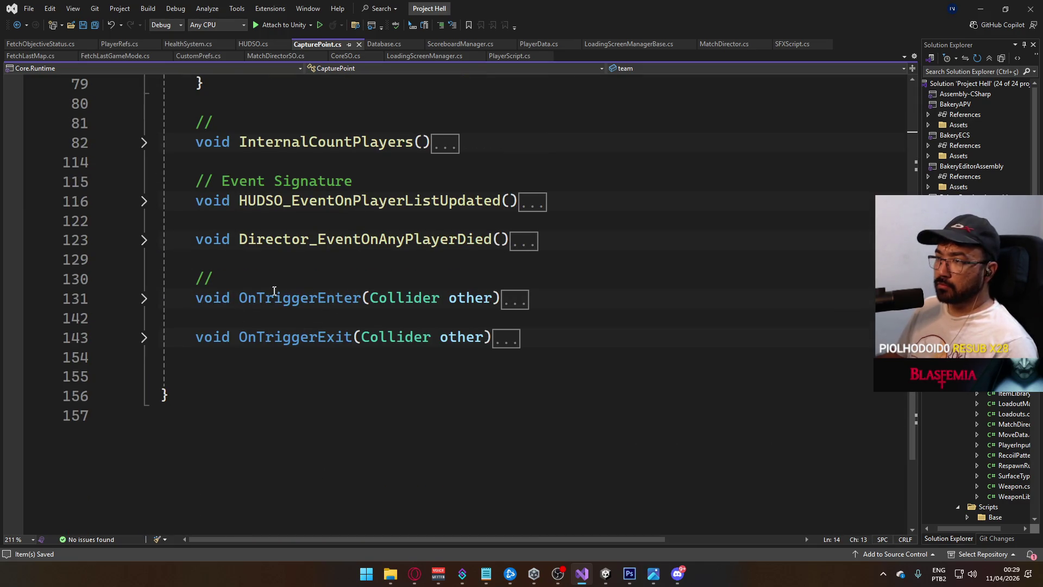
{"action": "scroll", "coordinate": [275, 291], "scroll_direction": "up", "scroll_amount": 2}
{"action": "left_click", "coordinate": [323, 275]}
Below InternalCountPlayers, add a '//' line and an empty HookOnTeamUpdated(int oldVal, int newVal) method.
{"action": "key", "text": "Return"}
{"action": "key", "text": "Return"}
{"action": "key", "text": "Up"}
{"action": "type", "text": "//"}
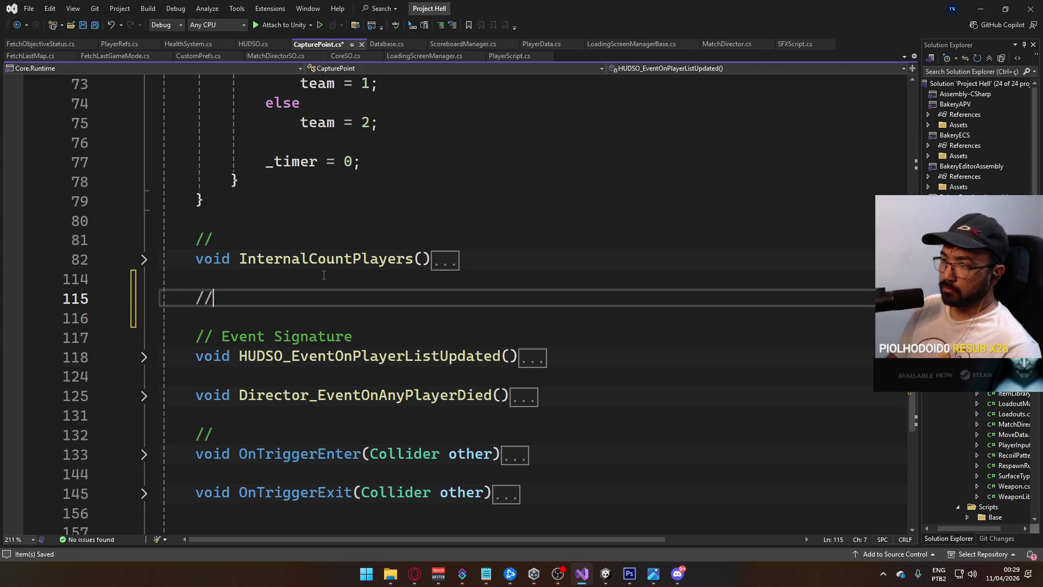
{"action": "key", "text": "Return"}
{"action": "type", "text": "oid Hook"}
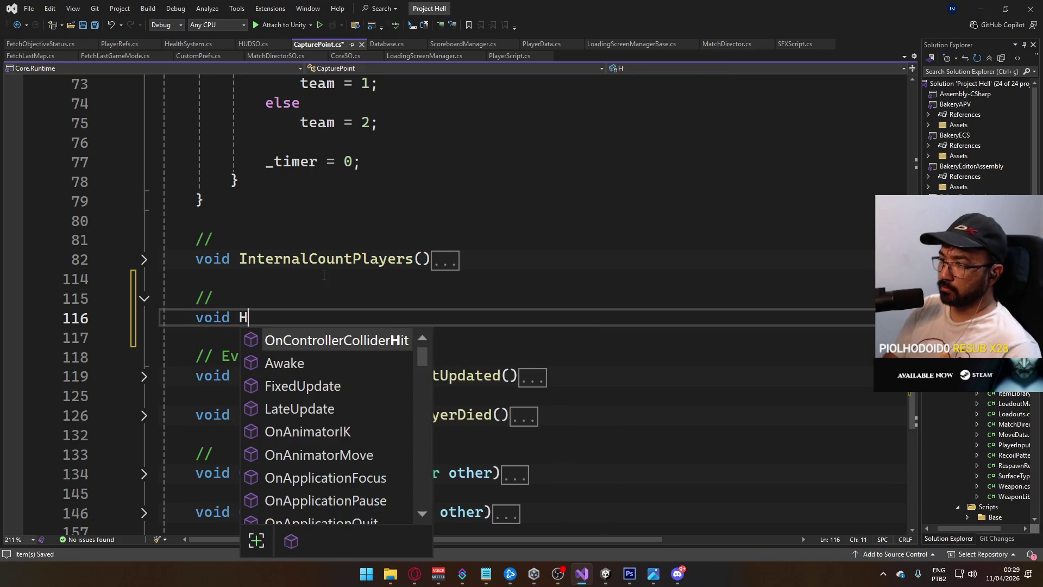
{"action": "key", "text": "Escape"}
{"action": "type", "text": "_O"}
{"action": "key", "text": "BackSpace"}
{"action": "key", "text": "BackSpace"}
{"action": "type", "text": "OnTeamUpdated("}
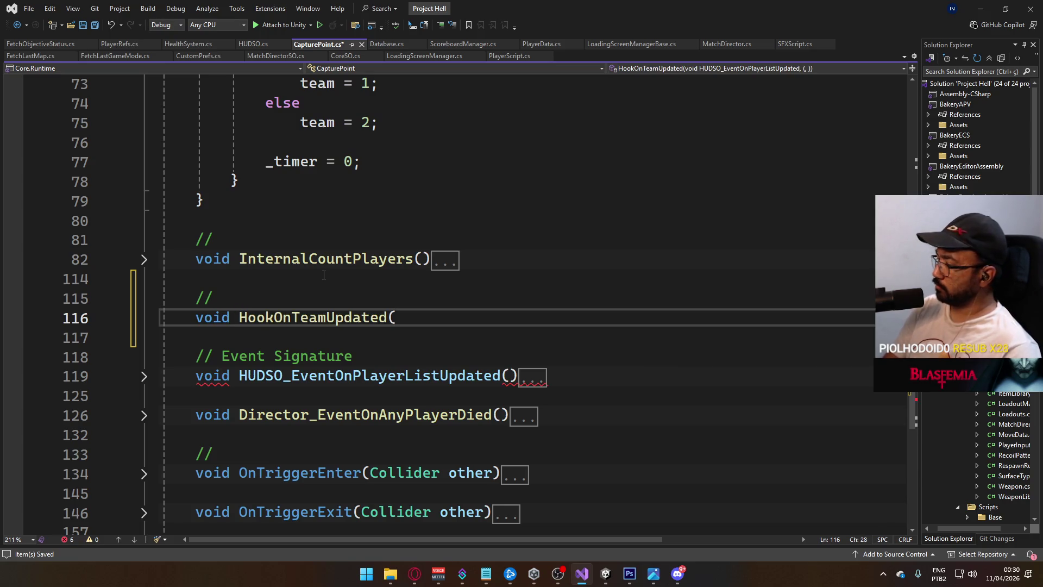
{"action": "type", "text": "int oldVal, int newVal)"}
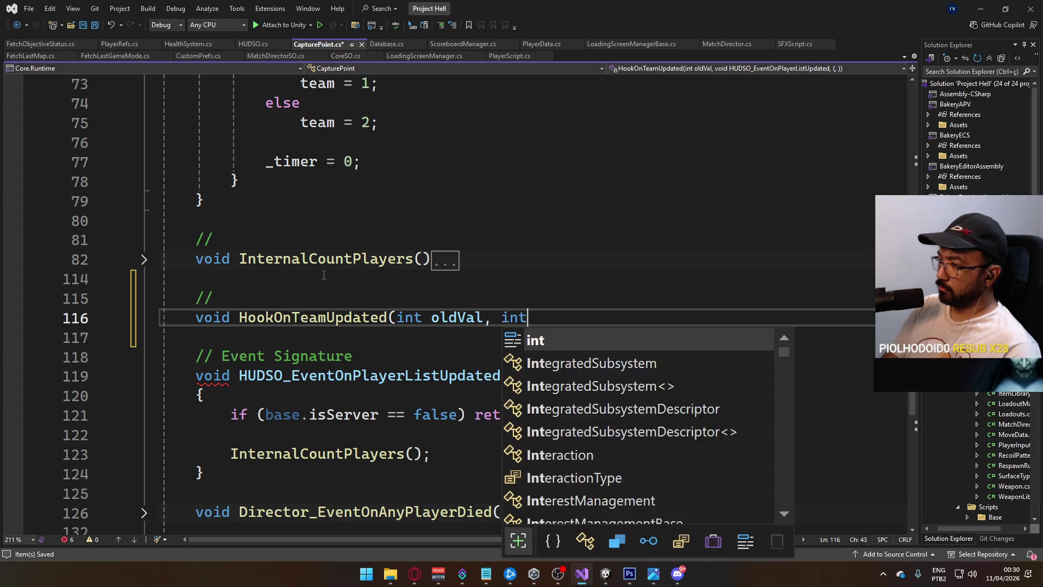
{"action": "key", "text": "Return"}
{"action": "type", "text": "{"}
{"action": "key", "text": "Return"}
{"action": "key", "text": "Return"}
{"action": "type", "text": "}"}
{"action": "key", "text": "Up"}
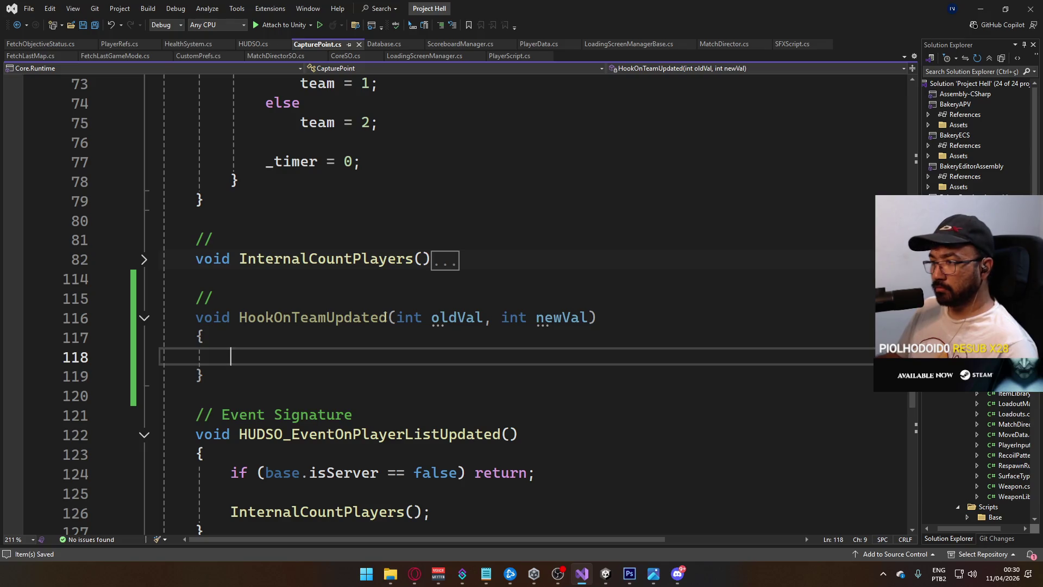
Scroll up and place the caret at the end of the TimeToCapture line.
{"action": "scroll", "coordinate": [406, 318], "scroll_direction": "up", "scroll_amount": 16}
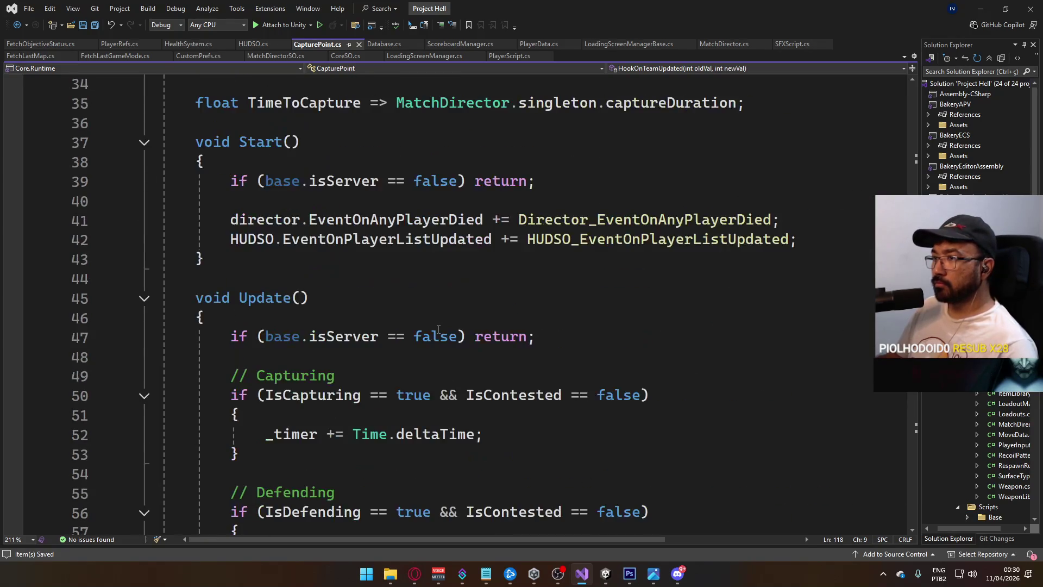
{"action": "scroll", "coordinate": [438, 329], "scroll_direction": "up", "scroll_amount": 3}
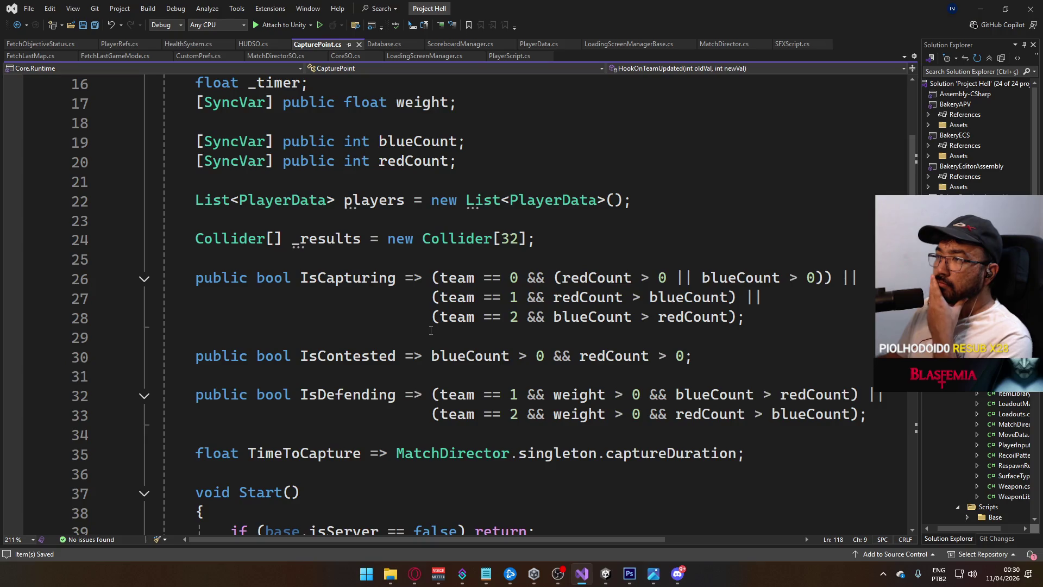
{"action": "scroll", "coordinate": [431, 330], "scroll_direction": "up", "scroll_amount": 3}
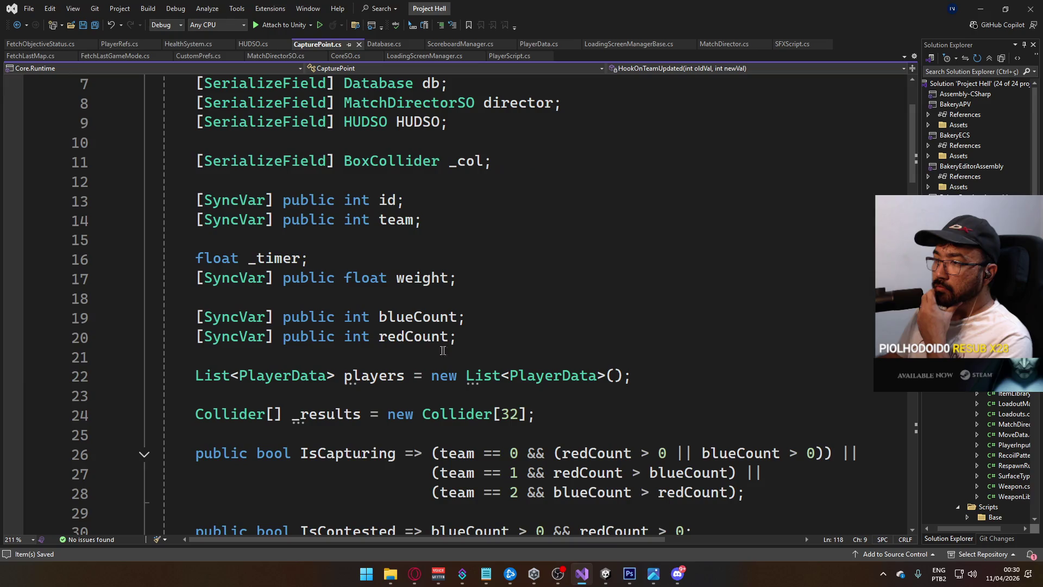
{"action": "scroll", "coordinate": [434, 356], "scroll_direction": "down", "scroll_amount": 7}
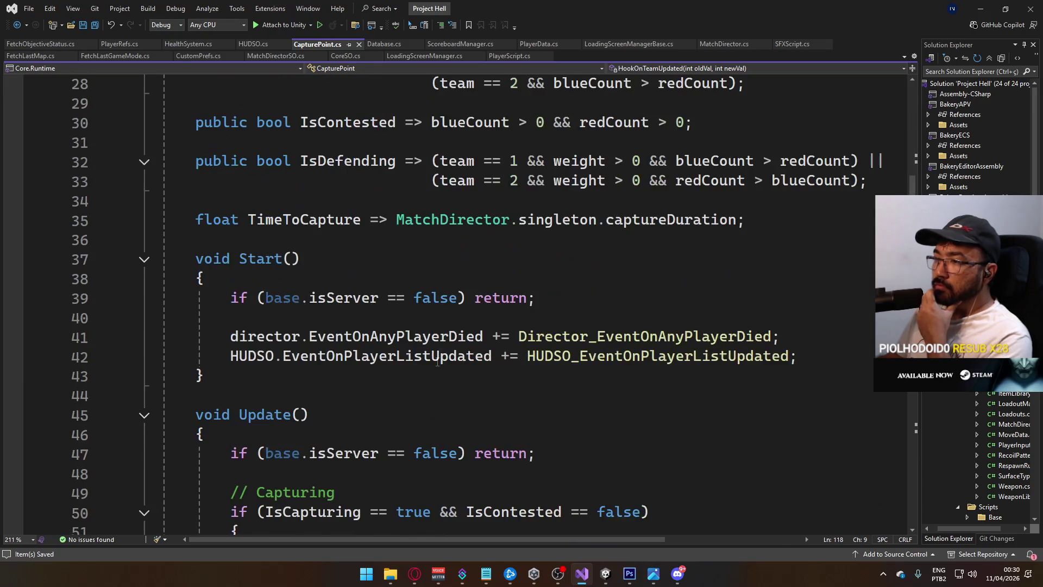
{"action": "scroll", "coordinate": [409, 366], "scroll_direction": "up", "scroll_amount": 3}
{"action": "scroll", "coordinate": [539, 383], "scroll_direction": "up", "scroll_amount": 3}
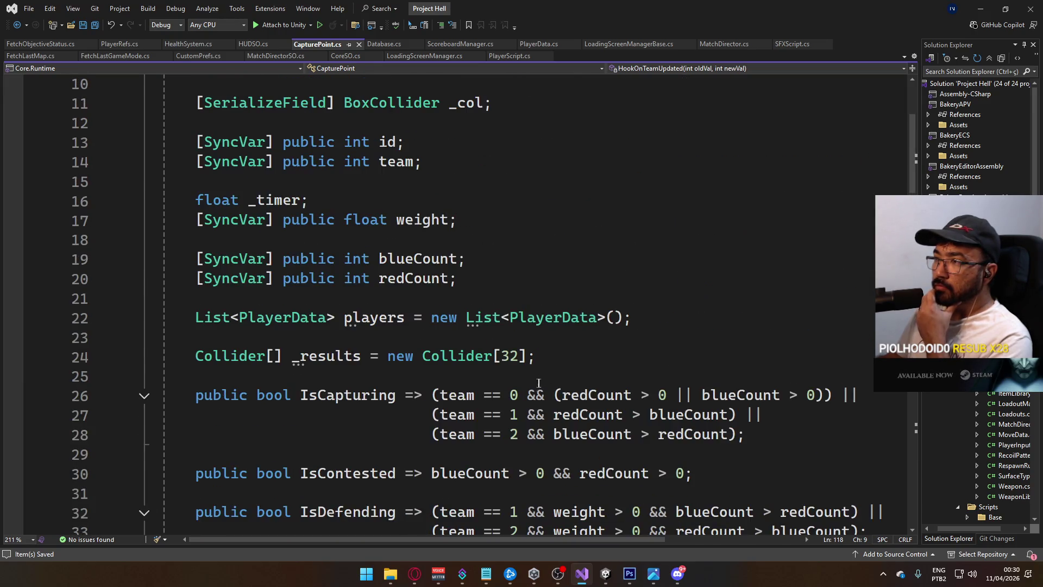
{"action": "scroll", "coordinate": [511, 375], "scroll_direction": "down", "scroll_amount": 4}
{"action": "left_click", "coordinate": [773, 333]}
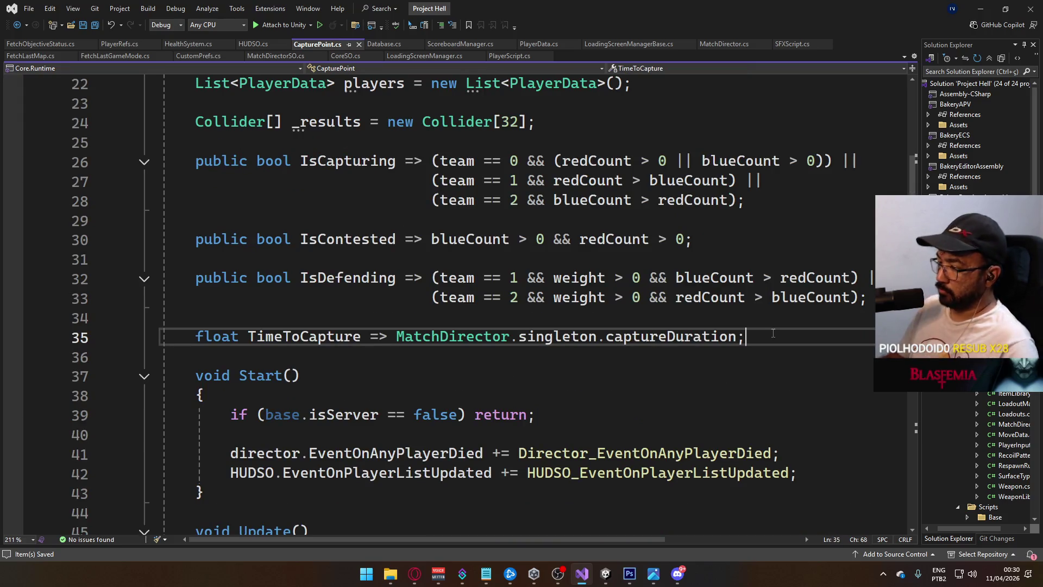
Declare 'public event Action<int> EventOnTeamUpdated;' on a new line after TimeToCapture.
{"action": "key", "text": "Return"}
{"action": "key", "text": "Return"}
{"action": "type", "text": "public ACti"}
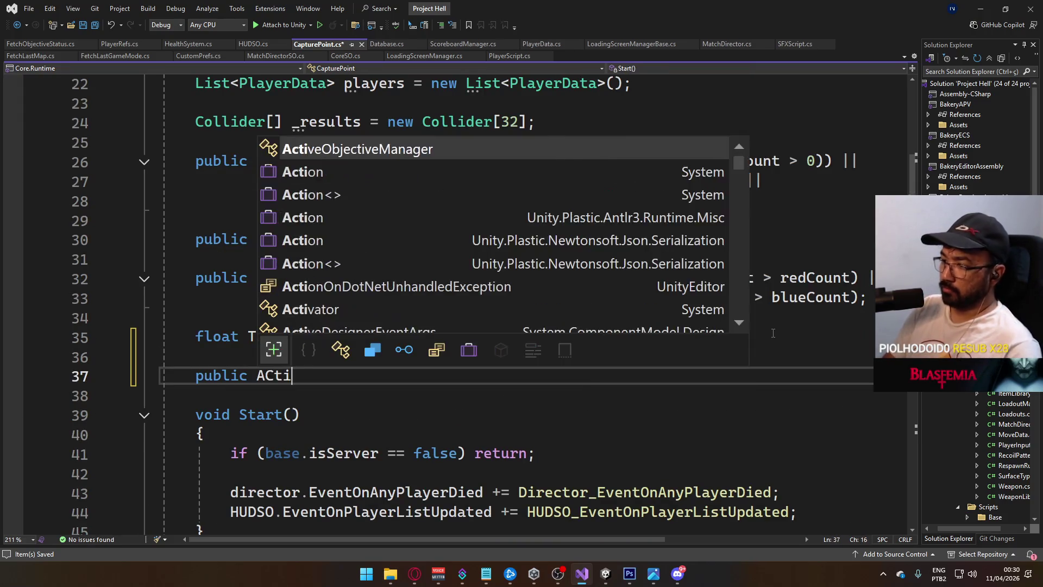
{"action": "key", "text": "BackSpace"}
{"action": "key", "text": "BackSpace"}
{"action": "key", "text": "BackSpace"}
{"action": "key", "text": "BackSpace"}
{"action": "type", "text": "event Acti"}
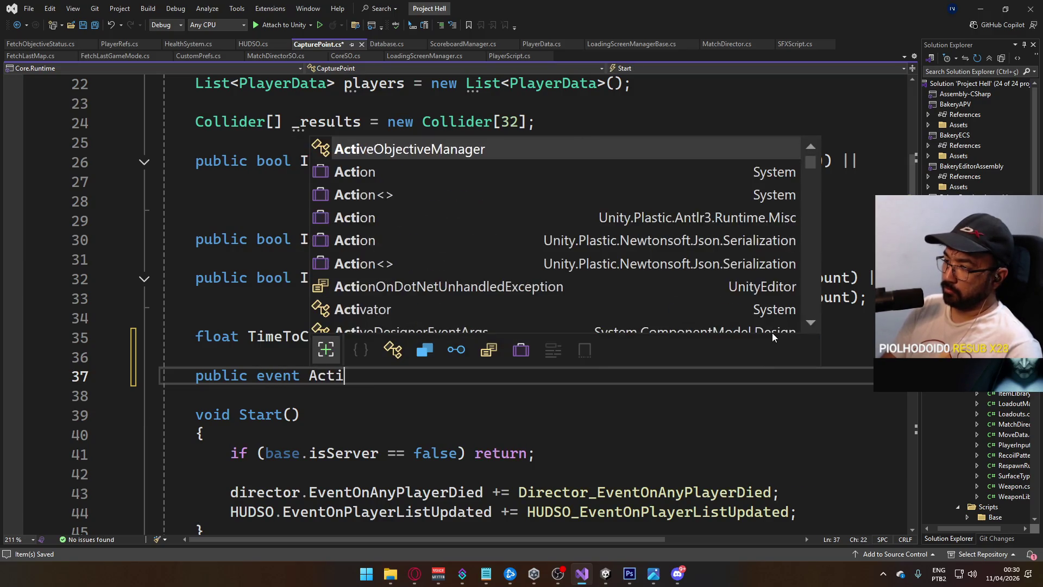
{"action": "type", "text": "on<int<"}
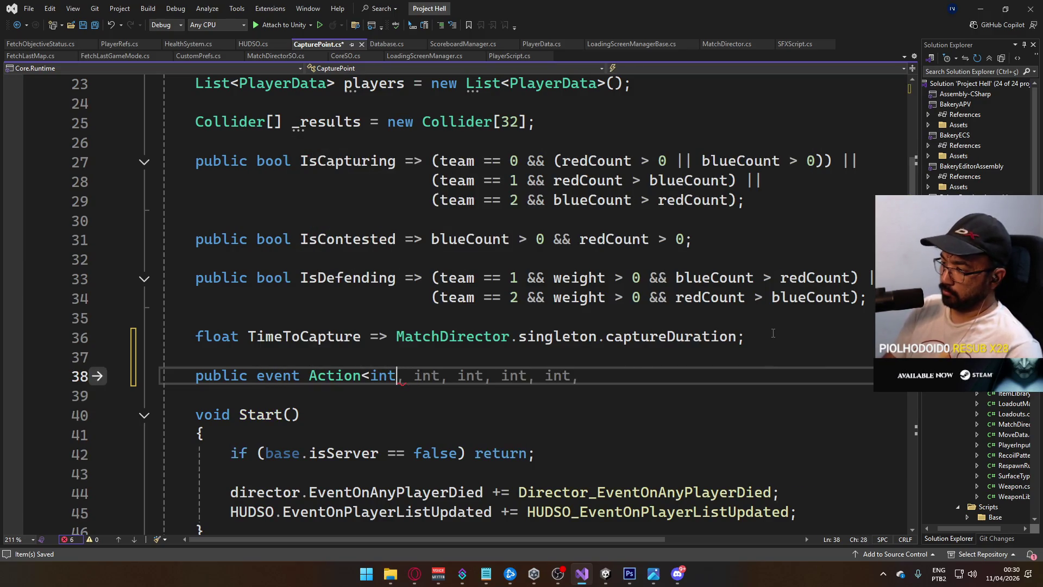
{"action": "key", "text": "BackSpace"}
{"action": "type", "text": "> EventO"}
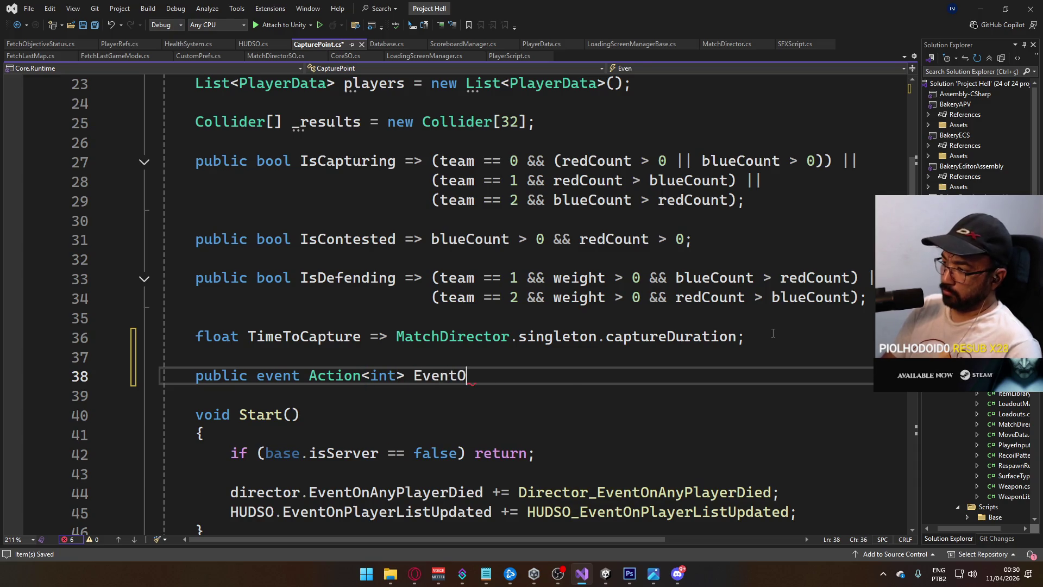
{"action": "type", "text": "nTeamUpdate"}
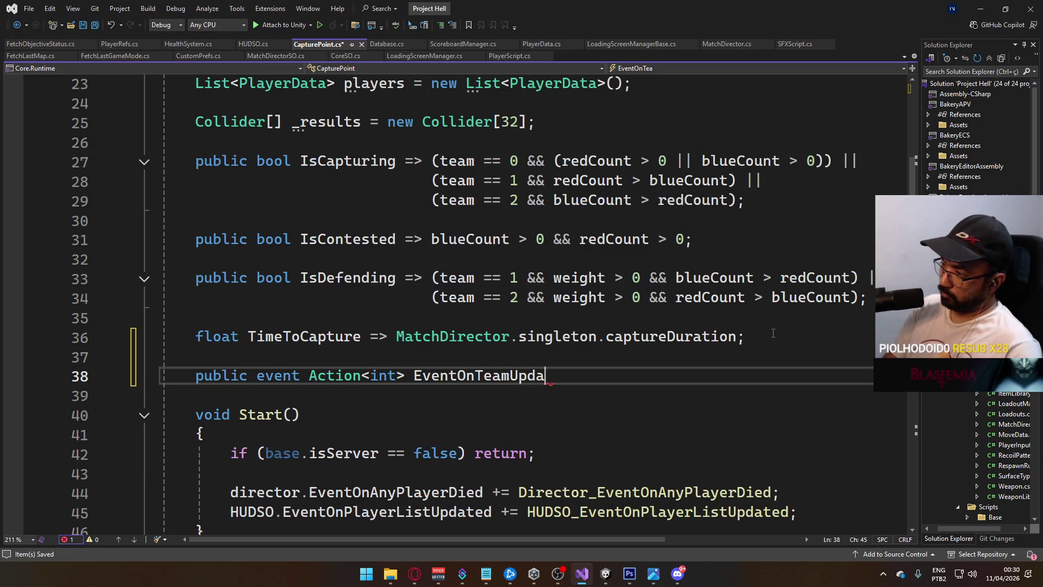
{"action": "key", "text": "BackSpace"}
{"action": "type", "text": "ed;"}
{"action": "key", "text": "Return"}
{"action": "type", "text": "p"}
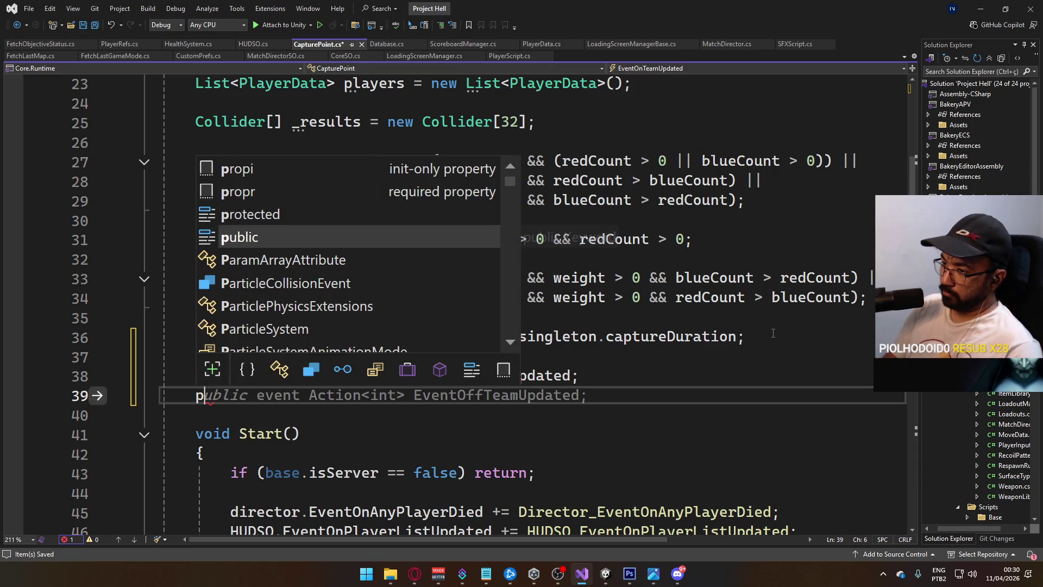
{"action": "key", "text": "BackSpace"}
{"action": "key", "text": "BackSpace"}
{"action": "key", "text": "BackSpace"}
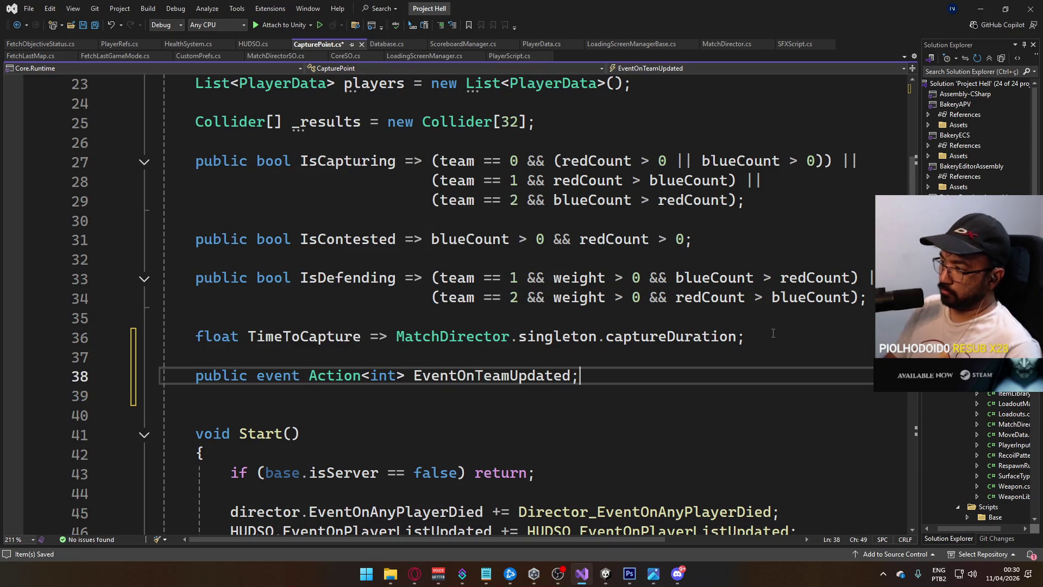
{"action": "scroll", "coordinate": [664, 341], "scroll_direction": "down", "scroll_amount": 4}
Put 'this.EventOnTeamUpdated?.Invoke(newVal);' in the HookOnTeamUpdated body and save CapturePoint.cs.
{"action": "scroll", "coordinate": [663, 341], "scroll_direction": "down", "scroll_amount": 16}
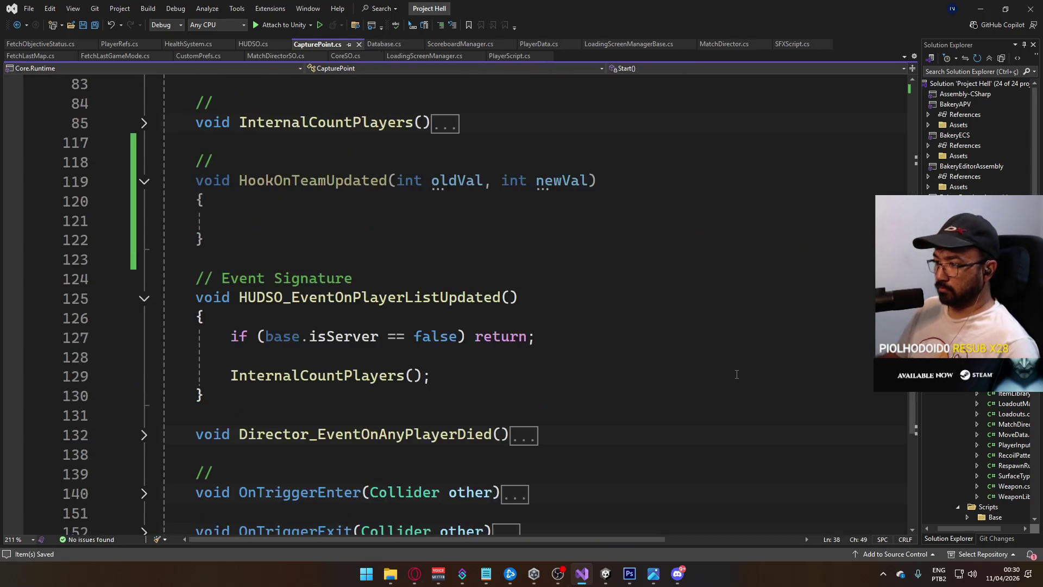
{"action": "scroll", "coordinate": [737, 374], "scroll_direction": "down", "scroll_amount": 4}
{"action": "scroll", "coordinate": [407, 344], "scroll_direction": "up", "scroll_amount": 3}
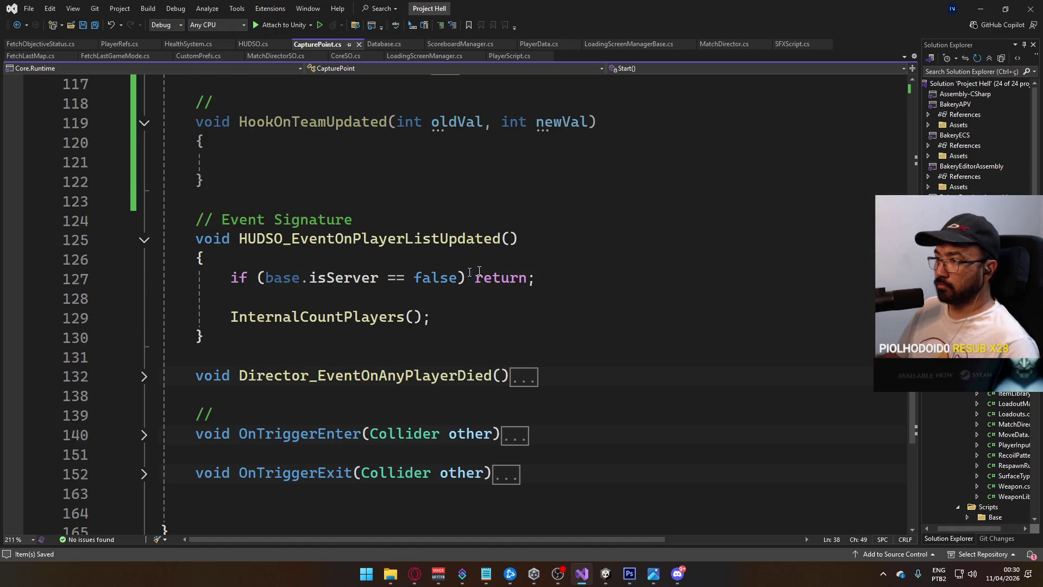
{"action": "scroll", "coordinate": [478, 271], "scroll_direction": "up", "scroll_amount": 2}
{"action": "left_click", "coordinate": [413, 287]}
{"action": "type", "text": "this"}
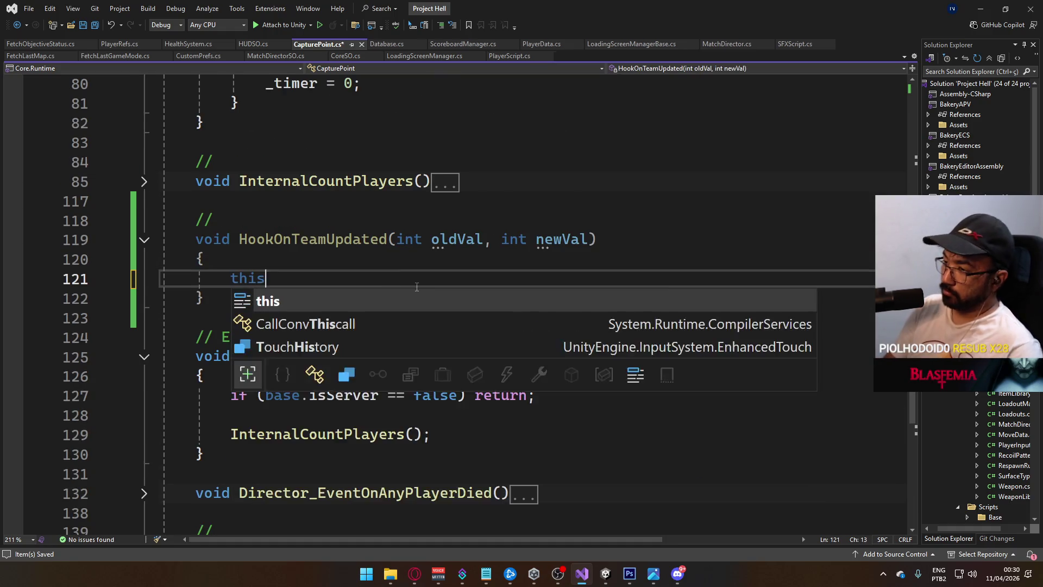
{"action": "type", "text": ".event"}
{"action": "key", "text": "Tab"}
{"action": "type", "text": "?,"}
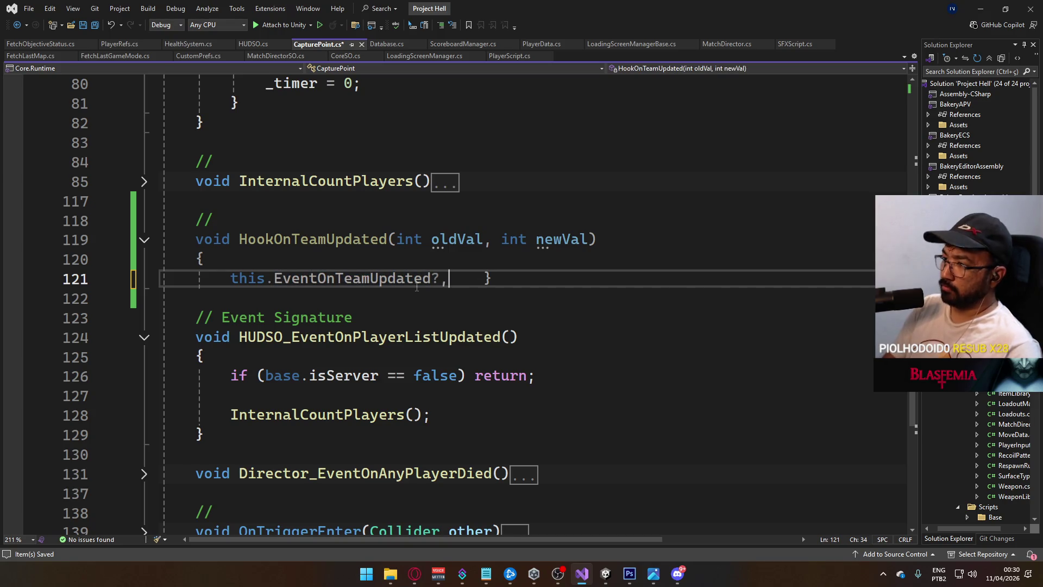
{"action": "key", "text": "BackSpace"}
{"action": "type", "text": ".i"}
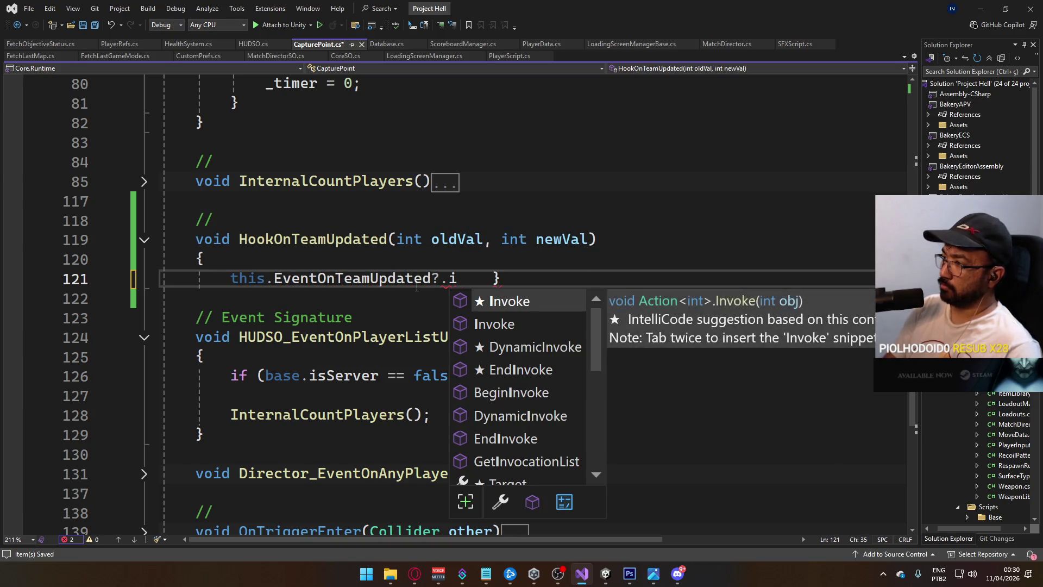
{"action": "type", "text": "(newva"}
{"action": "key", "text": "Tab"}
{"action": "type", "text": ";"}
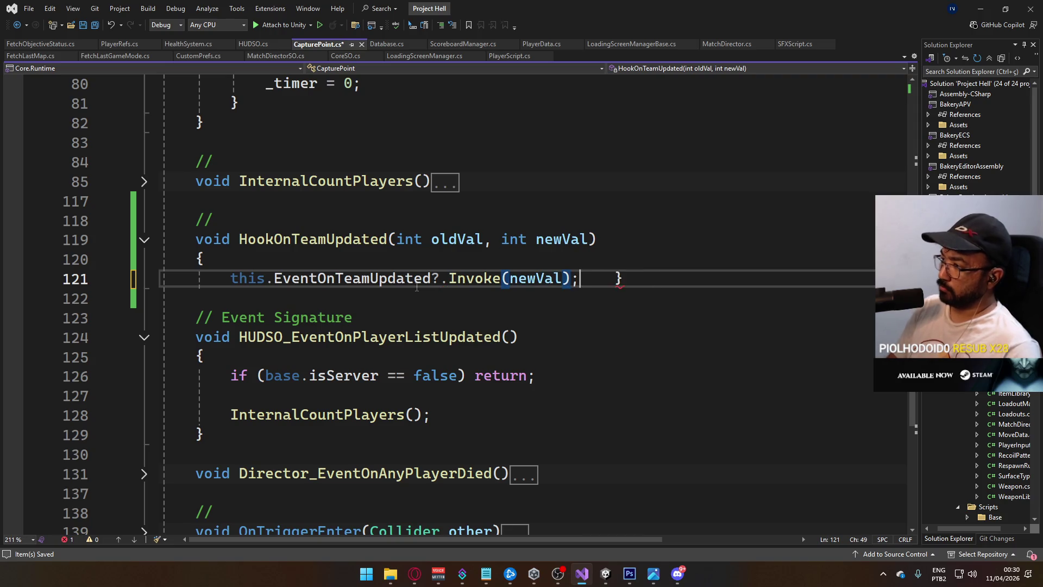
{"action": "key", "text": "Return"}
{"action": "key", "text": "ctrl+s"}
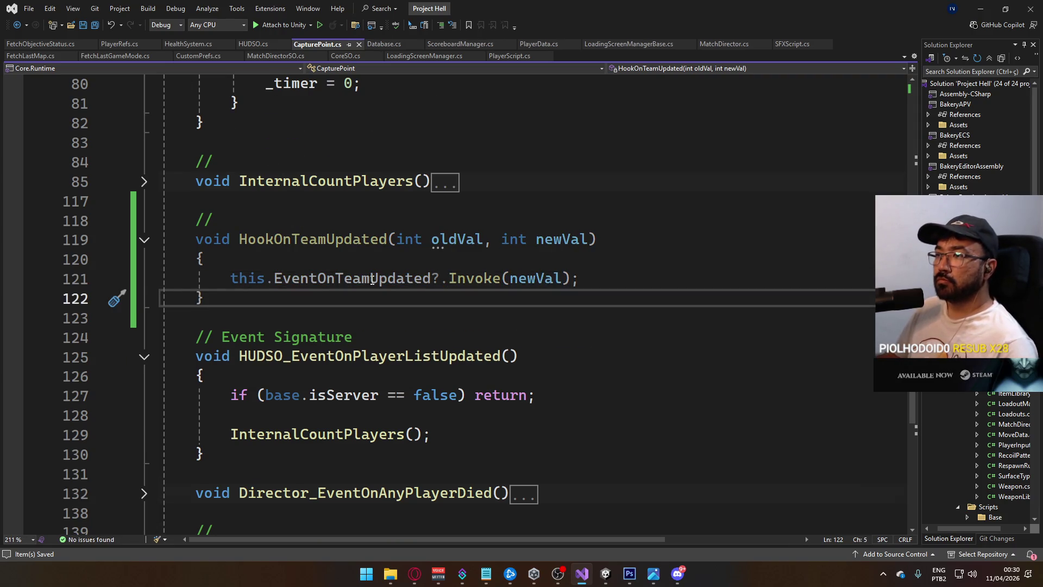
Scroll up and place the caret on the team field's [SyncVar] attribute.
{"action": "scroll", "coordinate": [373, 280], "scroll_direction": "up", "scroll_amount": 20}
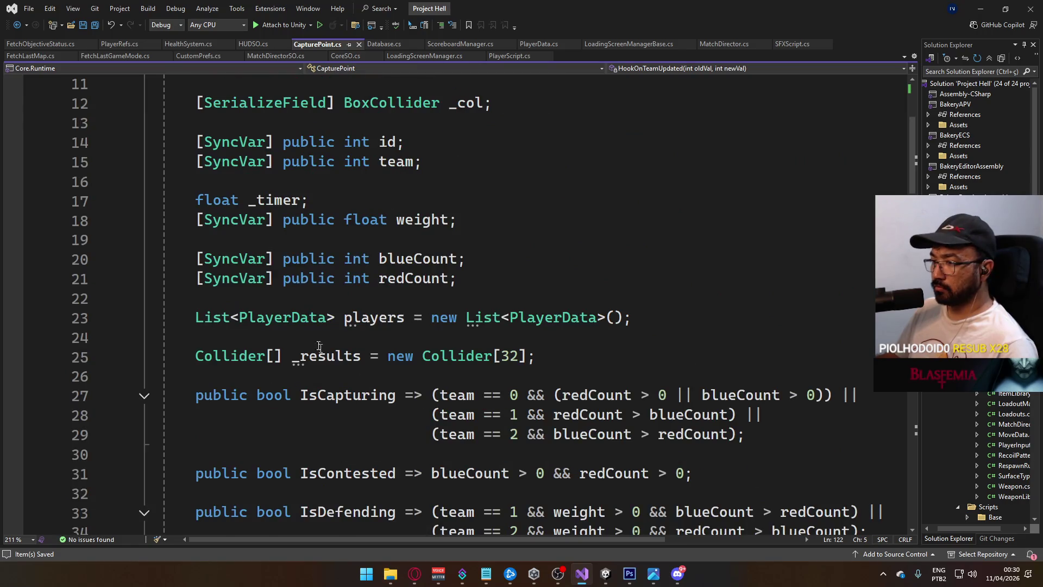
{"action": "scroll", "coordinate": [320, 346], "scroll_direction": "up", "scroll_amount": 3}
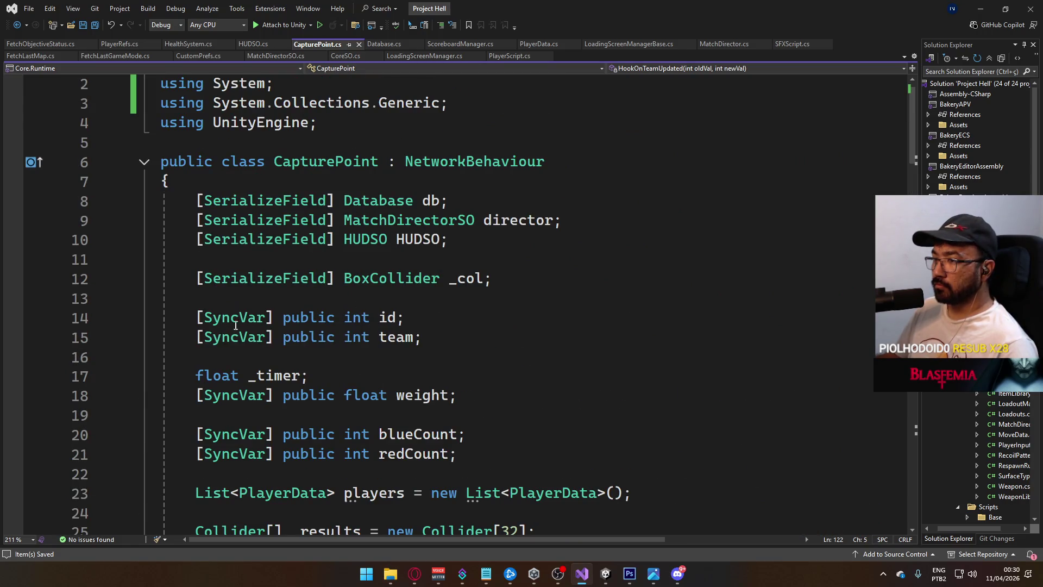
{"action": "left_click", "coordinate": [272, 337]}
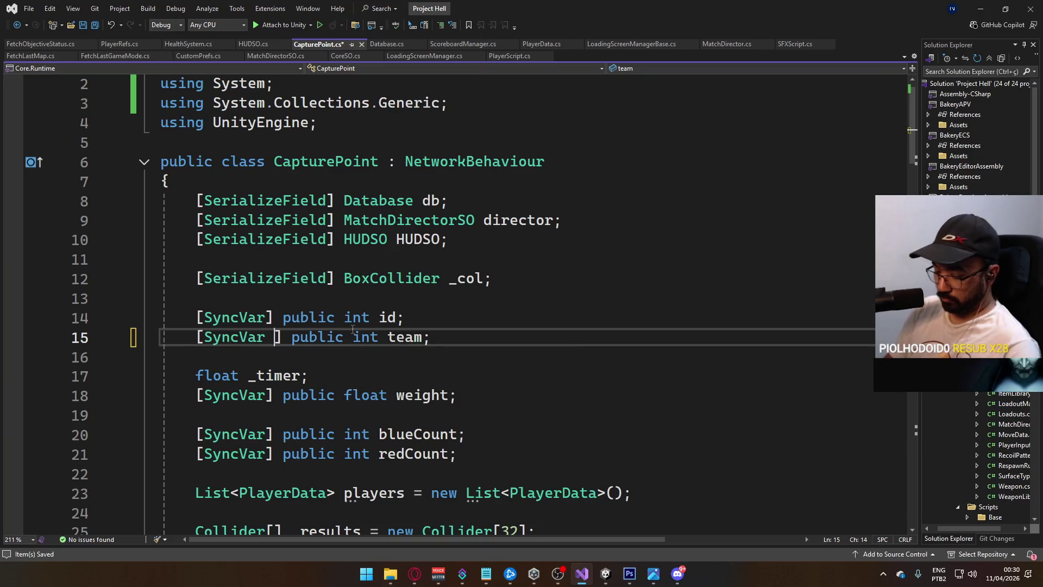
Change the team attribute to [SyncVar (hook = nameof(HookOnTeamUpdated))] and save the file.
{"action": "type", "text": "(hook =name"}
{"action": "key", "text": "Tab"}
{"action": "type", "text": "())"}
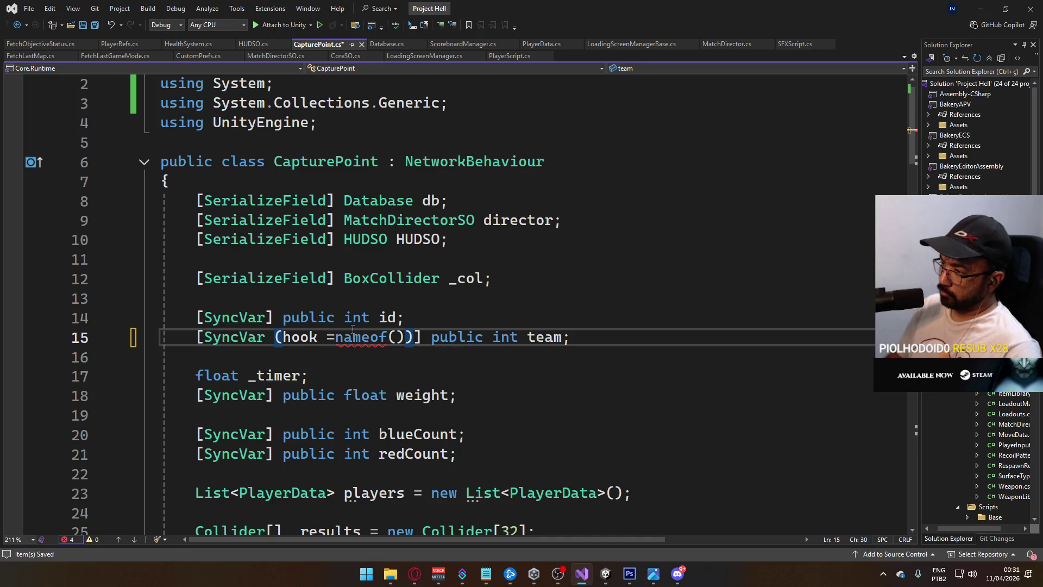
{"action": "type", "text": "Ho"}
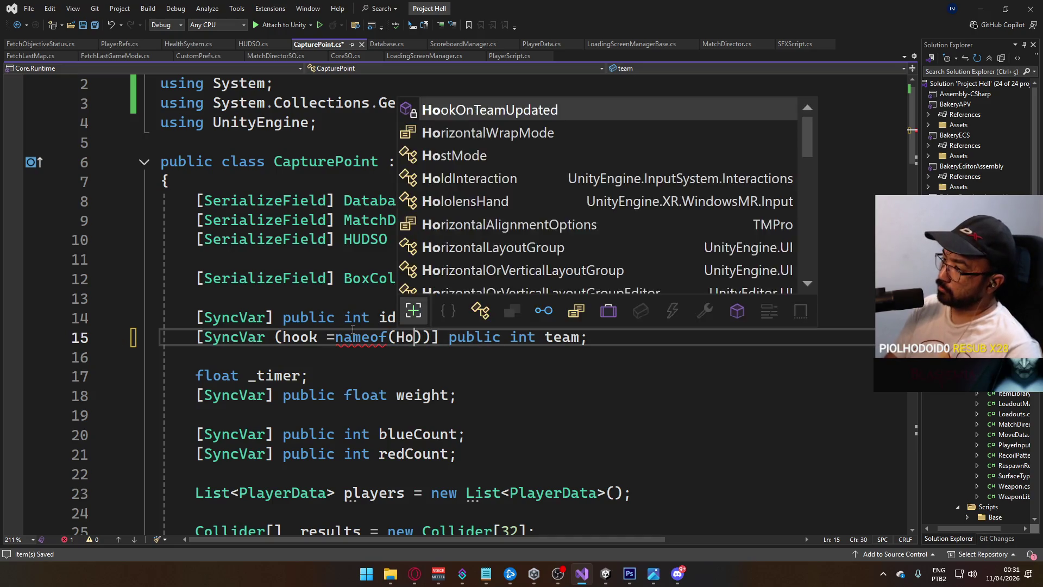
{"action": "type", "text": "okO"}
{"action": "key", "text": "Tab"}
{"action": "left_click", "coordinate": [337, 337]}
{"action": "key", "text": "ctrl+s"}
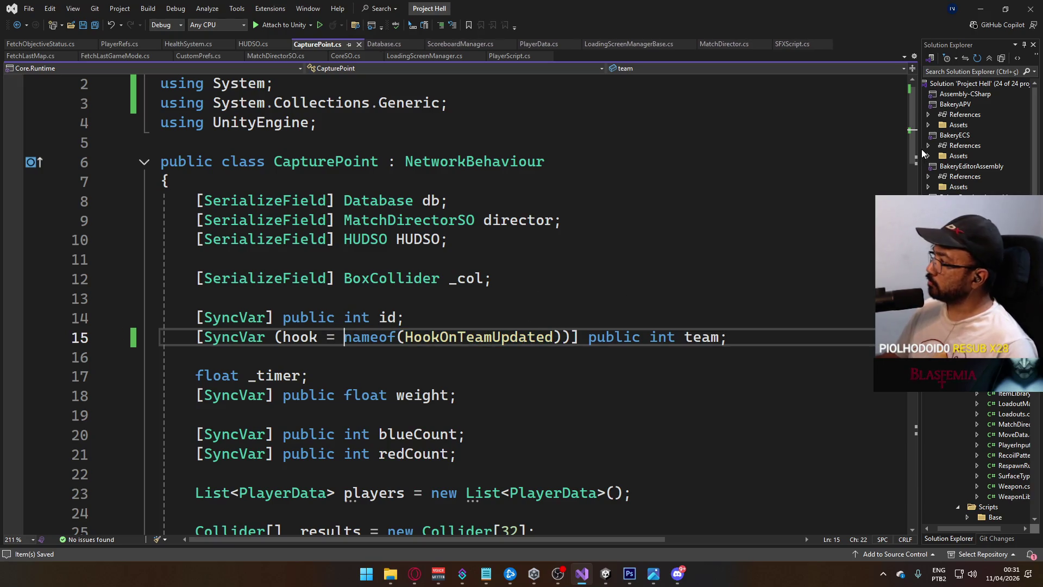
{"action": "scroll", "coordinate": [900, 425], "scroll_direction": "down", "scroll_amount": 20}
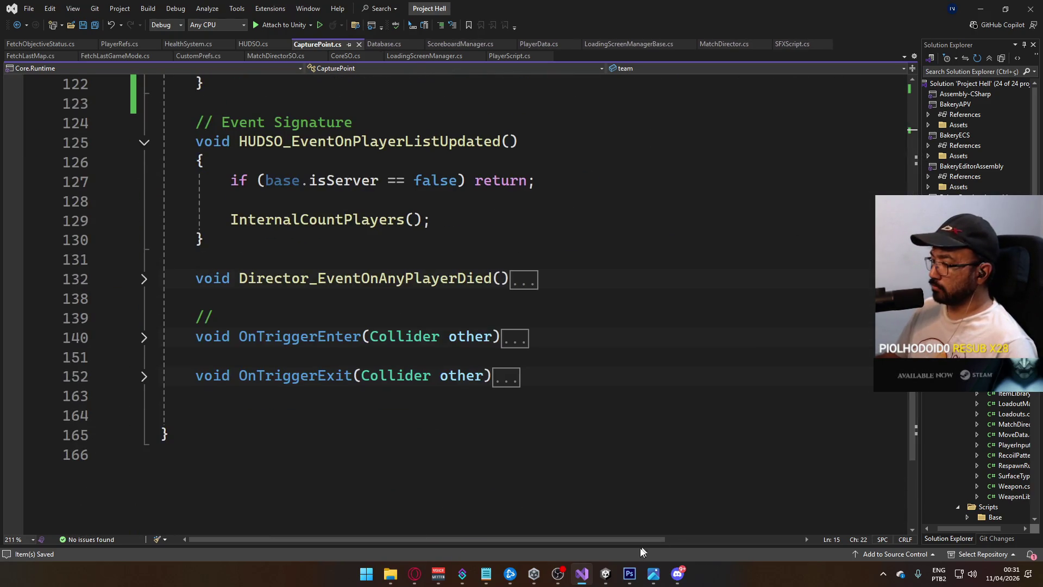
{"action": "left_click", "coordinate": [606, 573]}
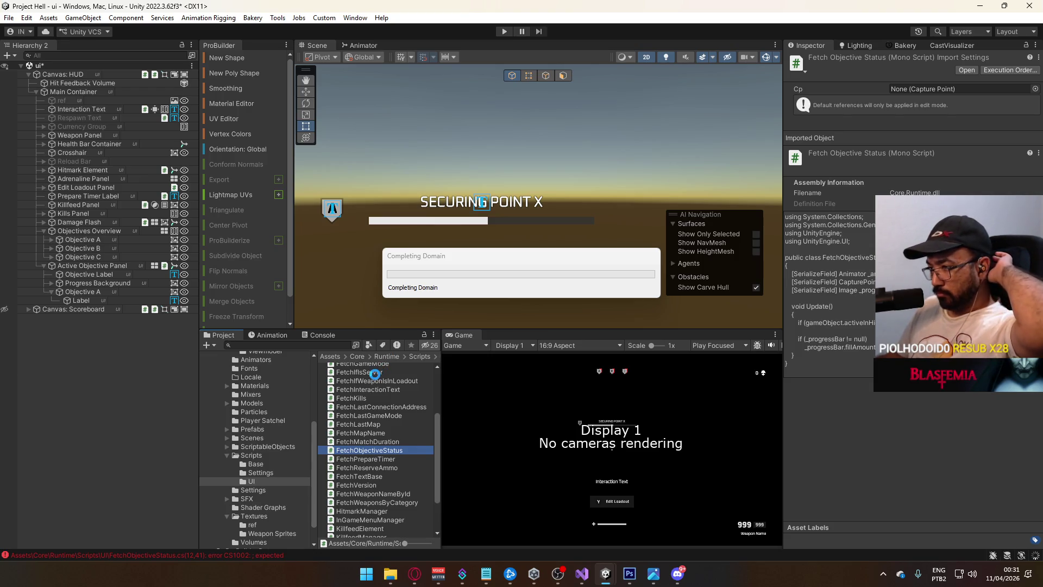
Let Unity finish recompiling, clear the Console errors, and return to Visual Studio.
{"action": "mouse_move", "coordinate": [606, 573]}
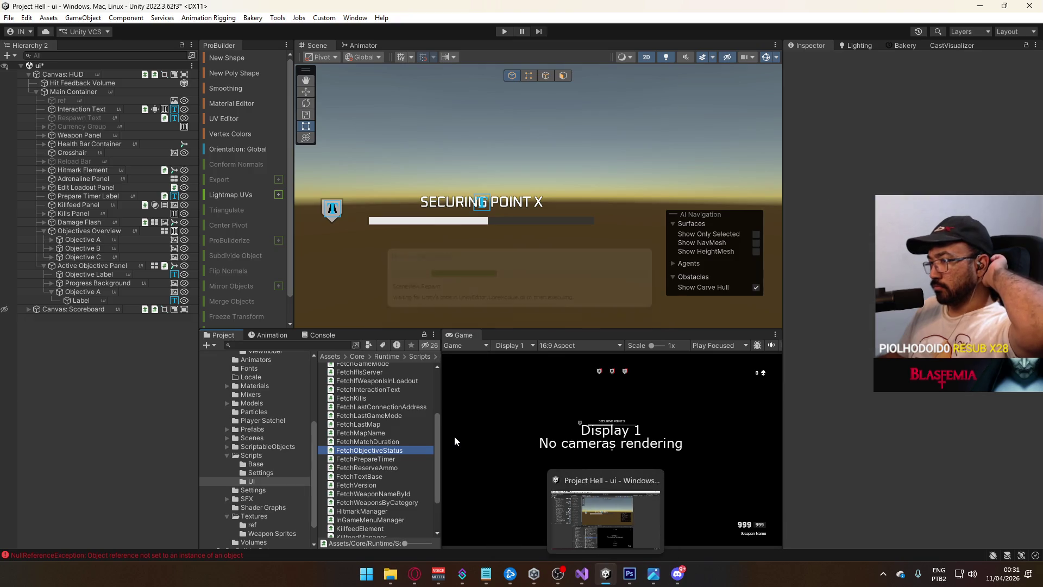
{"action": "left_click", "coordinate": [318, 335]}
{"action": "left_click", "coordinate": [207, 343]}
{"action": "left_click", "coordinate": [214, 337]}
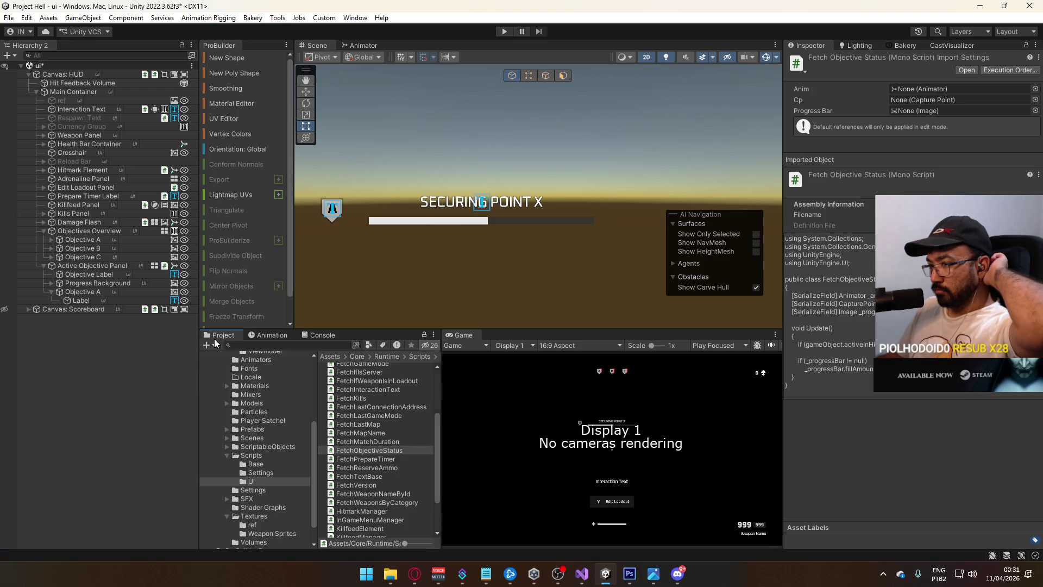
{"action": "left_click", "coordinate": [587, 571]}
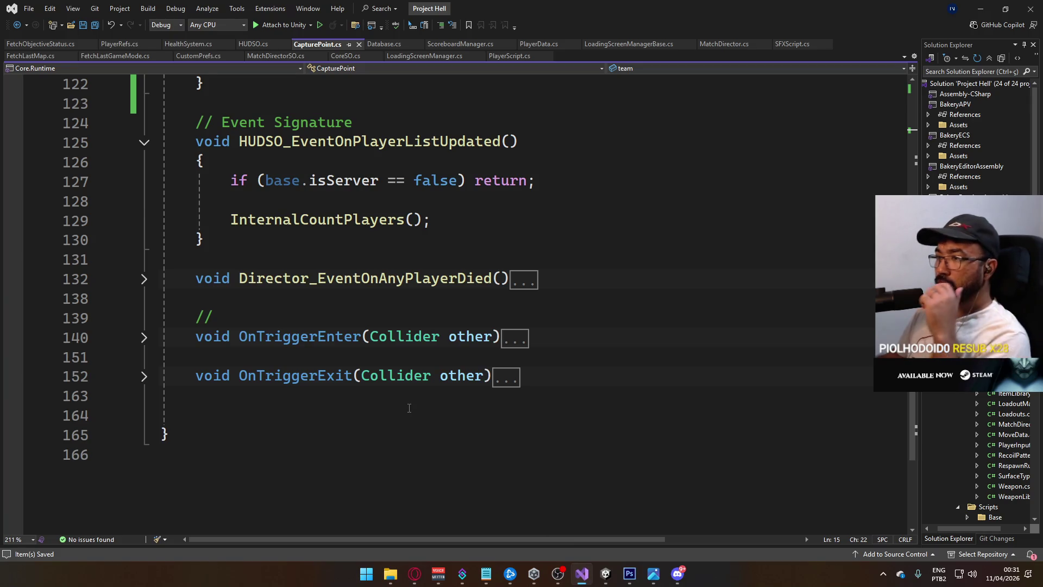
Scroll to the top of CapturePoint.cs and switch to the FetchObjectiveStatus.cs script.
{"action": "scroll", "coordinate": [409, 408], "scroll_direction": "up", "scroll_amount": 20}
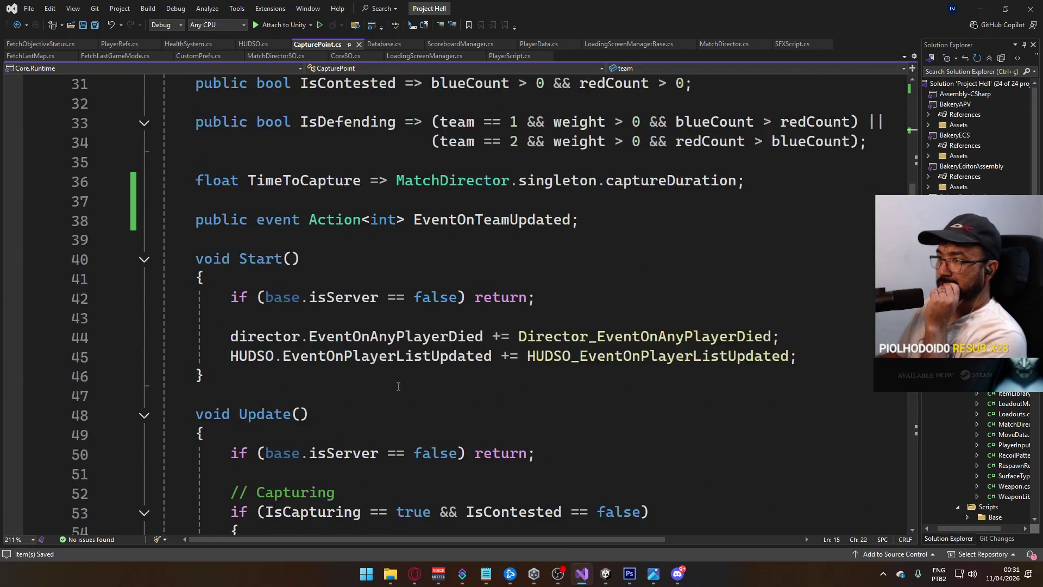
{"action": "scroll", "coordinate": [398, 386], "scroll_direction": "up", "scroll_amount": 10}
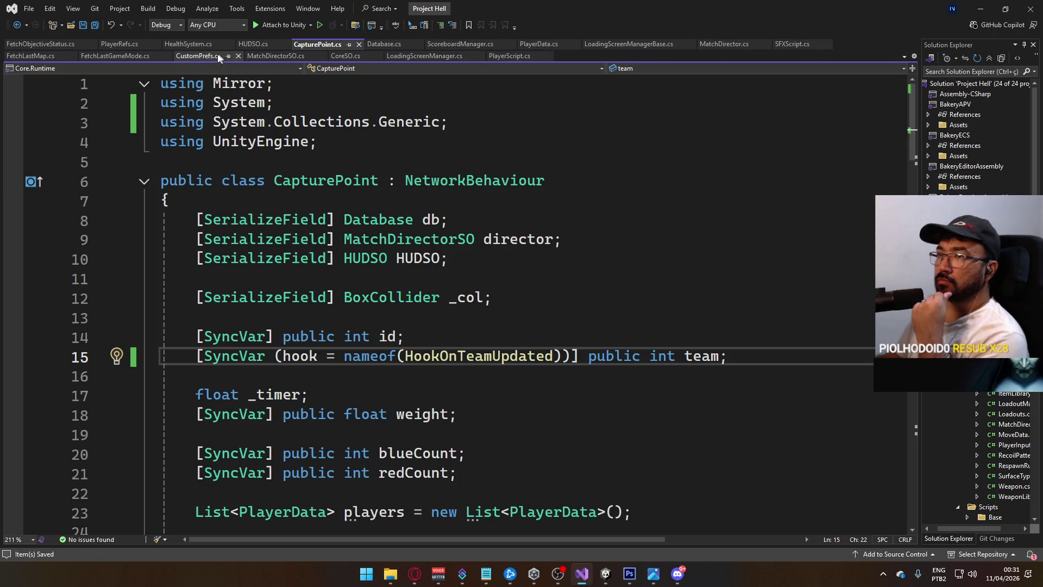
{"action": "left_click", "coordinate": [49, 45]}
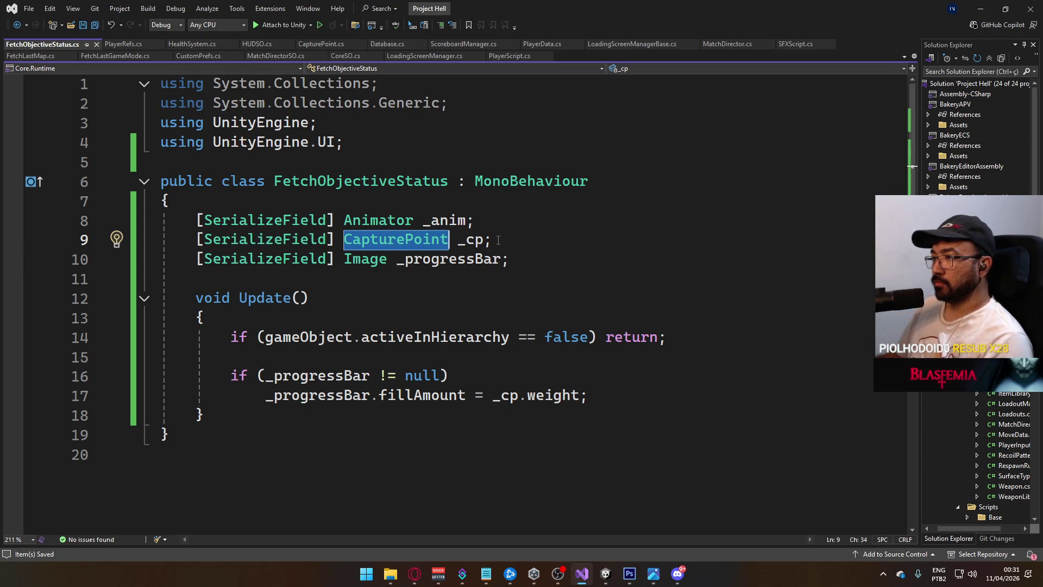
{"action": "left_click", "coordinate": [583, 235]}
{"action": "key", "text": "BackSpace"}
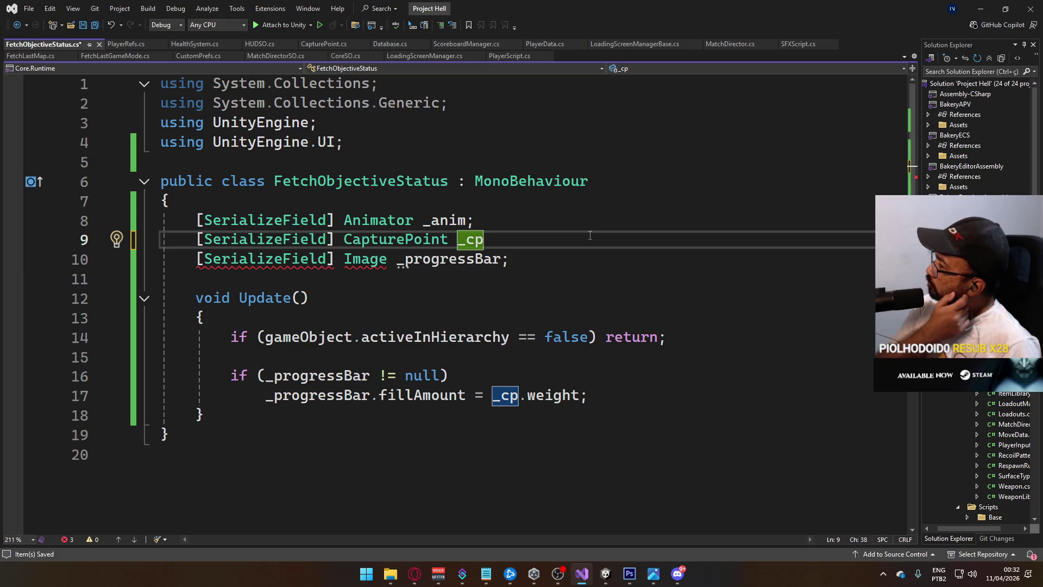
{"action": "type", "text": ";"}
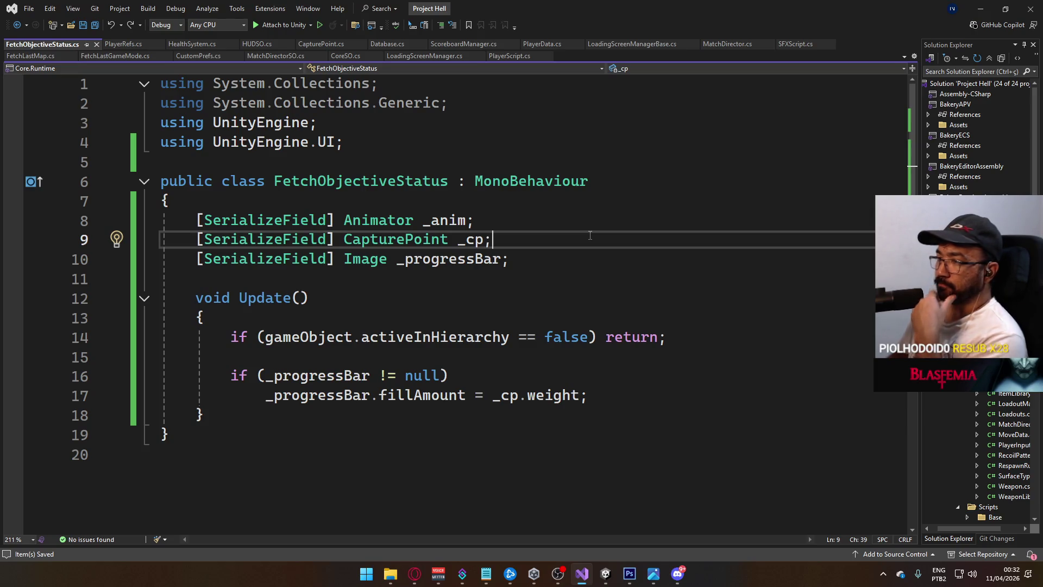
{"action": "key", "text": "Up"}
{"action": "key", "text": "Up"}
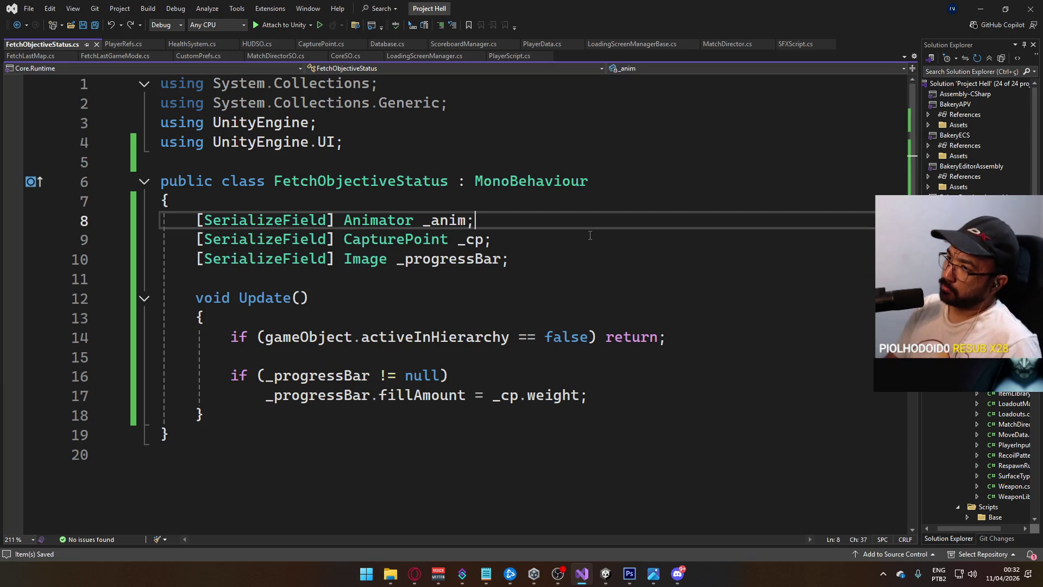
Add a [SerializeField] HUDSO field at the top of FetchObjectiveStatus.
{"action": "key", "text": "Return"}
{"action": "type", "text": "[Ser"}
{"action": "key", "text": "Tab"}
{"action": "type", "text": "] "}
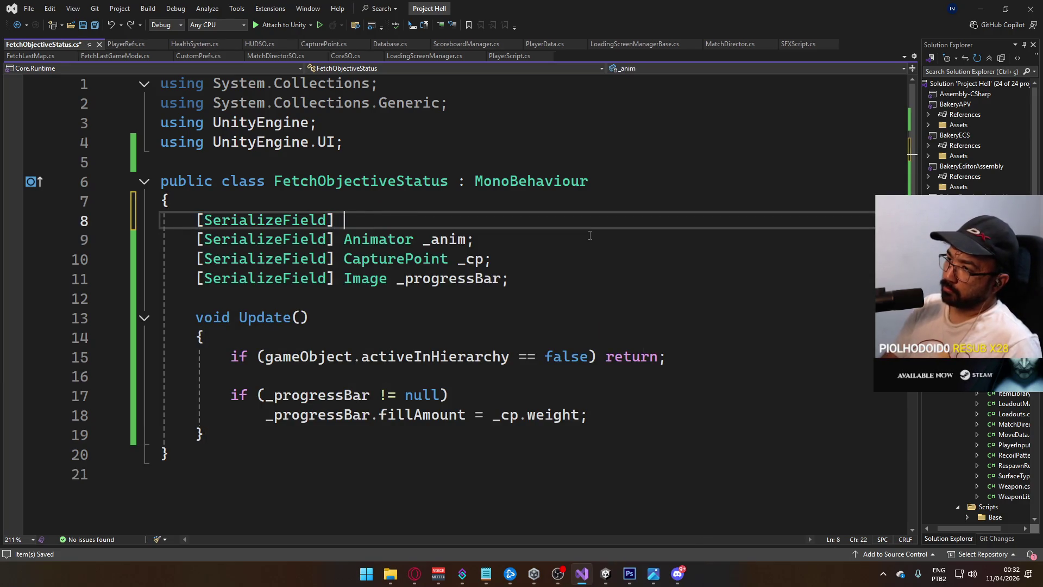
{"action": "type", "text": "HUDSO HUD"}
{"action": "key", "text": "Tab"}
{"action": "type", "text": ";"}
Add an empty Start() method below the fields and save FetchObjectiveStatus.cs.
{"action": "key", "text": "Down"}
{"action": "key", "text": "Down"}
{"action": "key", "text": "Down"}
{"action": "key", "text": "End"}
{"action": "key", "text": "Return"}
{"action": "key", "text": "Return"}
{"action": "type", "text": "void St"}
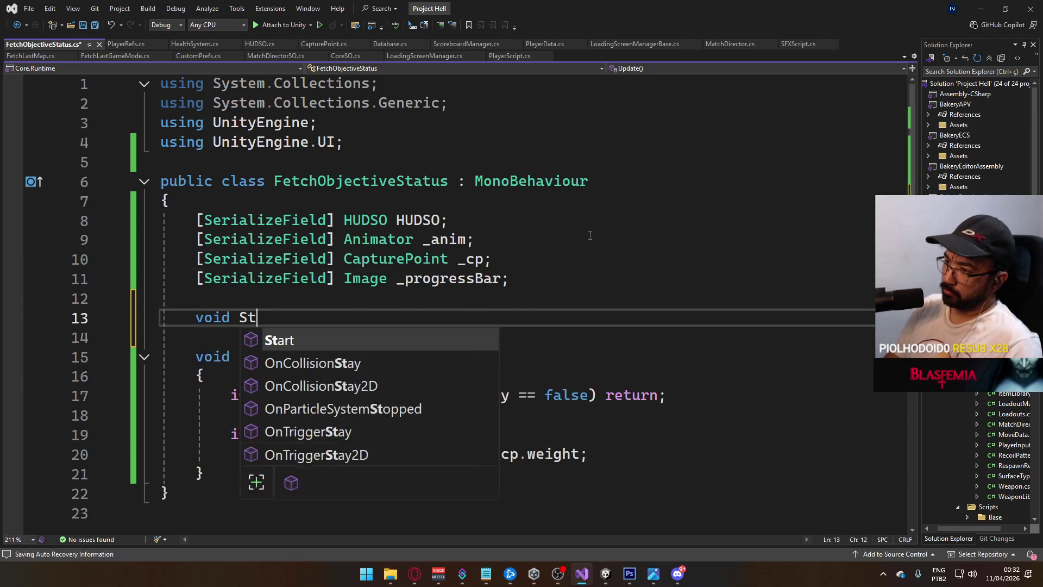
{"action": "key", "text": "Tab"}
{"action": "type", "text": "()"}
{"action": "key", "text": "Return"}
{"action": "type", "text": "{"}
{"action": "key", "text": "Return"}
{"action": "key", "text": "Return"}
{"action": "type", "text": "}"}
{"action": "key", "text": "ctrl+s"}
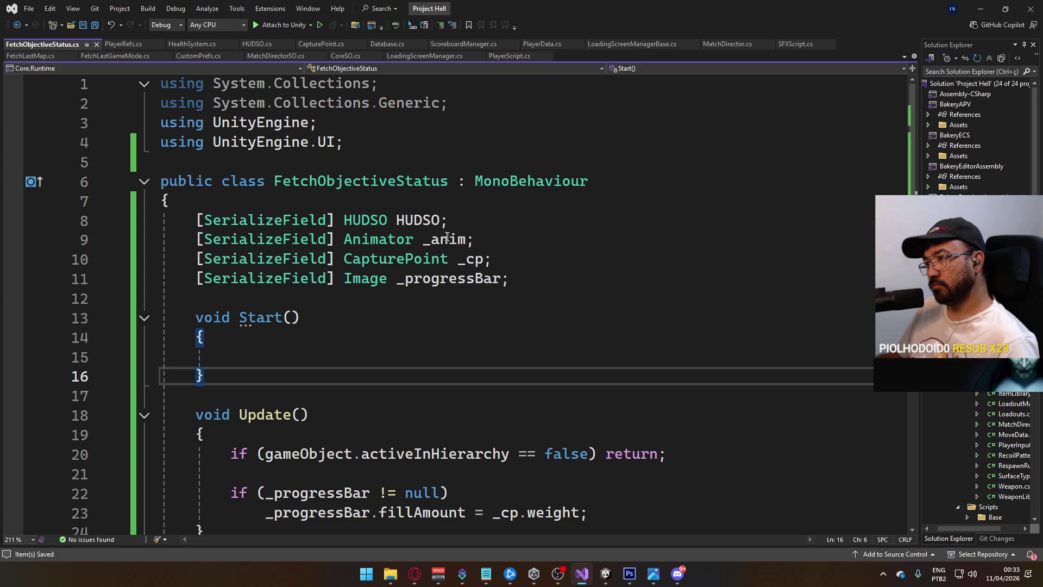
Add '[SerializeField] int index' below the HUDSO field, save, and open HUDSO.cs.
{"action": "left_click", "coordinate": [460, 224]}
{"action": "key", "text": "Return"}
{"action": "type", "text": "["}
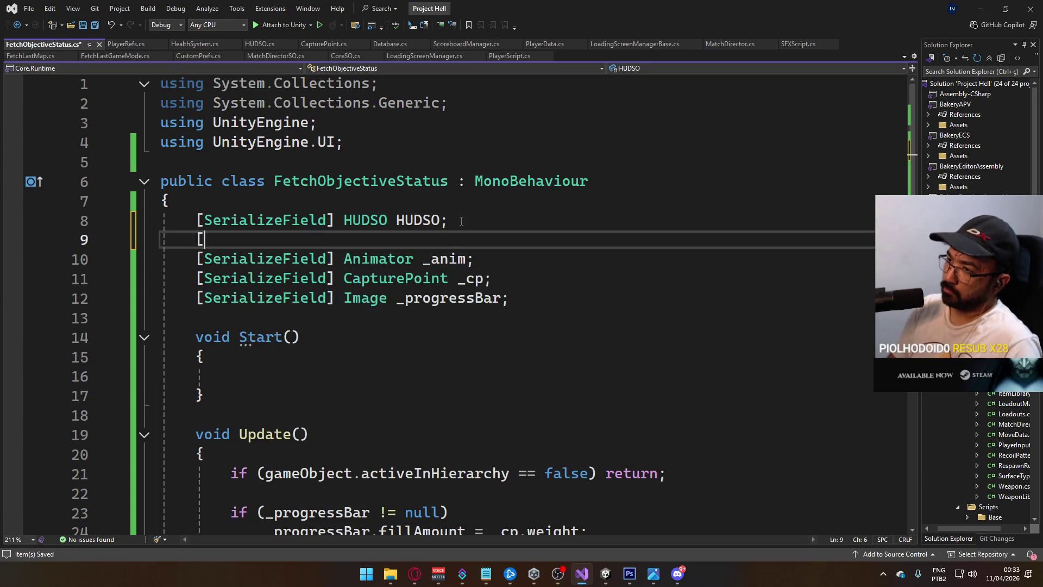
{"action": "type", "text": "SerializeField] int index;"}
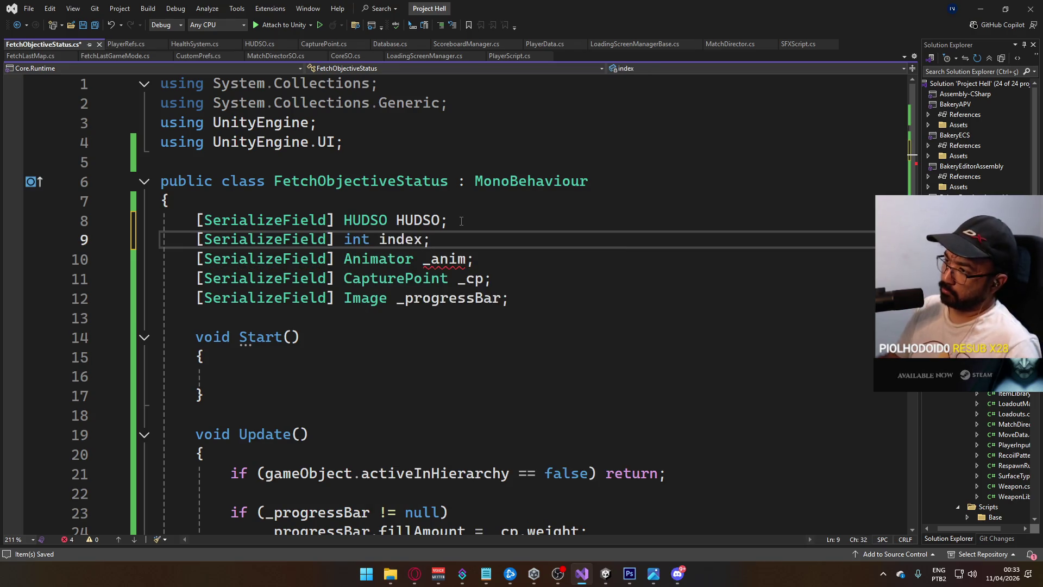
{"action": "key", "text": "ctrl+s"}
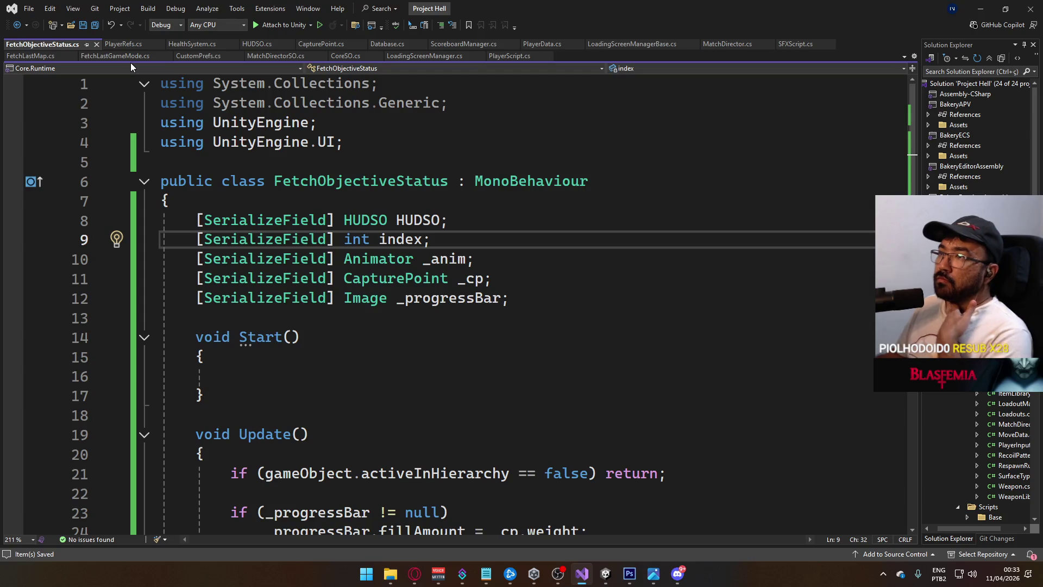
{"action": "left_click", "coordinate": [274, 42]}
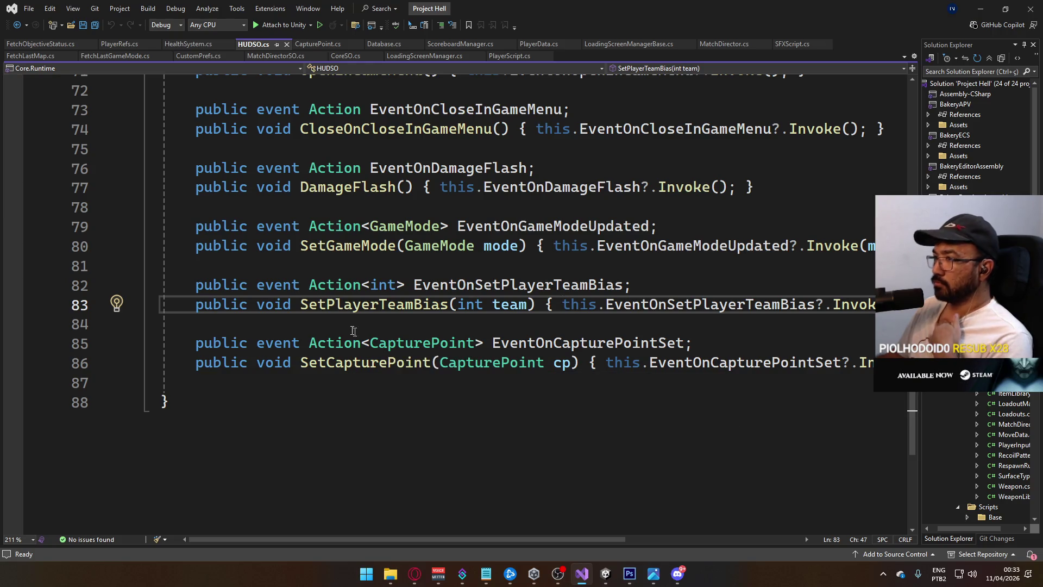
{"action": "left_click", "coordinate": [318, 43]}
{"action": "scroll", "coordinate": [483, 352], "scroll_direction": "down", "scroll_amount": 11}
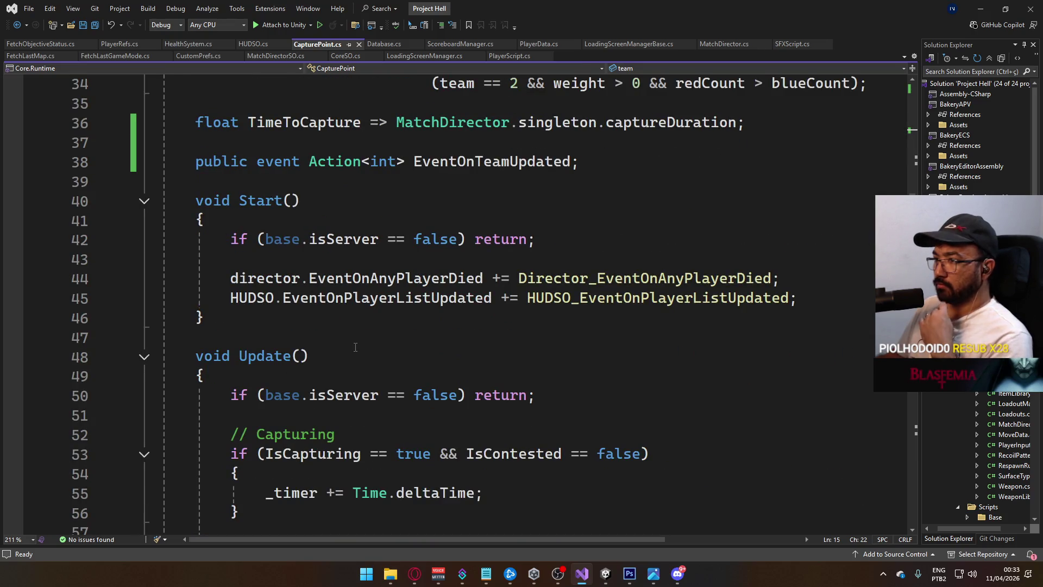
{"action": "scroll", "coordinate": [354, 346], "scroll_direction": "down", "scroll_amount": 3}
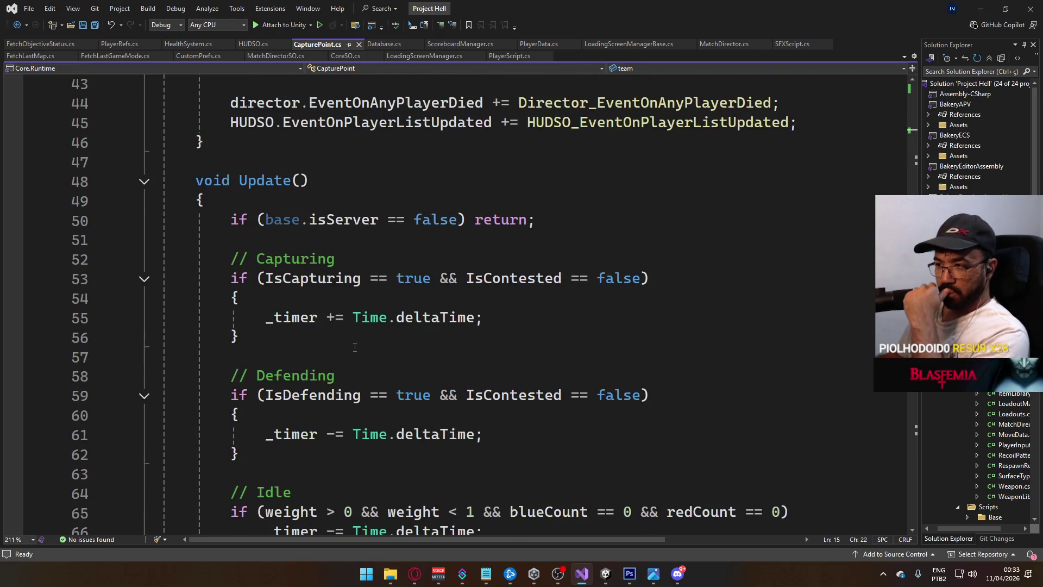
{"action": "scroll", "coordinate": [355, 347], "scroll_direction": "down", "scroll_amount": 6}
{"action": "scroll", "coordinate": [355, 347], "scroll_direction": "up", "scroll_amount": 9}
{"action": "scroll", "coordinate": [354, 347], "scroll_direction": "up", "scroll_amount": 1}
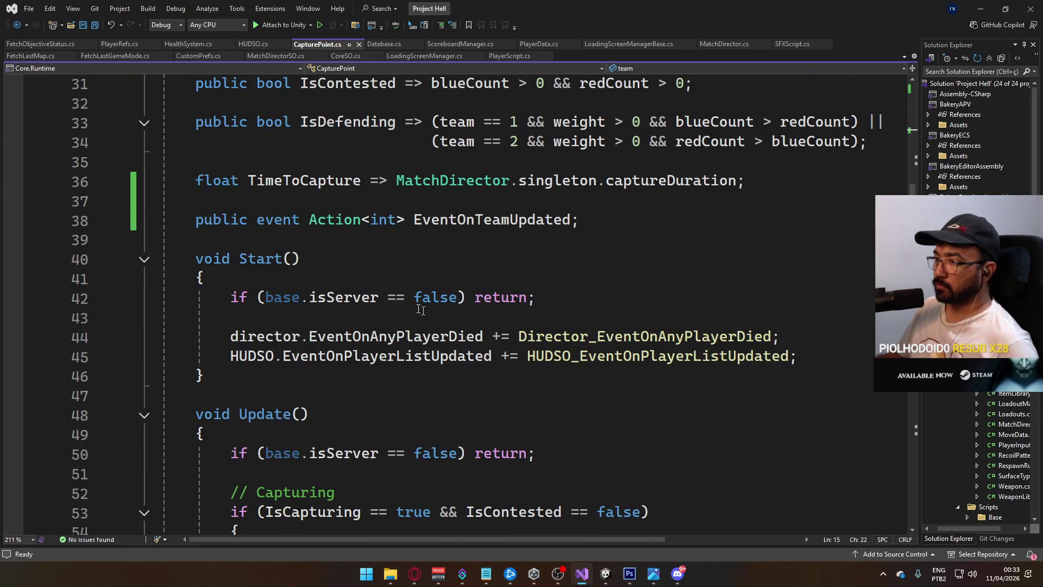
{"action": "left_click", "coordinate": [251, 44]}
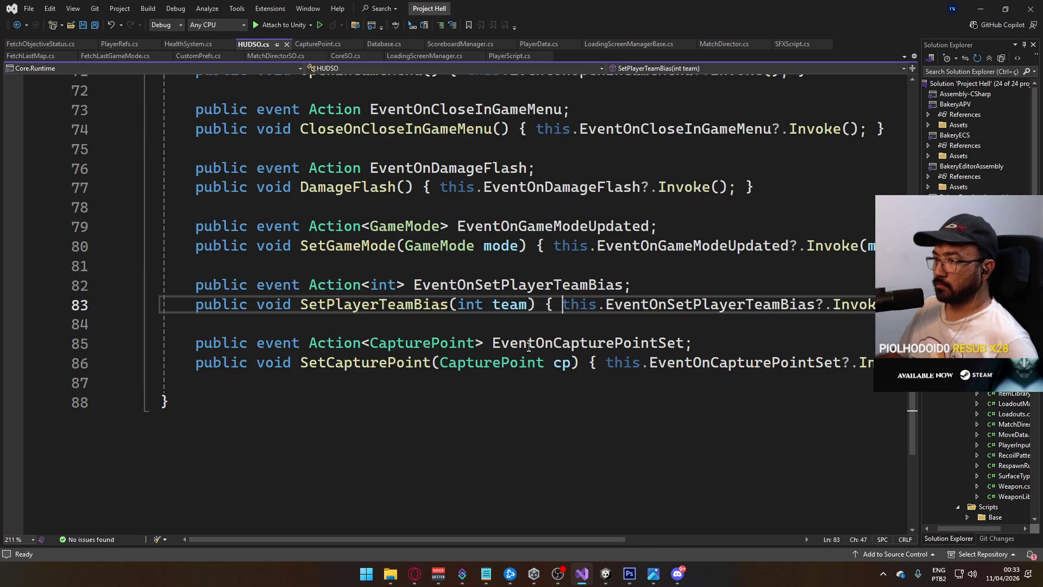
{"action": "left_click", "coordinate": [263, 380]}
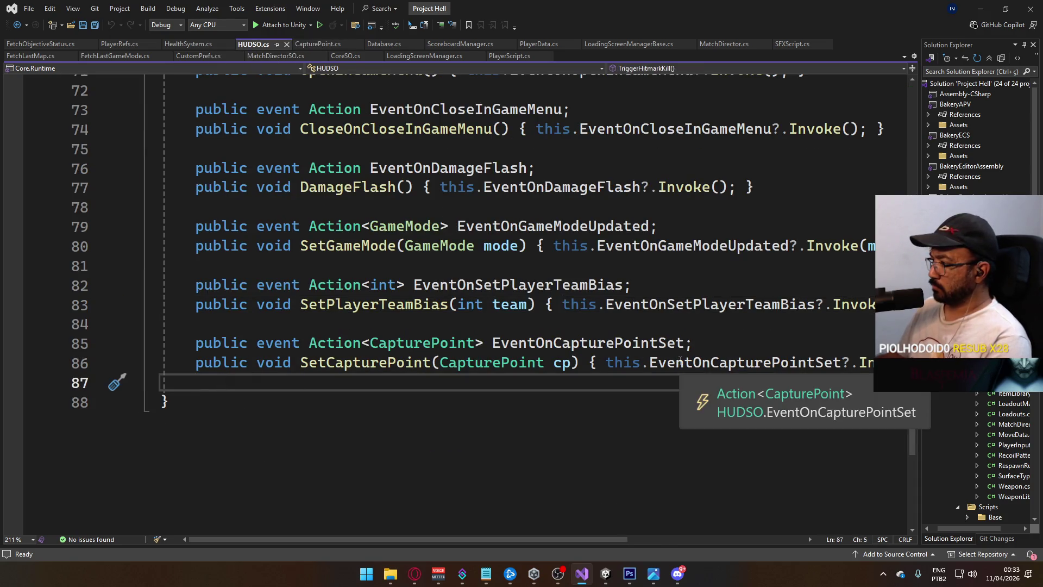
{"action": "double_click", "coordinate": [618, 349]}
Find all references to EventOnCapturePointSet, then return to empty line 87.
{"action": "right_click", "coordinate": [554, 348]}
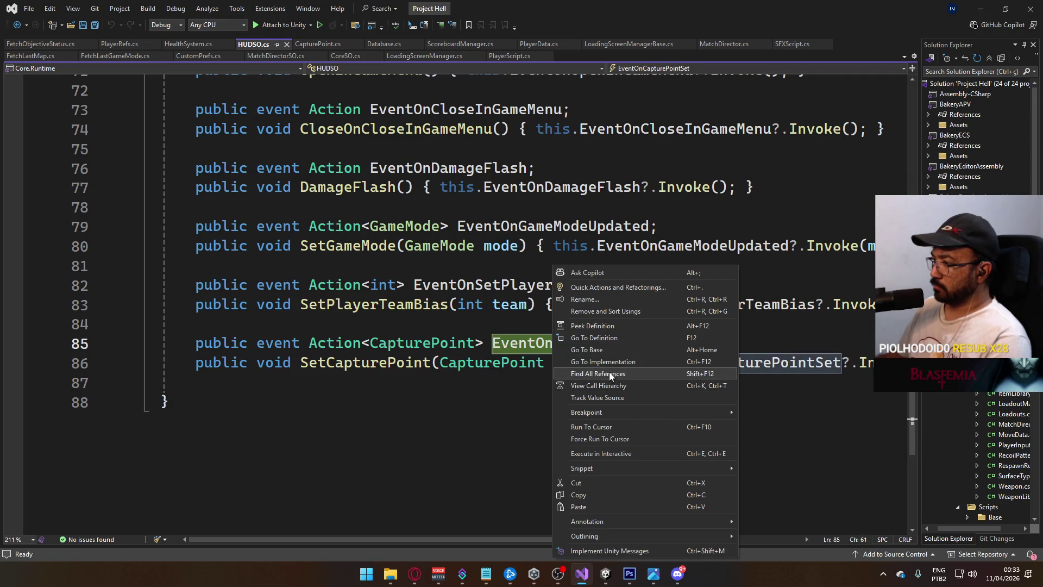
{"action": "left_click", "coordinate": [610, 374]}
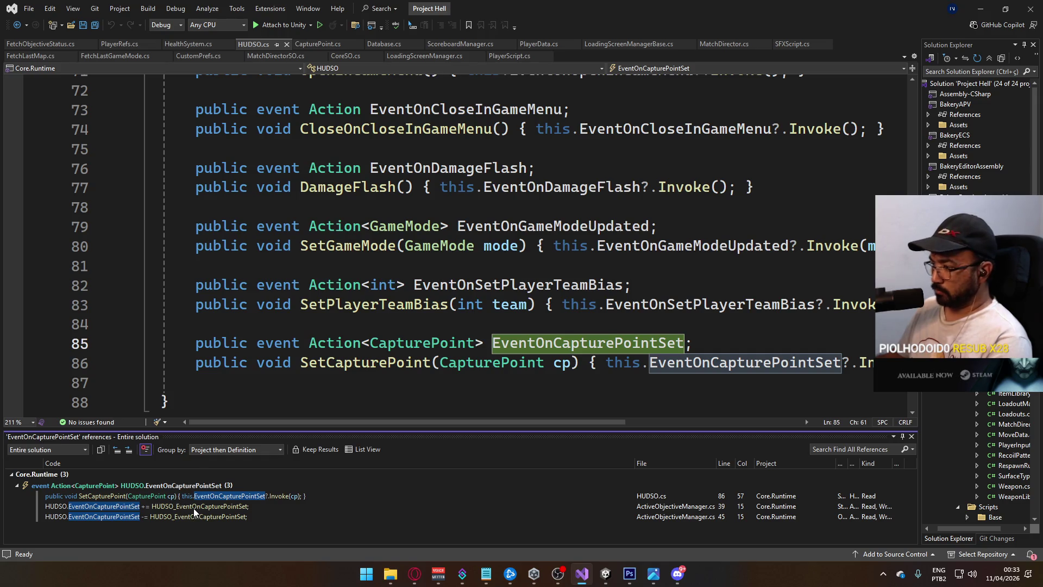
{"action": "mouse_move", "coordinate": [193, 511]}
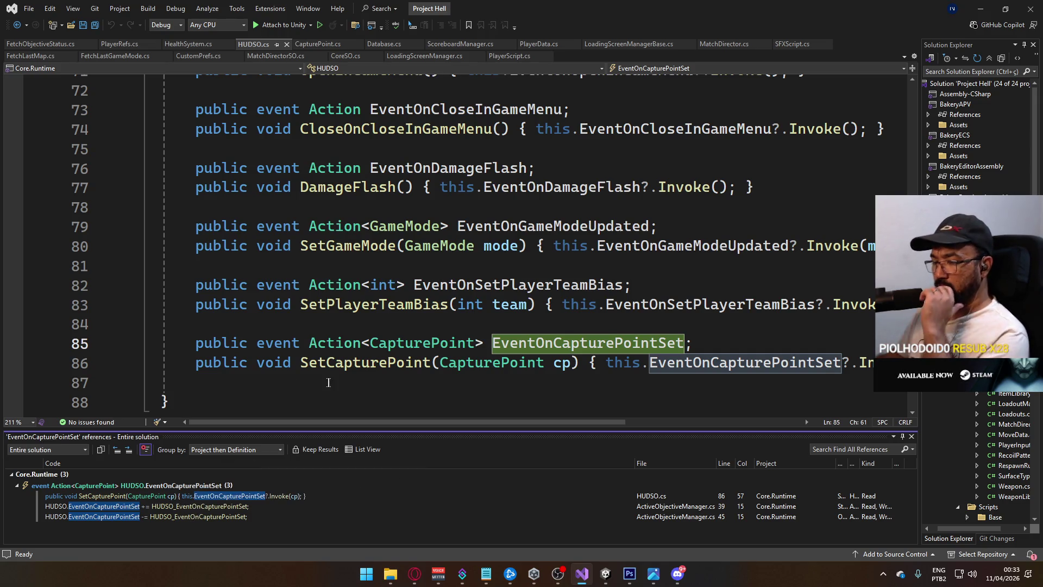
{"action": "left_click", "coordinate": [352, 385]}
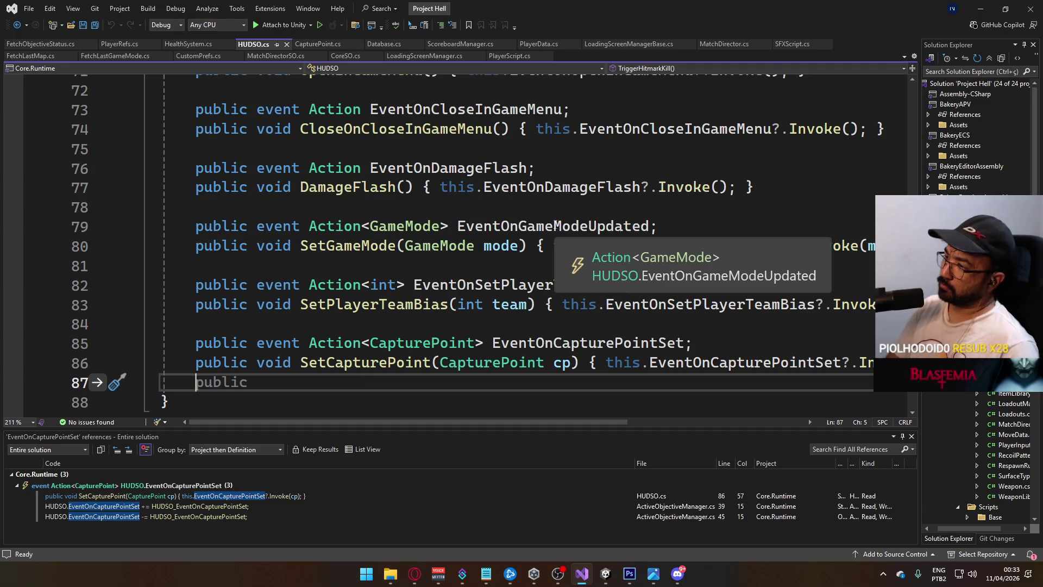
Declare 'public event Action<int, CapturePoint> EventOnCapturePointStarted;' in HUDSO.
{"action": "key", "text": "Return"}
{"action": "type", "text": "public"}
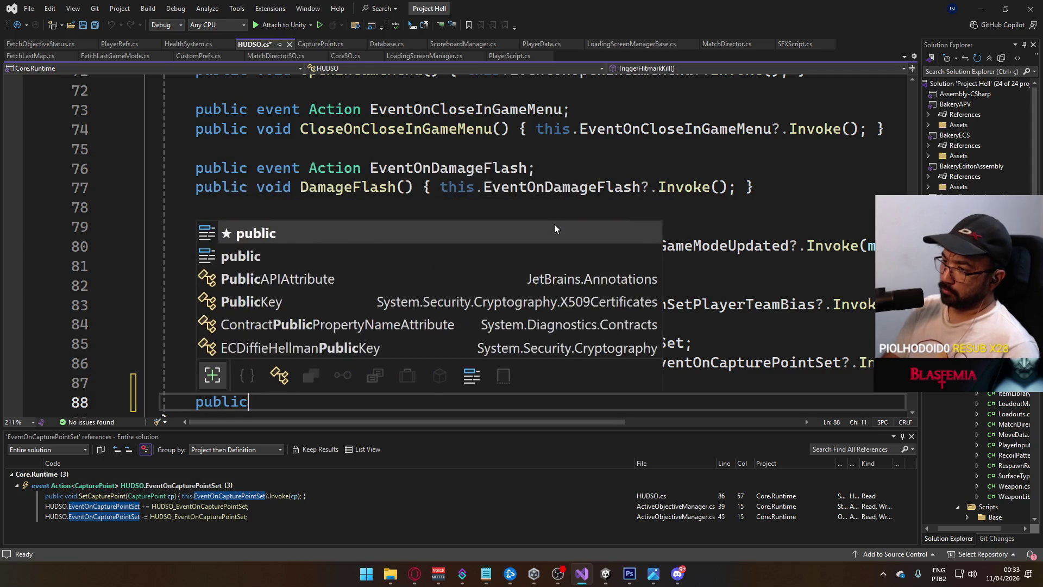
{"action": "type", "text": " event Action"}
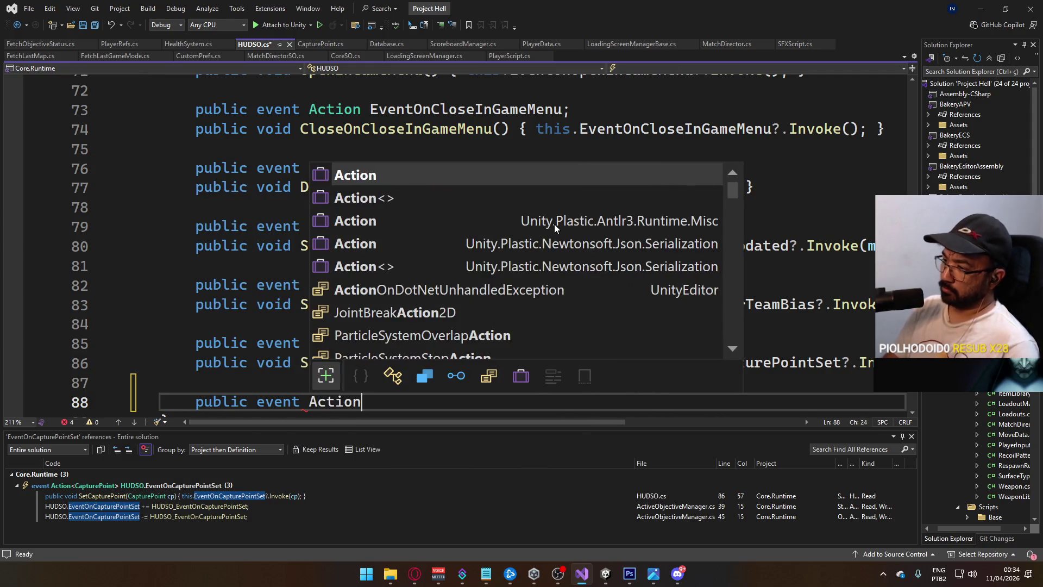
{"action": "type", "text": "<CapturePo"}
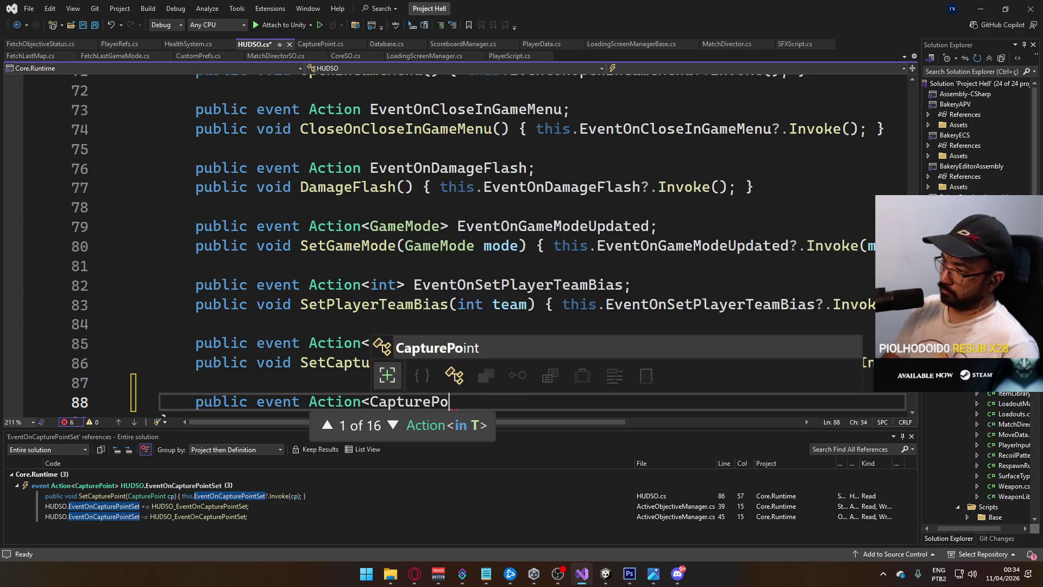
{"action": "type", "text": "int> Evn"}
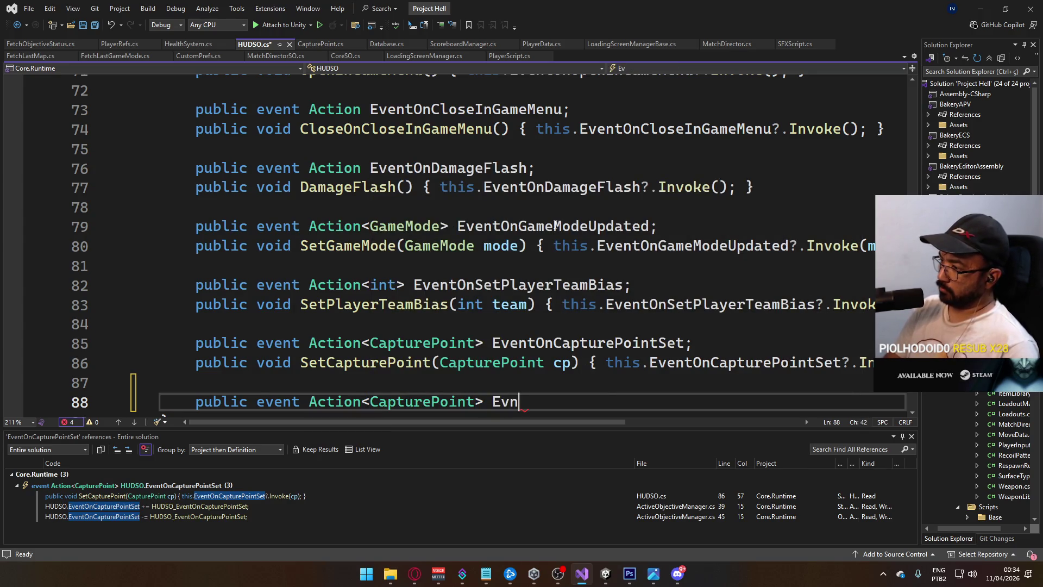
{"action": "key", "text": "BackSpace"}
{"action": "type", "text": "entOn"}
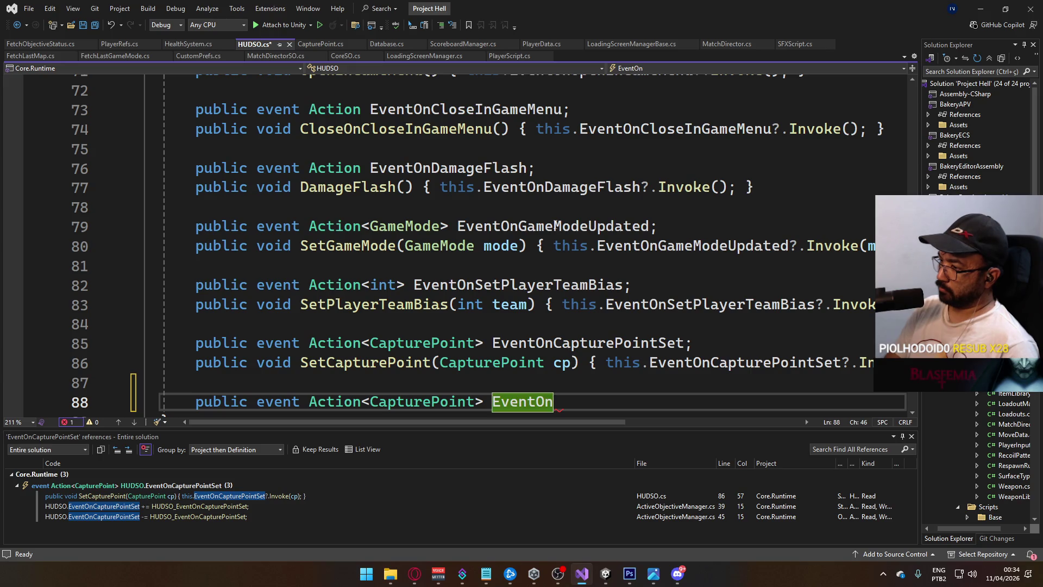
{"action": "key", "text": "BackSpace"}
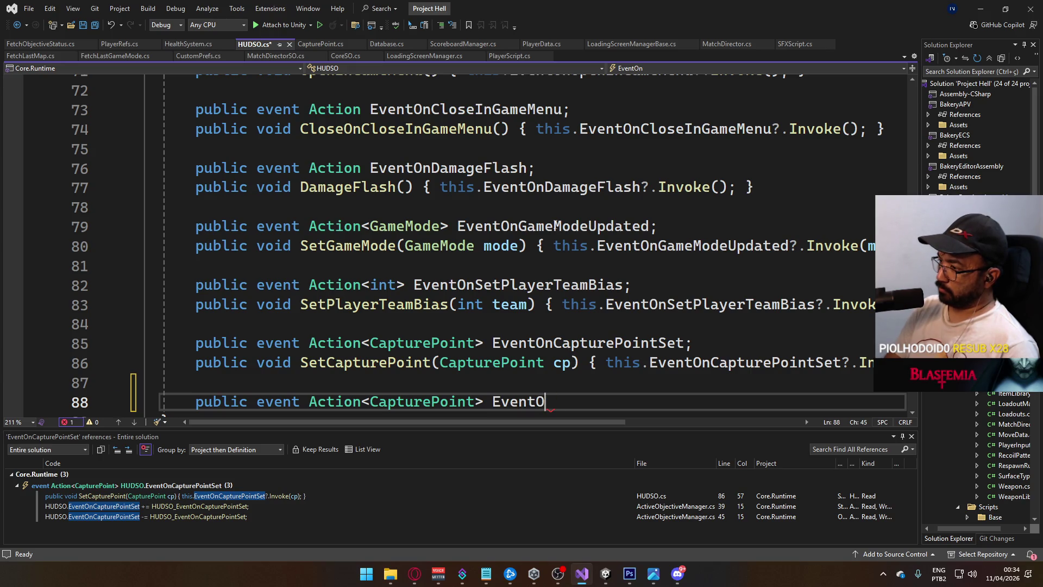
{"action": "key", "text": "BackSpace"}
{"action": "key", "text": "BackSpace"}
{"action": "key", "text": "BackSpace"}
{"action": "type", "text": "Index,"}
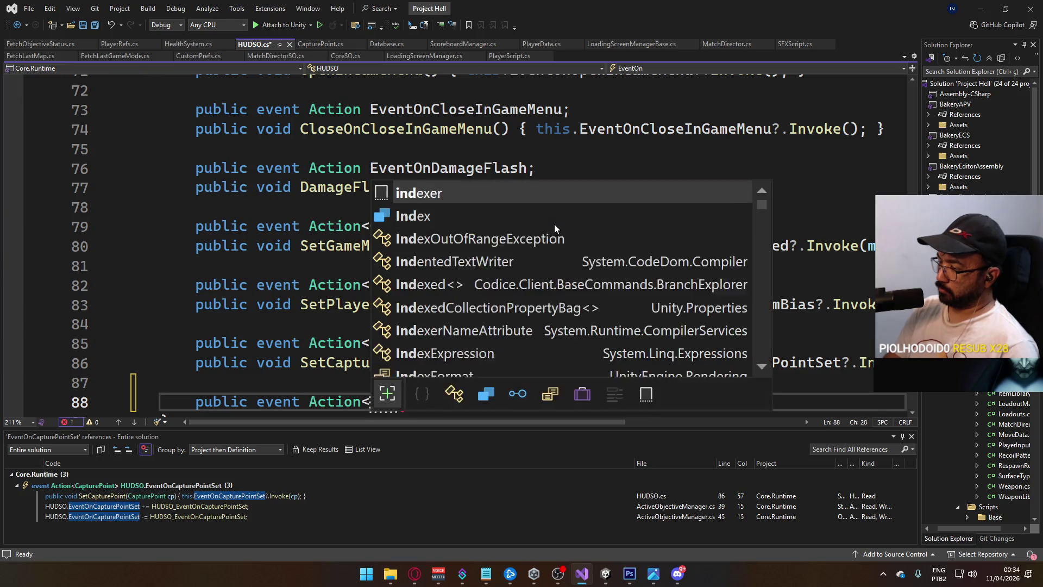
{"action": "key", "text": "BackSpace"}
{"action": "key", "text": "BackSpace"}
{"action": "key", "text": "BackSpace"}
{"action": "type", "text": "int, CapturePoint> EventOnCa"}
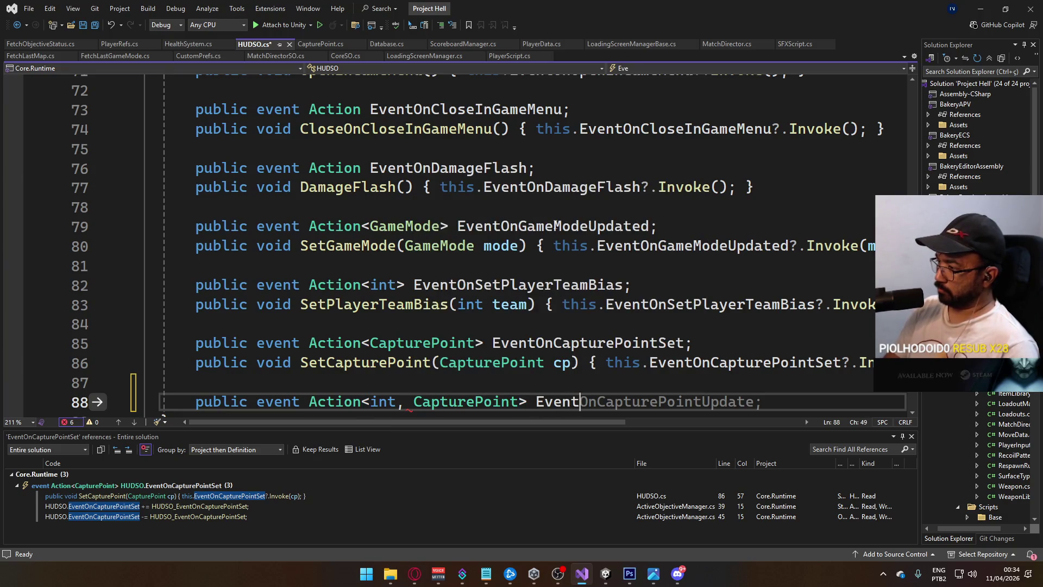
{"action": "type", "text": "pture"}
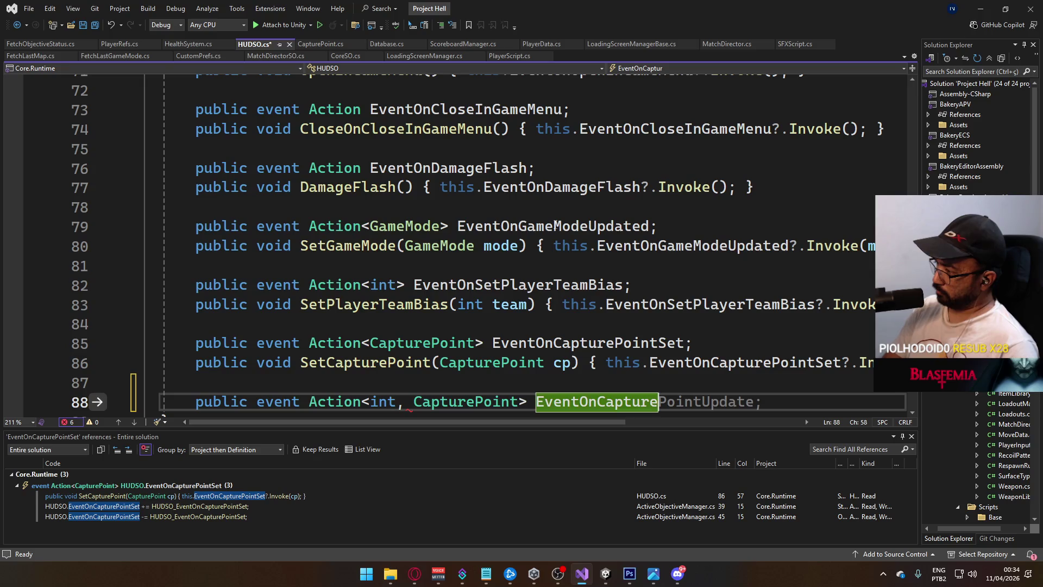
{"action": "type", "text": "Point"}
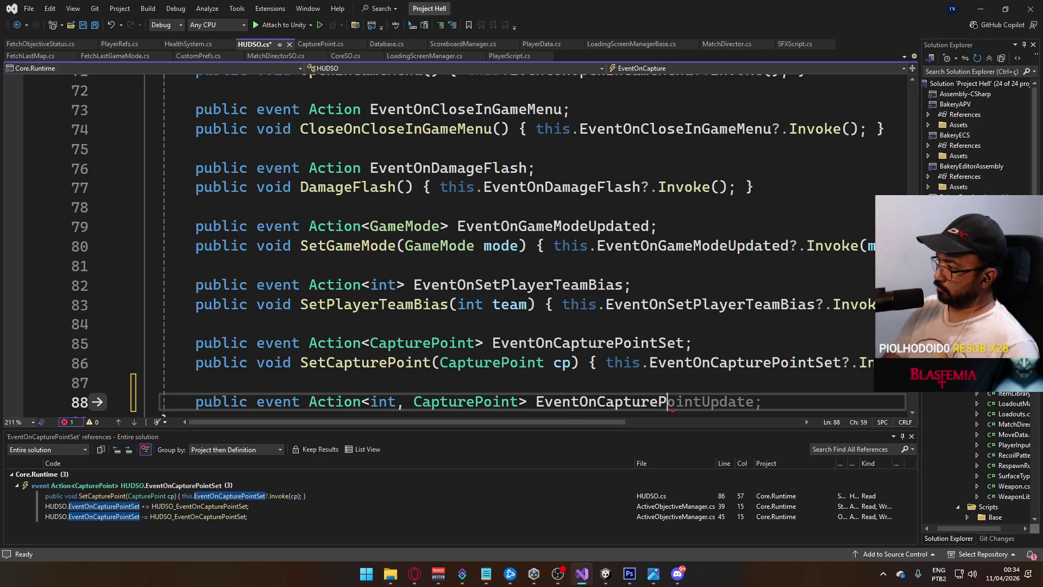
{"action": "type", "text": "Sta"}
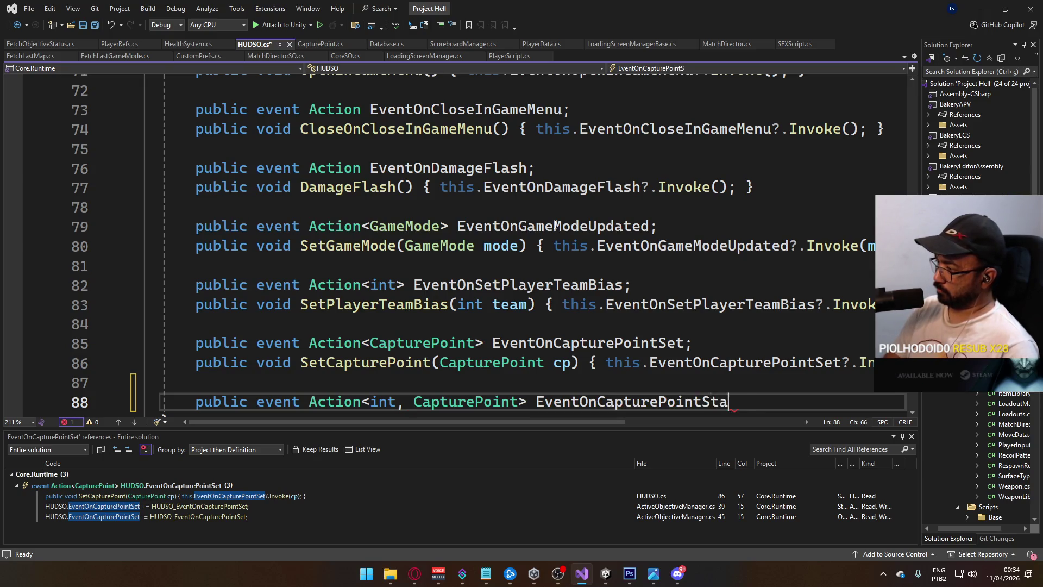
{"action": "type", "text": "rted"}
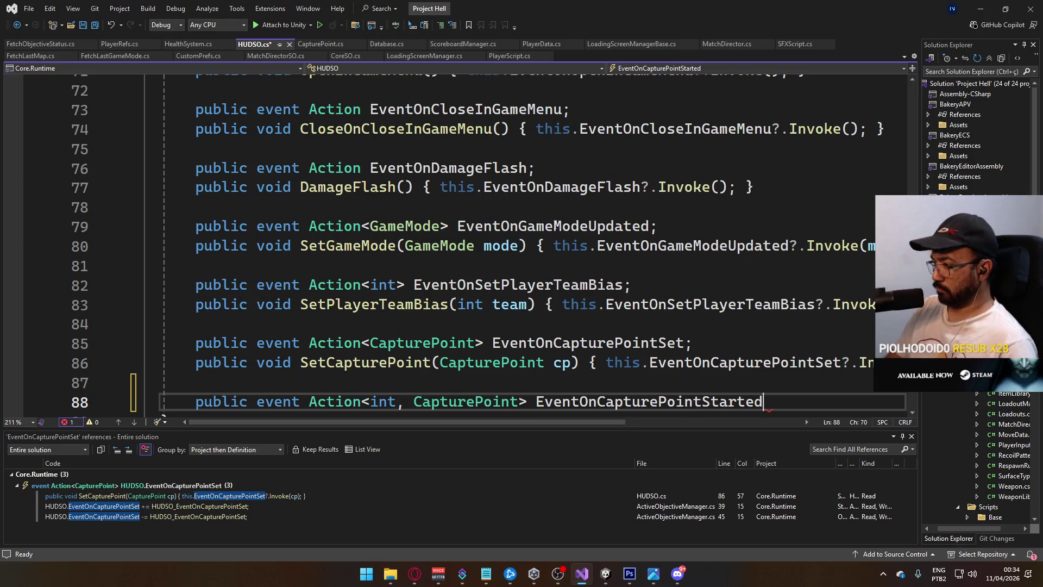
{"action": "type", "text": ";"}
{"action": "key", "text": "Return"}
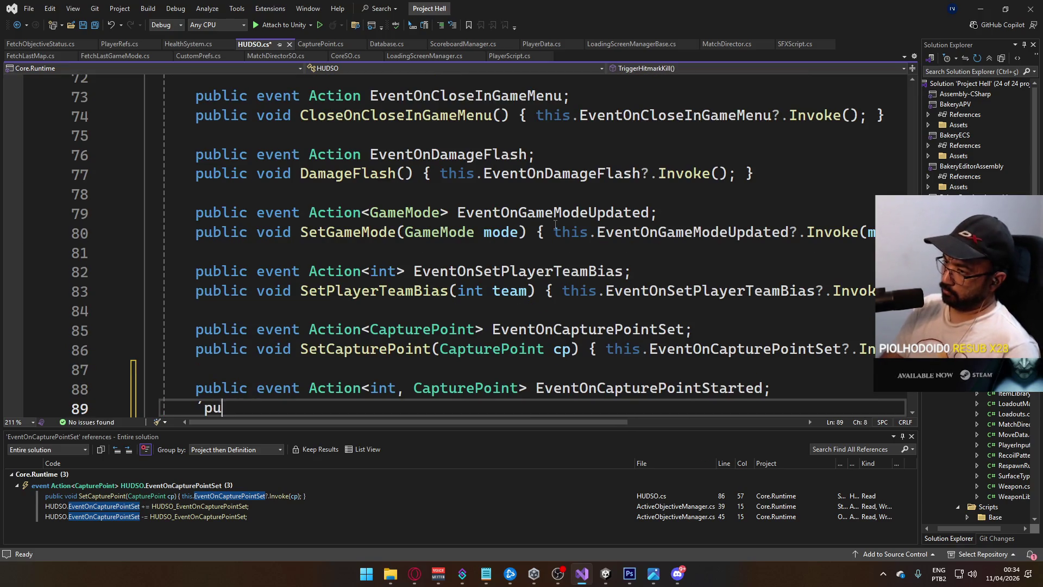
Write public void CapturePointStart(int index, CapturePoint cp) invoking EventOnCapturePointStarted, and save.
{"action": "type", "text": "ublicvoi"}
{"action": "key", "text": "BackSpace"}
{"action": "key", "text": "BackSpace"}
{"action": "key", "text": "BackSpace"}
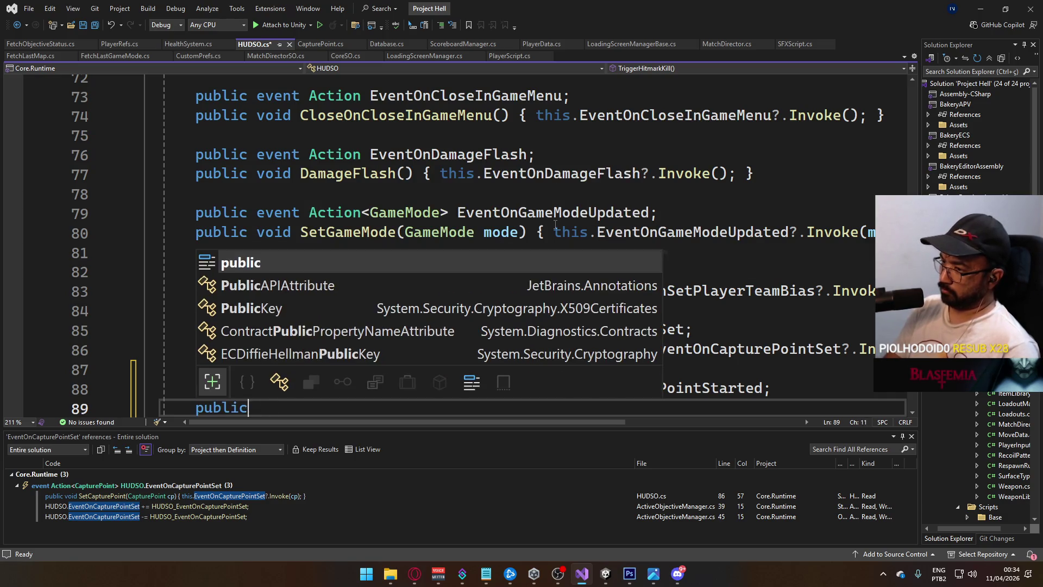
{"action": "type", "text": " void Capture"}
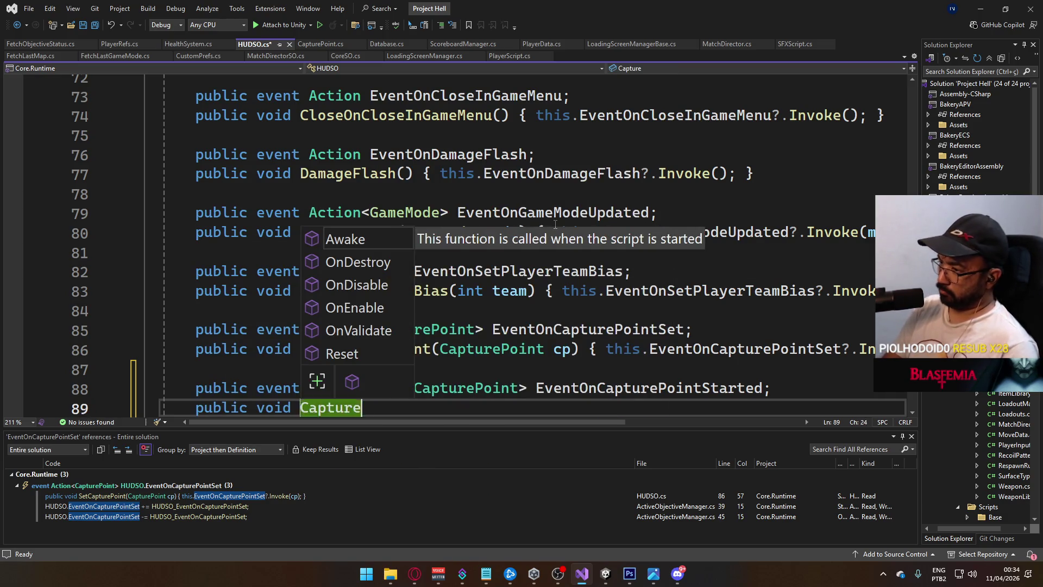
{"action": "type", "text": "Poi(int index,"}
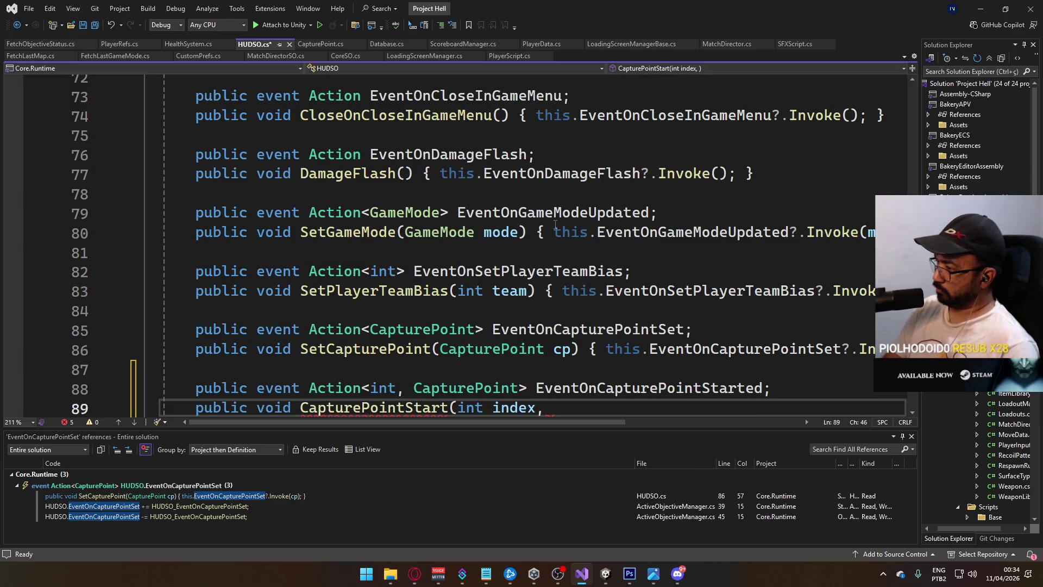
{"action": "type", "text": "CapturePoint c"}
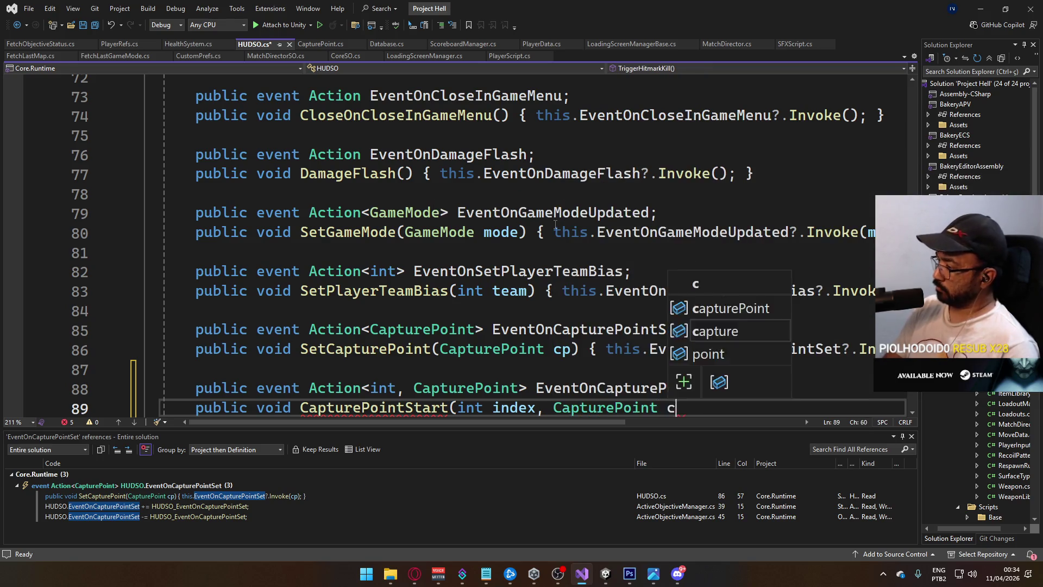
{"action": "type", "text": "p)"}
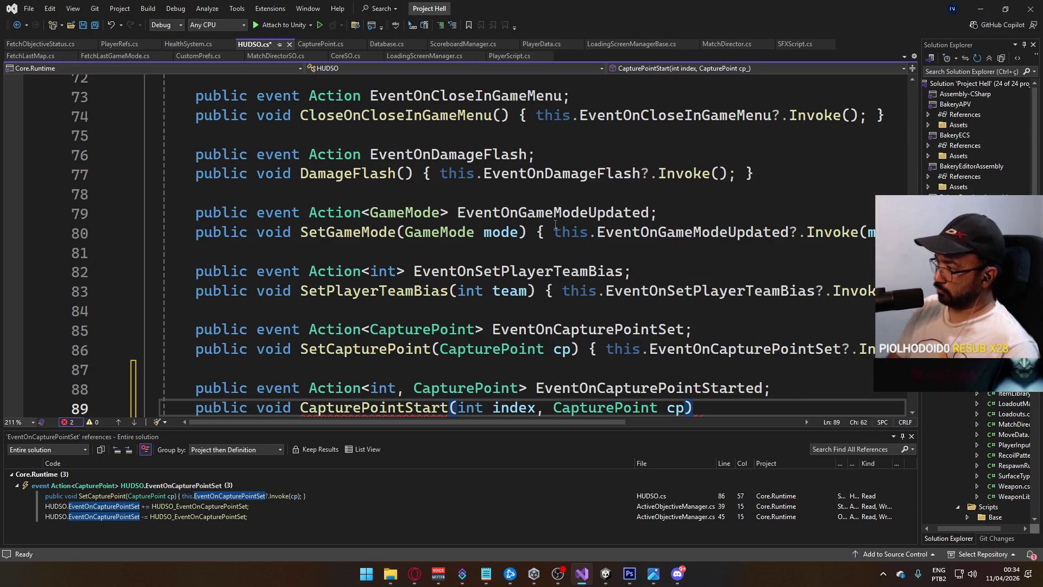
{"action": "type", "text": " { this.EventOnCapturePointStarted?"}
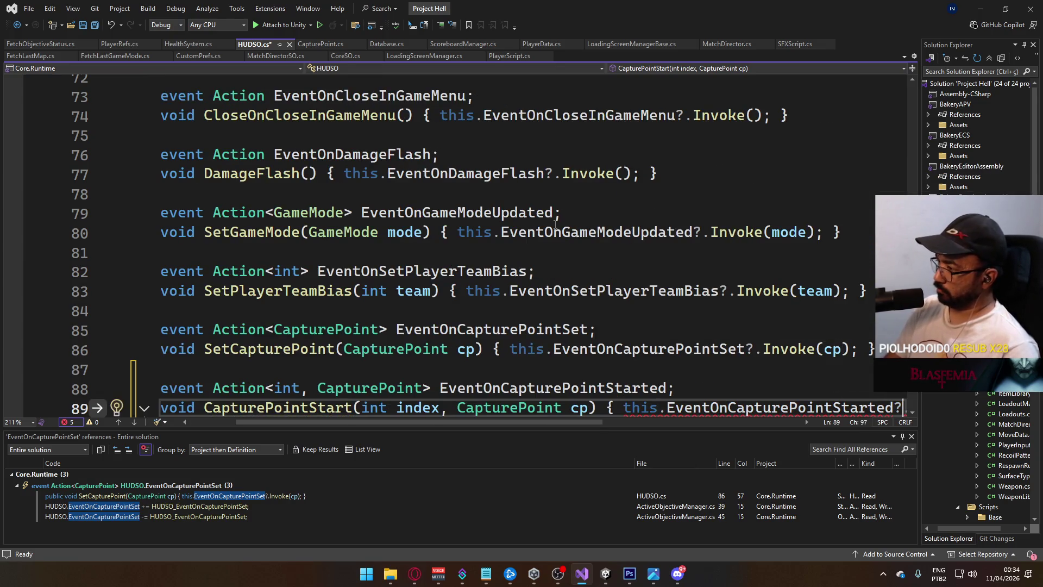
{"action": "type", "text": ".Invoke(index"}
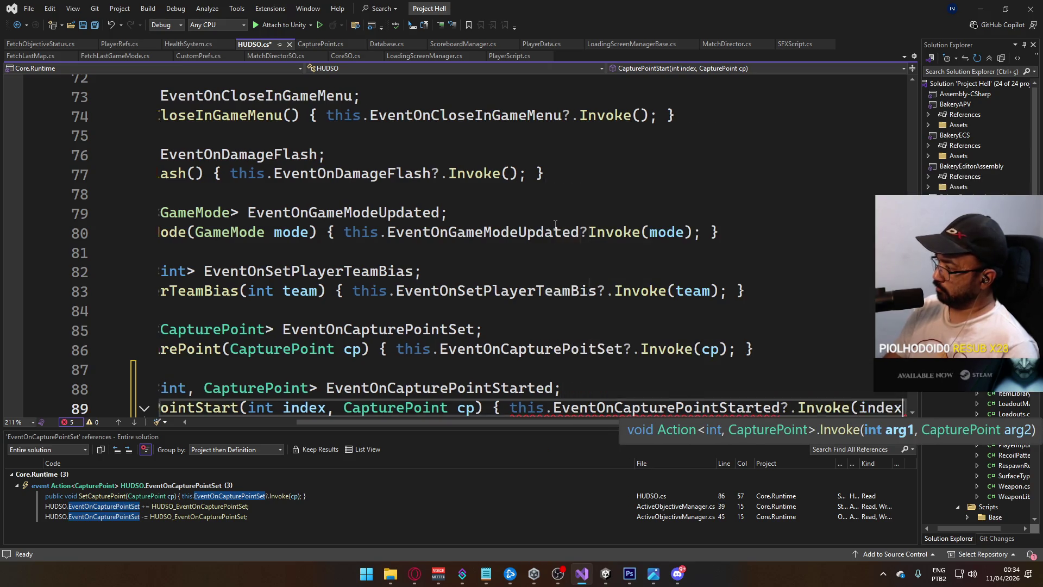
{"action": "type", "text": ", cp);"}
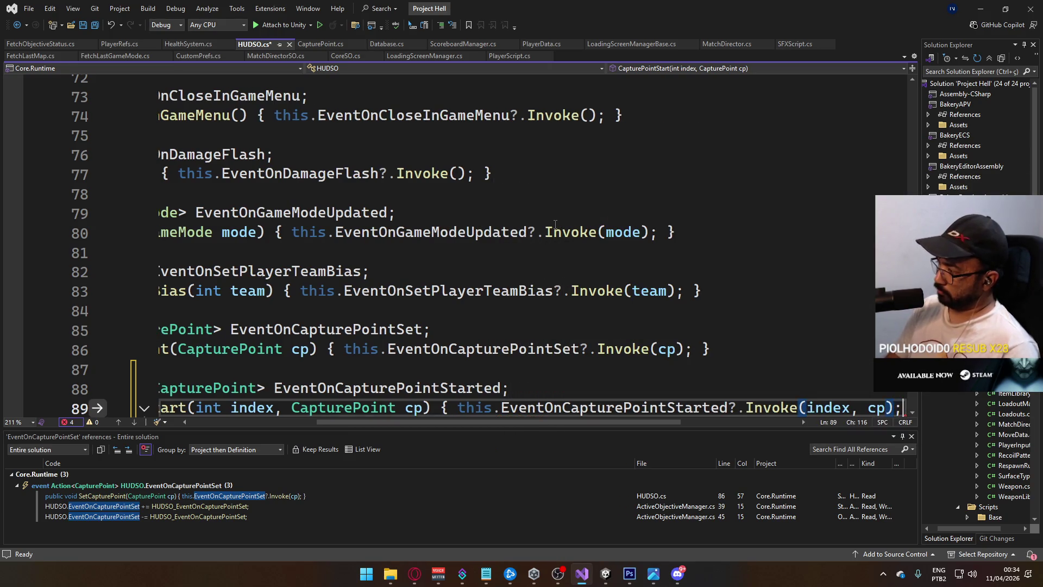
{"action": "type", "text": " }"}
{"action": "key", "text": "ctrl+s"}
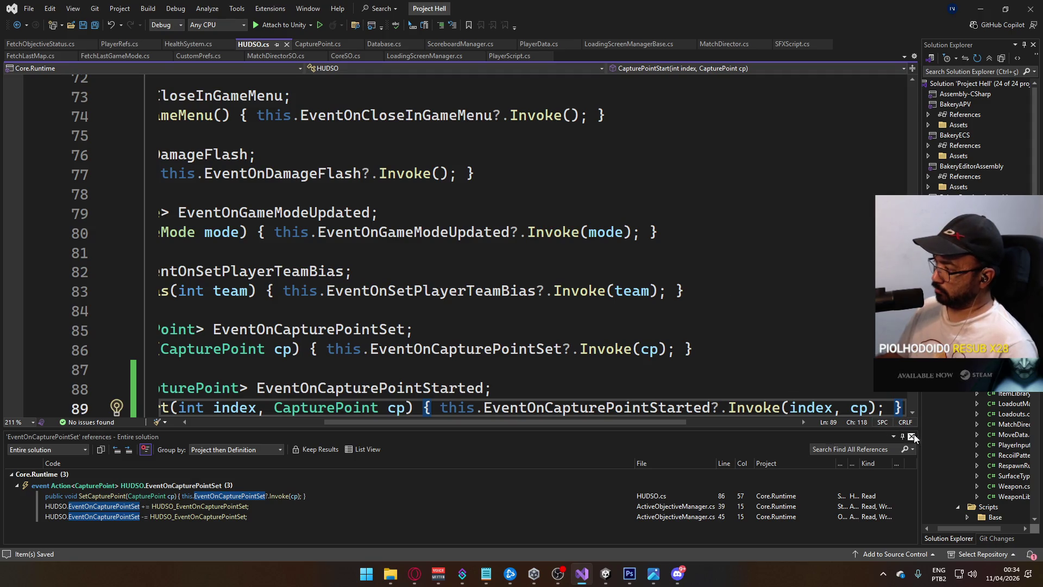
Close the references results, add a blank line before the class's closing brace, and save HUDSO.cs.
{"action": "left_click", "coordinate": [912, 436]}
{"action": "scroll", "coordinate": [405, 503], "scroll_direction": "left", "scroll_amount": 5}
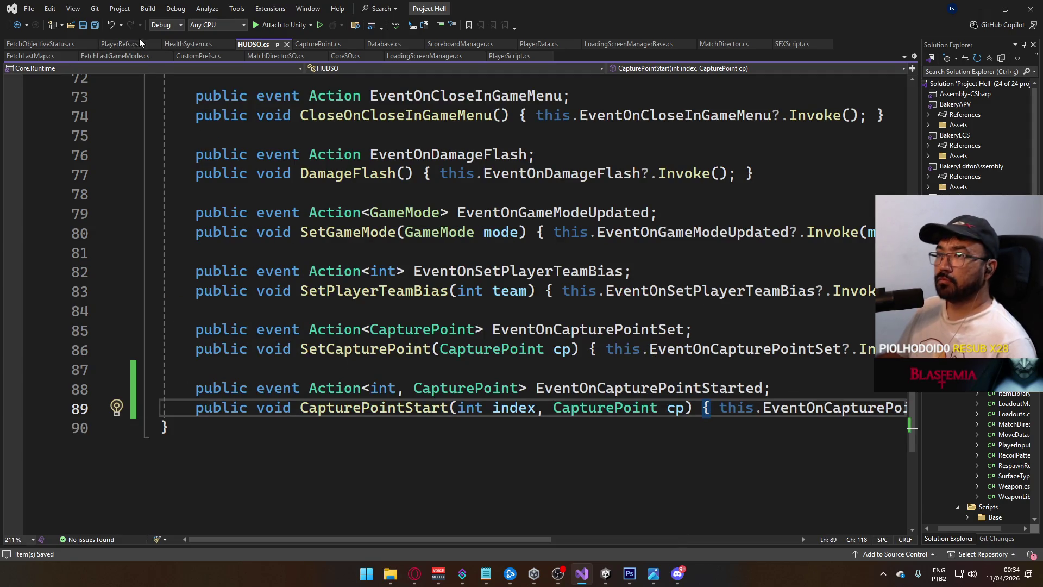
{"action": "left_click", "coordinate": [165, 426]}
{"action": "key", "text": "Return"}
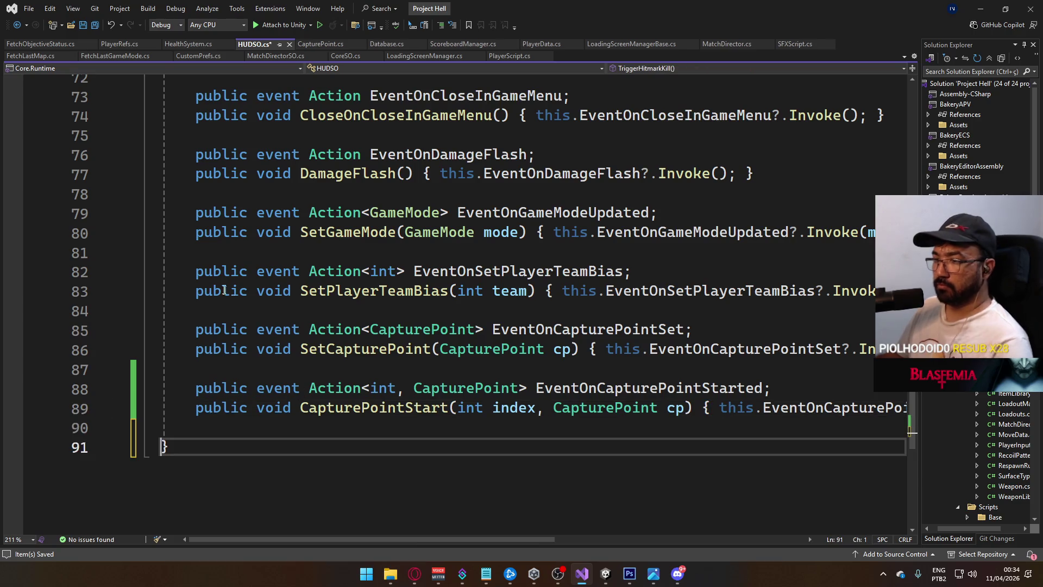
{"action": "key", "text": "ctrl+s"}
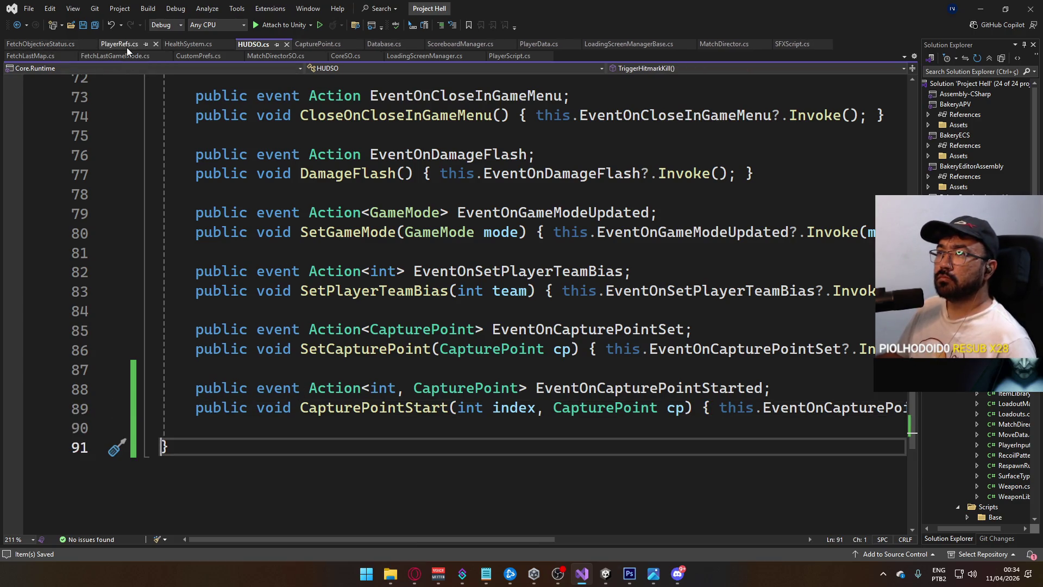
{"action": "left_click", "coordinate": [47, 44]}
In Start, subscribe to HUDSO.EventOnCapturePointStarted with a generated non-private handler taking (index, target).
{"action": "left_click", "coordinate": [333, 377]}
{"action": "type", "text": "HUDSO.even"}
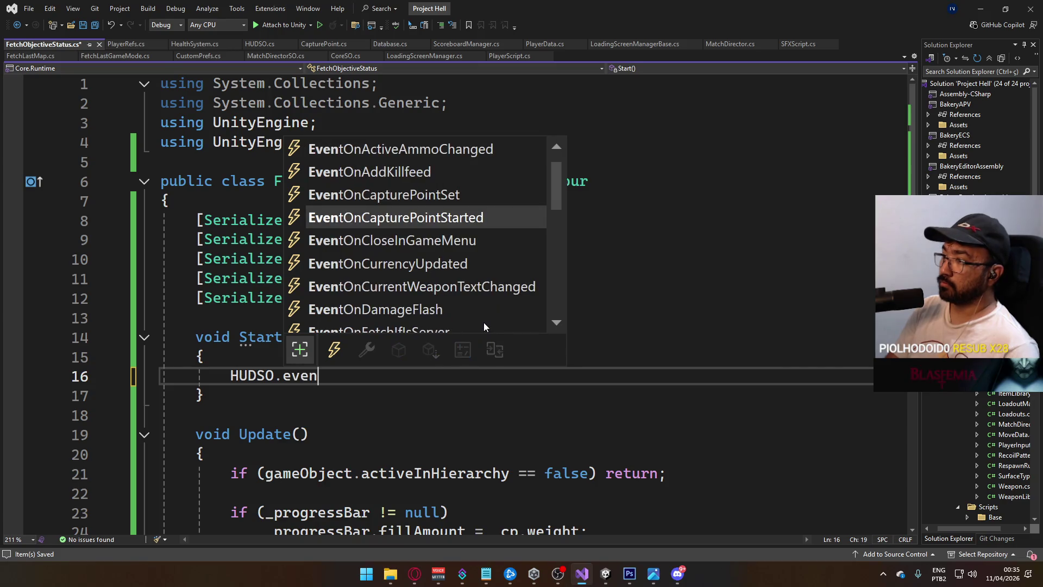
{"action": "type", "text": " +="}
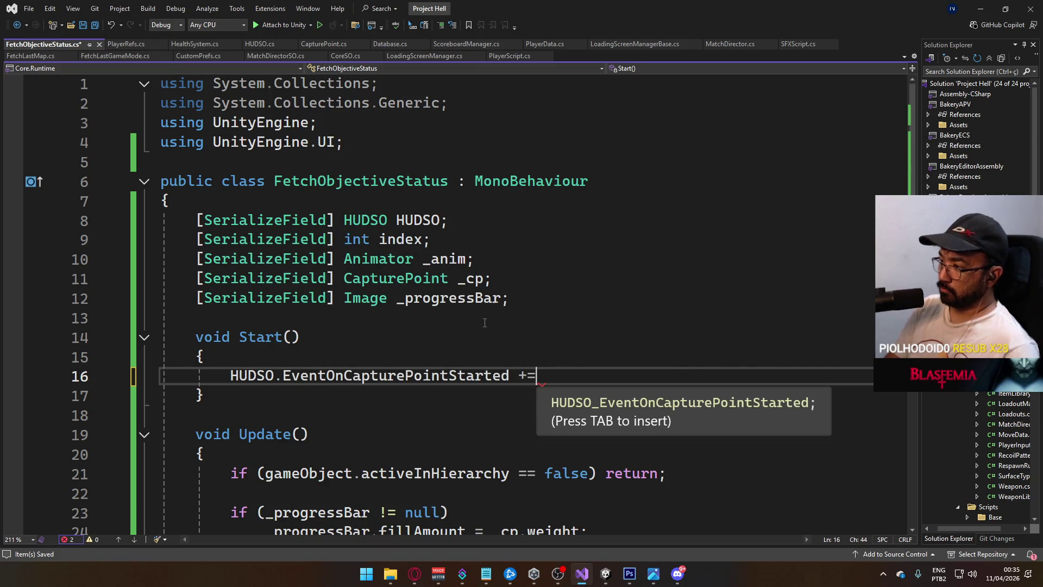
{"action": "key", "text": "Tab"}
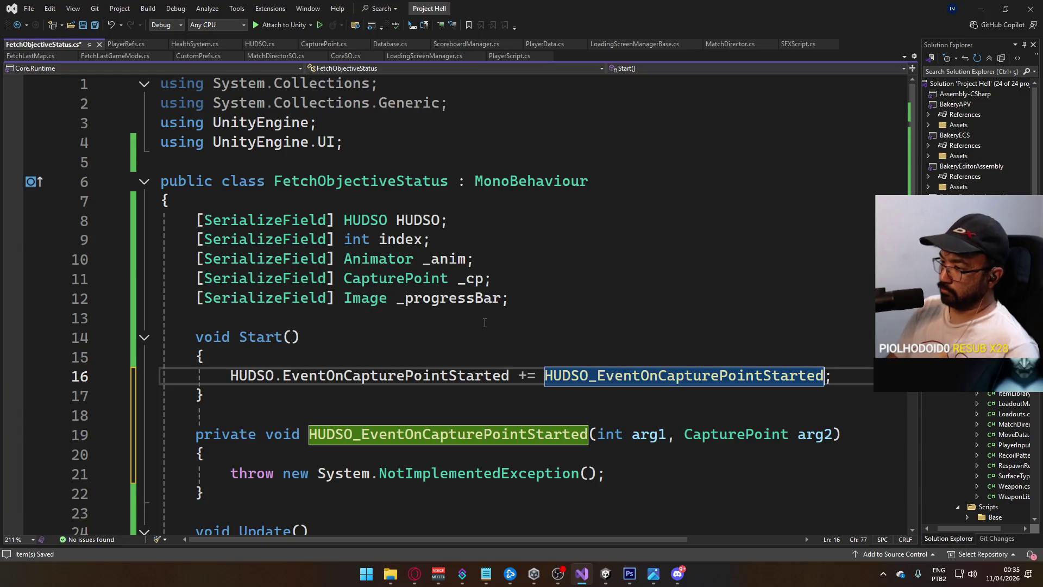
{"action": "double_click", "coordinate": [231, 438]}
{"action": "key", "text": "Delete"}
{"action": "left_click", "coordinate": [572, 437]}
{"action": "double_click", "coordinate": [571, 438]}
{"action": "type", "text": "index"}
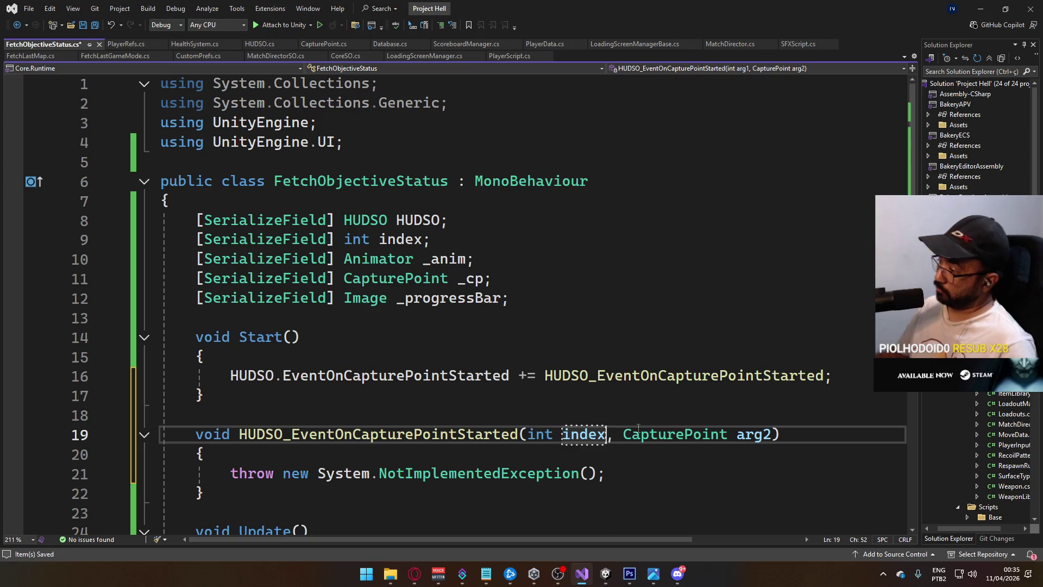
{"action": "double_click", "coordinate": [761, 438]}
{"action": "type", "text": "target"}
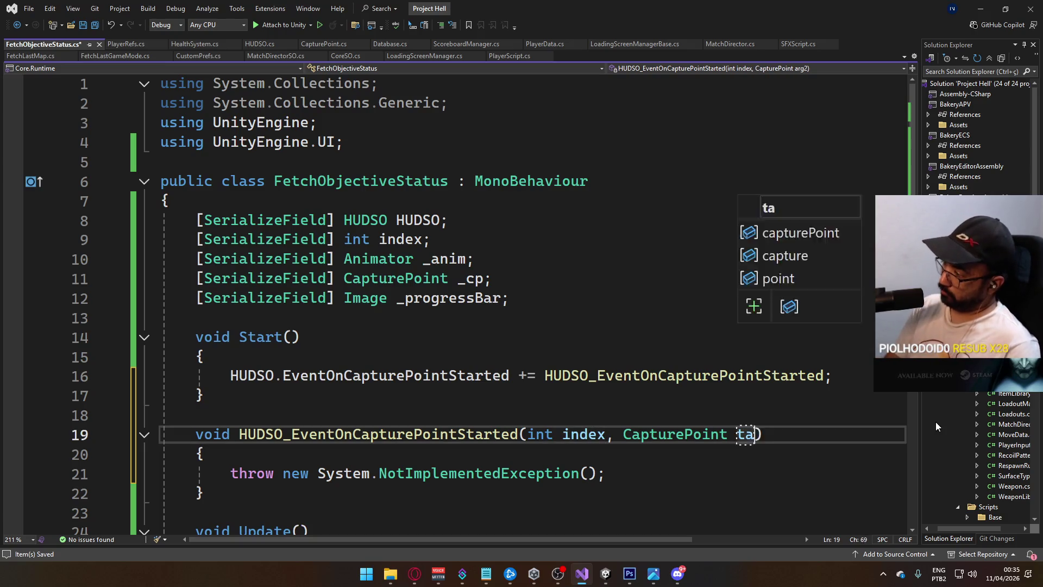
{"action": "key", "text": "Escape"}
Replace the handler's placeholder throw with _cp = target; and save FetchObjectiveStatus.cs.
{"action": "mouse_move", "coordinate": [605, 473]}
{"action": "left_mouse_down"}
{"action": "mouse_move", "coordinate": [261, 492]}
{"action": "mouse_move", "coordinate": [231, 482]}
{"action": "left_mouse_up"}
{"action": "type", "text": "tar"}
{"action": "key", "text": "BackSpace"}
{"action": "key", "text": "BackSpace"}
{"action": "key", "text": "BackSpace"}
{"action": "type", "text": "co"}
{"action": "key", "text": "BackSpace"}
{"action": "type", "text": "p"}
{"action": "key", "text": "Escape"}
{"action": "type", "text": "= ta"}
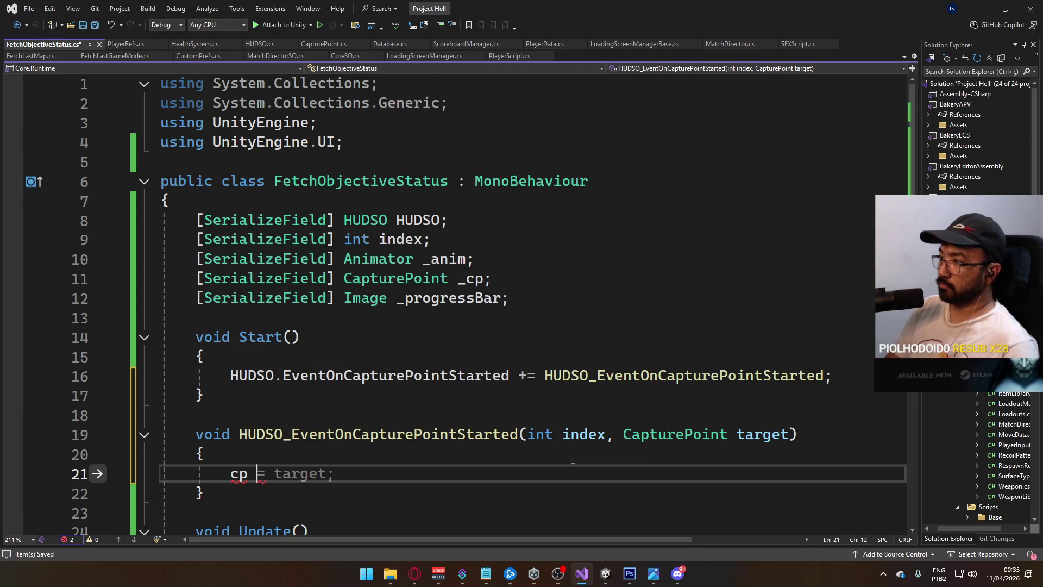
{"action": "type", "text": "rget"}
{"action": "key", "text": "Escape"}
{"action": "type", "text": ";"}
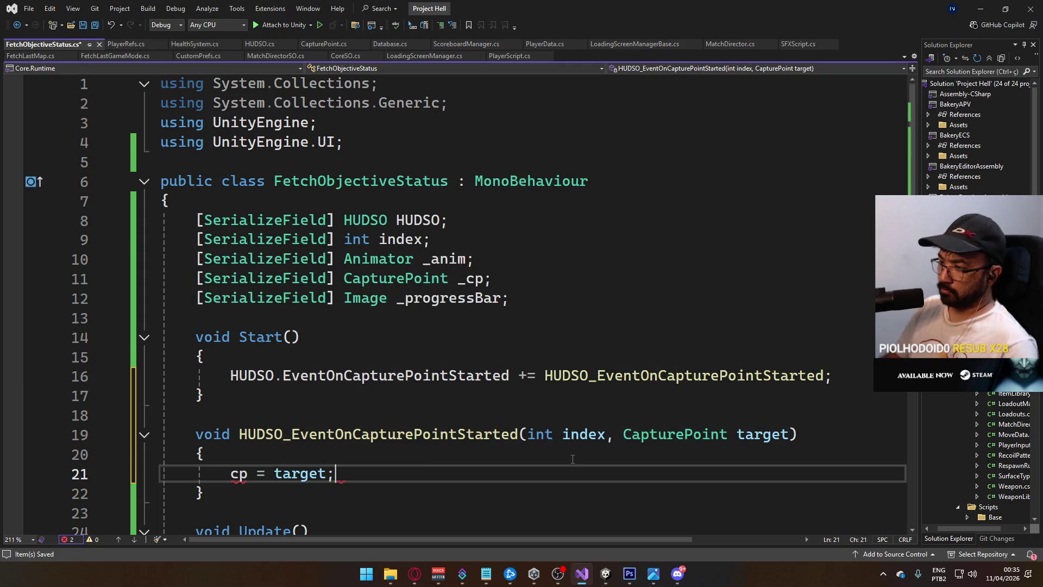
{"action": "key", "text": "ctrl+s"}
Correct the undefined cp to _cp, then begin a _cp.EventOnTeamUpdated += subscription below.
{"action": "scroll", "coordinate": [340, 359], "scroll_direction": "down", "scroll_amount": 2}
{"action": "mouse_move", "coordinate": [232, 356]}
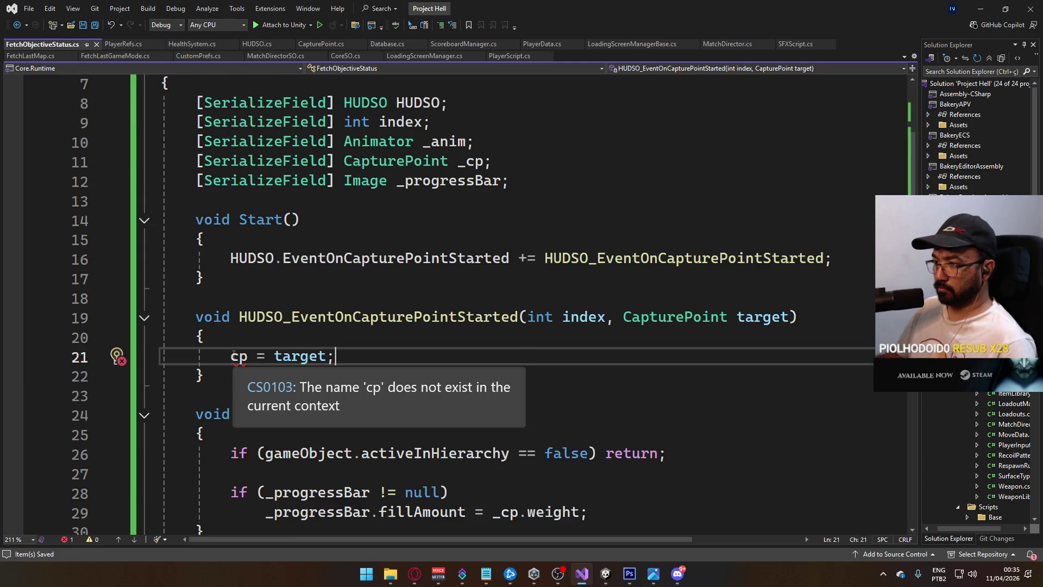
{"action": "double_click", "coordinate": [238, 356]}
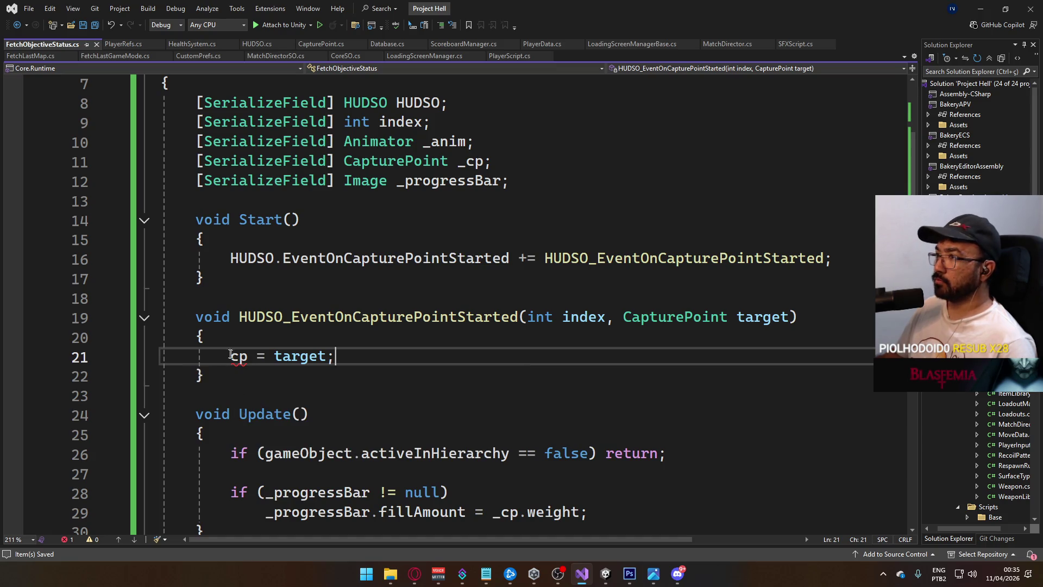
{"action": "type", "text": "_cp"}
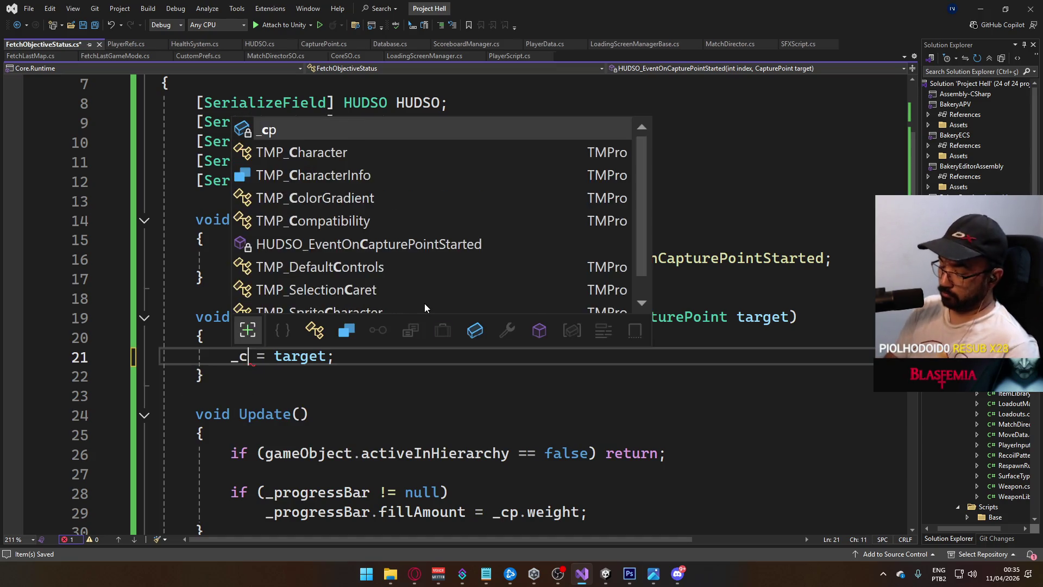
{"action": "key", "text": "Escape"}
{"action": "left_click", "coordinate": [373, 355]}
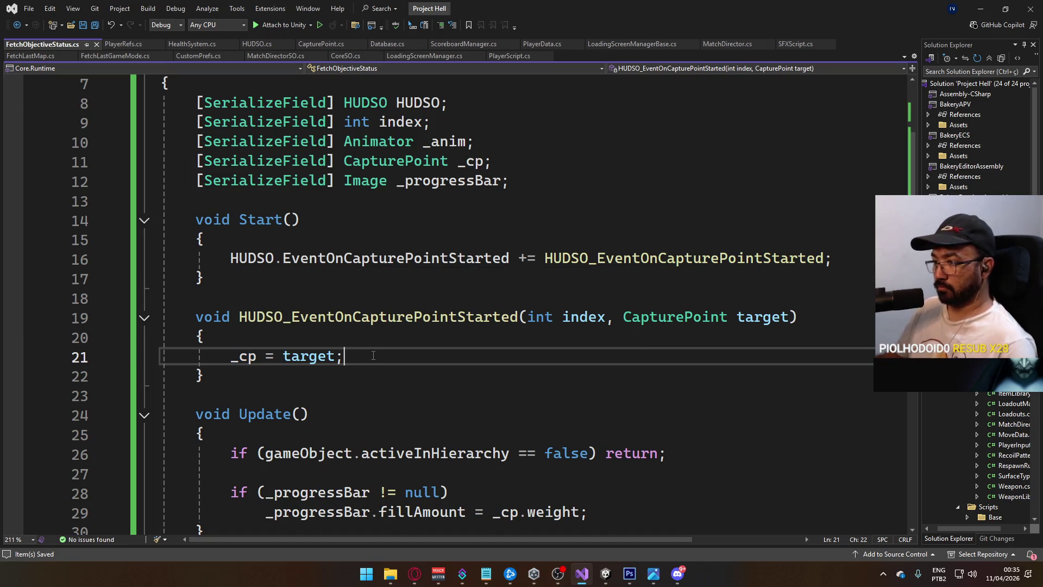
{"action": "key", "text": "Return"}
{"action": "type", "text": "_cp."}
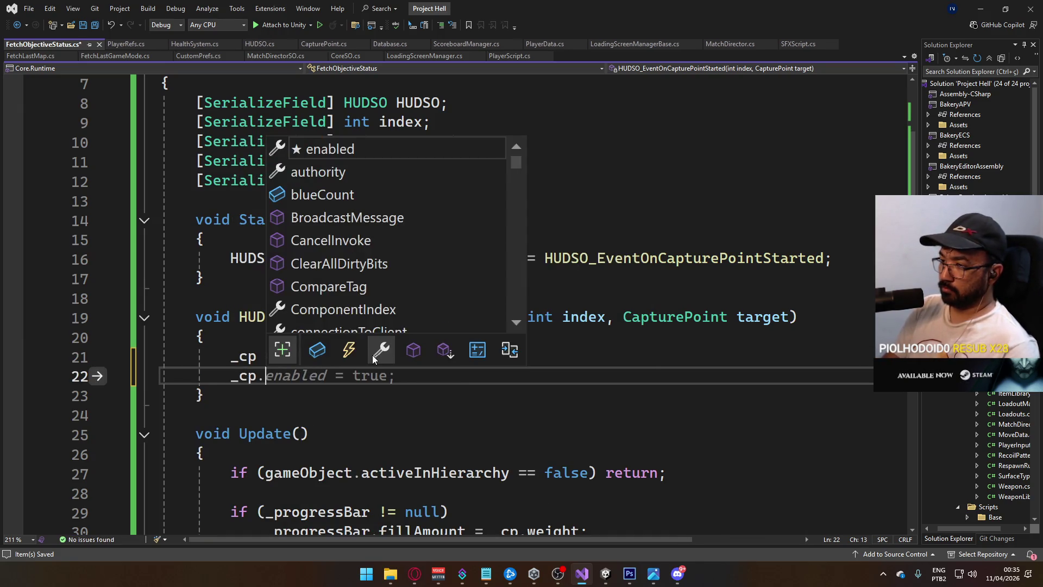
{"action": "type", "text": "even +="}
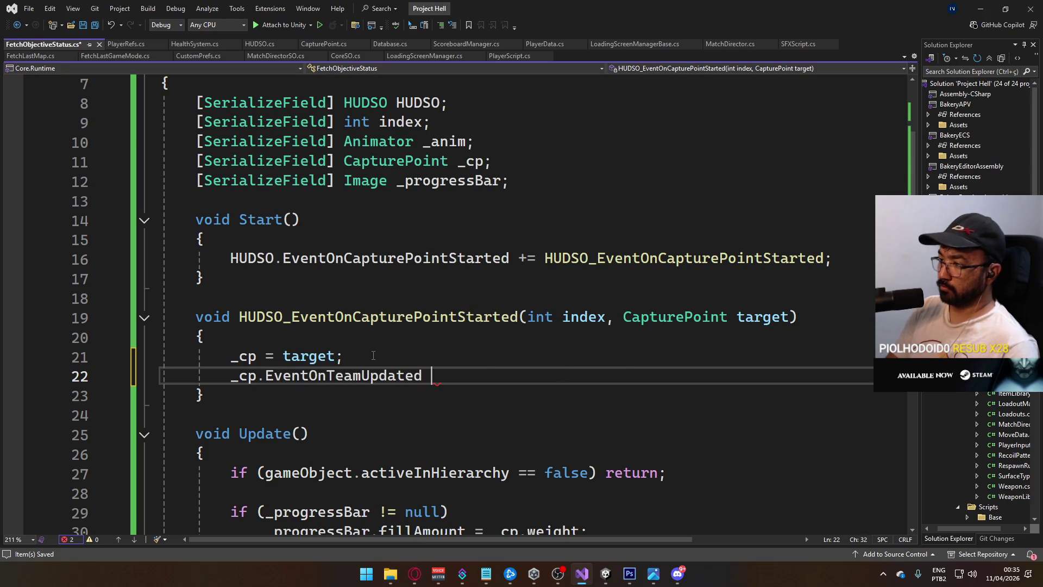
Generate the _cp.EventOnTeamUpdated handler method and cut it out of its default position.
{"action": "key", "text": "Tab"}
{"action": "key", "text": "Return"}
{"action": "scroll", "coordinate": [348, 356], "scroll_direction": "down", "scroll_amount": 3}
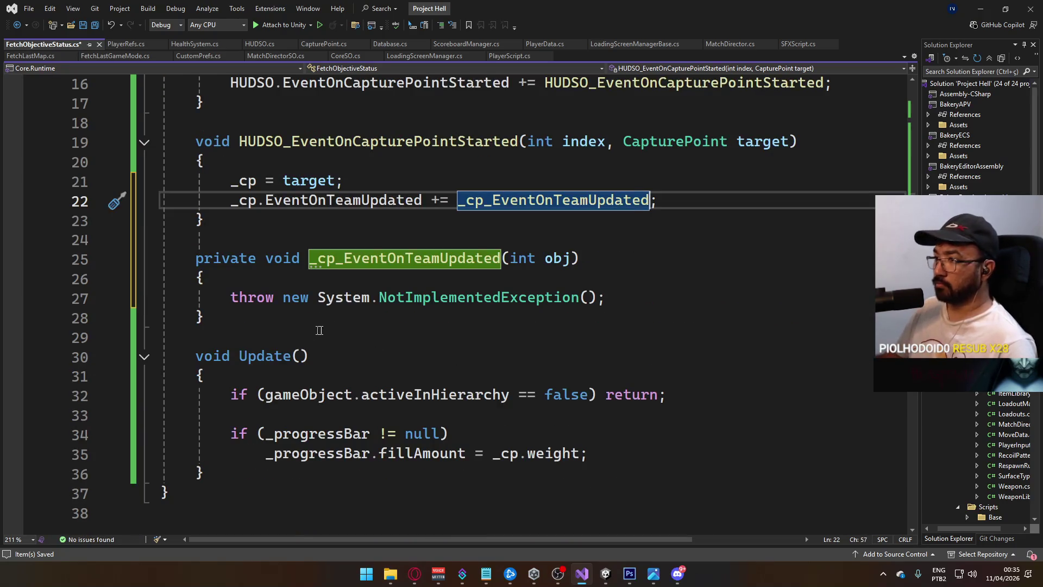
{"action": "mouse_move", "coordinate": [251, 325]}
{"action": "left_mouse_down"}
{"action": "mouse_move", "coordinate": [179, 279]}
{"action": "mouse_move", "coordinate": [196, 260]}
{"action": "left_mouse_up"}
{"action": "key", "text": "ctrl+c"}
{"action": "key", "text": "Delete"}
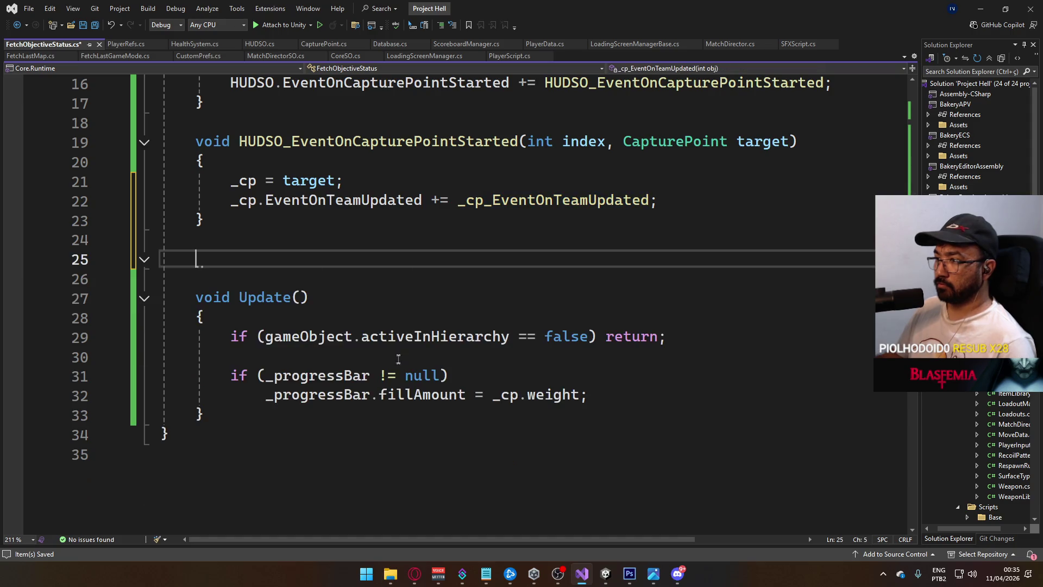
Paste the team-updated handler below Update and strip the _cp_ prefix from its name.
{"action": "left_click", "coordinate": [291, 432]}
{"action": "left_click", "coordinate": [292, 420]}
{"action": "key", "text": "Return"}
{"action": "key", "text": "Return"}
{"action": "type", "text": "//"}
{"action": "key", "text": "Return"}
{"action": "key", "text": "ctrl+v"}
{"action": "left_click", "coordinate": [239, 467]}
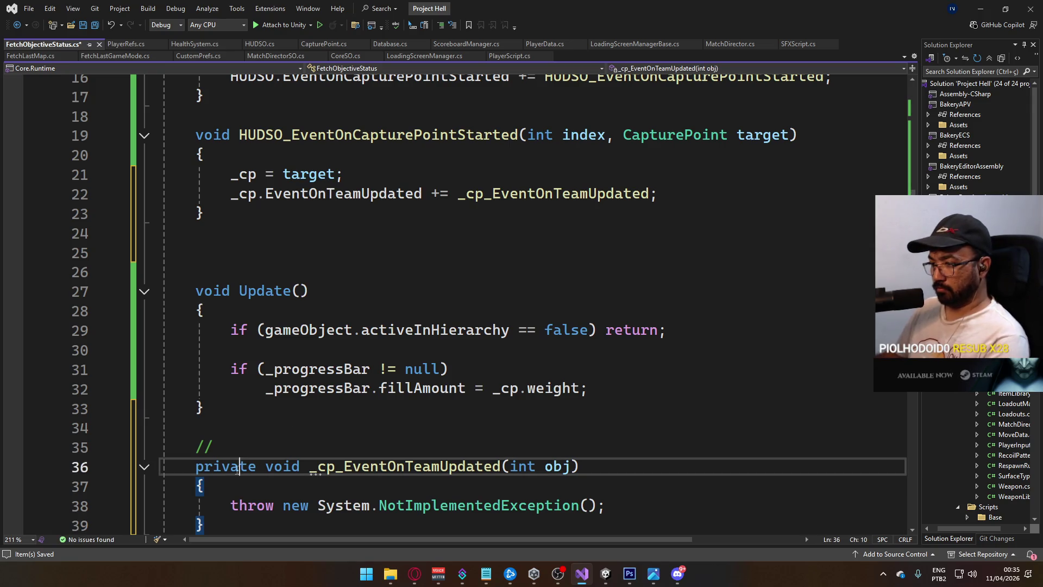
{"action": "key", "text": "BackSpace"}
{"action": "key", "text": "Delete"}
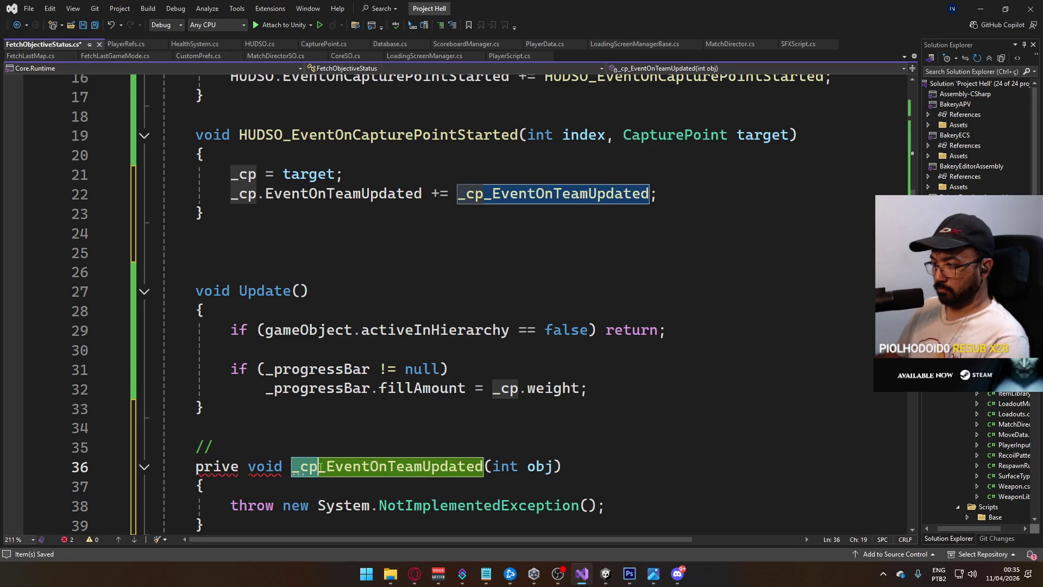
{"action": "key", "text": "Delete"}
{"action": "key", "text": "Delete"}
{"action": "key", "text": "Delete"}
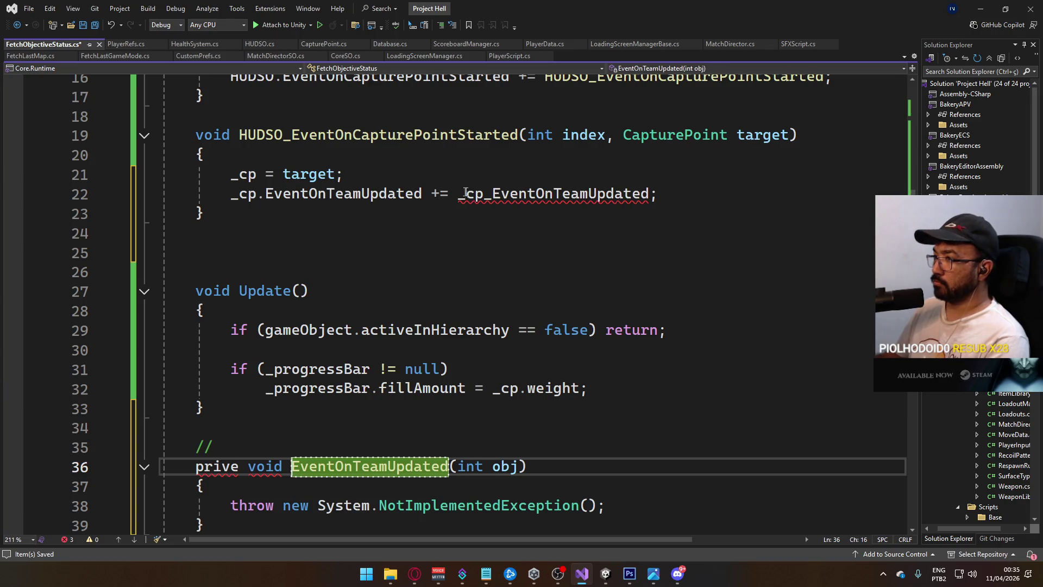
Drop _cp_ from the subscription, rename the handler parameter to team, and delete the throw.
{"action": "left_click_drag", "start_coordinate": [458, 193], "coordinate": [493, 194]}
{"action": "key", "text": "Delete"}
{"action": "left_click", "coordinate": [503, 350]}
{"action": "left_click", "coordinate": [505, 466]}
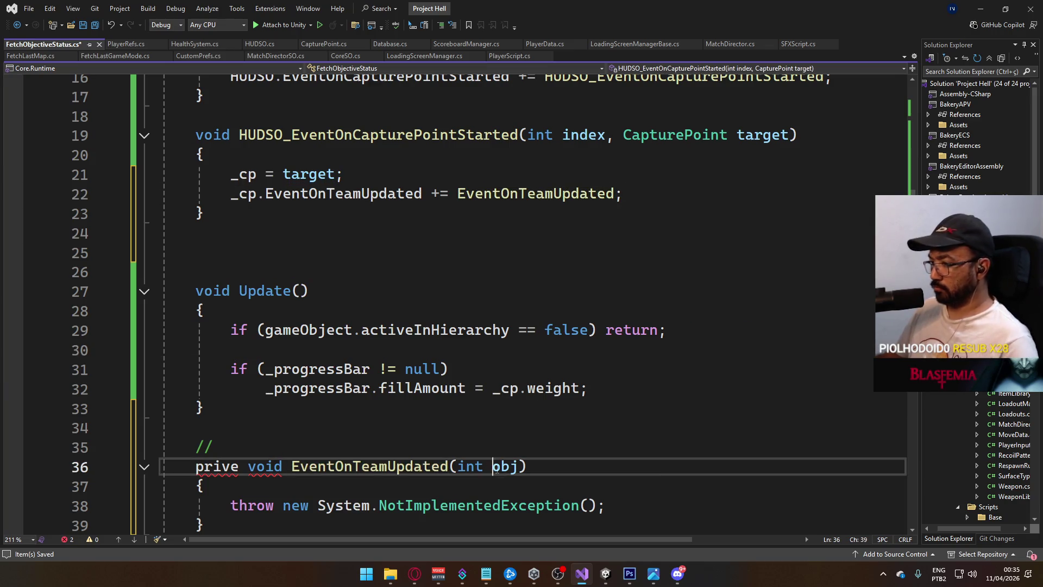
{"action": "double_click", "coordinate": [506, 466]}
{"action": "type", "text": "team"}
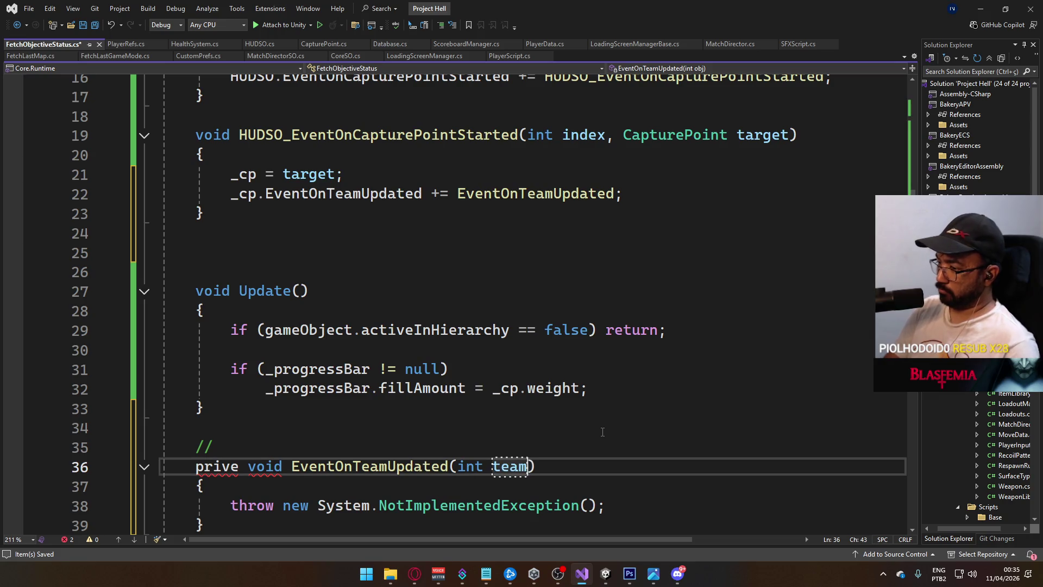
{"action": "left_click", "coordinate": [611, 506]}
{"action": "key", "text": "shift+Home"}
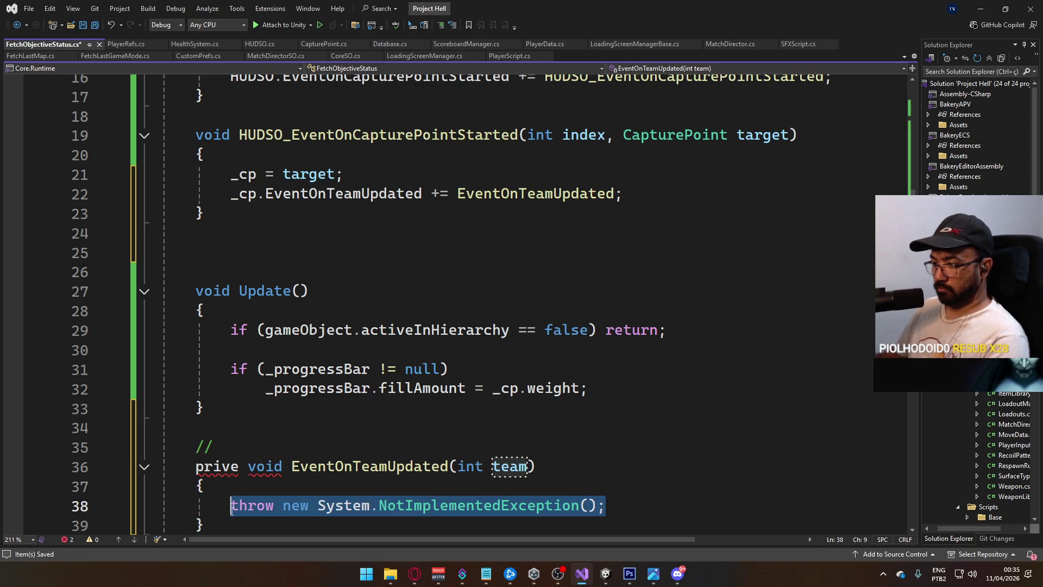
{"action": "key", "text": "BackSpace"}
Fix the handler's misspelled access modifier and remove the extra blank lines after it.
{"action": "left_click", "coordinate": [228, 467]}
{"action": "type", "text": "at"}
{"action": "key", "text": "Up"}
{"action": "key", "text": "Up"}
{"action": "key", "text": "Up"}
{"action": "key", "text": "End"}
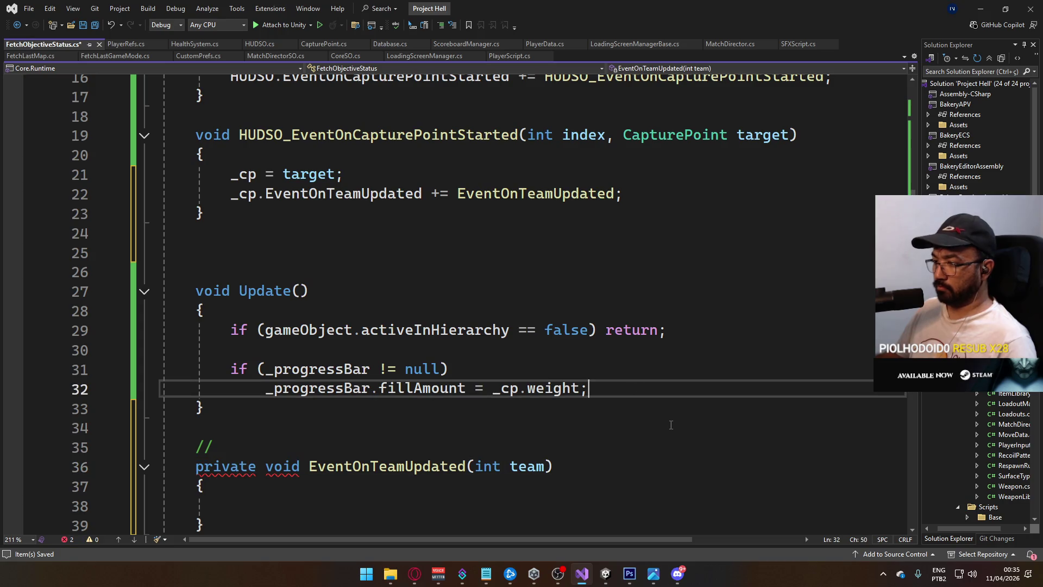
{"action": "left_click_drag", "start_coordinate": [380, 215], "coordinate": [372, 270]}
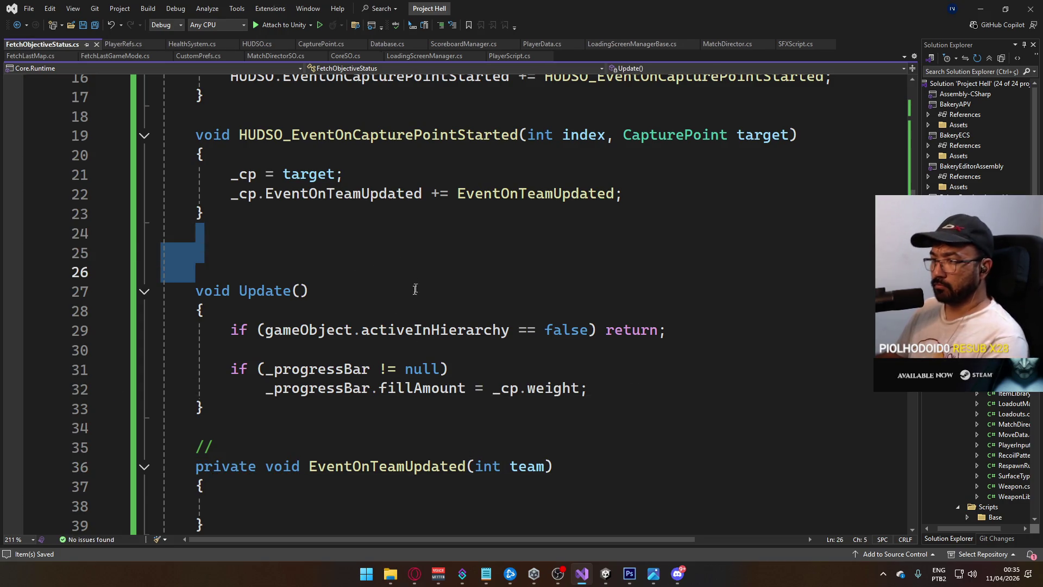
{"action": "key", "text": "BackSpace"}
Move the HUDSO_EventOnCapturePointStarted method below the empty EventOnTeamUpdated method.
{"action": "scroll", "coordinate": [234, 292], "scroll_direction": "up", "scroll_amount": 2}
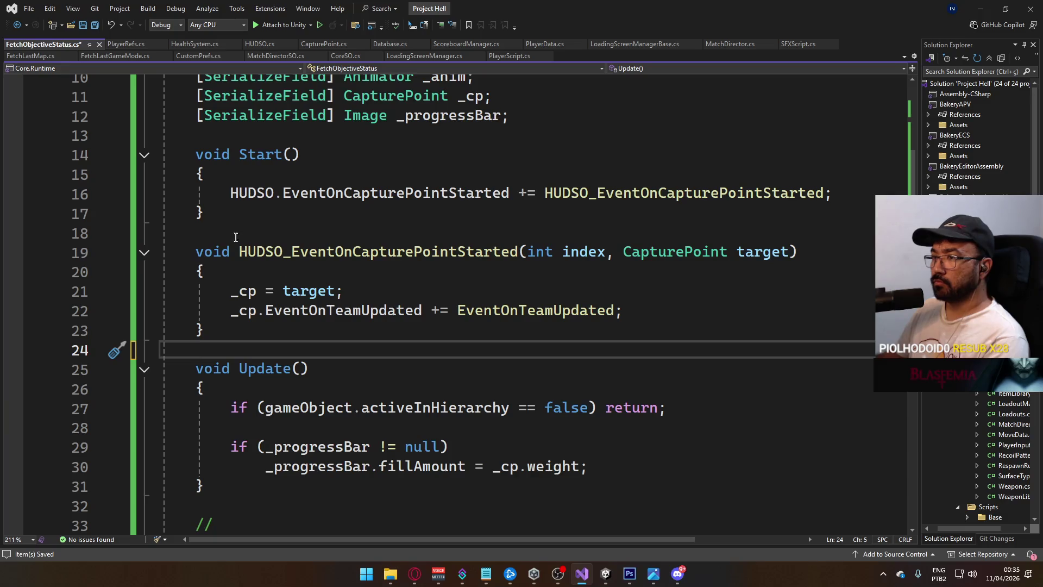
{"action": "mouse_move", "coordinate": [252, 351]}
{"action": "left_mouse_down"}
{"action": "mouse_move", "coordinate": [218, 274]}
{"action": "mouse_move", "coordinate": [193, 253]}
{"action": "mouse_move", "coordinate": [239, 255]}
{"action": "left_mouse_up"}
{"action": "key", "text": "Delete"}
{"action": "key", "text": "Delete"}
{"action": "key", "text": "Delete"}
{"action": "left_click", "coordinate": [241, 483]}
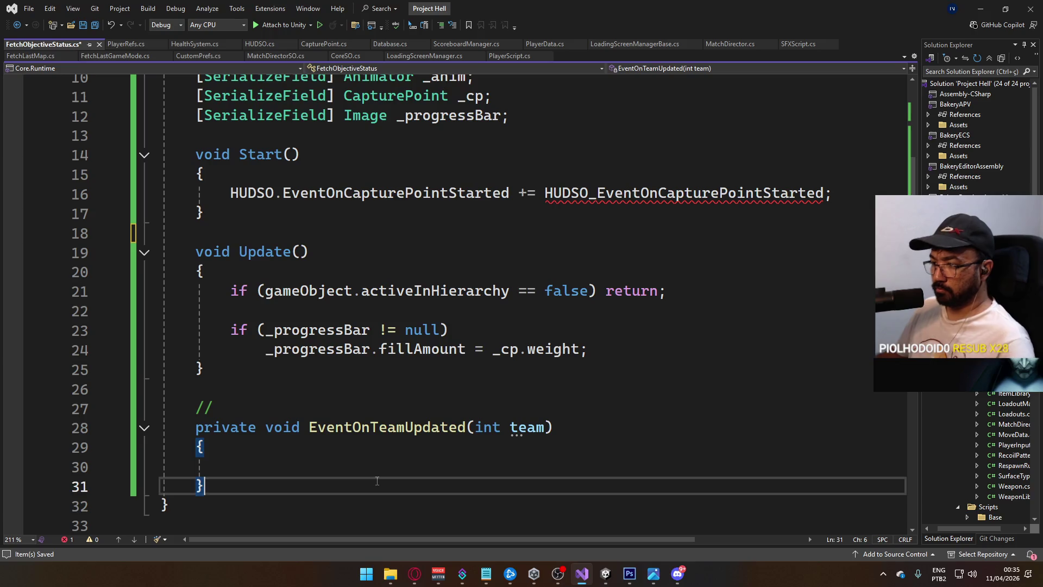
{"action": "key", "text": "Return"}
{"action": "type", "text": "void HUDSO_EventOnCapturePointStarted(int index, CapturePoint target)     {         _cp = target;         _cp.EventOnTeamUpdated += EventOnTeamUpdated;     }"}
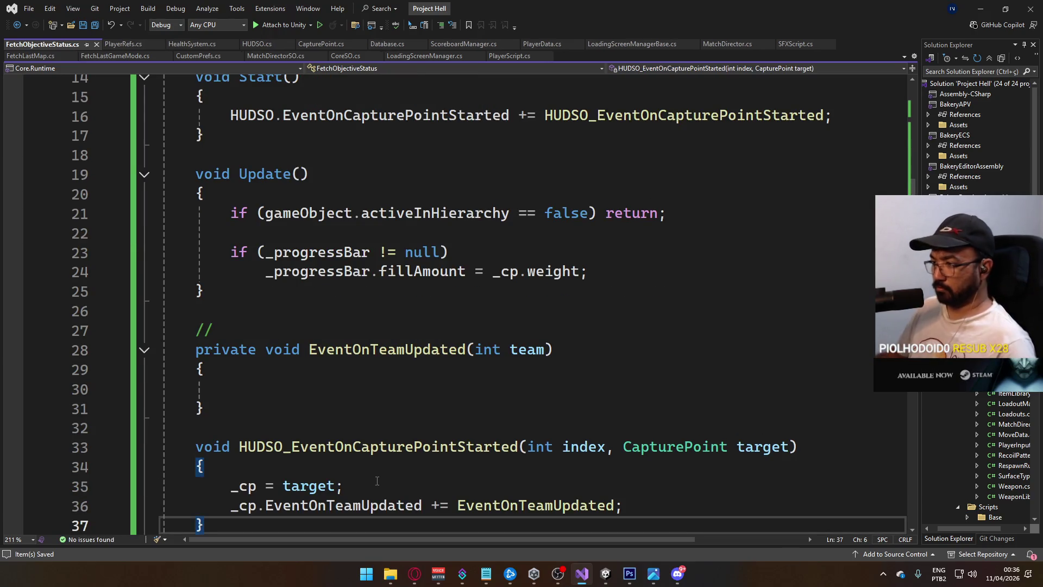
{"action": "left_click", "coordinate": [332, 431]}
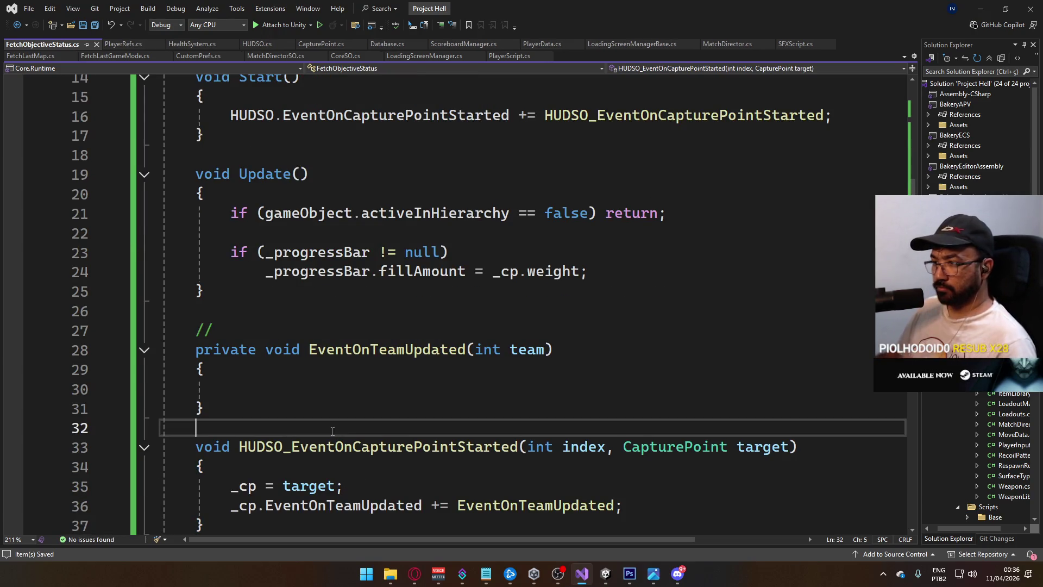
{"action": "key", "text": "Return"}
{"action": "type", "text": "/"}
{"action": "key", "text": "ctrl+z"}
{"action": "key", "text": "ctrl+z"}
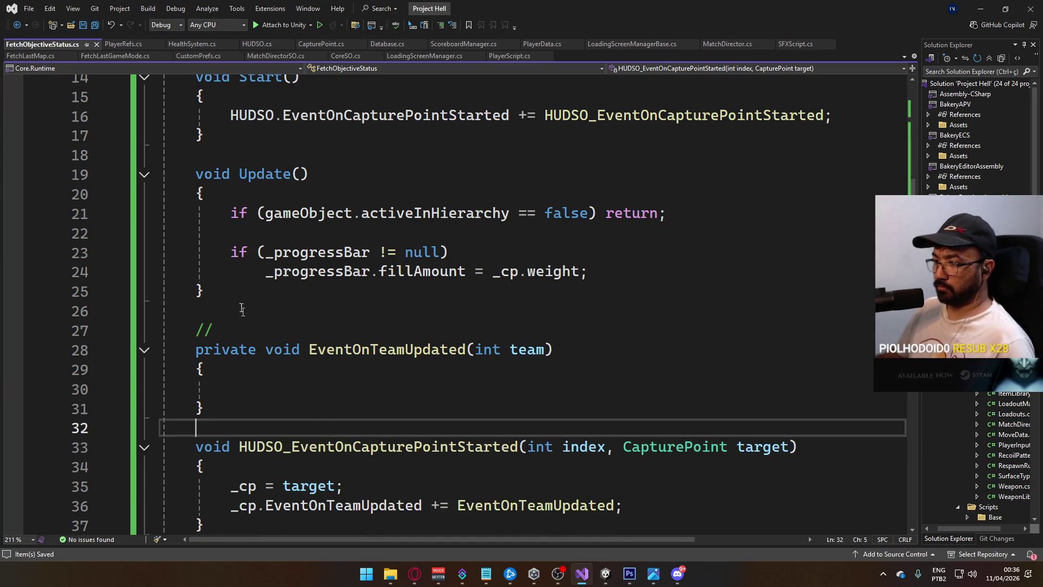
{"action": "left_click", "coordinate": [290, 331]}
Add an OnDestroy line unsubscribing EventOnTeamUpdated from _cp.EventOnTeamUpdated.
{"action": "type", "text": "E"}
{"action": "key", "text": "Tab"}
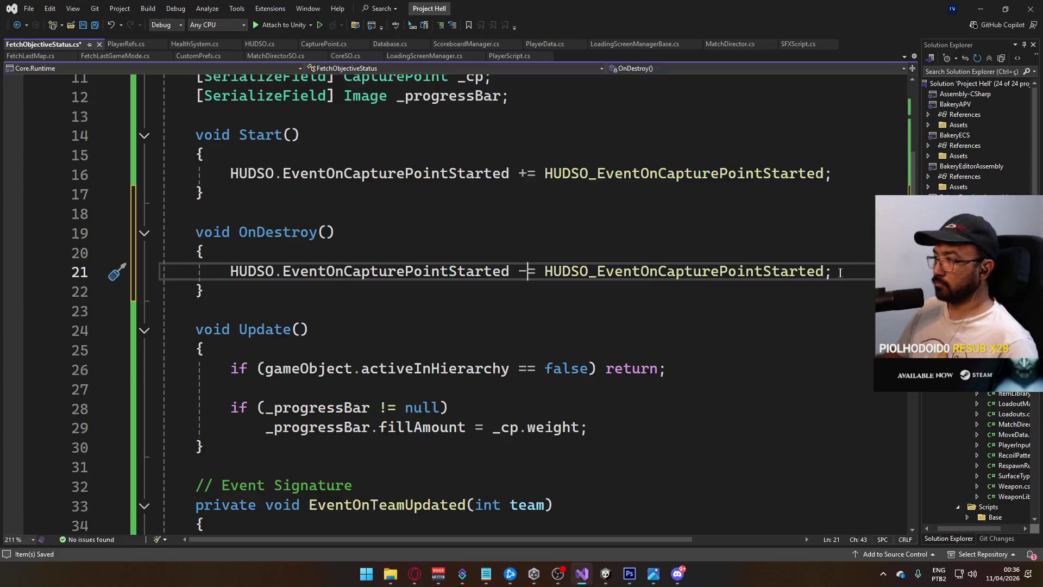
{"action": "key", "text": "Return"}
{"action": "type", "text": "cp"}
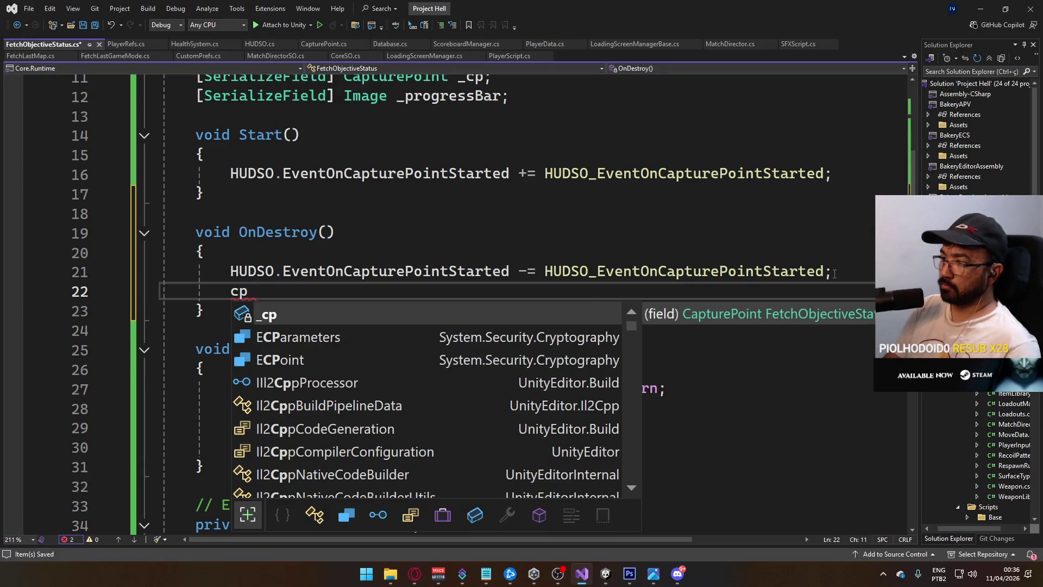
{"action": "type", "text": ".eventOnTeamUpdated"}
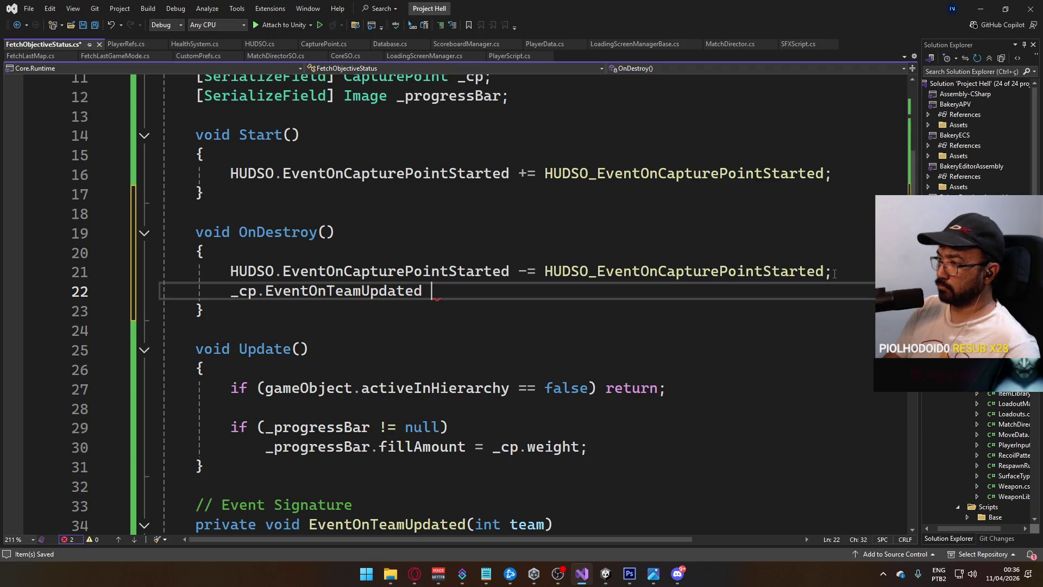
{"action": "scroll", "coordinate": [675, 300], "scroll_direction": "down", "scroll_amount": 4}
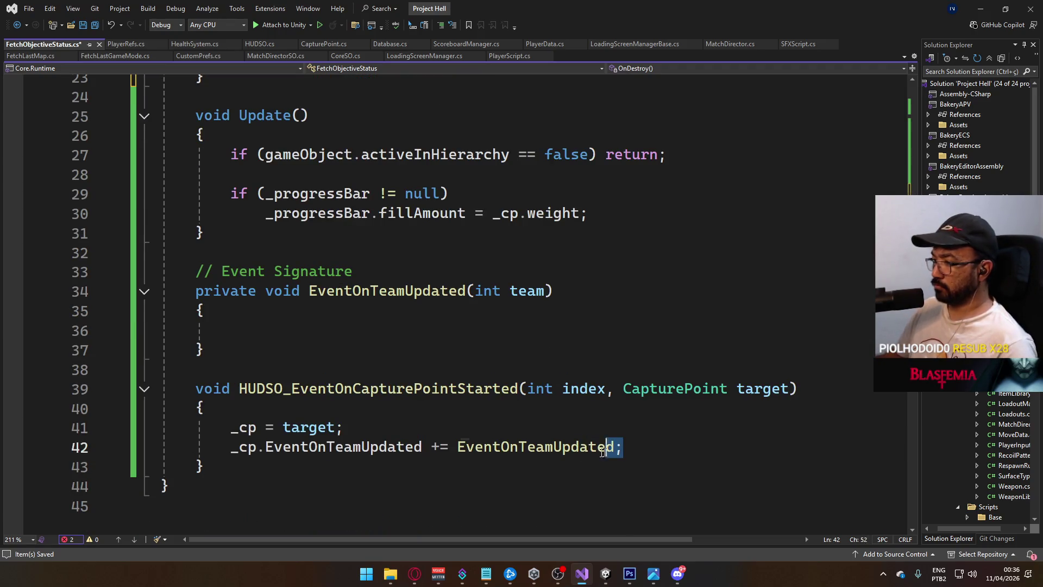
{"action": "left_click_drag", "start_coordinate": [623, 446], "coordinate": [458, 447]}
{"action": "key", "text": "ctrl+c"}
{"action": "scroll", "coordinate": [639, 282], "scroll_direction": "up", "scroll_amount": 4}
{"action": "left_click", "coordinate": [540, 295]}
{"action": "key", "text": "ctrl+v"}
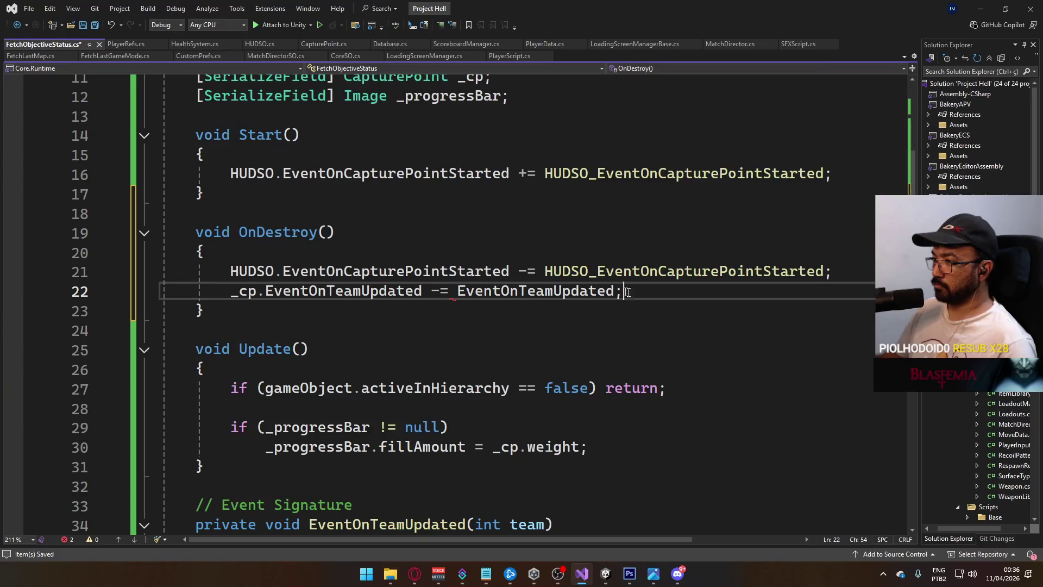
Remove private from EventOnTeamUpdated and start an _anim. line inside its body.
{"action": "scroll", "coordinate": [326, 314], "scroll_direction": "down", "scroll_amount": 3}
{"action": "left_click", "coordinate": [365, 378]}
{"action": "left_click", "coordinate": [334, 392]}
{"action": "double_click", "coordinate": [233, 349]}
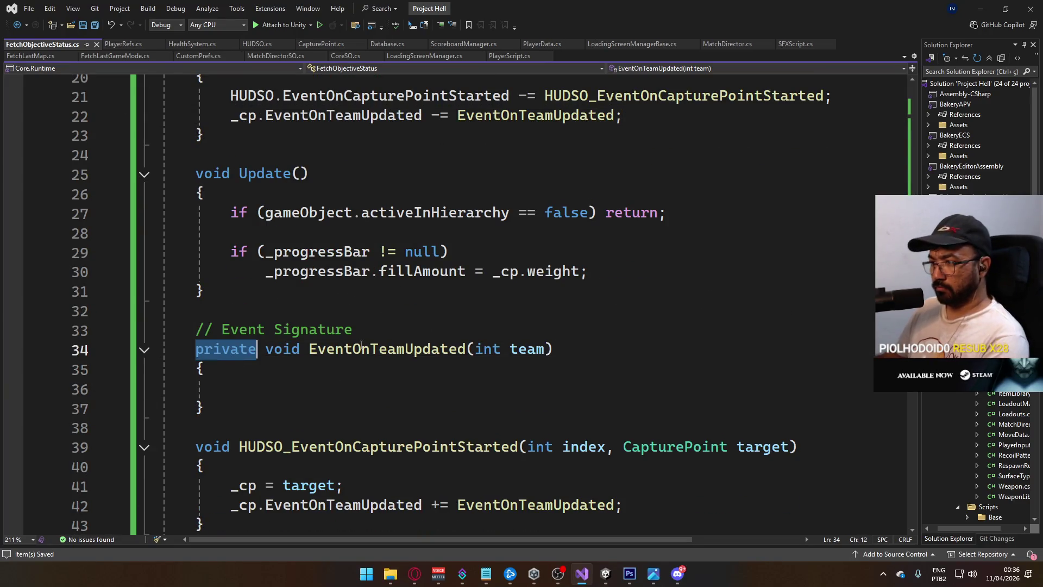
{"action": "key", "text": "Delete"}
{"action": "left_click", "coordinate": [421, 388]}
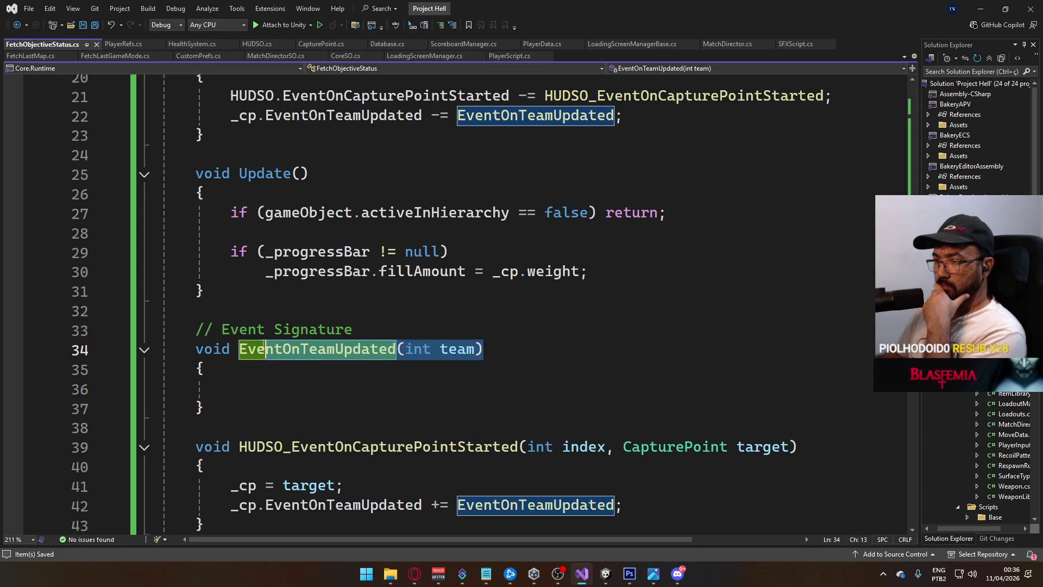
{"action": "scroll", "coordinate": [445, 372], "scroll_direction": "up", "scroll_amount": 1}
{"action": "scroll", "coordinate": [445, 372], "scroll_direction": "up", "scroll_amount": 5}
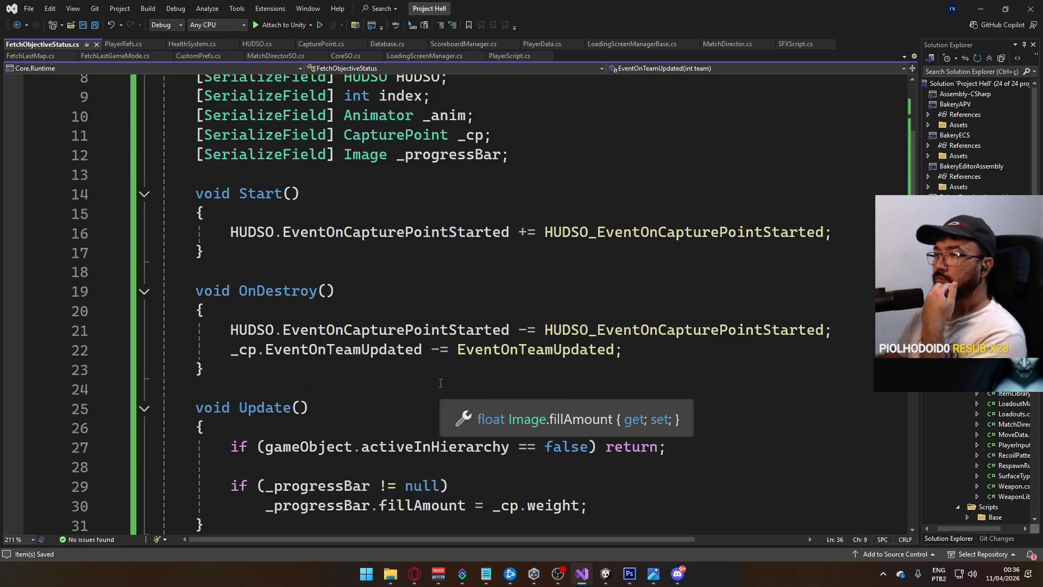
{"action": "scroll", "coordinate": [426, 379], "scroll_direction": "down", "scroll_amount": 6}
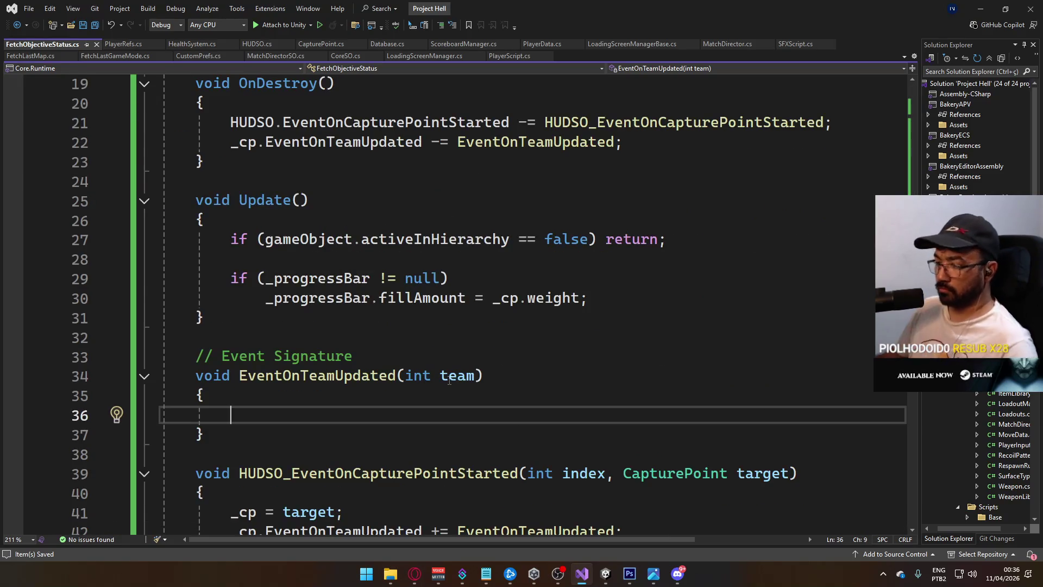
{"action": "type", "text": "_anim."}
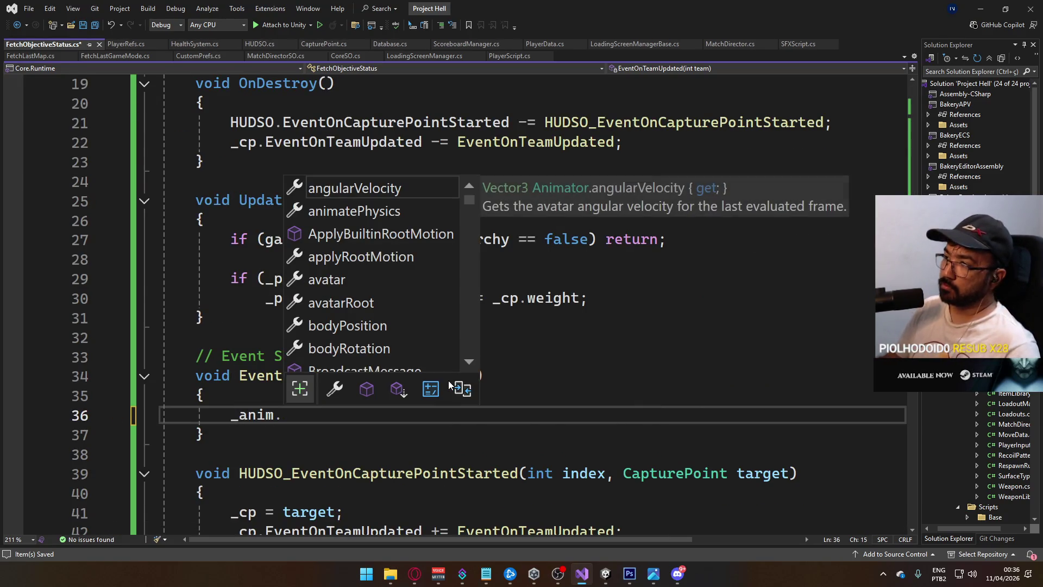
{"action": "left_click", "coordinate": [642, 125]}
{"action": "scroll", "coordinate": [642, 125], "scroll_direction": "up", "scroll_amount": 3}
Check the team SyncVar's HookOnTeamUpdated hook in CapturePoint.cs, then bring Unity forward.
{"action": "left_click", "coordinate": [163, 143]}
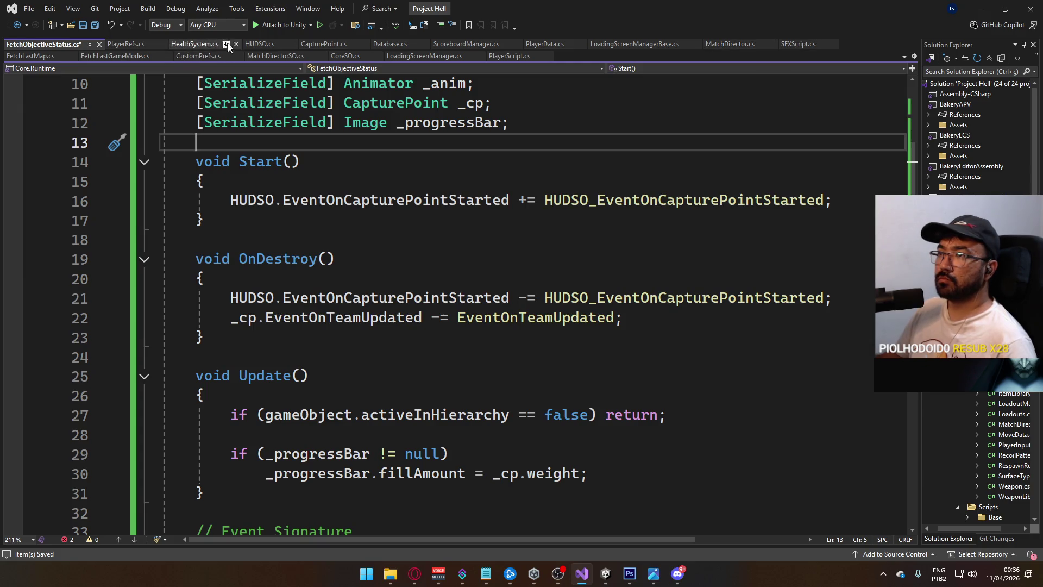
{"action": "left_click", "coordinate": [321, 46]}
{"action": "scroll", "coordinate": [448, 331], "scroll_direction": "up", "scroll_amount": 7}
{"action": "scroll", "coordinate": [448, 331], "scroll_direction": "up", "scroll_amount": 2}
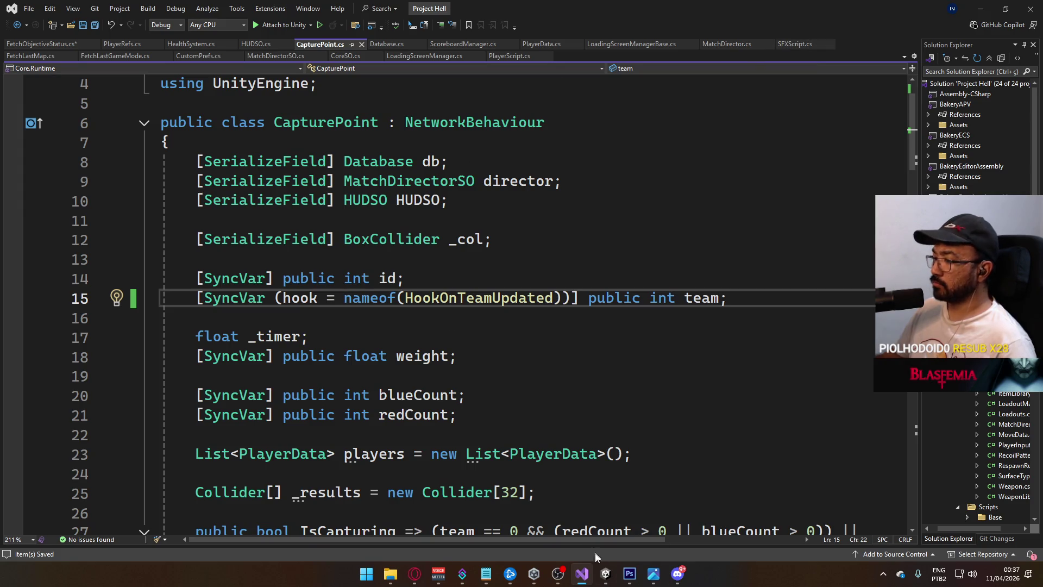
{"action": "left_click", "coordinate": [605, 573]}
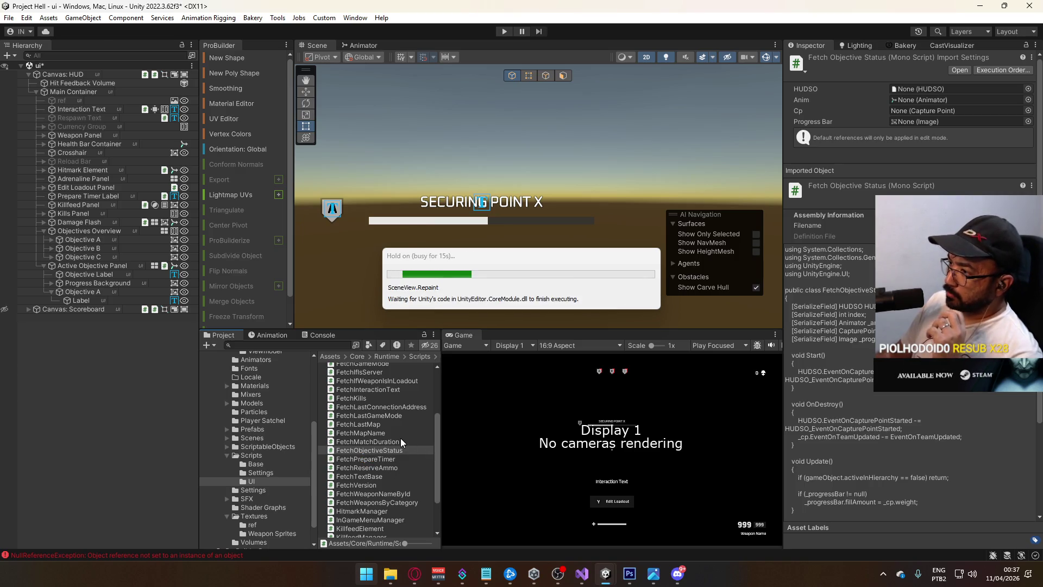
Select ActiveObjectiveManager in the Project panel's script results to view its code in the Inspector.
{"action": "scroll", "coordinate": [403, 438], "scroll_direction": "up", "scroll_amount": 5}
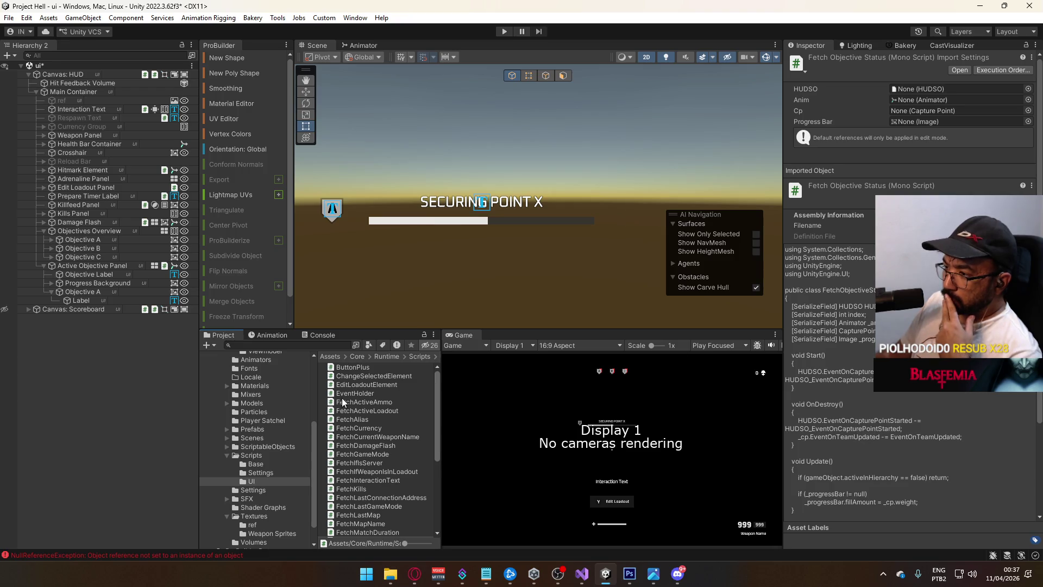
{"action": "scroll", "coordinate": [379, 382], "scroll_direction": "down", "scroll_amount": 6}
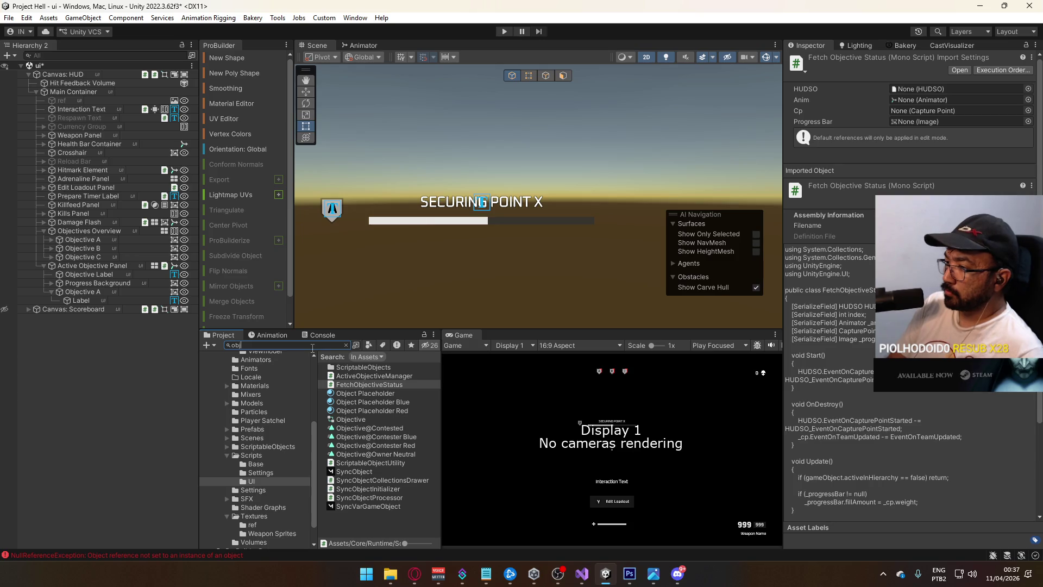
{"action": "left_click", "coordinate": [373, 376]}
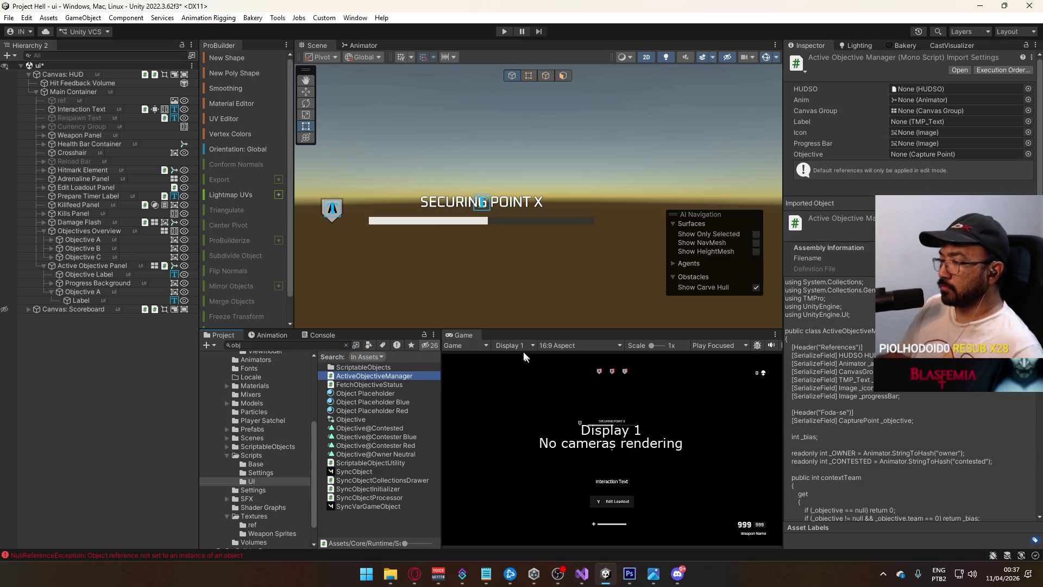
Copy the _OWNER animator hash field into FetchObjectiveStatus, dropping _CONTESTED, and save.
{"action": "scroll", "coordinate": [303, 303], "scroll_direction": "down", "scroll_amount": 4}
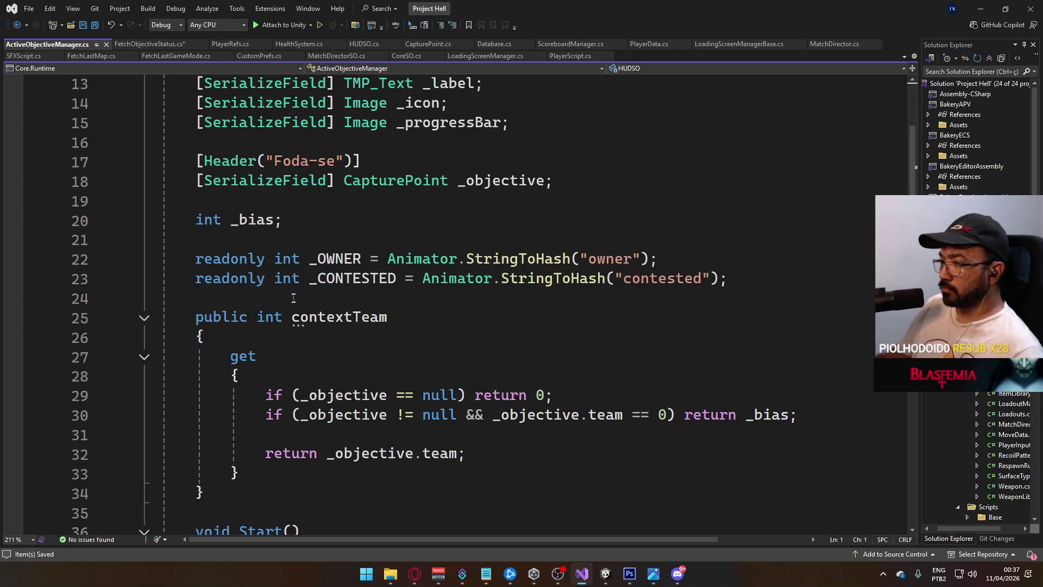
{"action": "left_click_drag", "start_coordinate": [737, 281], "coordinate": [207, 254]}
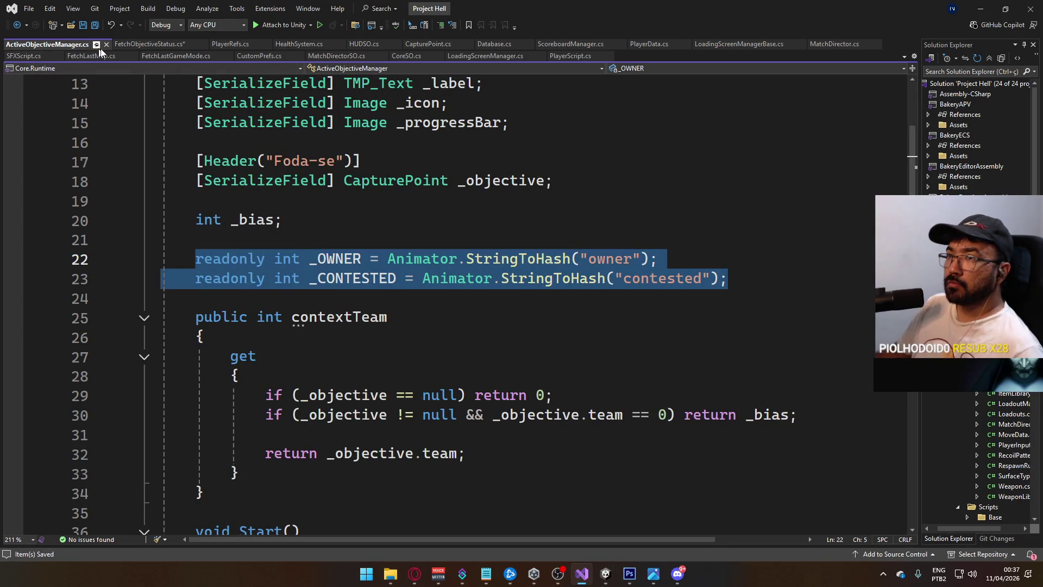
{"action": "left_click", "coordinate": [147, 44]}
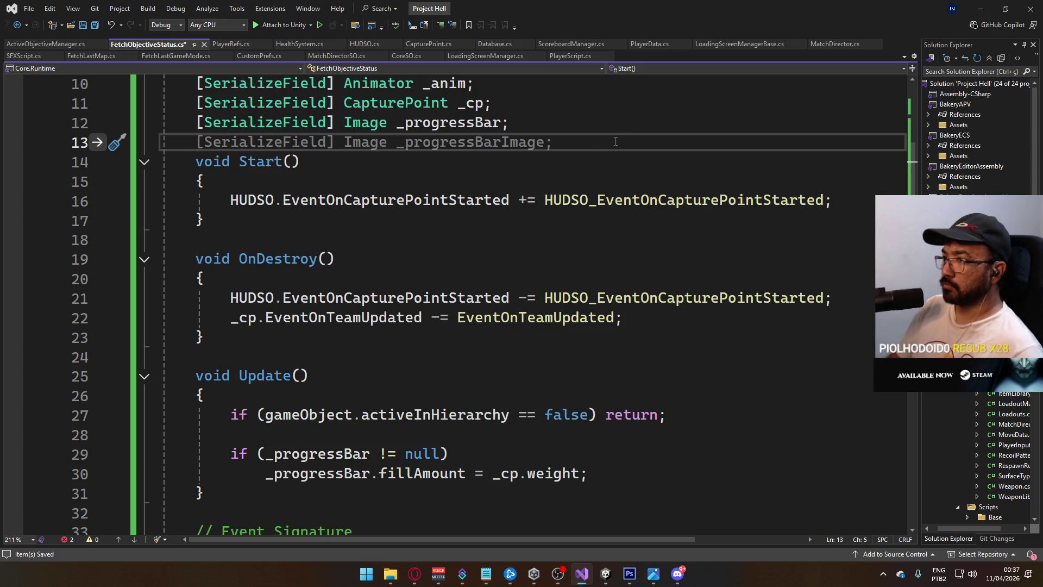
{"action": "key", "text": "Return"}
{"action": "key", "text": "Return"}
{"action": "key", "text": "ctrl+v"}
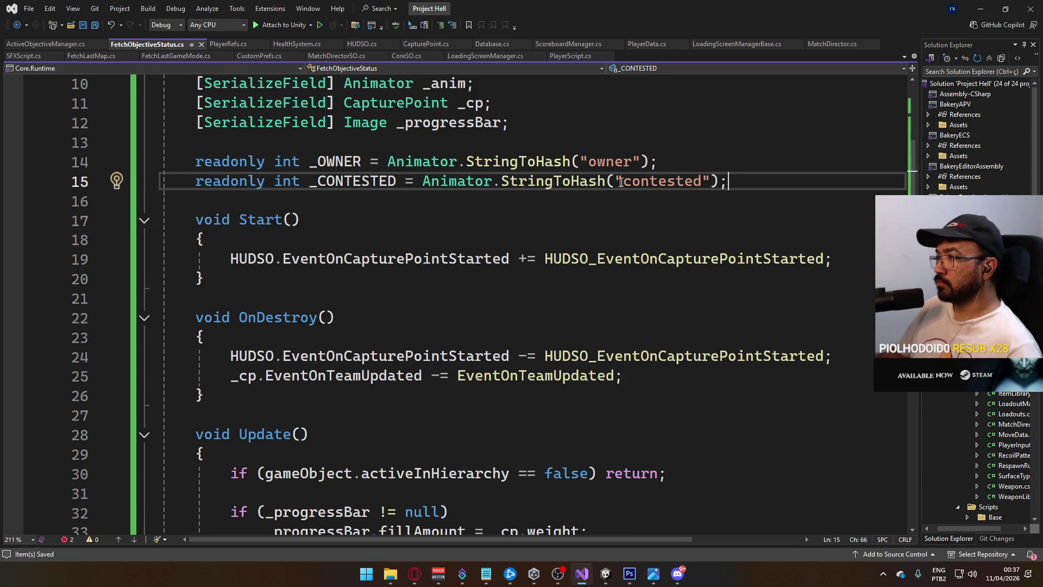
{"action": "key", "text": "ctrl+x"}
{"action": "key", "text": "ctrl+s"}
Write _anim.SetInteger(_OWNER, team); in EventOnTeamUpdated and save the script.
{"action": "scroll", "coordinate": [502, 272], "scroll_direction": "down", "scroll_amount": 6}
{"action": "left_click", "coordinate": [321, 282]}
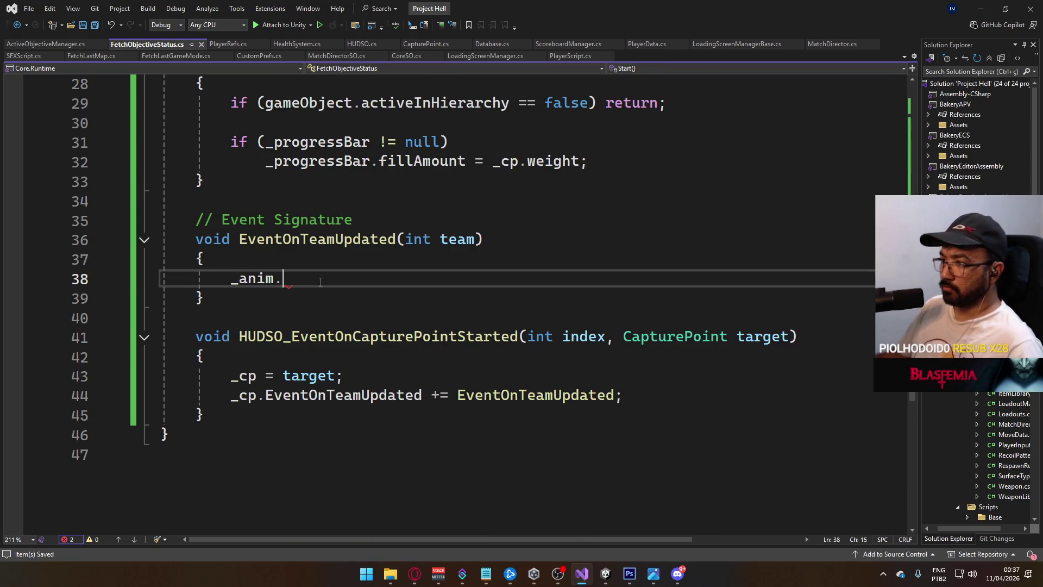
{"action": "type", "text": "SetInteger("}
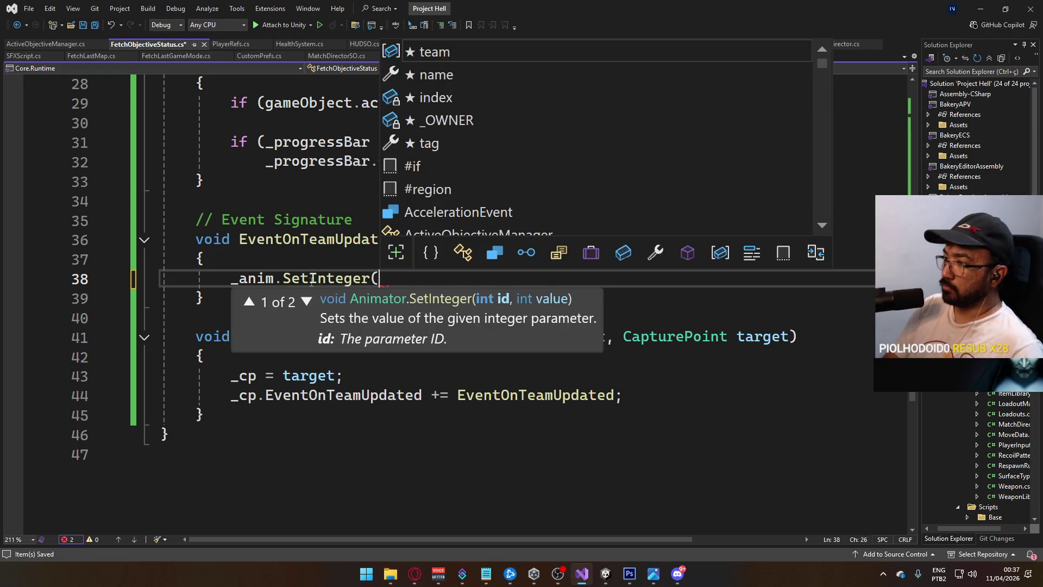
{"action": "type", "text": "_o"}
{"action": "key", "text": "Tab"}
{"action": "type", "text": ","}
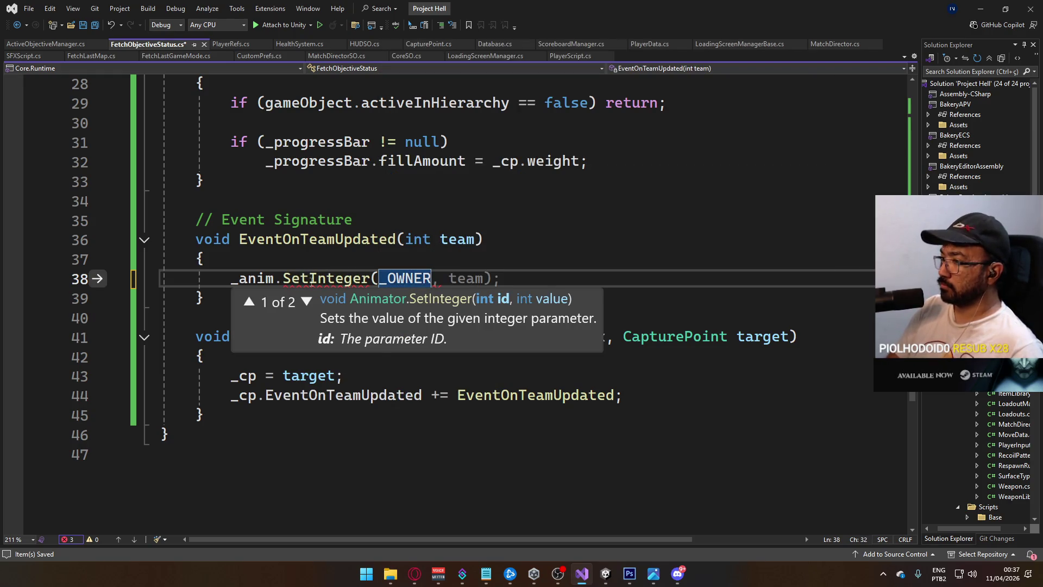
{"action": "type", "text": " team);"}
{"action": "key", "text": "ctrl+s"}
Compare against the ActiveObjectiveManager script, then return to the Unity editor.
{"action": "key", "text": "ctrl+Tab"}
{"action": "scroll", "coordinate": [324, 389], "scroll_direction": "up", "scroll_amount": 4}
{"action": "scroll", "coordinate": [325, 389], "scroll_direction": "up", "scroll_amount": 1}
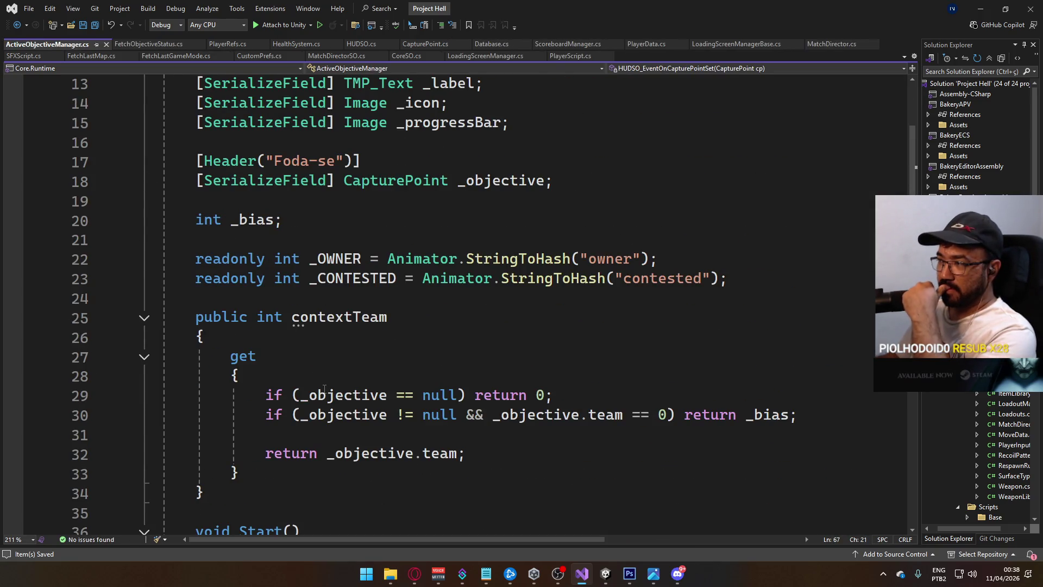
{"action": "mouse_move", "coordinate": [322, 408]}
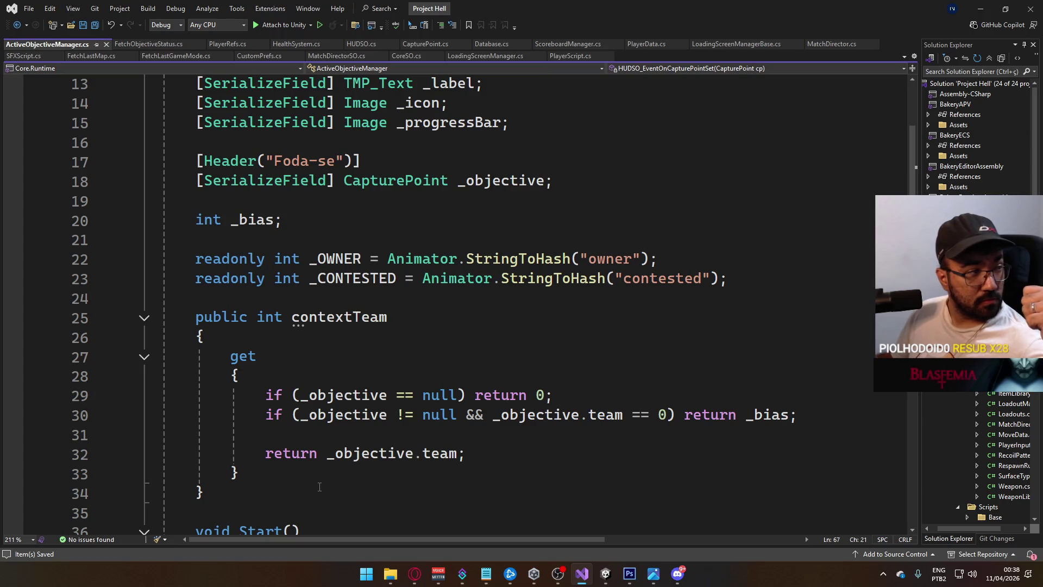
{"action": "left_click", "coordinate": [162, 45]}
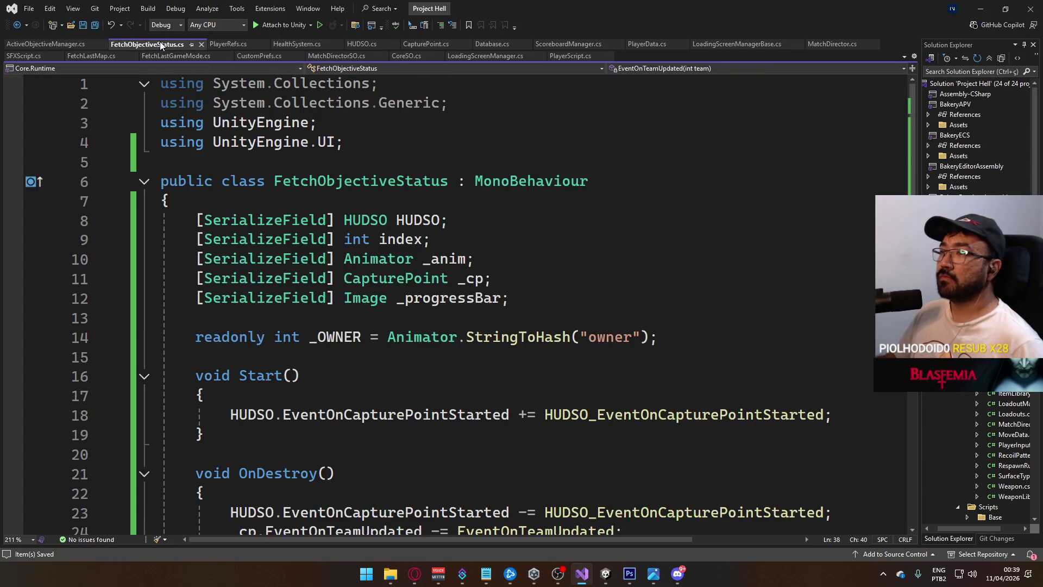
{"action": "left_click", "coordinate": [629, 323]}
{"action": "scroll", "coordinate": [413, 335], "scroll_direction": "down", "scroll_amount": 7}
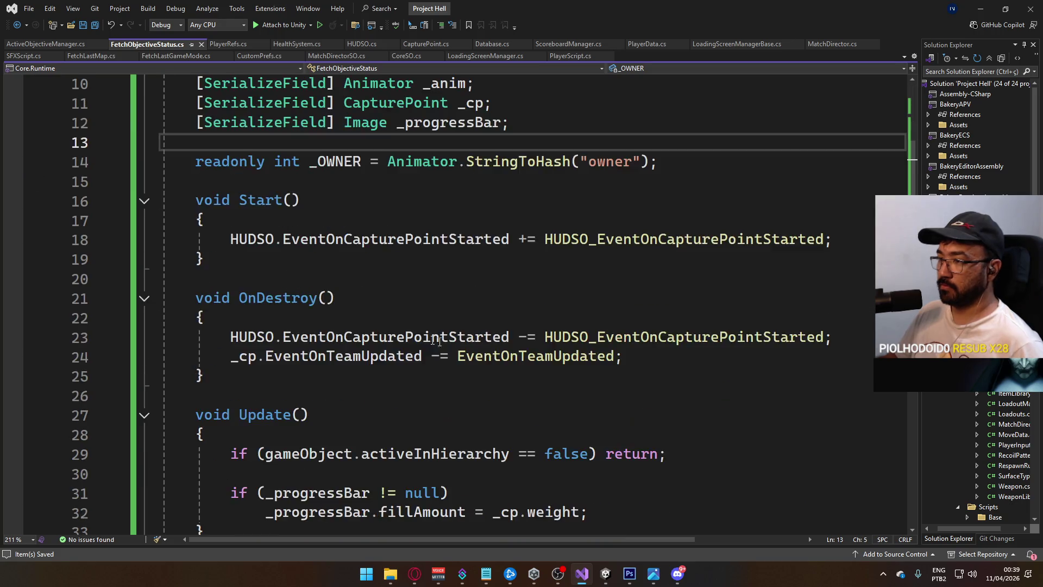
{"action": "scroll", "coordinate": [401, 336], "scroll_direction": "down", "scroll_amount": 1}
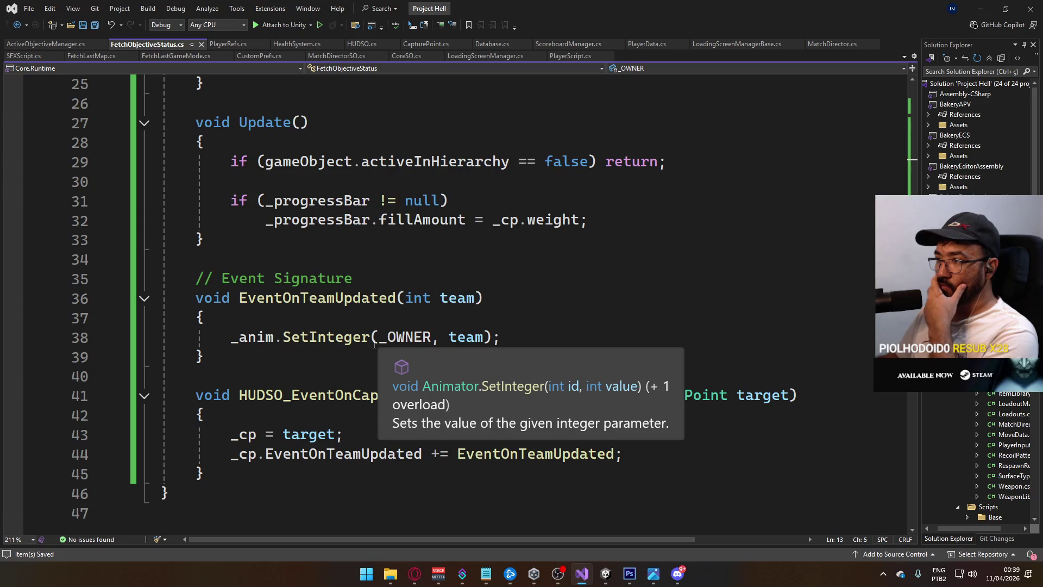
{"action": "left_click", "coordinate": [605, 573]}
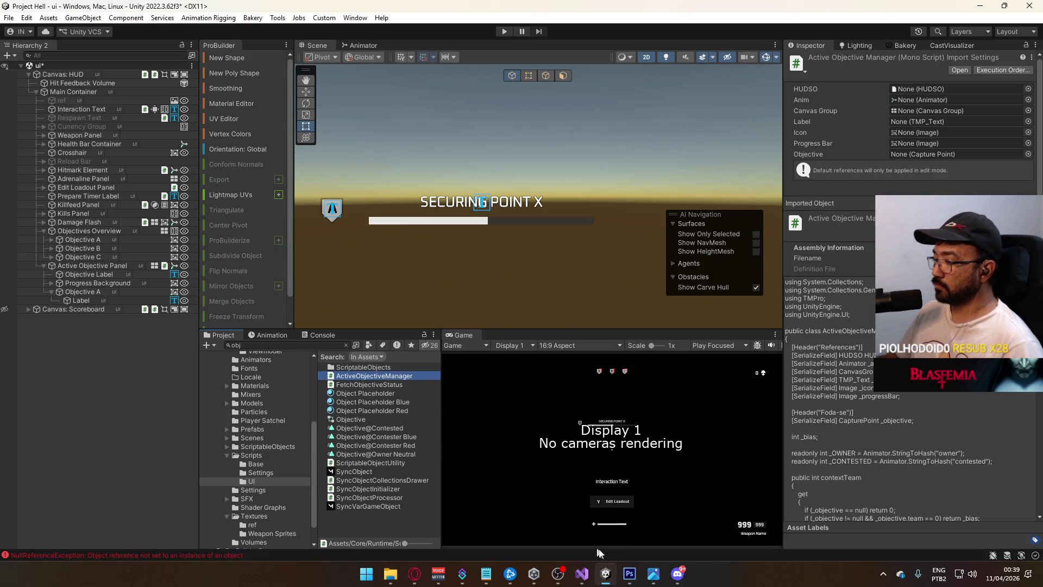
Add a Fetch Objective Status component to Objective A and assign HUDSO to its HUDSO field.
{"action": "double_click", "coordinate": [73, 238]}
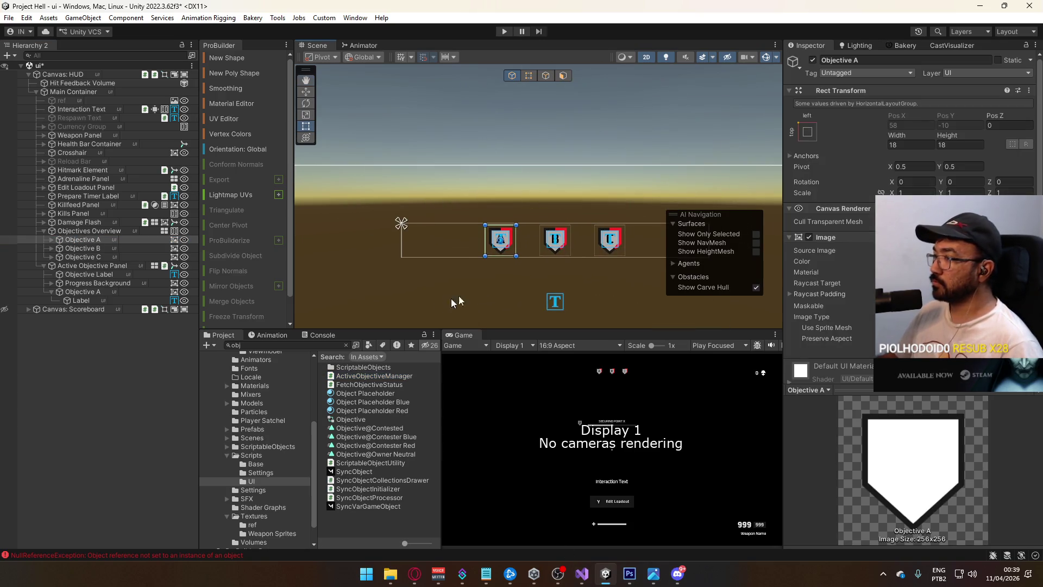
{"action": "scroll", "coordinate": [912, 244], "scroll_direction": "down", "scroll_amount": 2}
{"action": "left_click", "coordinate": [913, 370]}
{"action": "type", "text": "fet"}
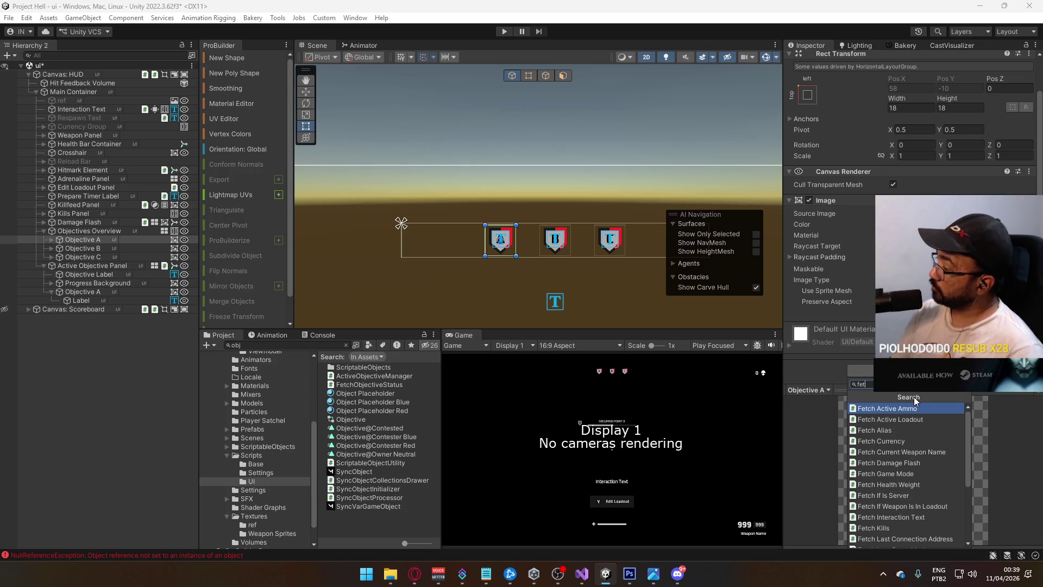
{"action": "type", "text": "h act"}
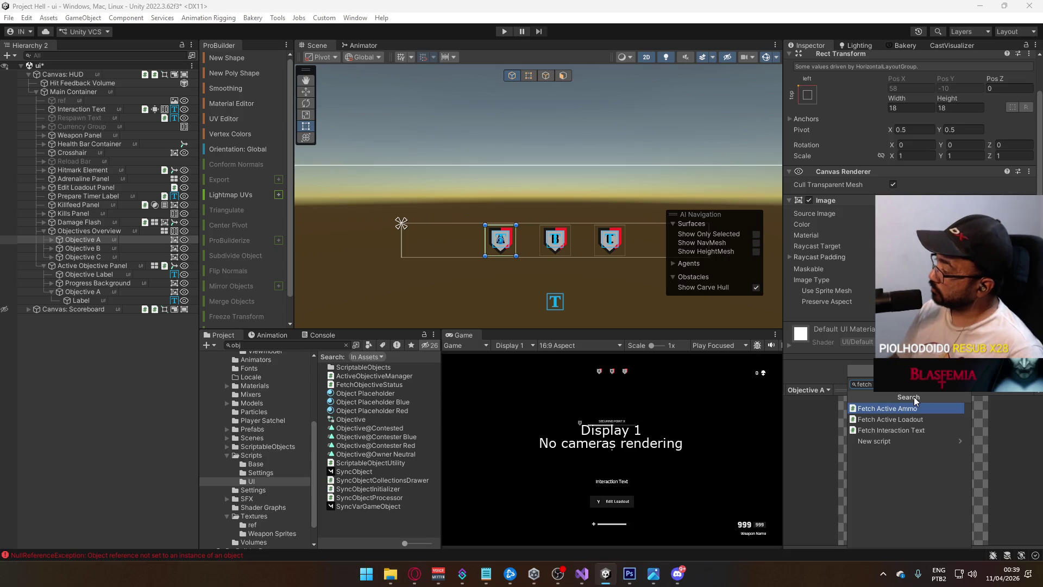
{"action": "key", "text": "BackSpace"}
{"action": "key", "text": "BackSpace"}
{"action": "key", "text": "BackSpace"}
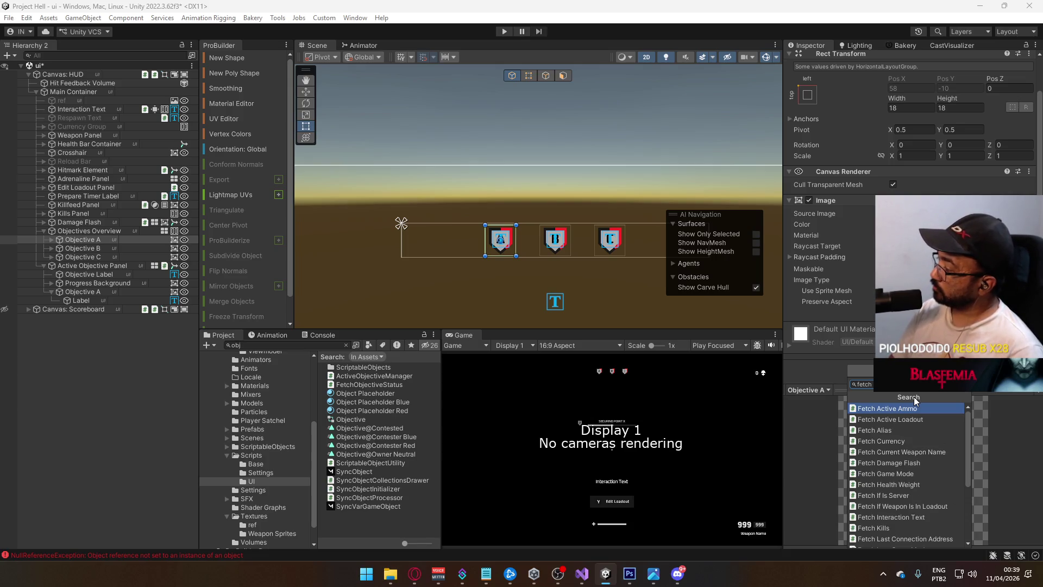
{"action": "type", "text": "obj"}
{"action": "key", "text": "Return"}
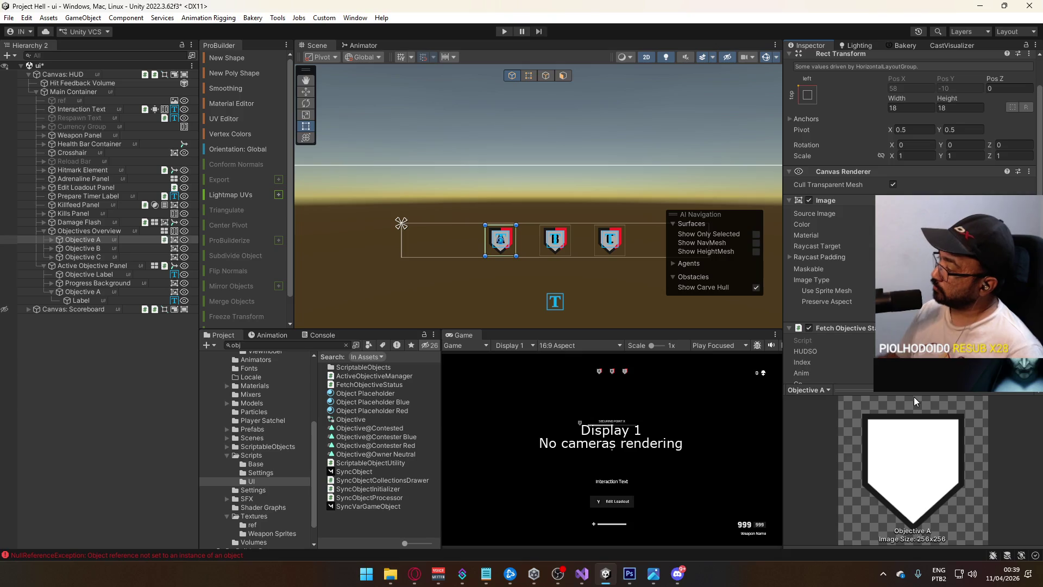
{"action": "left_click", "coordinate": [1029, 268]}
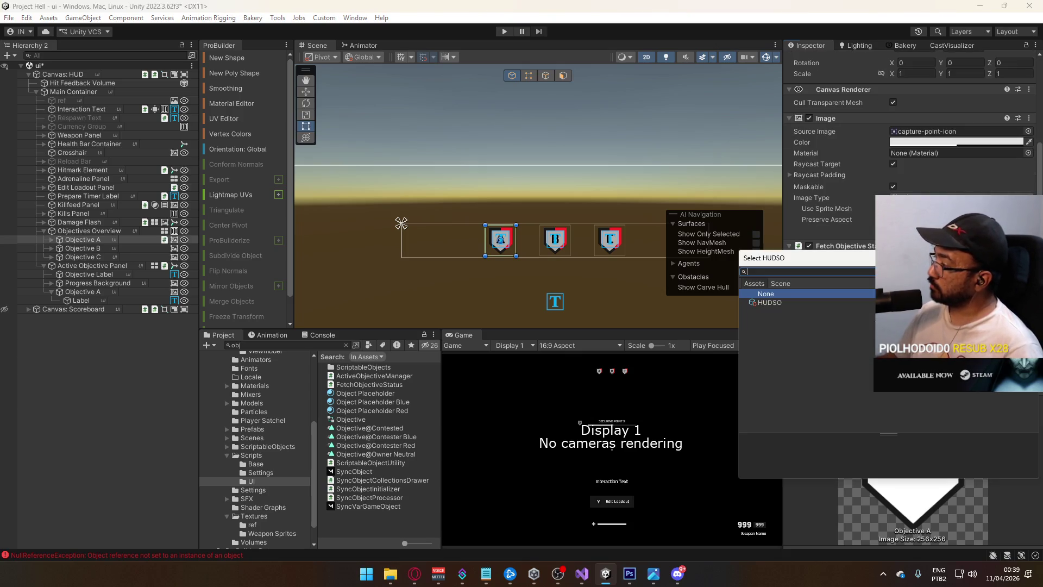
{"action": "double_click", "coordinate": [782, 300]}
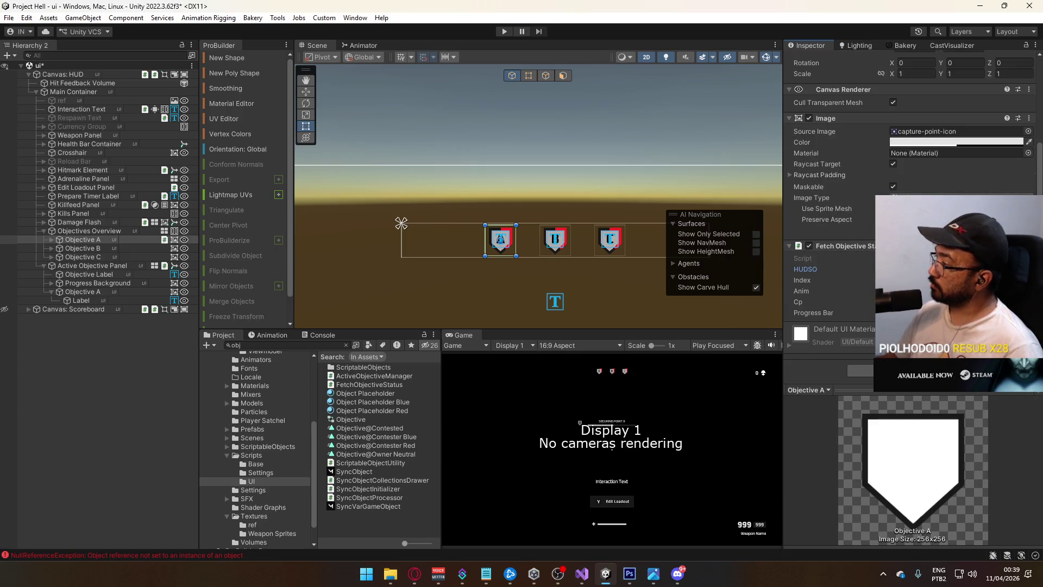
{"action": "left_click", "coordinate": [1029, 290]}
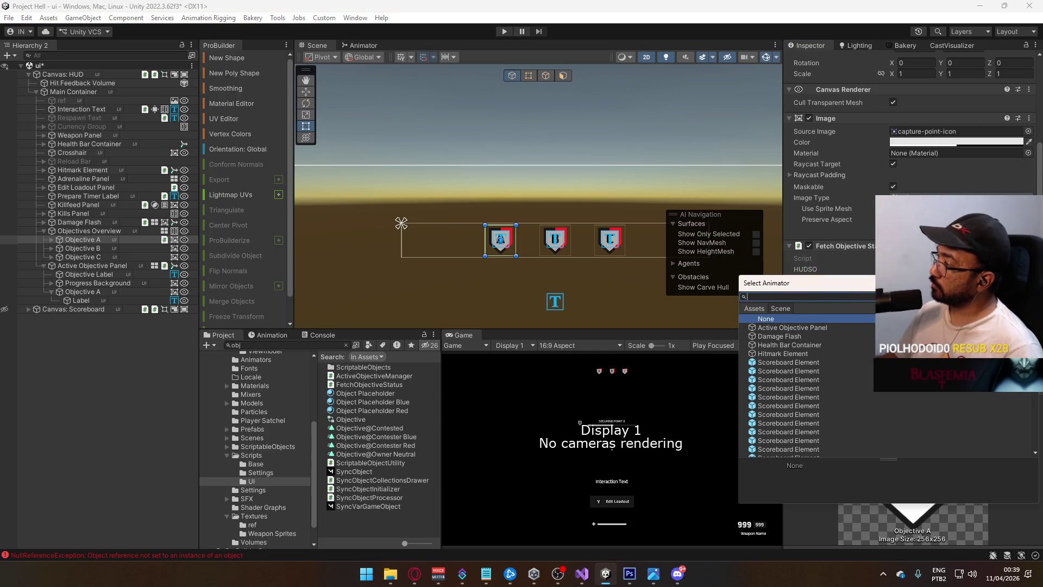
{"action": "key", "text": "Escape"}
Add an Animator component to Objective A and move it above Fetch Objective Status.
{"action": "left_click", "coordinate": [911, 370]}
{"action": "type", "text": "animator"}
{"action": "key", "text": "Return"}
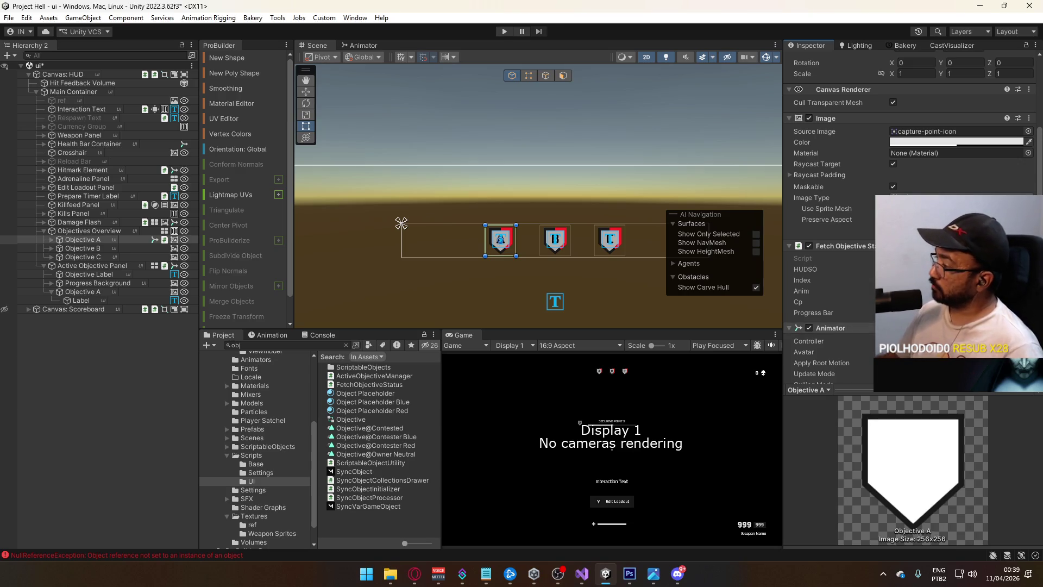
{"action": "left_click_drag", "start_coordinate": [924, 327], "coordinate": [923, 243]}
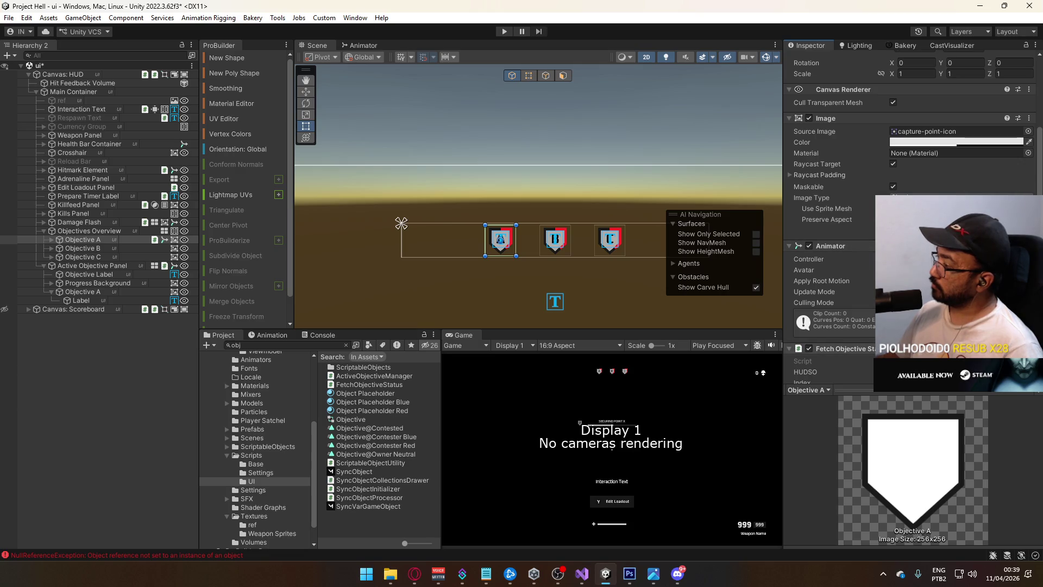
Try assigning Objective A's child Bar as the progress bar, then reopen FetchObjectiveStatus in Visual Studio.
{"action": "scroll", "coordinate": [913, 163], "scroll_direction": "down", "scroll_amount": 2}
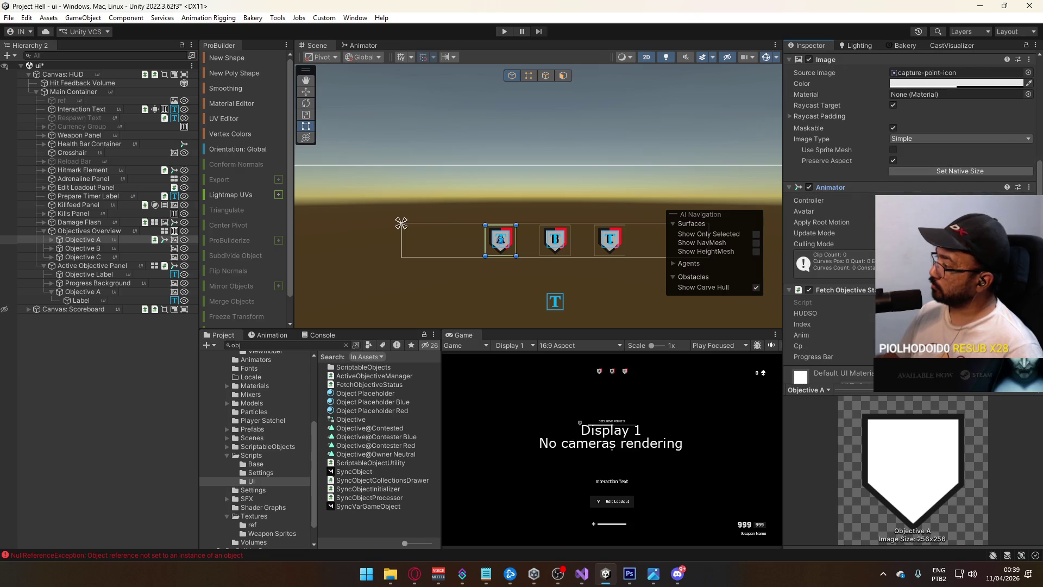
{"action": "scroll", "coordinate": [868, 340], "scroll_direction": "down", "scroll_amount": 2}
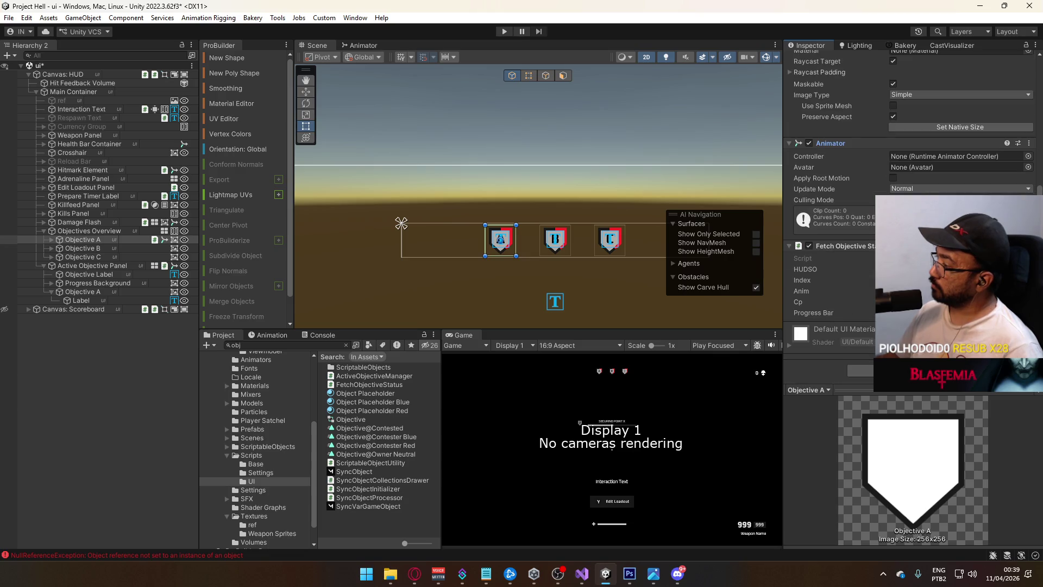
{"action": "left_click", "coordinate": [51, 239]}
{"action": "left_click_drag", "start_coordinate": [77, 256], "coordinate": [809, 323]}
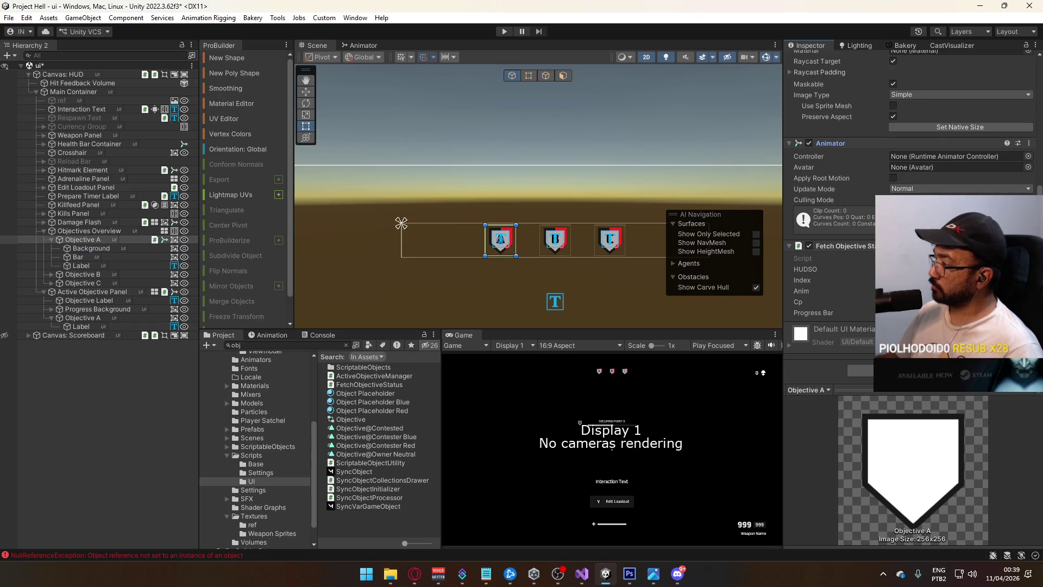
{"action": "double_click", "coordinate": [369, 384]}
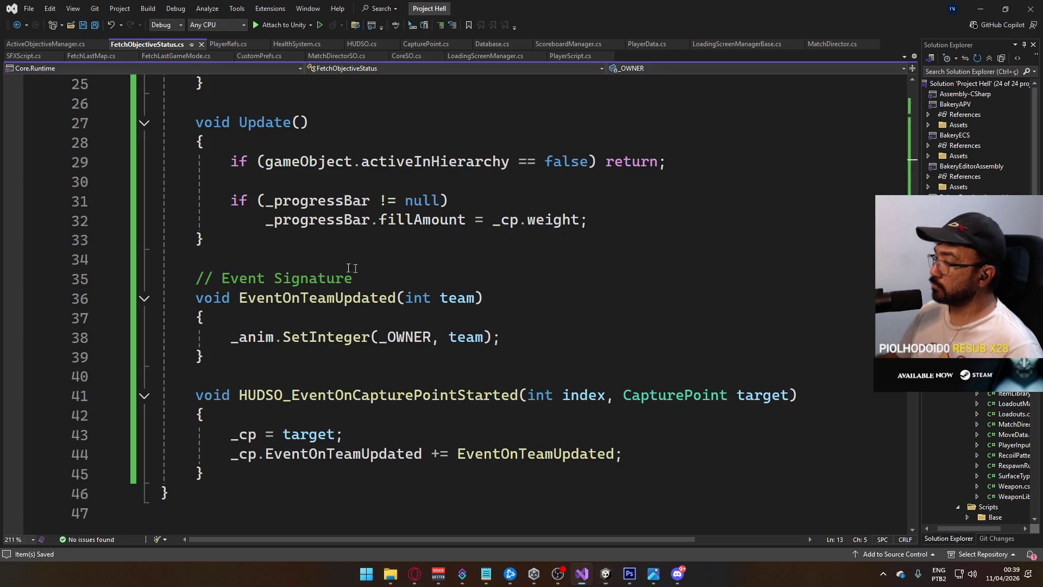
Add a [Header("References")] line above the fields and cut the CapturePoint _cp line.
{"action": "scroll", "coordinate": [405, 234], "scroll_direction": "up", "scroll_amount": 8}
{"action": "left_click", "coordinate": [470, 207]}
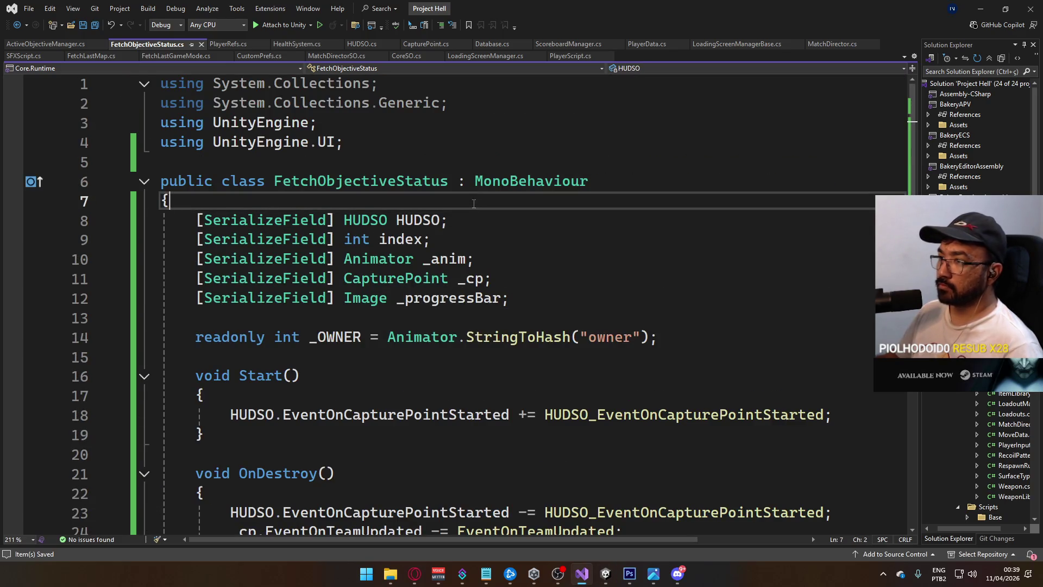
{"action": "key", "text": "Return"}
{"action": "type", "text": "[Header"}
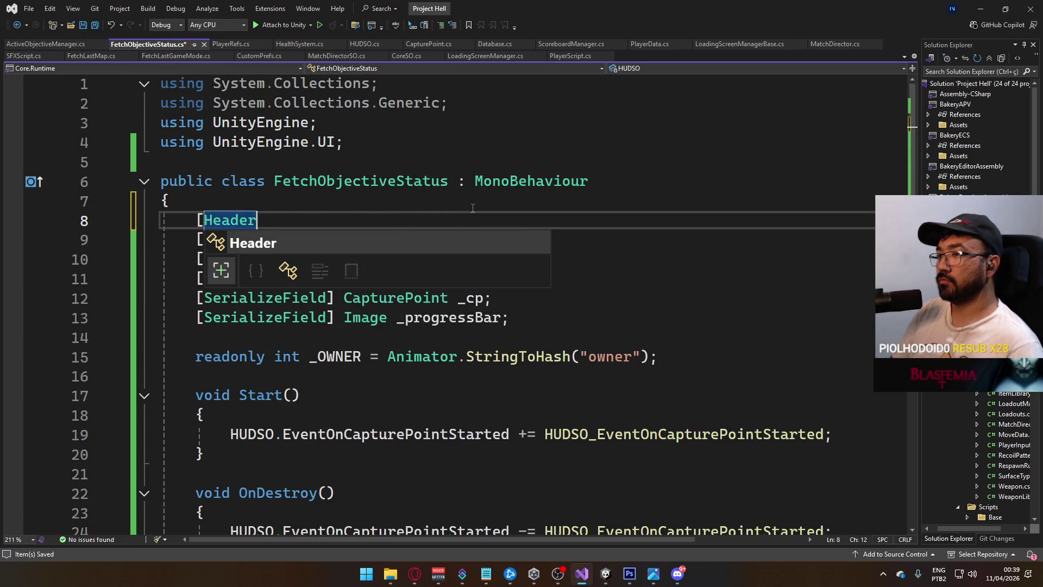
{"action": "type", "text": "(\"Refernc"}
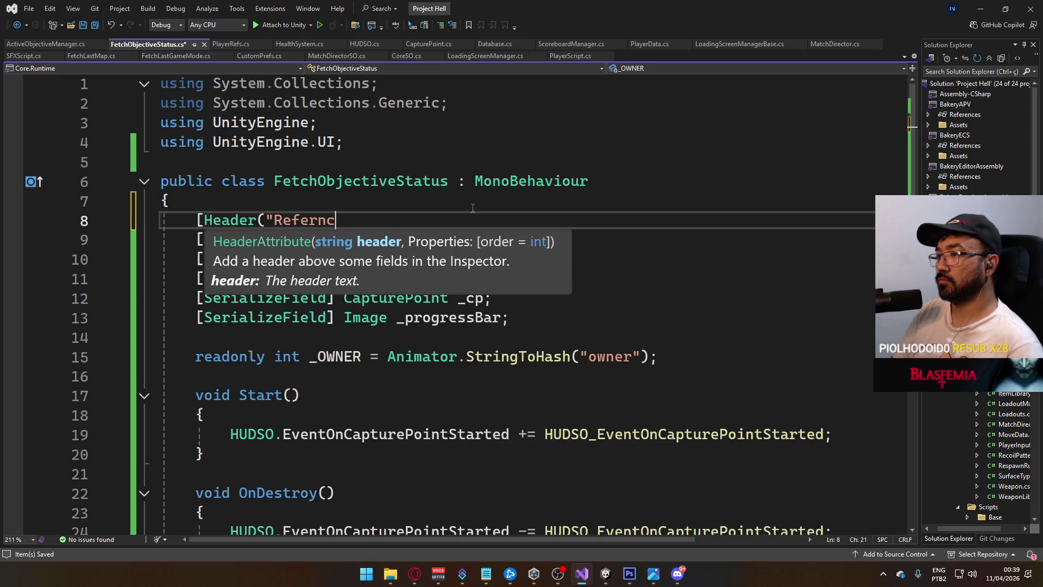
{"action": "key", "text": "BackSpace"}
{"action": "key", "text": "BackSpace"}
{"action": "type", "text": "ences\")]"}
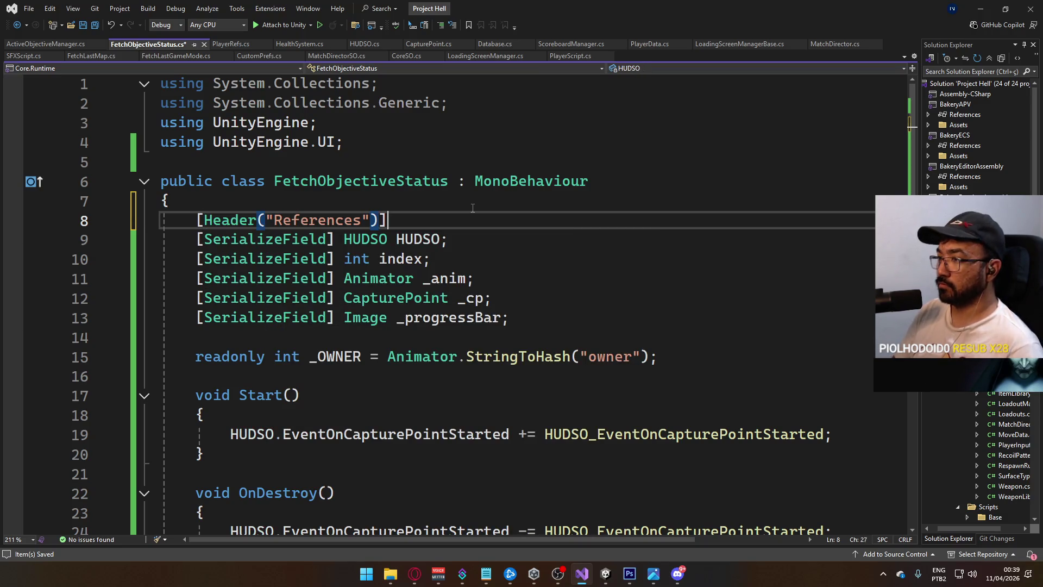
{"action": "key", "text": "Down"}
{"action": "key", "text": "Down"}
{"action": "key", "text": "Down"}
{"action": "key", "text": "ctrl+w"}
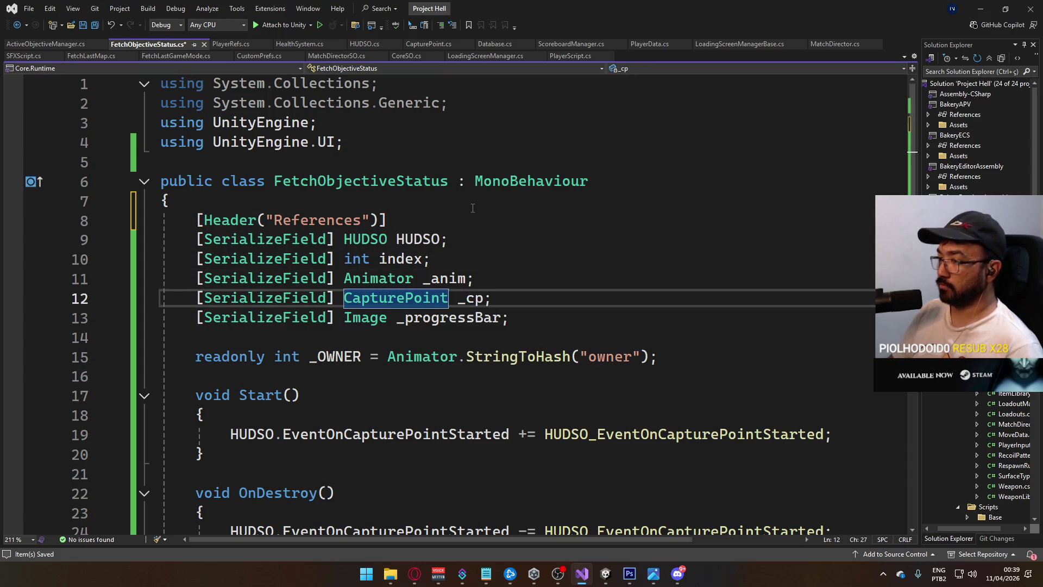
{"action": "key", "text": "ctrl+w"}
{"action": "key", "text": "BackSpace"}
Place _cp under a new [Header("Variables")] header, save, and switch to ActiveObjectiveManager.cs.
{"action": "key", "text": "BackSpace"}
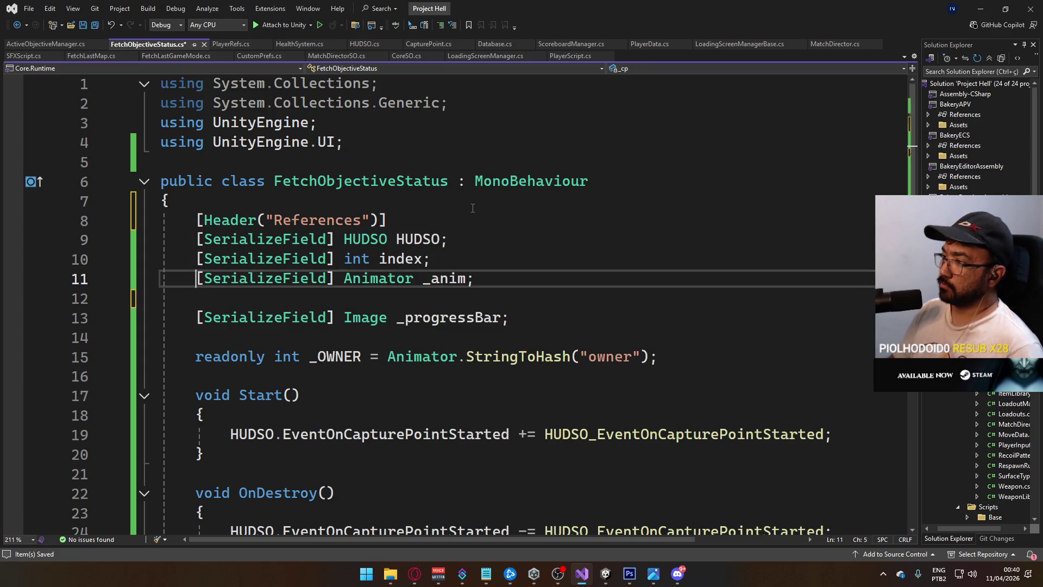
{"action": "key", "text": "Down"}
{"action": "key", "text": "End"}
{"action": "key", "text": "Return"}
{"action": "key", "text": "Return"}
{"action": "type", "text": "[Heaedr"}
{"action": "key", "text": "BackSpace"}
{"action": "key", "text": "BackSpace"}
{"action": "key", "text": "BackSpace"}
{"action": "type", "text": "ader(\""}
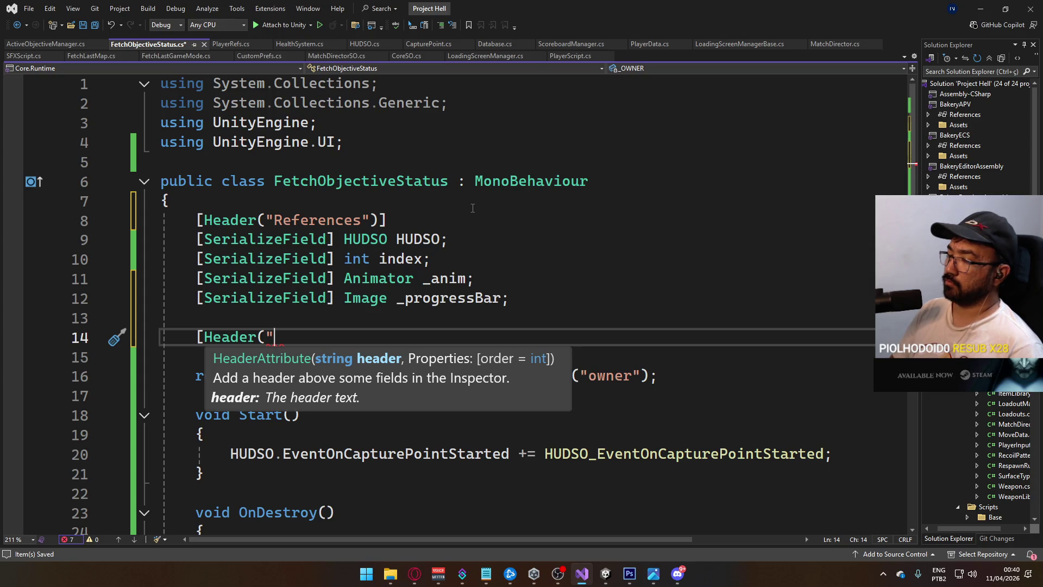
{"action": "type", "text": "Variables\")"}
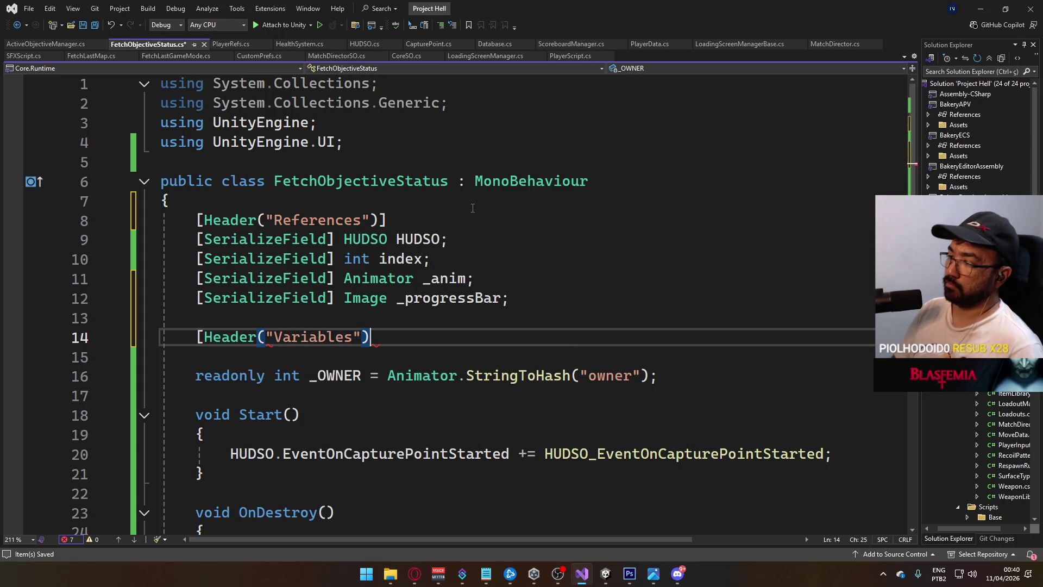
{"action": "key", "text": "Return"}
{"action": "key", "text": "Tab"}
{"action": "key", "text": "ctrl+s"}
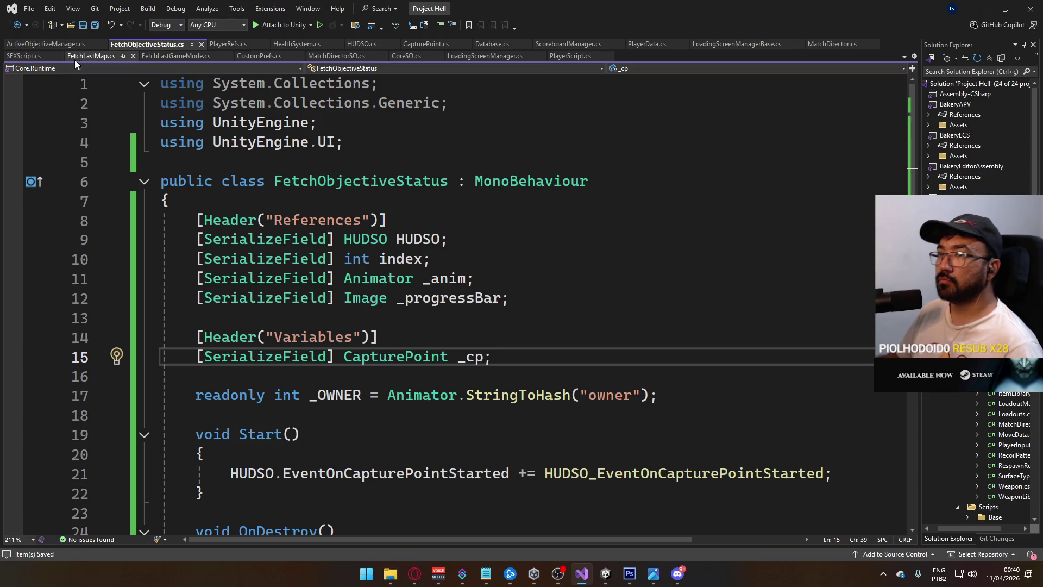
{"action": "left_click", "coordinate": [28, 46]}
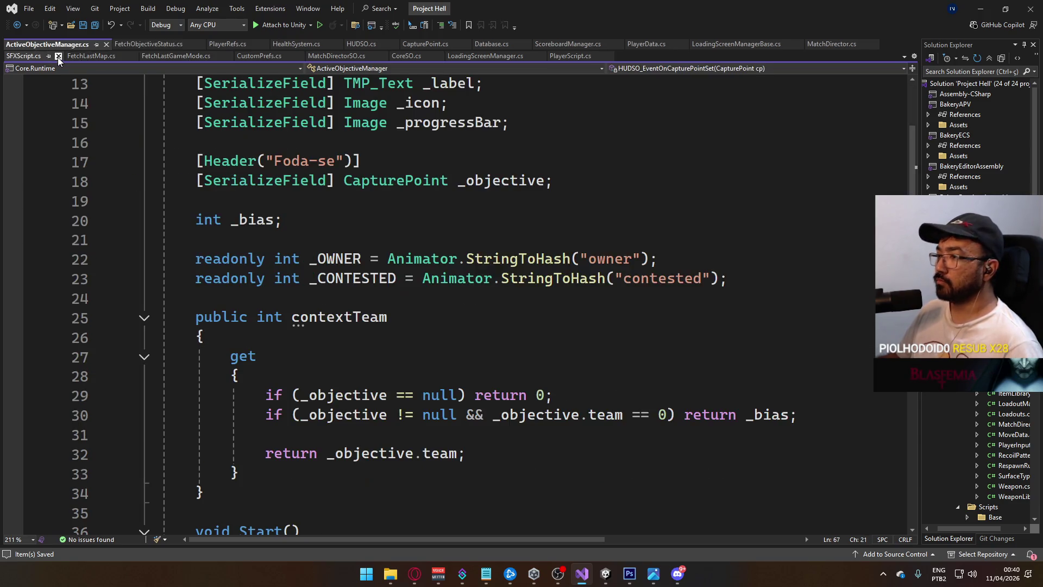
{"action": "mouse_move", "coordinate": [607, 584]}
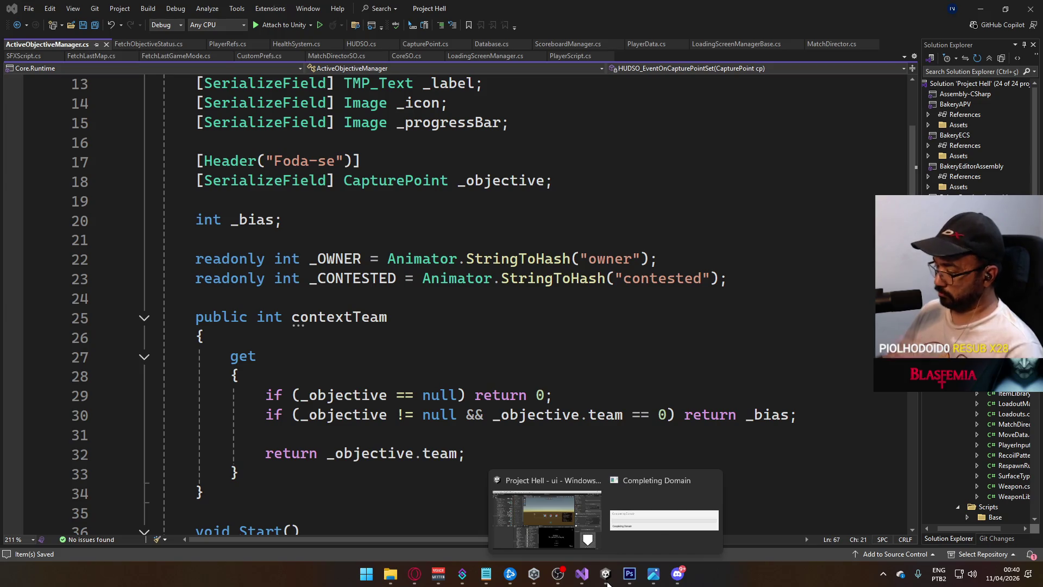
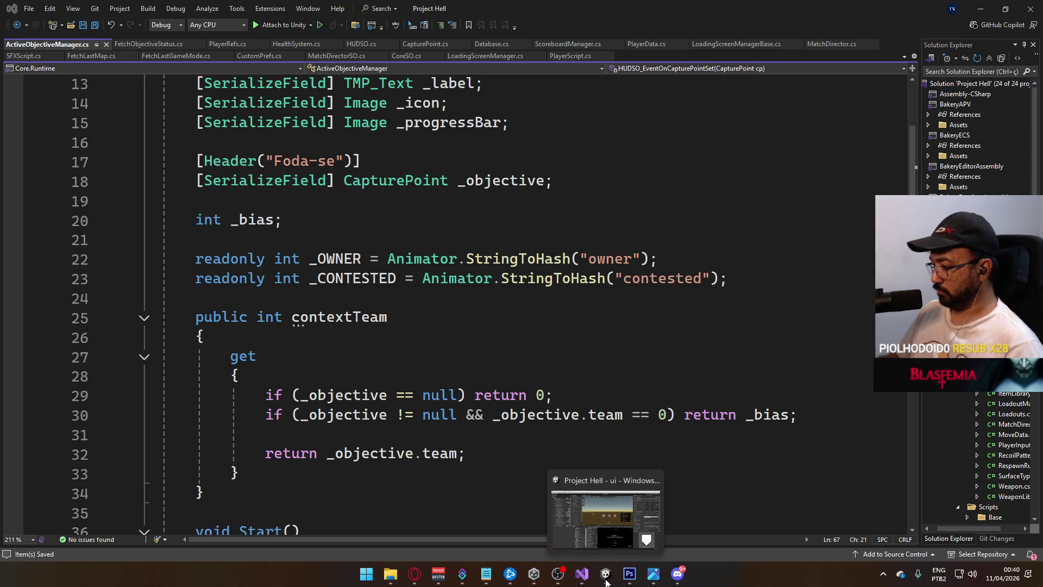
Paste Objective A's Animator onto Objective B as a new component.
{"action": "key", "text": "alt+Tab"}
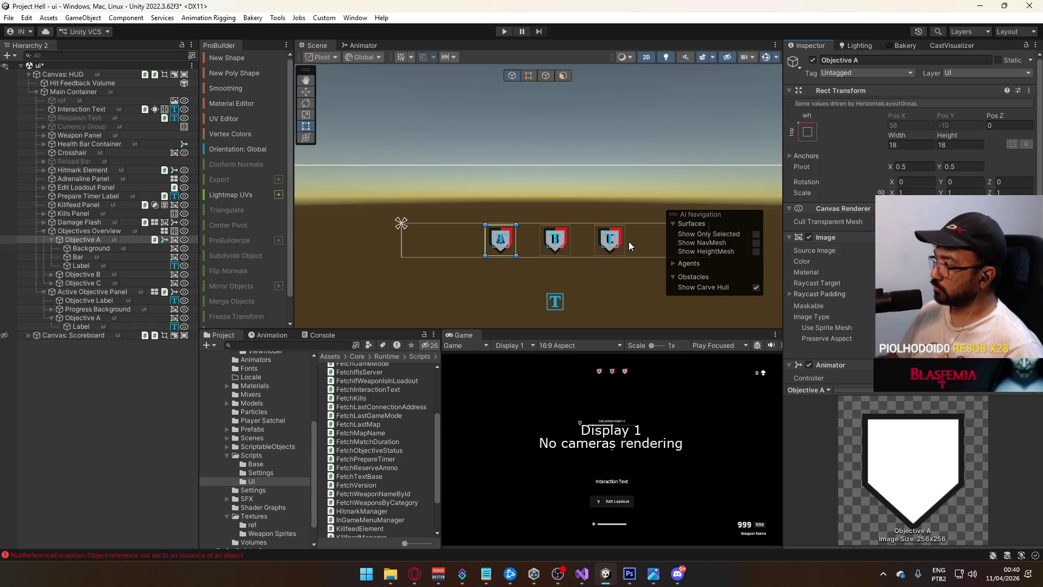
{"action": "scroll", "coordinate": [865, 259], "scroll_direction": "down", "scroll_amount": 5}
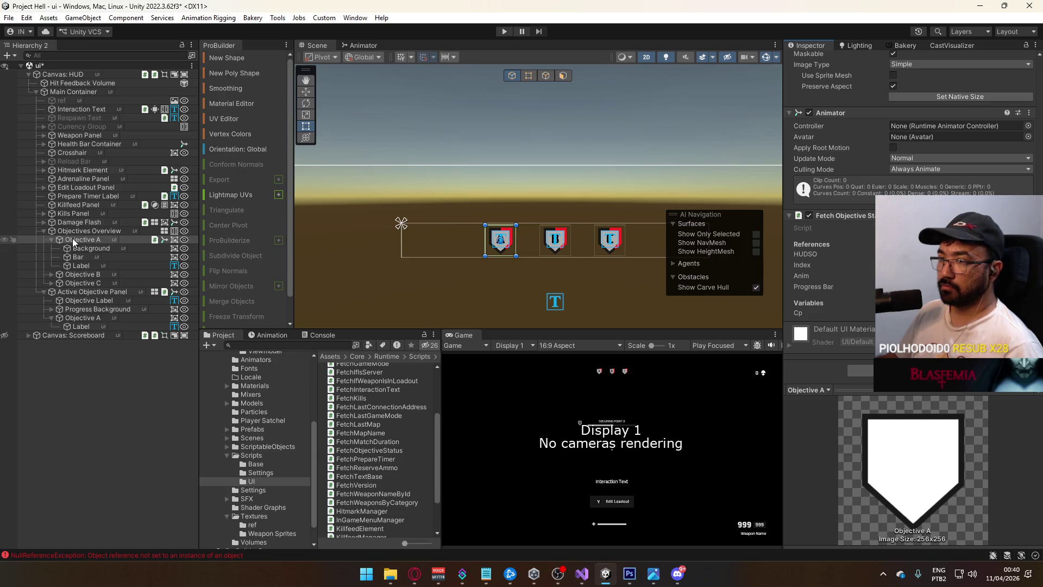
{"action": "right_click", "coordinate": [155, 239]}
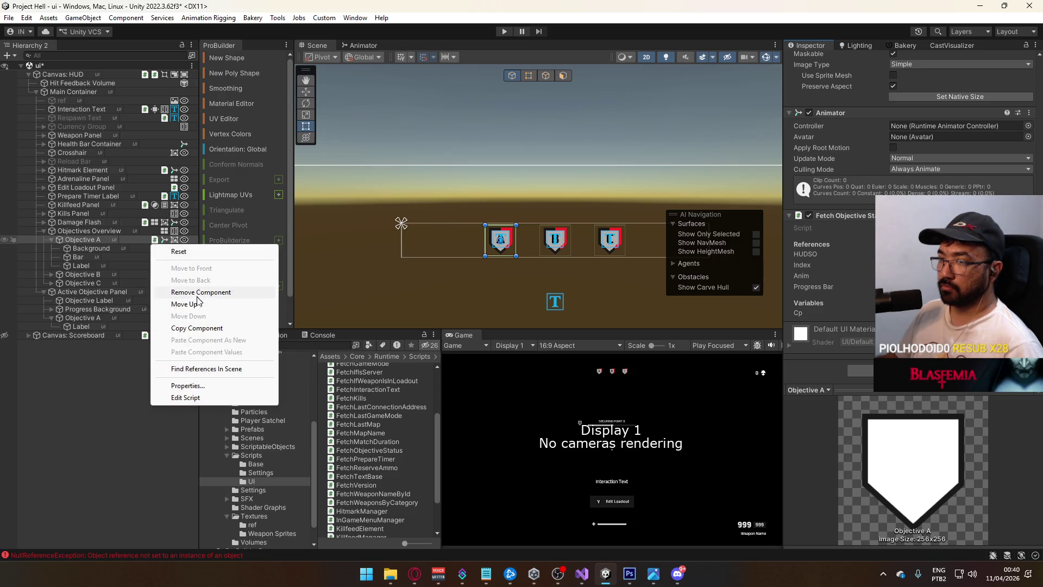
{"action": "right_click", "coordinate": [163, 239]}
{"action": "key", "text": "Escape"}
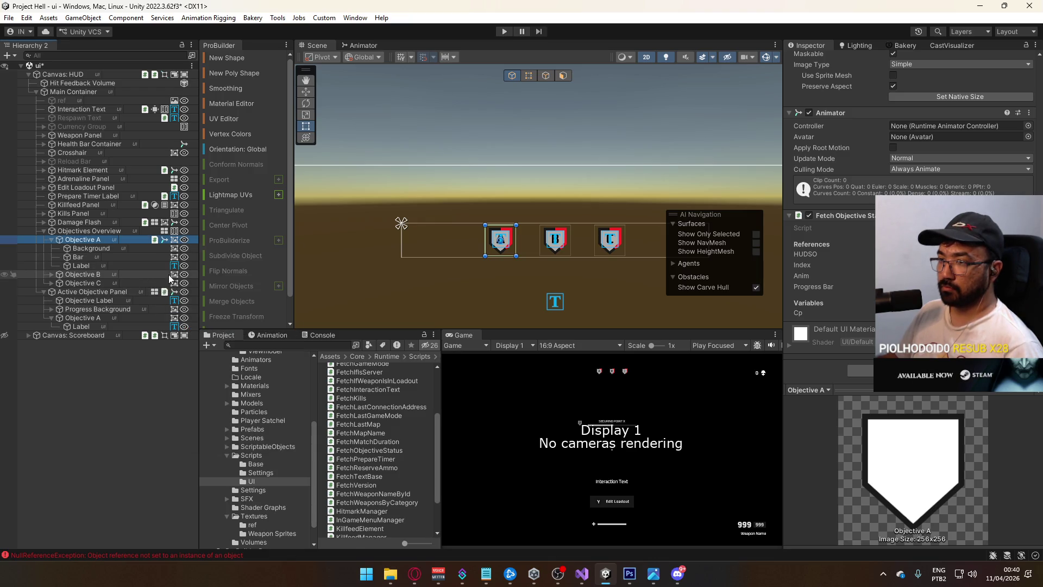
{"action": "right_click", "coordinate": [174, 276]}
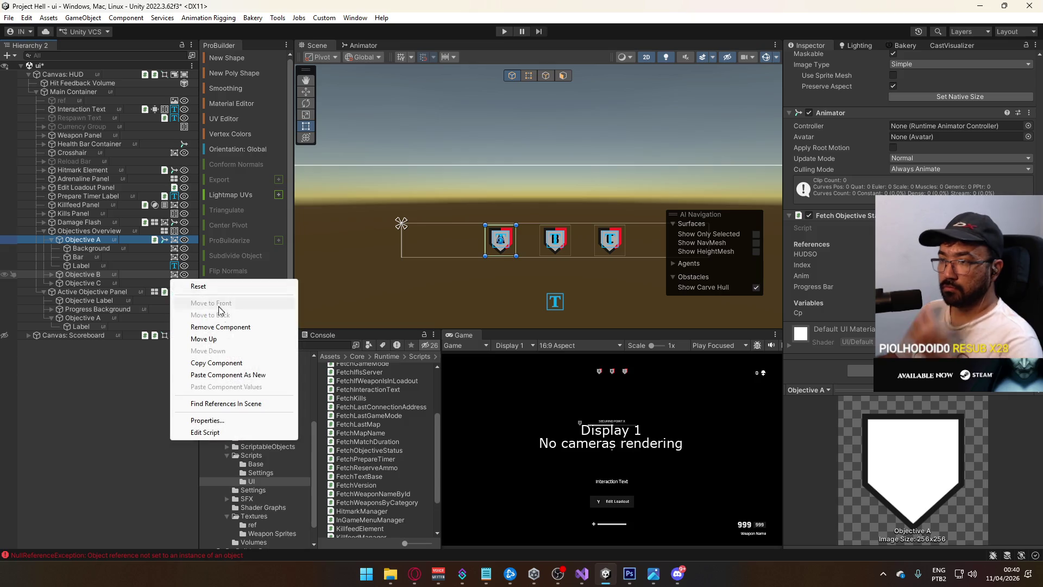
{"action": "left_click", "coordinate": [239, 374]}
Copy Objective A's Fetch Objective Status script and paste it as new onto Objective B.
{"action": "right_click", "coordinate": [157, 239]}
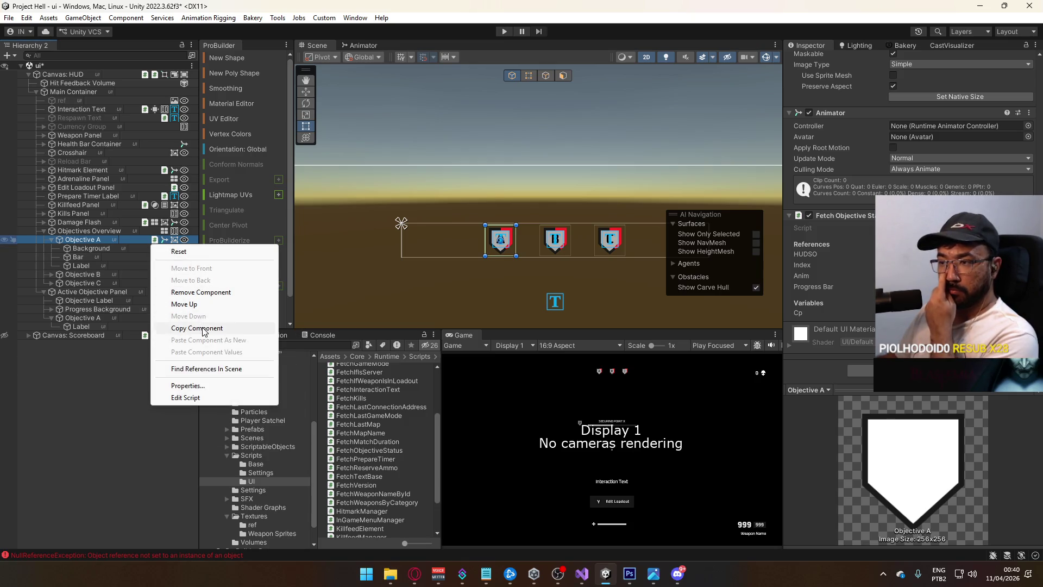
{"action": "left_click", "coordinate": [174, 306]}
{"action": "right_click", "coordinate": [170, 276]}
{"action": "left_click", "coordinate": [233, 374]}
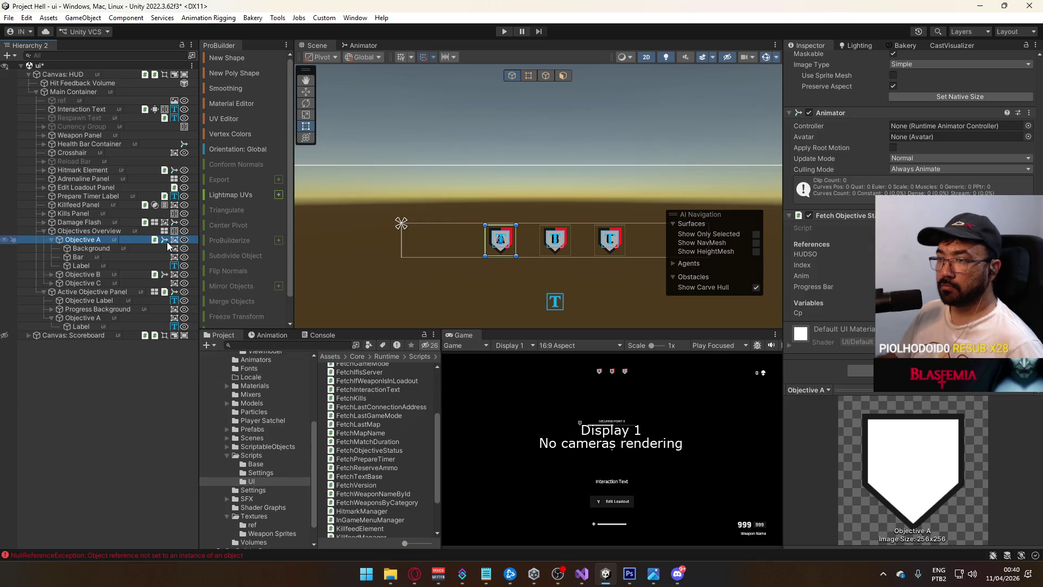
{"action": "left_click", "coordinate": [96, 274]}
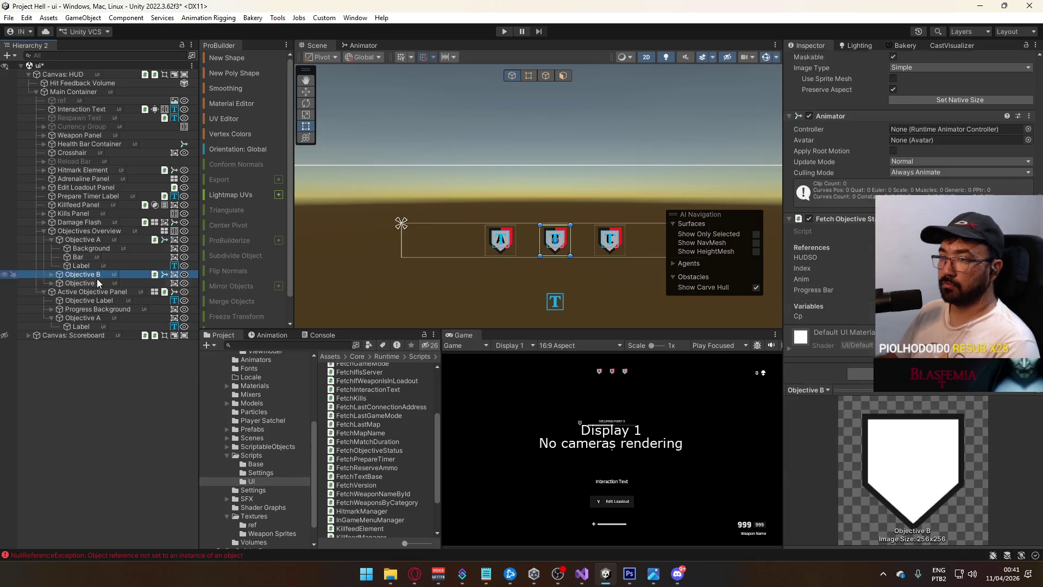
Delete Objectives B and C, then duplicate Objective A.
{"action": "left_click", "coordinate": [97, 282], "text": "shift"}
{"action": "key", "text": "Delete"}
{"action": "left_click", "coordinate": [70, 239]}
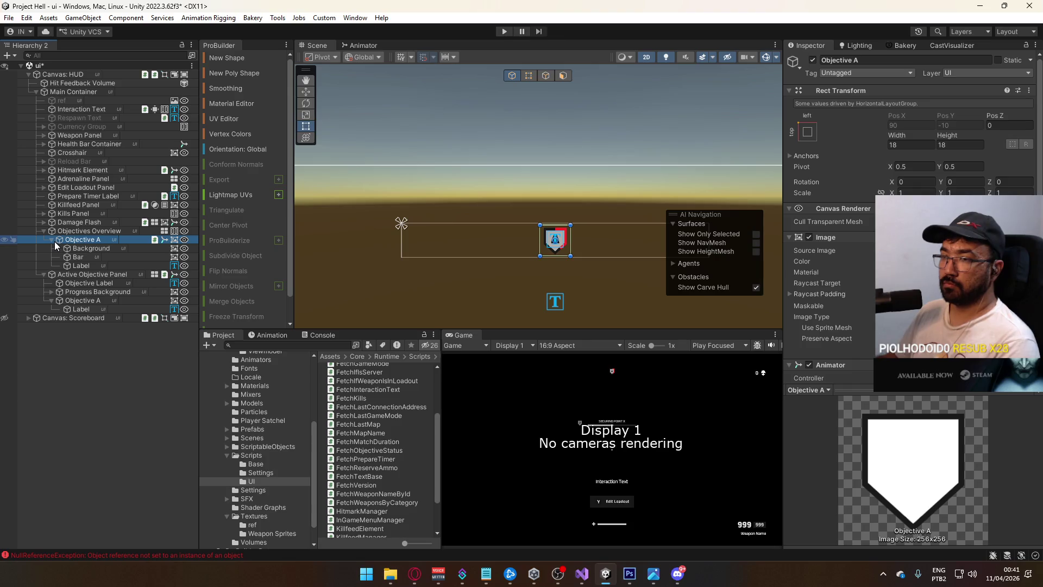
{"action": "left_click", "coordinate": [52, 240]}
{"action": "key", "text": "ctrl+d"}
{"action": "key", "text": "ctrl+d"}
Rename the two duplicates to 'Objective B' and 'Objective C'.
{"action": "left_click", "coordinate": [98, 249]}
{"action": "key", "text": "F2"}
{"action": "type", "text": "Objective B"}
{"action": "key", "text": "Return"}
{"action": "left_click", "coordinate": [96, 256]}
{"action": "key", "text": "F2"}
{"action": "type", "text": "Objective C"}
{"action": "key", "text": "Return"}
Set the Label text of Objective B to 'B' and Objective C to 'C'.
{"action": "left_click", "coordinate": [98, 248]}
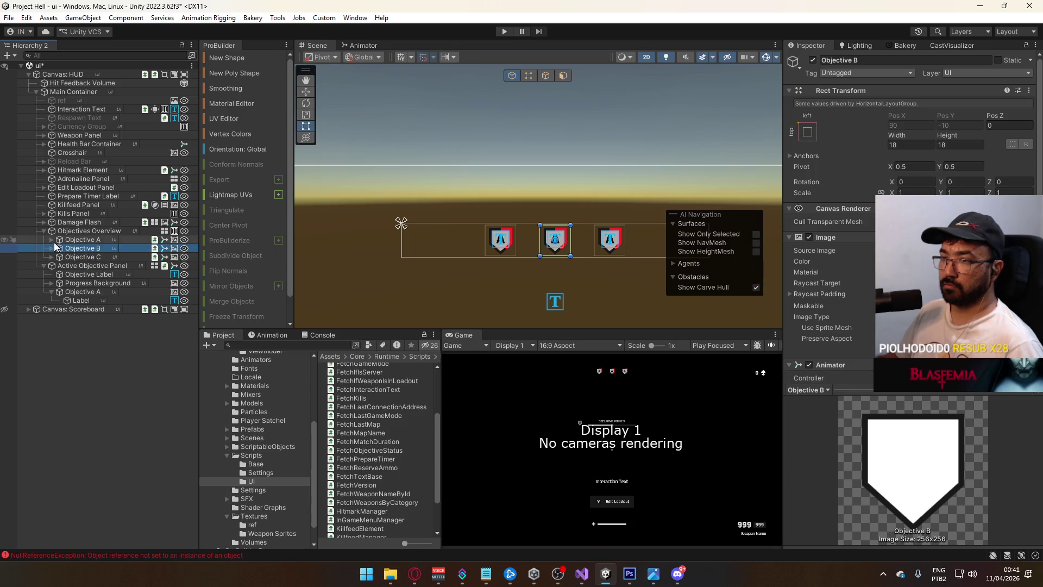
{"action": "left_click", "coordinate": [51, 248]}
{"action": "left_click", "coordinate": [87, 274]}
{"action": "type", "text": "B"}
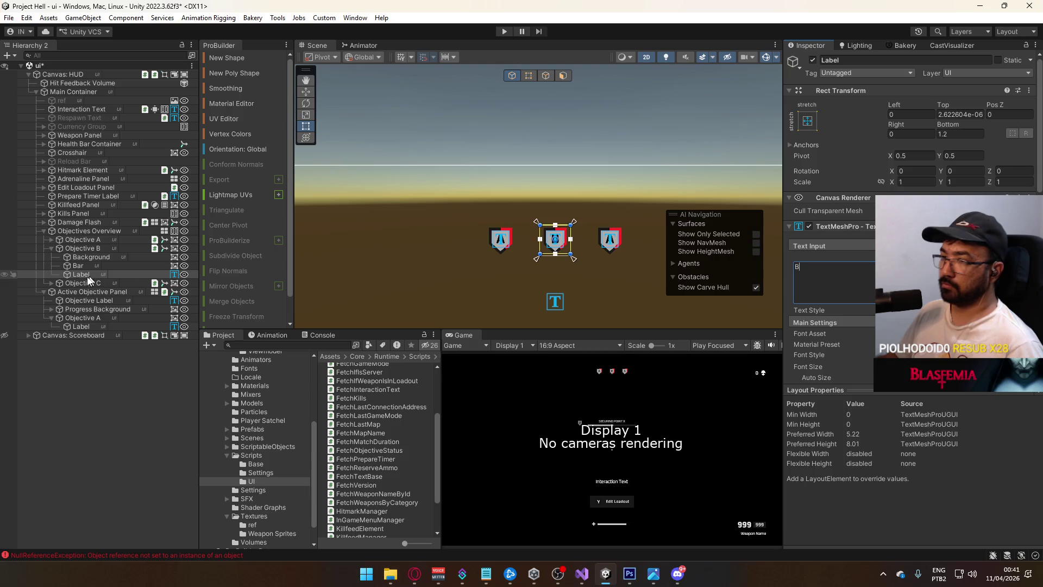
{"action": "left_click", "coordinate": [51, 283]}
{"action": "left_click", "coordinate": [80, 308]}
{"action": "left_click", "coordinate": [831, 275]}
{"action": "type", "text": "C"}
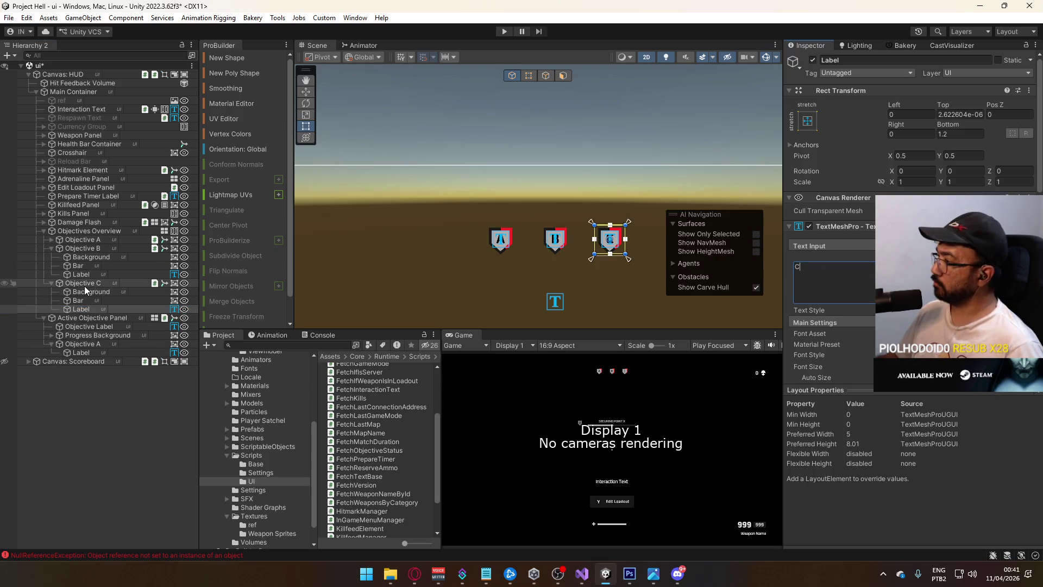
{"action": "left_click", "coordinate": [51, 248]}
{"action": "left_click", "coordinate": [50, 261]}
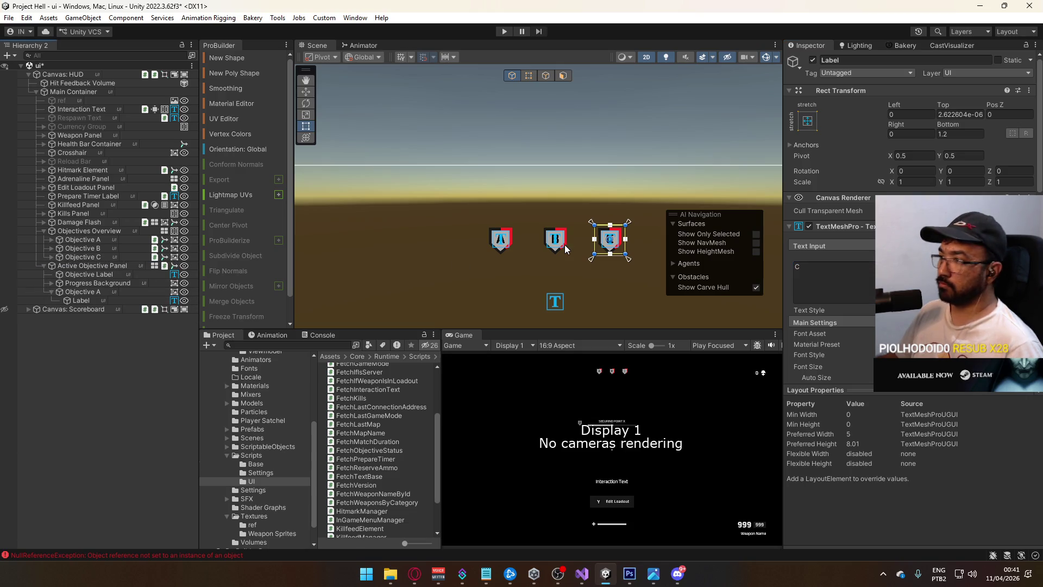
Inspect Objectives Overview and Objectives A, B and C in the hierarchy.
{"action": "scroll", "coordinate": [565, 258], "scroll_direction": "up", "scroll_amount": 2}
{"action": "scroll", "coordinate": [565, 255], "scroll_direction": "up", "scroll_amount": 2}
{"action": "scroll", "coordinate": [566, 256], "scroll_direction": "down", "scroll_amount": 3}
{"action": "left_click", "coordinate": [89, 257]}
{"action": "left_click", "coordinate": [92, 249]}
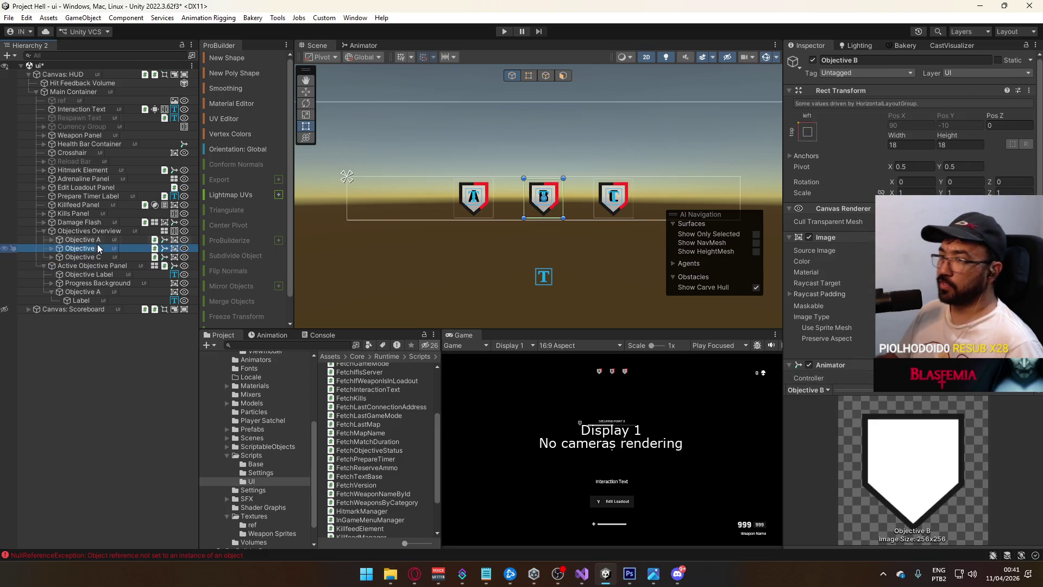
{"action": "left_click", "coordinate": [99, 242]}
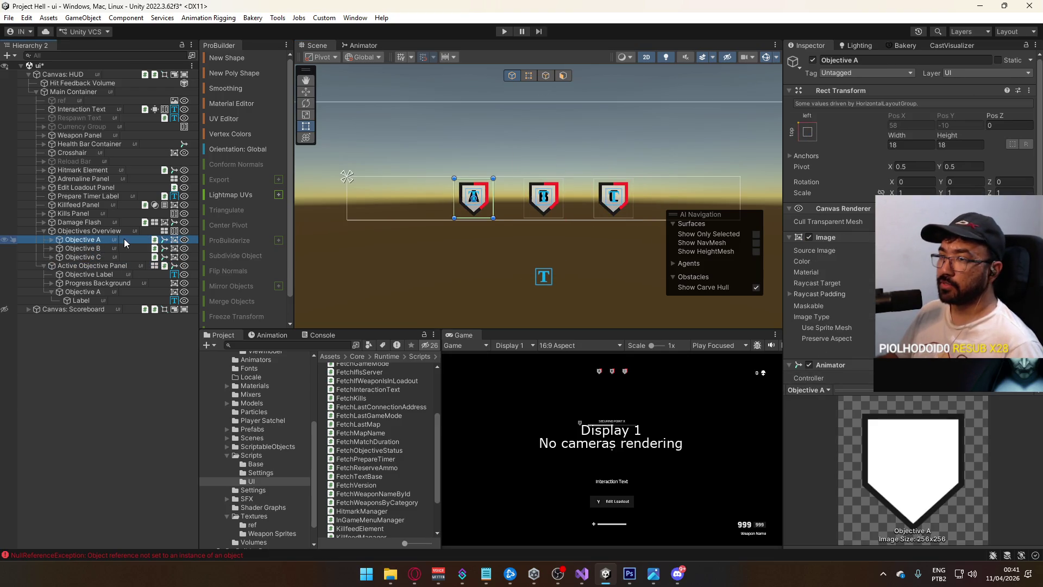
{"action": "left_click", "coordinate": [109, 232]}
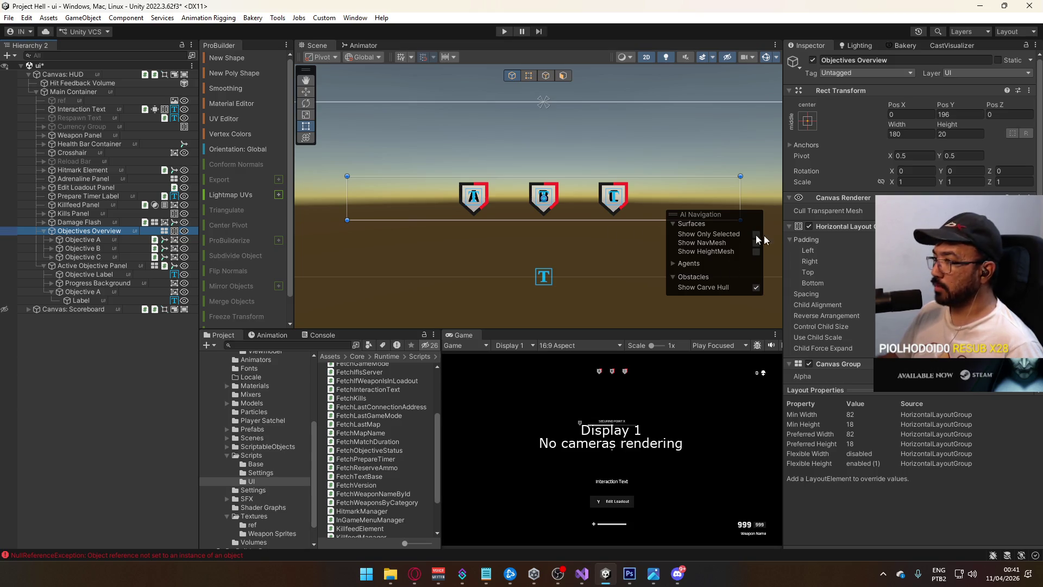
{"action": "left_click", "coordinate": [97, 254]}
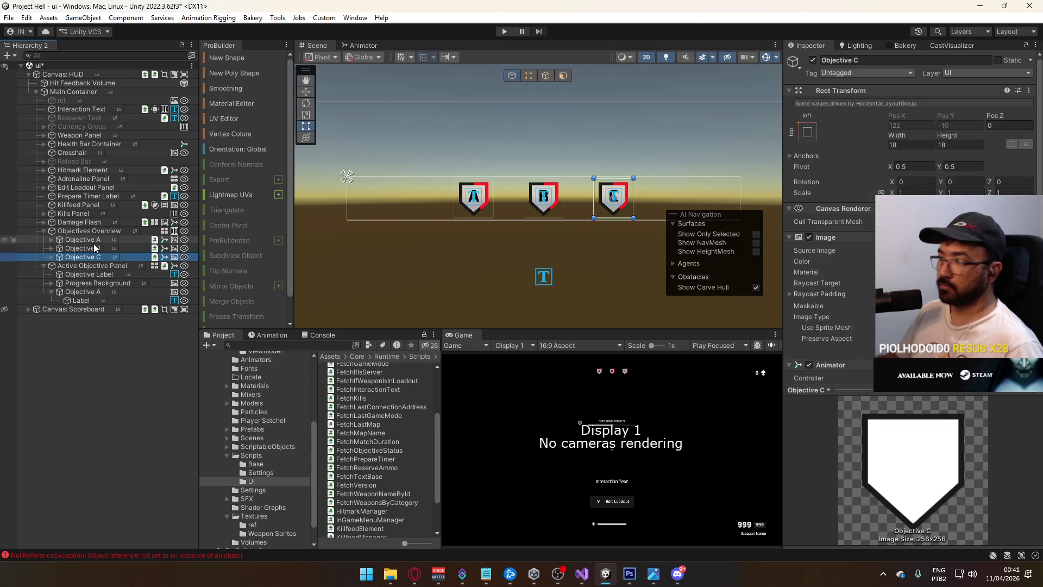
{"action": "left_click", "coordinate": [98, 239]}
Recheck the objectives, then select the Objective A under Active Objective Panel.
{"action": "scroll", "coordinate": [831, 271], "scroll_direction": "down", "scroll_amount": 5}
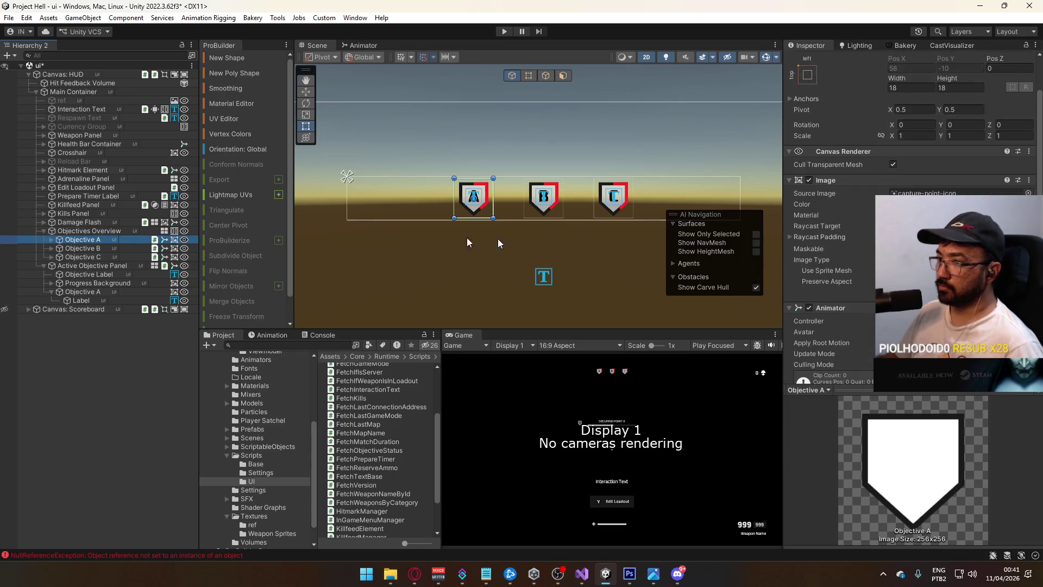
{"action": "scroll", "coordinate": [831, 218], "scroll_direction": "down", "scroll_amount": 3}
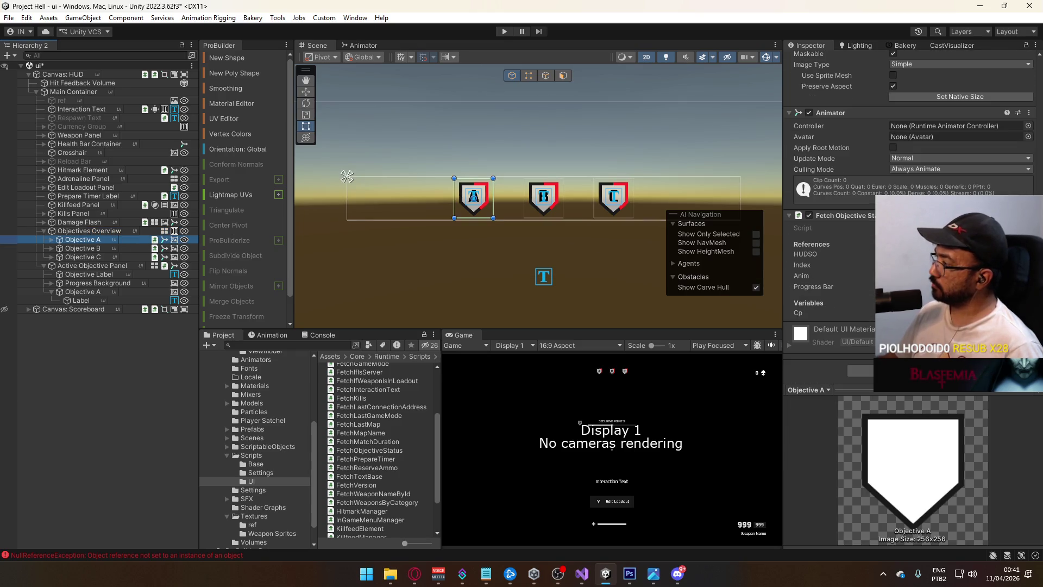
{"action": "left_click", "coordinate": [91, 257]}
{"action": "left_click", "coordinate": [91, 248]}
{"action": "left_click", "coordinate": [93, 233]}
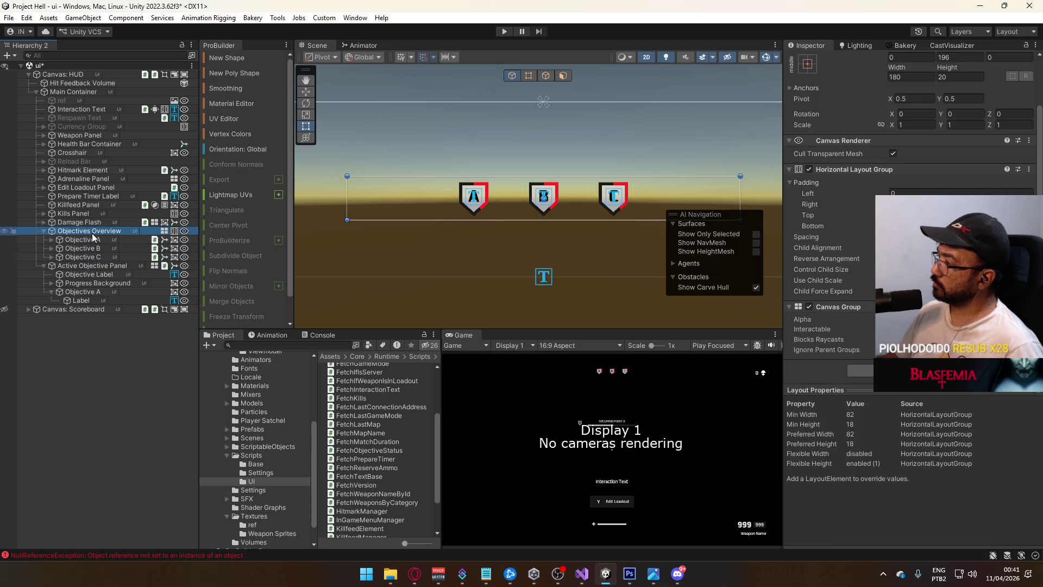
{"action": "left_click", "coordinate": [91, 241]}
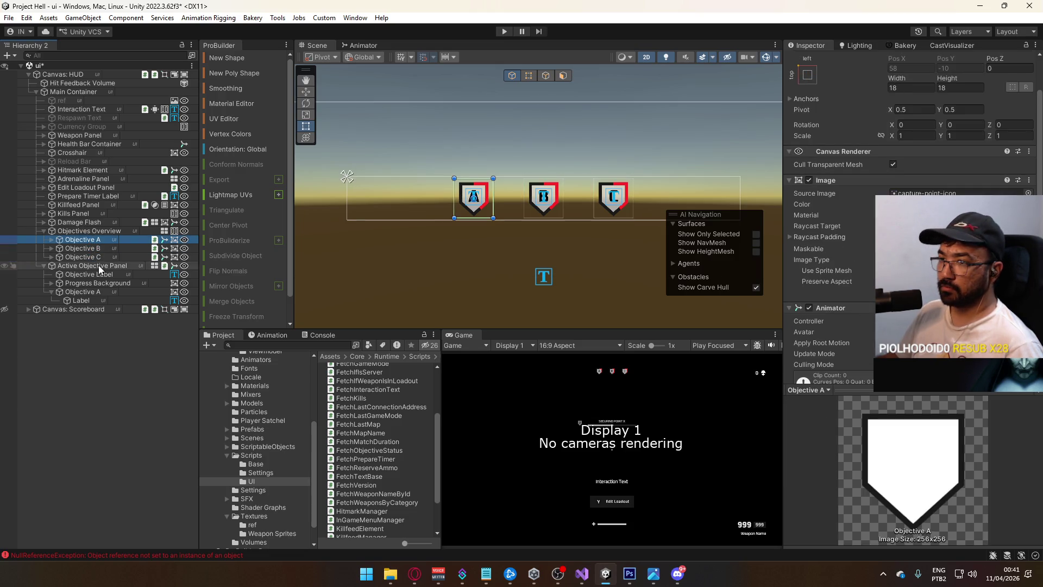
{"action": "left_click", "coordinate": [89, 293]}
{"action": "left_click", "coordinate": [53, 293]}
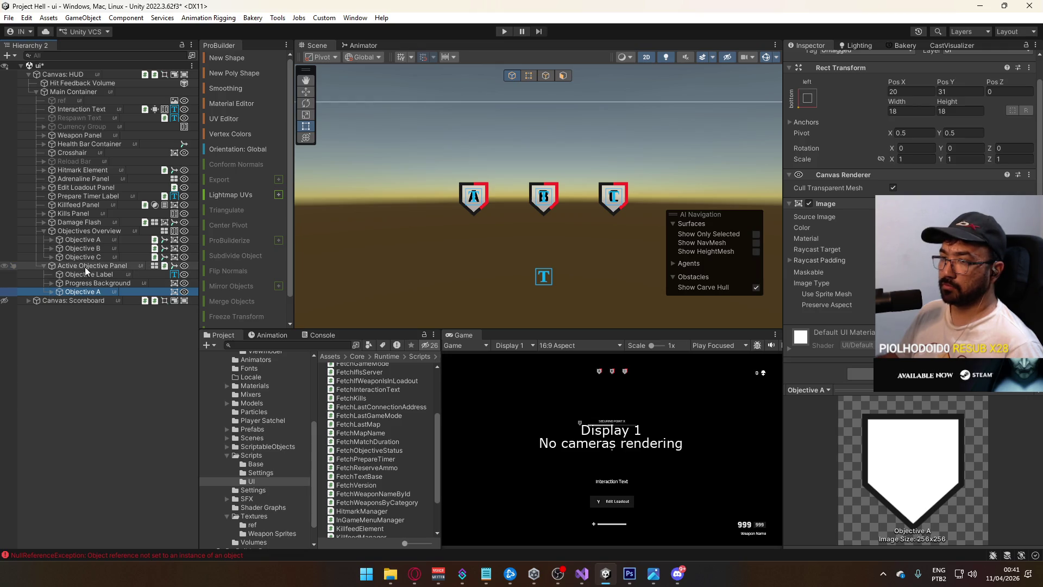
{"action": "right_click", "coordinate": [85, 266]}
Create an empty child of Active Objective Panel above Objective A, named 'Objective Status'.
{"action": "left_click", "coordinate": [71, 269]}
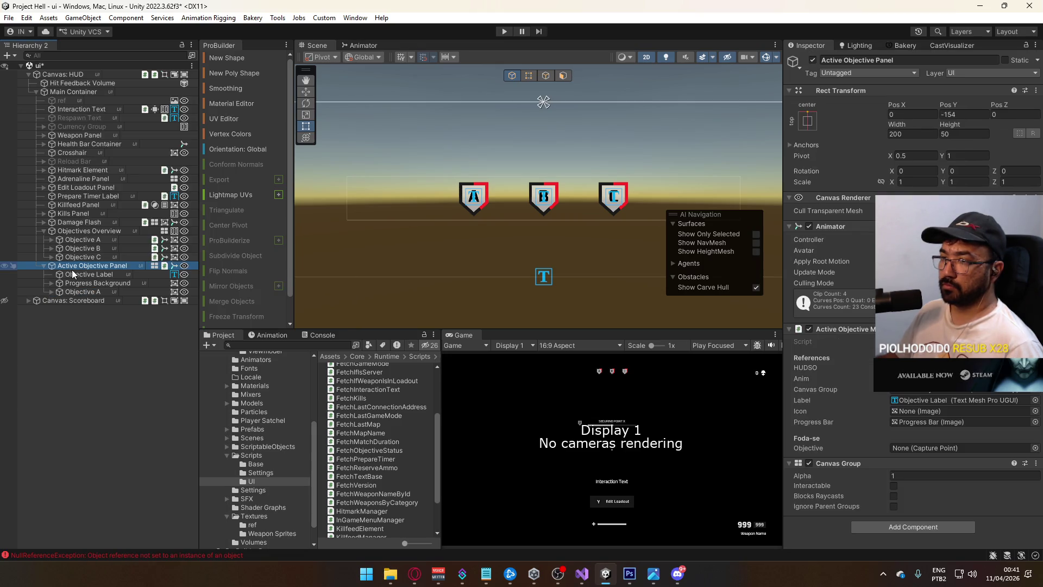
{"action": "right_click", "coordinate": [87, 265]}
{"action": "left_click", "coordinate": [125, 261]}
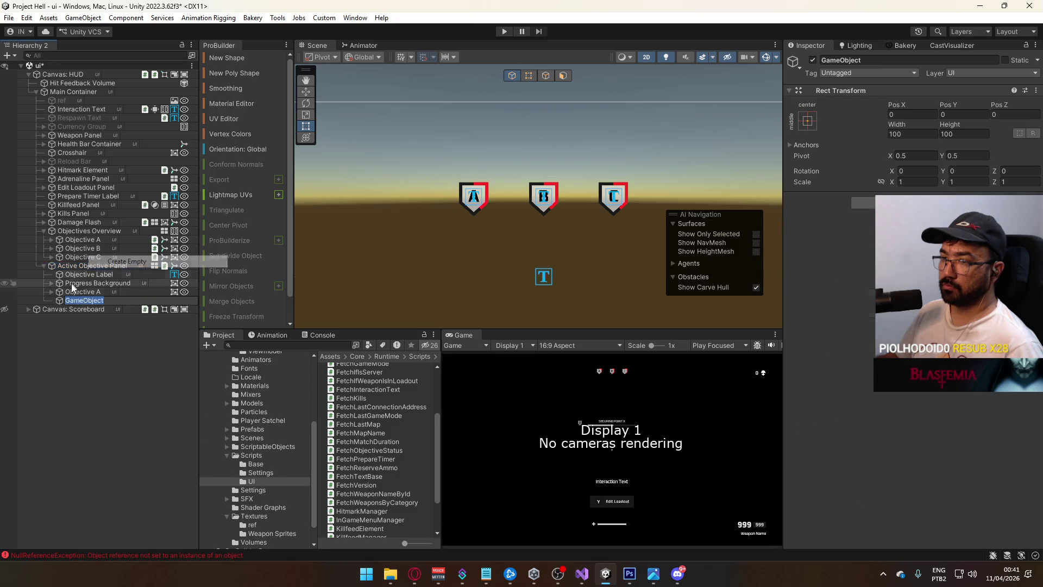
{"action": "left_click_drag", "start_coordinate": [61, 299], "coordinate": [77, 293]}
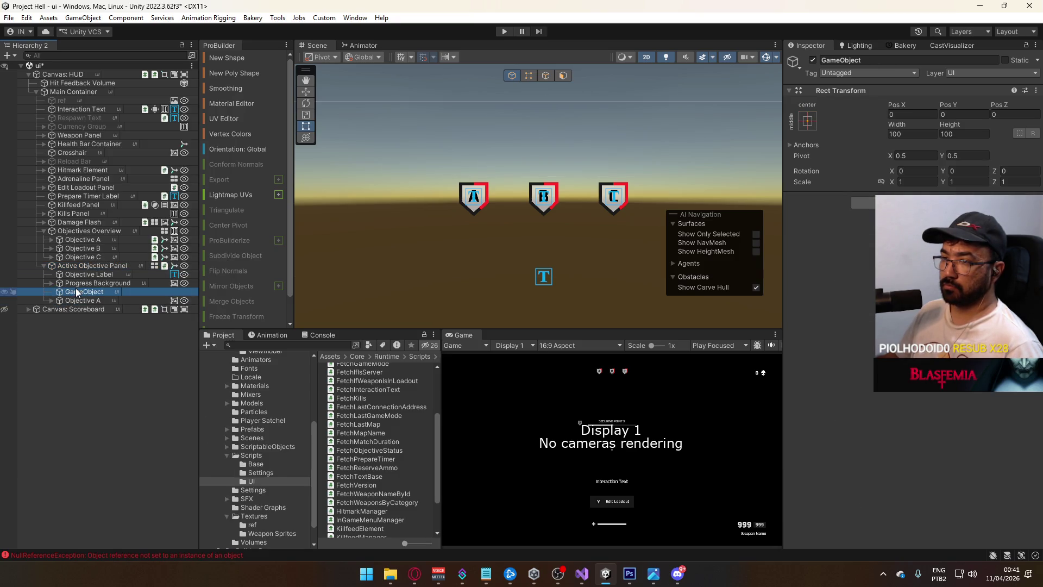
{"action": "key", "text": "F2"}
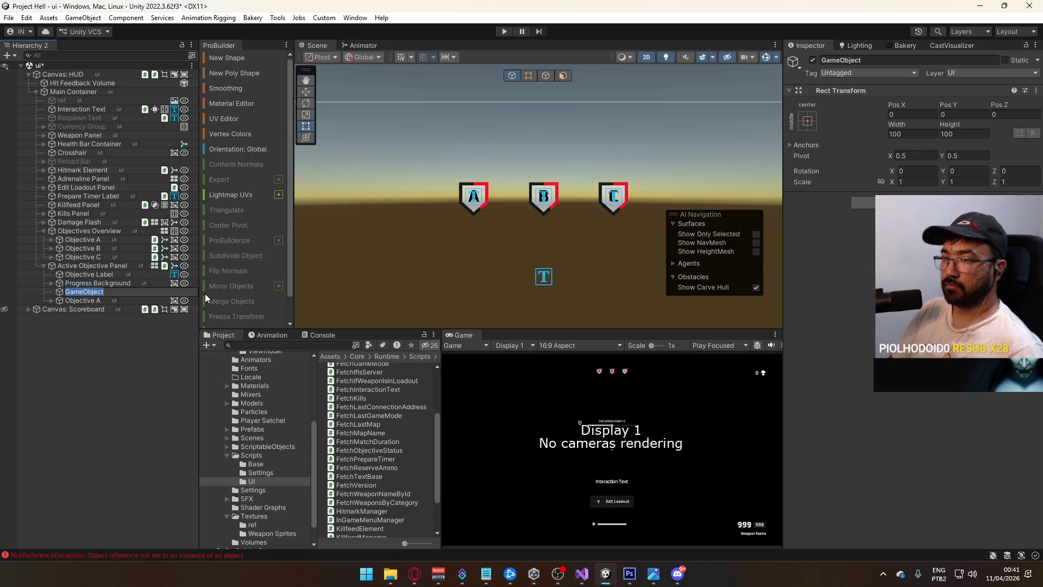
{"action": "type", "text": "Objective Mir"}
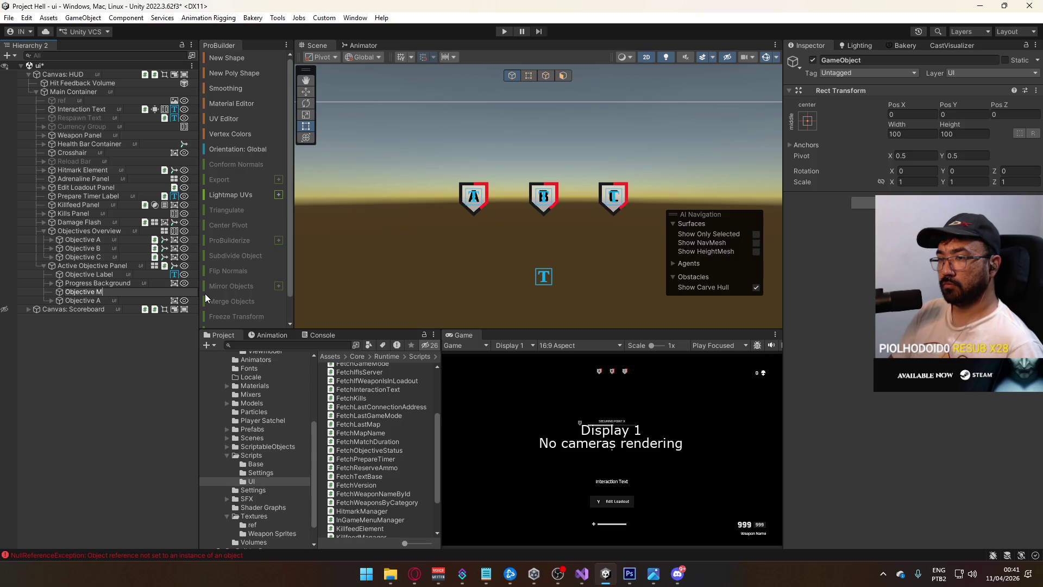
{"action": "key", "text": "BackSpace"}
{"action": "key", "text": "BackSpace"}
{"action": "key", "text": "BackSpace"}
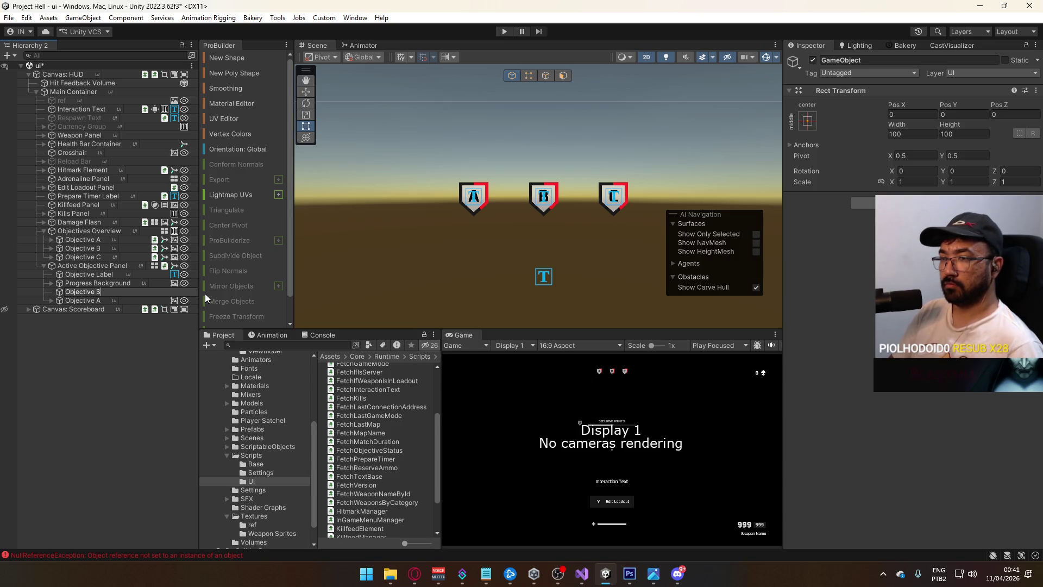
{"action": "type", "text": "Status"}
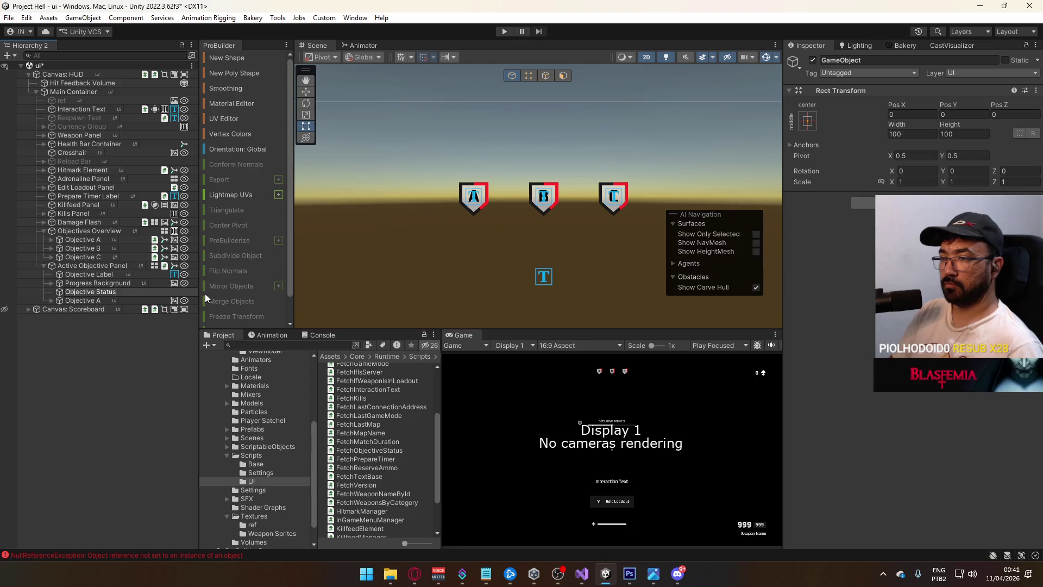
{"action": "key", "text": "Return"}
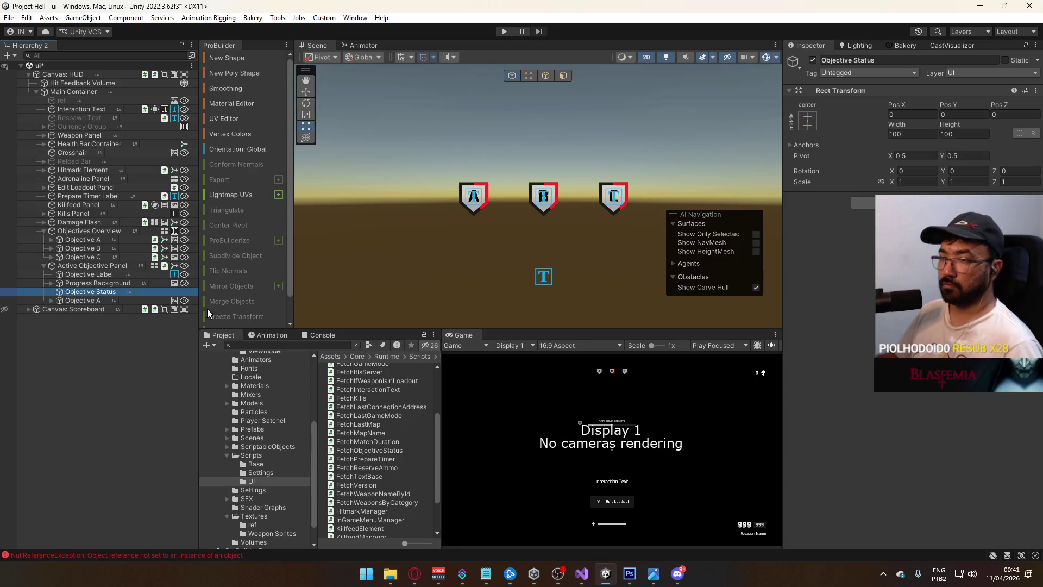
Move Objective A into Objective Status and duplicate it as 'Objective B' and 'Objective C'.
{"action": "left_click", "coordinate": [191, 300]}
{"action": "mouse_move", "coordinate": [190, 300]}
{"action": "left_mouse_down"}
{"action": "mouse_move", "coordinate": [139, 274]}
{"action": "mouse_move", "coordinate": [96, 294]}
{"action": "left_mouse_up"}
{"action": "key", "text": "ctrl+d"}
{"action": "key", "text": "ctrl+d"}
{"action": "left_click", "coordinate": [105, 309]}
{"action": "key", "text": "F2"}
{"action": "type", "text": "Objective B"}
{"action": "left_click", "coordinate": [109, 317]}
{"action": "key", "text": "F2"}
{"action": "type", "text": "Objective C"}
{"action": "left_click", "coordinate": [94, 309]}
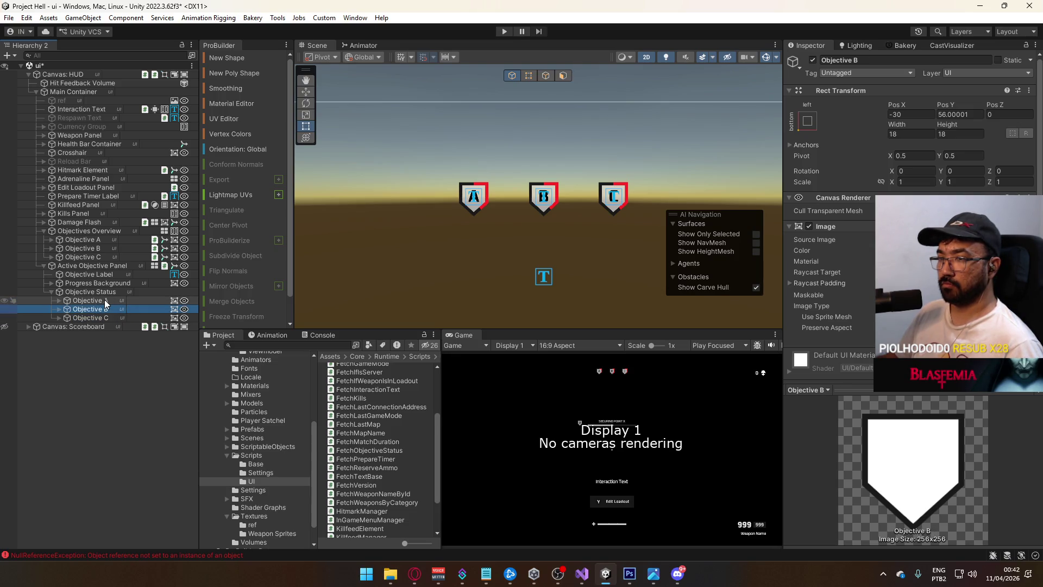
Delete the three objective copies and take Objective A from Objectives Overview for pasting.
{"action": "left_click", "coordinate": [116, 301], "text": "ctrl"}
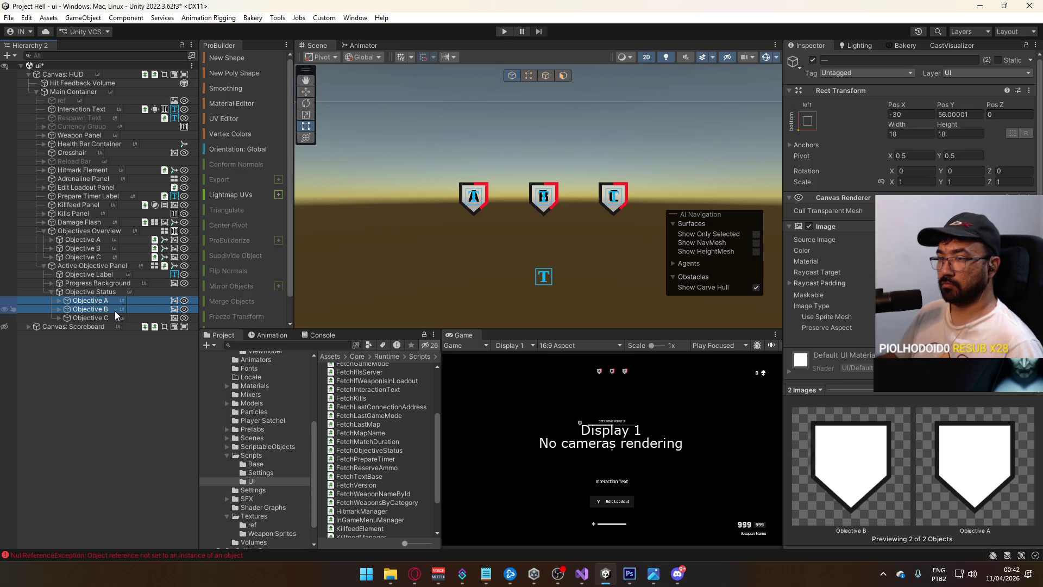
{"action": "left_click", "coordinate": [113, 317], "text": "ctrl"}
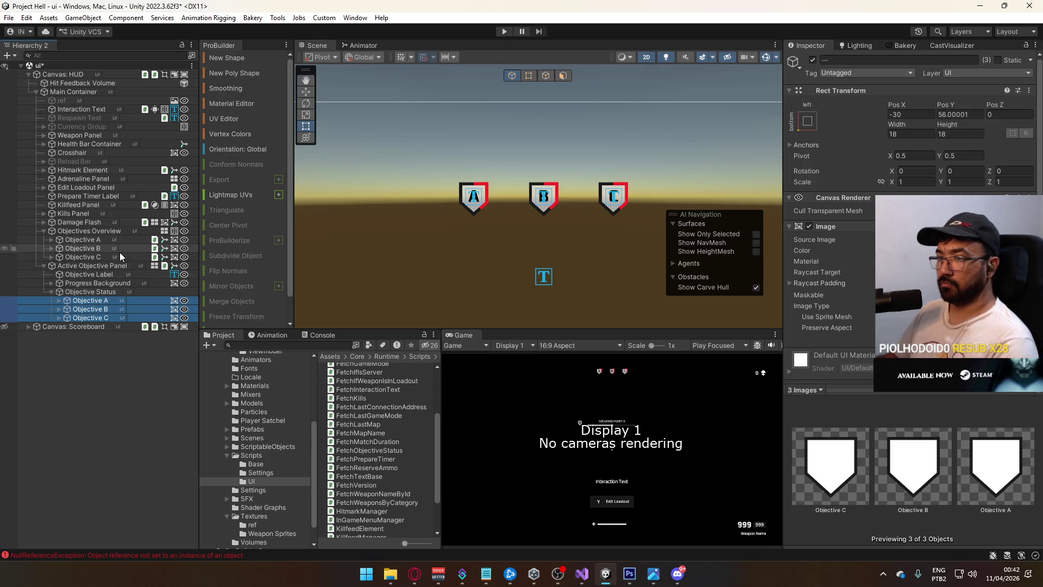
{"action": "key", "text": "Delete"}
{"action": "left_click", "coordinate": [103, 242]}
{"action": "right_click", "coordinate": [87, 291]}
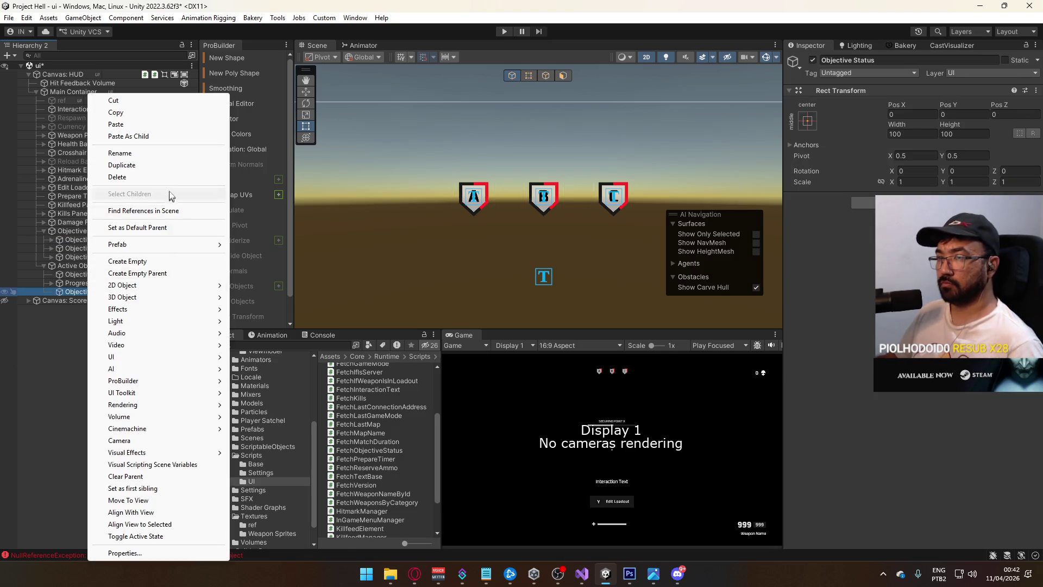
Paste Objective A as a child of Objective Status and delete its Bar.
{"action": "left_click", "coordinate": [117, 138]}
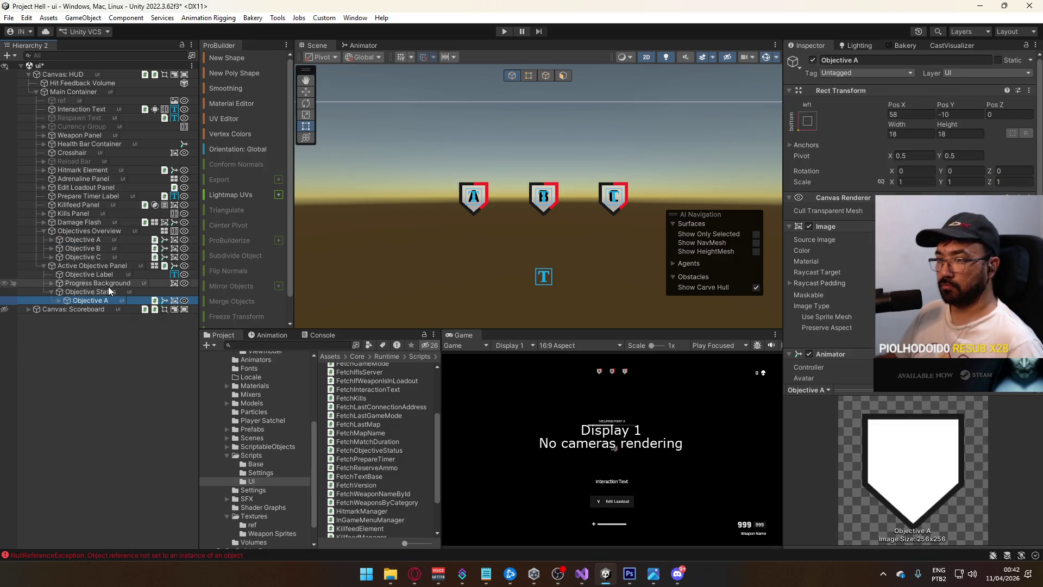
{"action": "left_click", "coordinate": [61, 299]}
{"action": "left_click", "coordinate": [90, 318]}
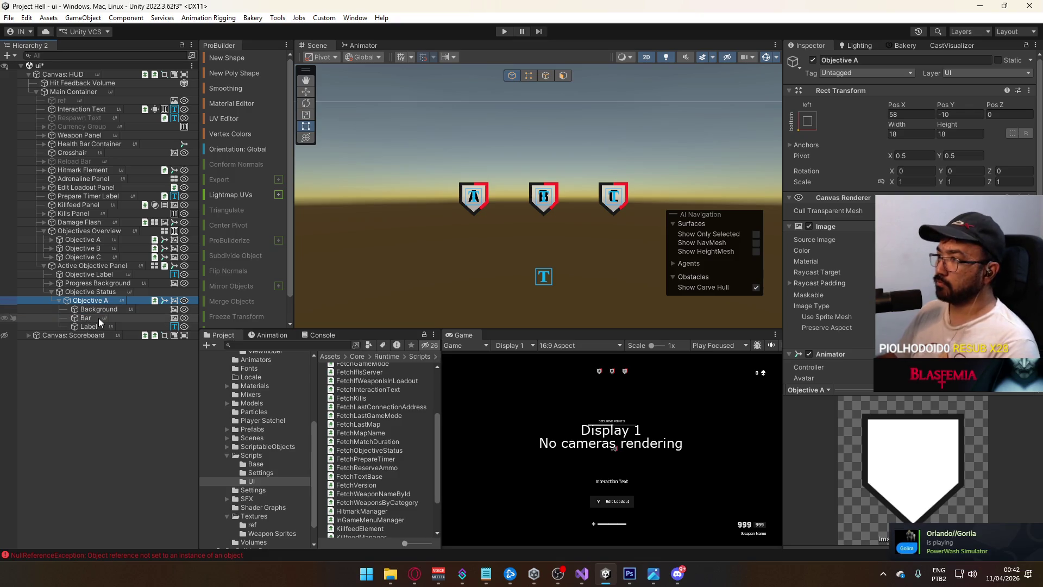
{"action": "key", "text": "f"}
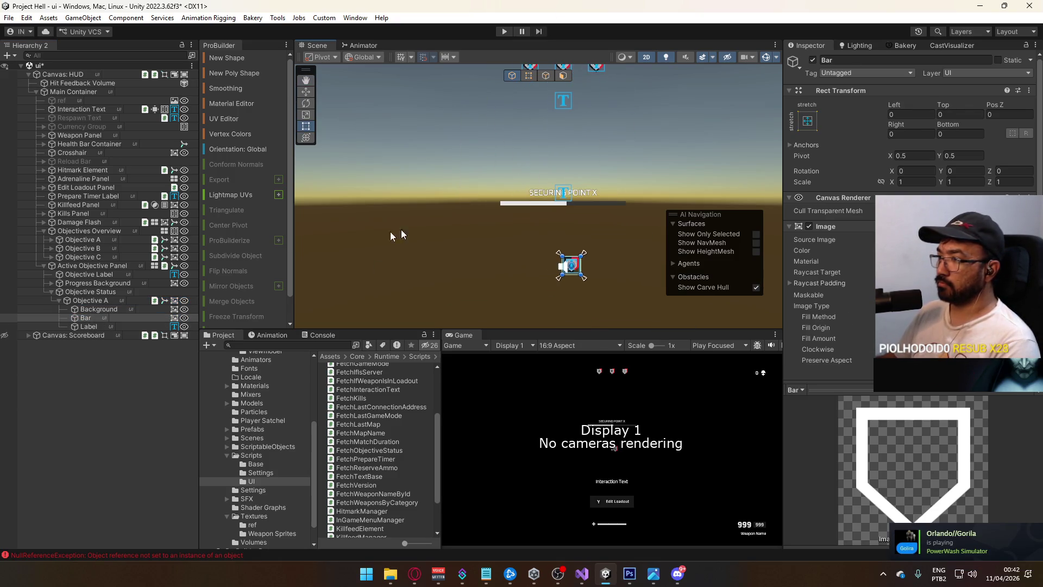
{"action": "key", "text": "Delete"}
Set the pasted Objective A to position 0, 0 with a middle-center anchor.
{"action": "left_click", "coordinate": [97, 294]}
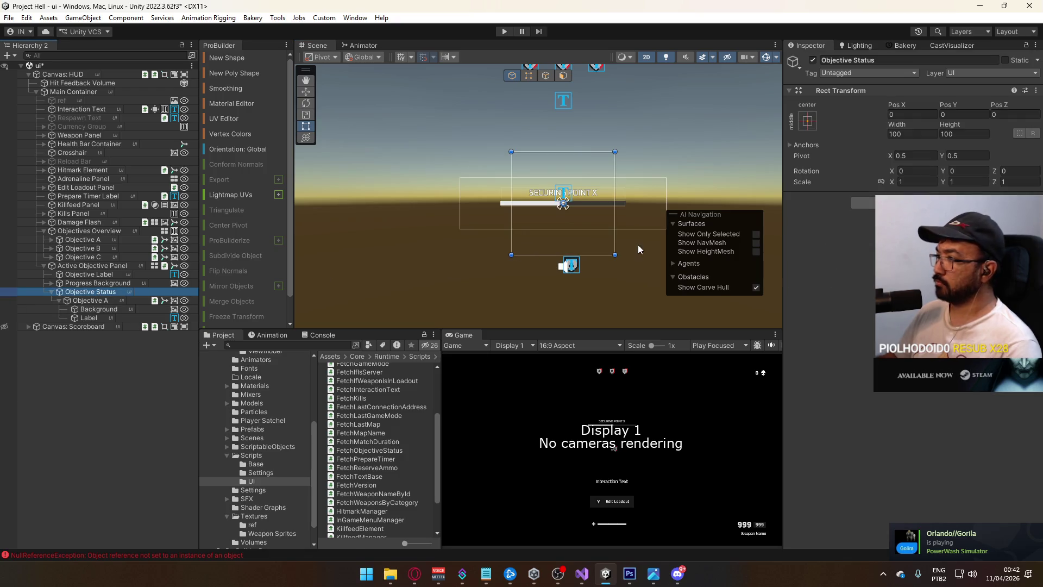
{"action": "left_click", "coordinate": [137, 299]}
{"action": "left_click", "coordinate": [931, 115]}
{"action": "type", "text": "0"}
{"action": "key", "text": "Tab"}
{"action": "type", "text": "0"}
{"action": "left_click", "coordinate": [808, 121]}
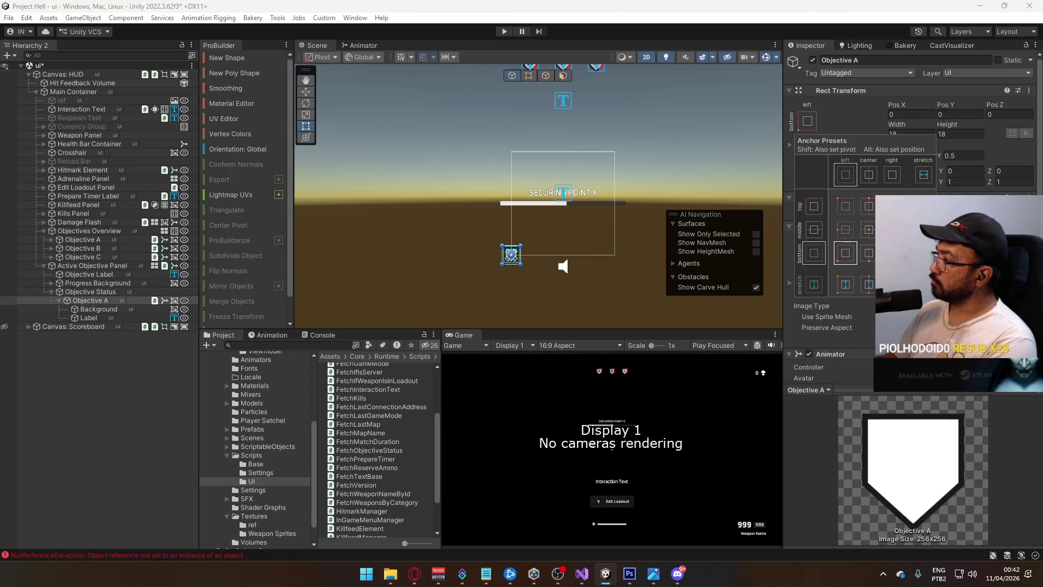
{"action": "left_click", "coordinate": [857, 173]}
Resize Objective Status to 30×30.
{"action": "left_click", "coordinate": [151, 292]}
{"action": "left_click", "coordinate": [918, 135]}
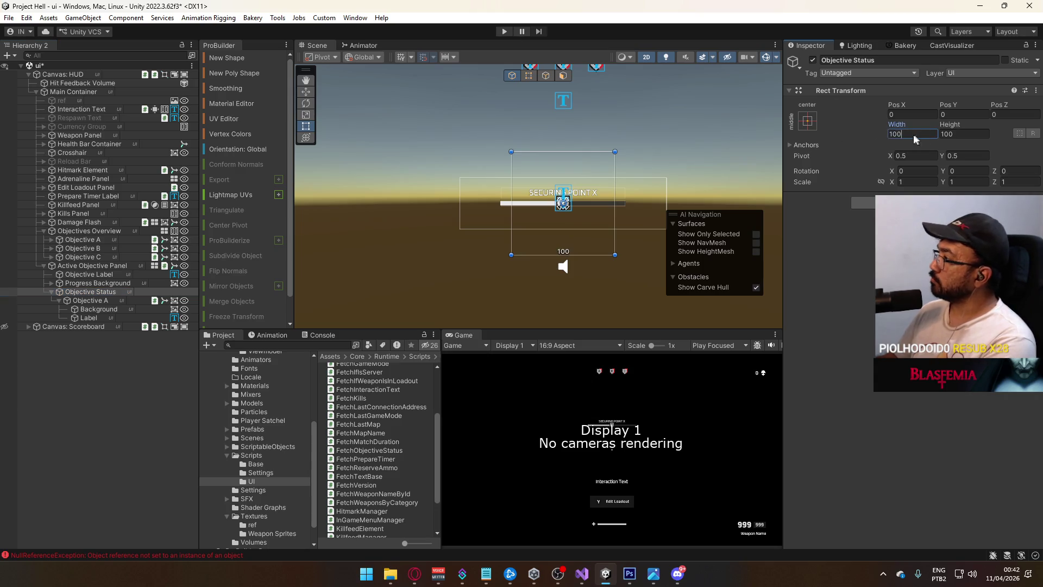
{"action": "type", "text": "20"}
{"action": "key", "text": "Tab"}
{"action": "type", "text": "20"}
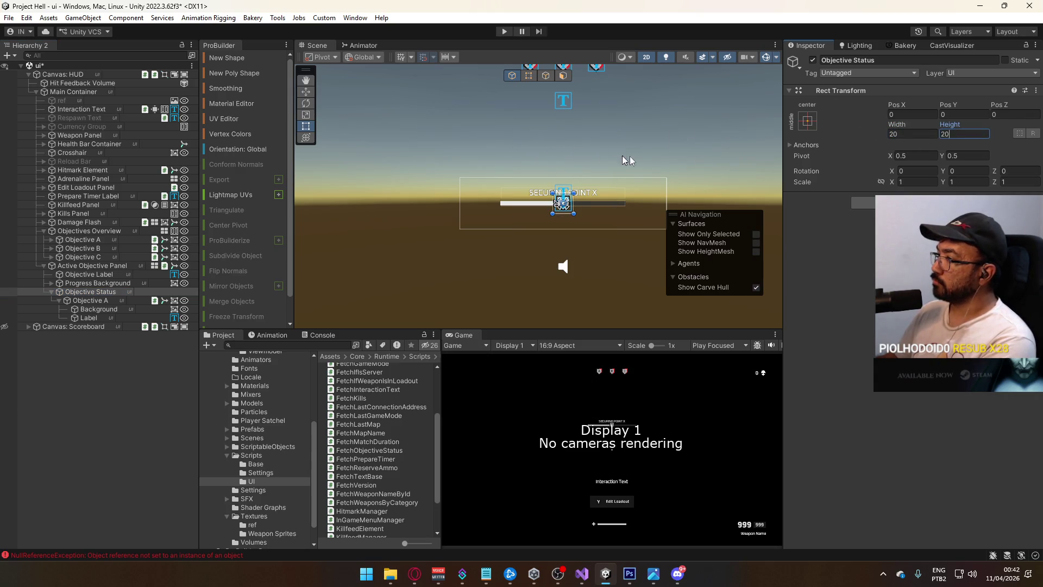
{"action": "left_click", "coordinate": [889, 134]}
{"action": "type", "text": "30"}
{"action": "key", "text": "Tab"}
{"action": "type", "text": "30"}
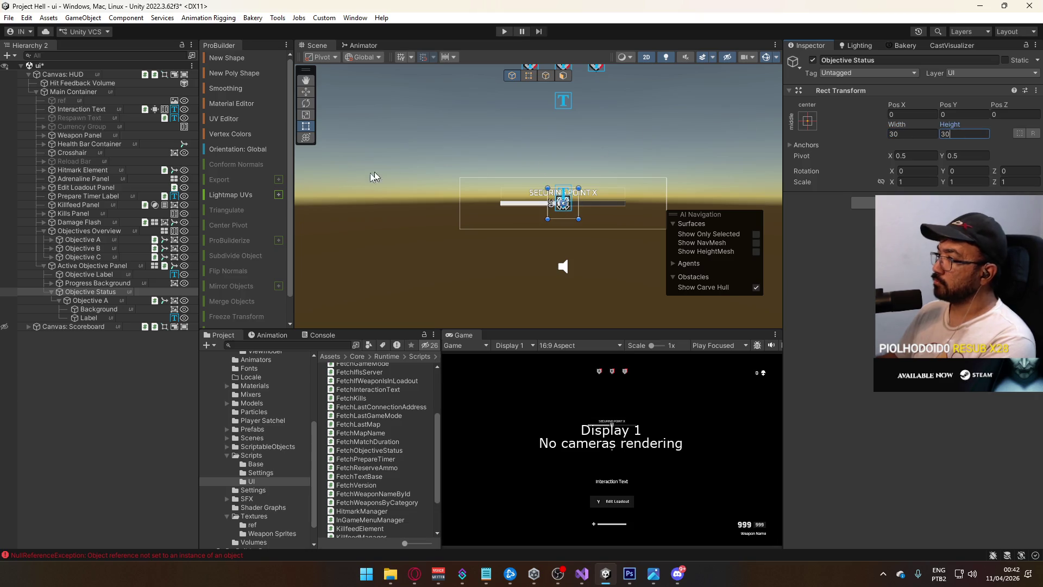
{"action": "type", "text": "f"}
Position Objective Status at X -78, Y 5.5, left of the label.
{"action": "mouse_move", "coordinate": [894, 105]}
{"action": "left_mouse_down"}
{"action": "mouse_move", "coordinate": [488, 108]}
{"action": "mouse_move", "coordinate": [534, 109]}
{"action": "left_mouse_up"}
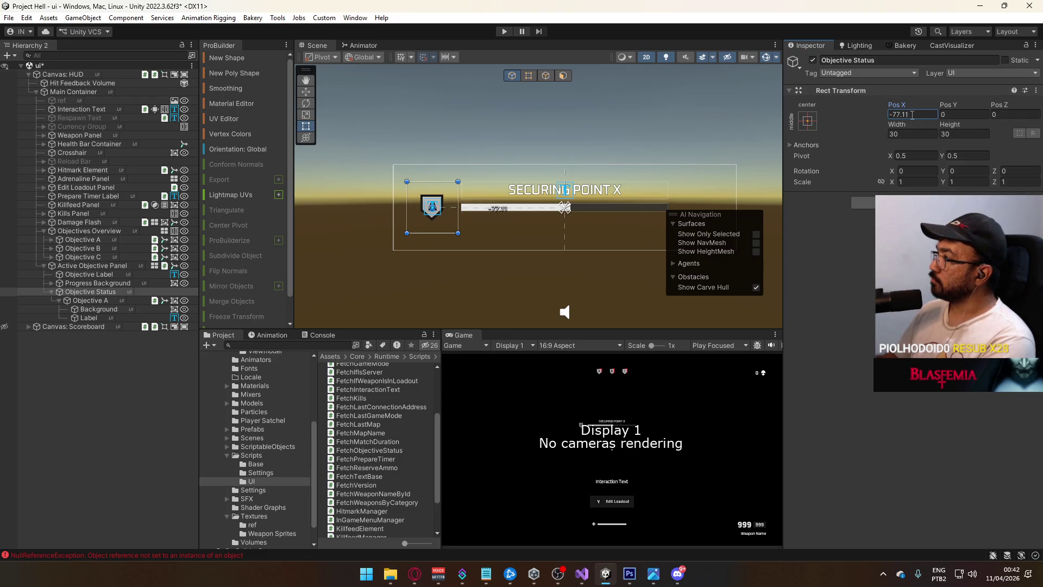
{"action": "type", "text": "-75"}
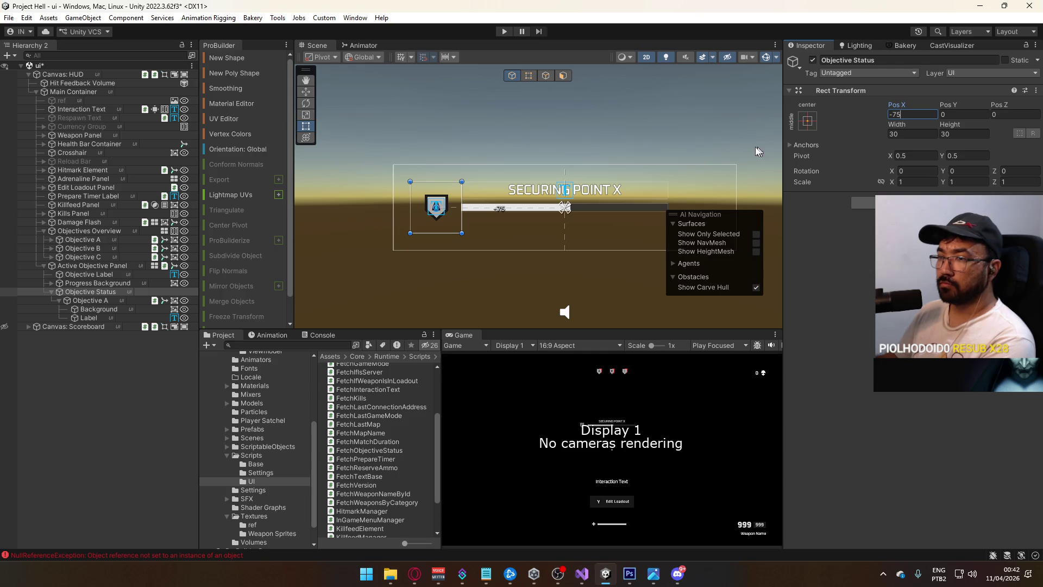
{"action": "mouse_move", "coordinate": [938, 105]}
{"action": "left_mouse_down"}
{"action": "mouse_move", "coordinate": [1036, 97]}
{"action": "mouse_move", "coordinate": [13, 97]}
{"action": "left_mouse_up"}
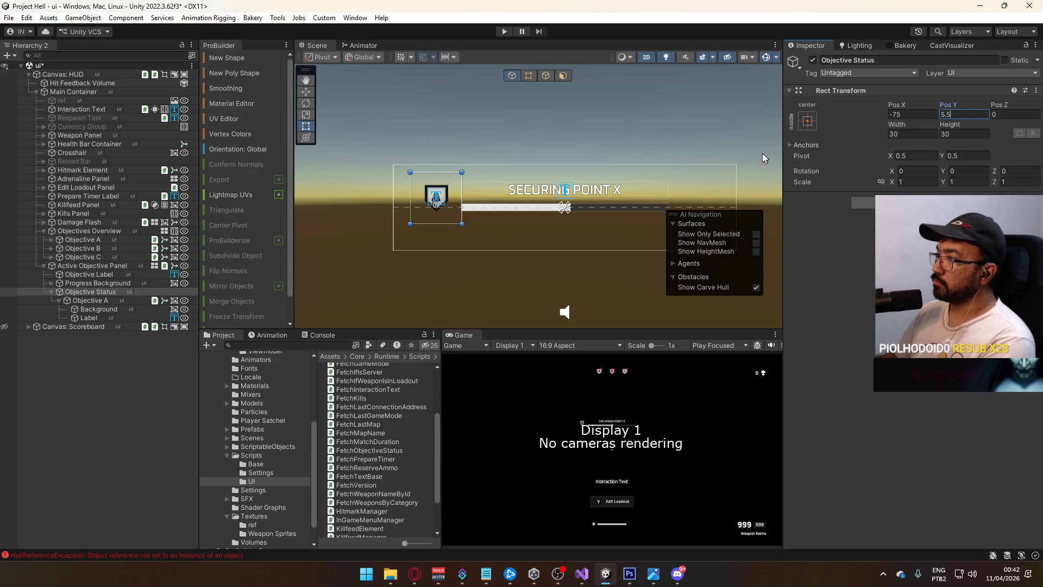
{"action": "mouse_move", "coordinate": [908, 101]}
{"action": "left_mouse_down"}
{"action": "mouse_move", "coordinate": [838, 116]}
{"action": "mouse_move", "coordinate": [851, 116]}
{"action": "left_mouse_up"}
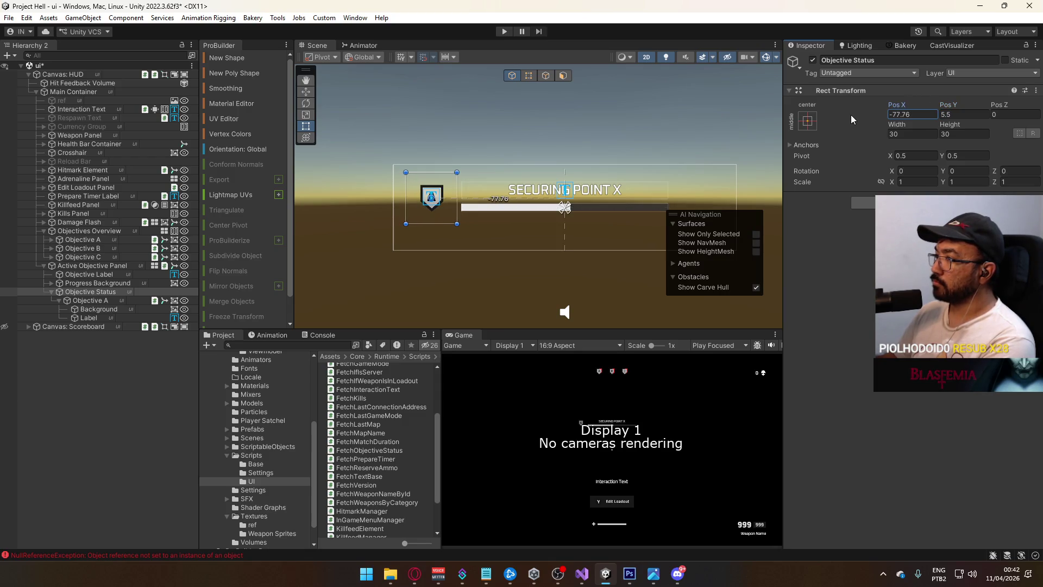
{"action": "type", "text": "78"}
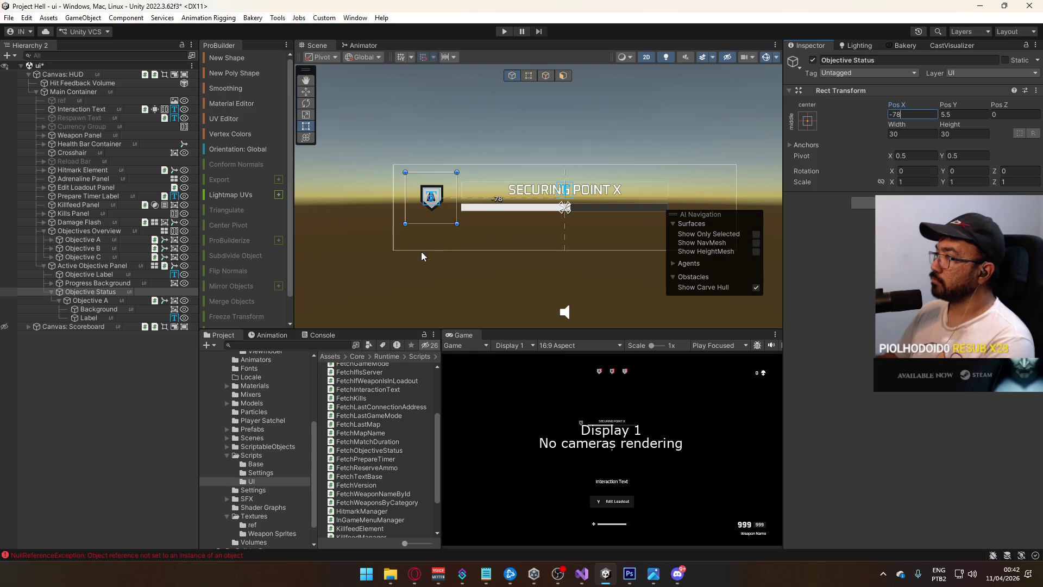
{"action": "key", "text": "Return"}
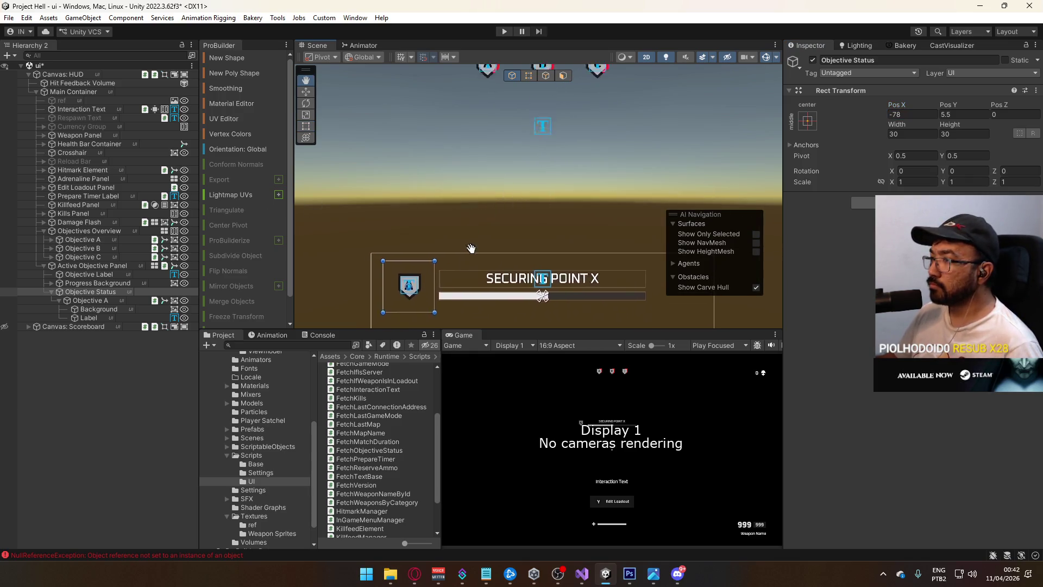
Set the Objective A icon's width and height to 24.
{"action": "left_click", "coordinate": [97, 302]}
{"action": "left_click", "coordinate": [909, 134]}
{"action": "type", "text": "24"}
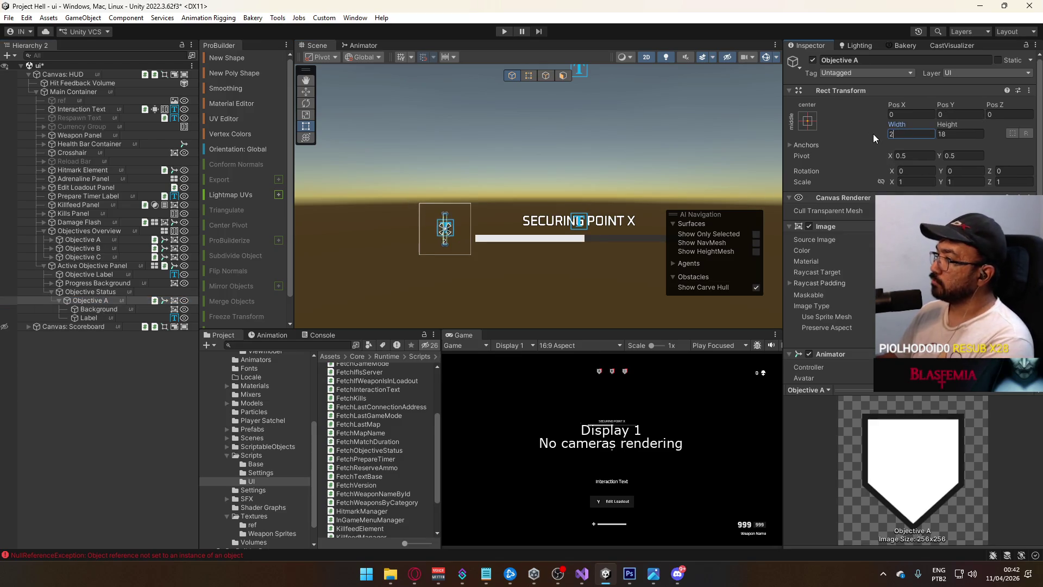
{"action": "key", "text": "Tab"}
{"action": "type", "text": "24"}
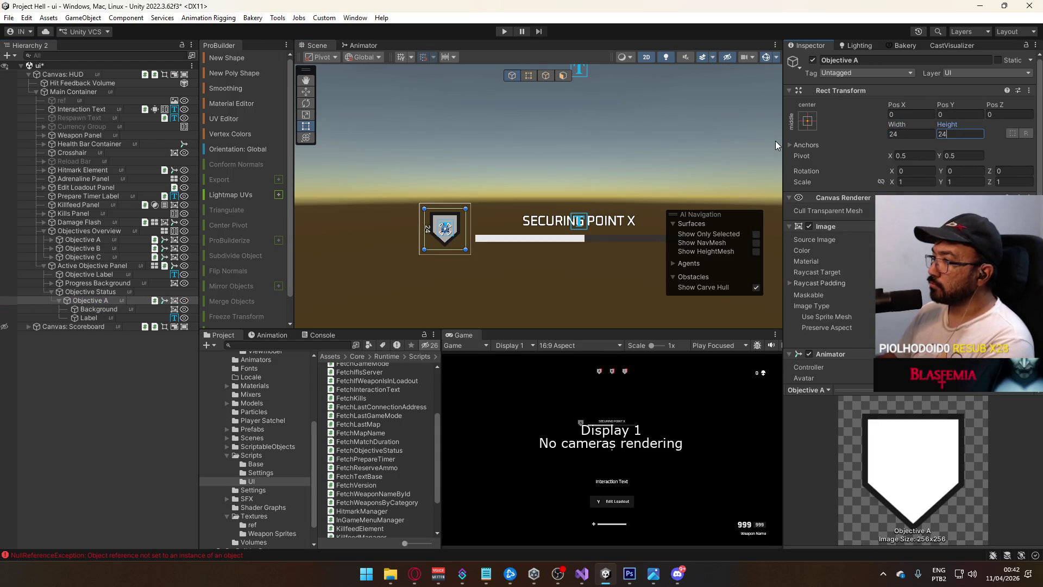
{"action": "scroll", "coordinate": [461, 255], "scroll_direction": "up", "scroll_amount": 3}
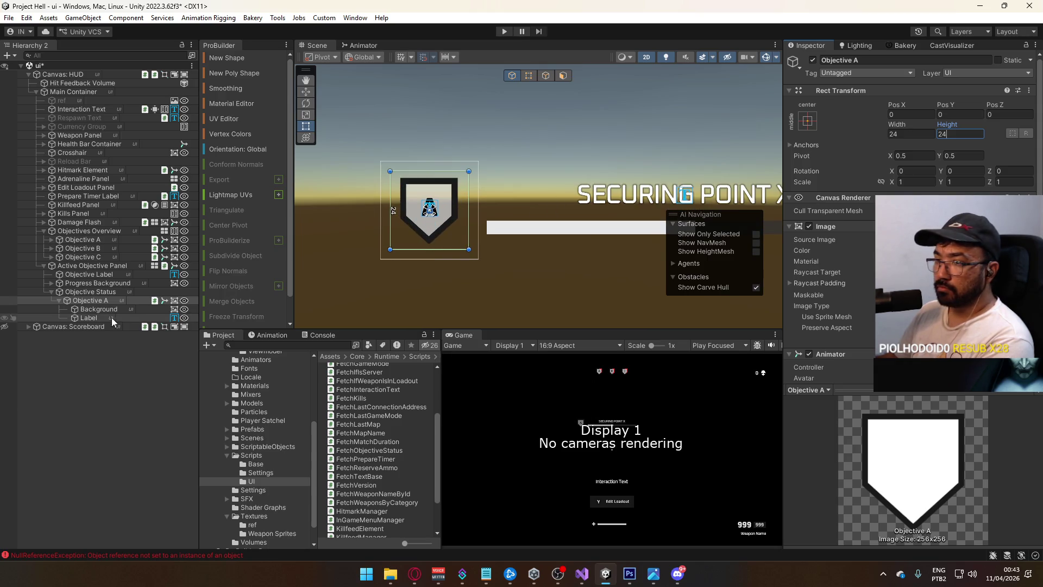
Give Objective A's Label a bottom offset of 2 and top offset of 0.
{"action": "left_click", "coordinate": [89, 318]}
{"action": "left_click", "coordinate": [837, 355]}
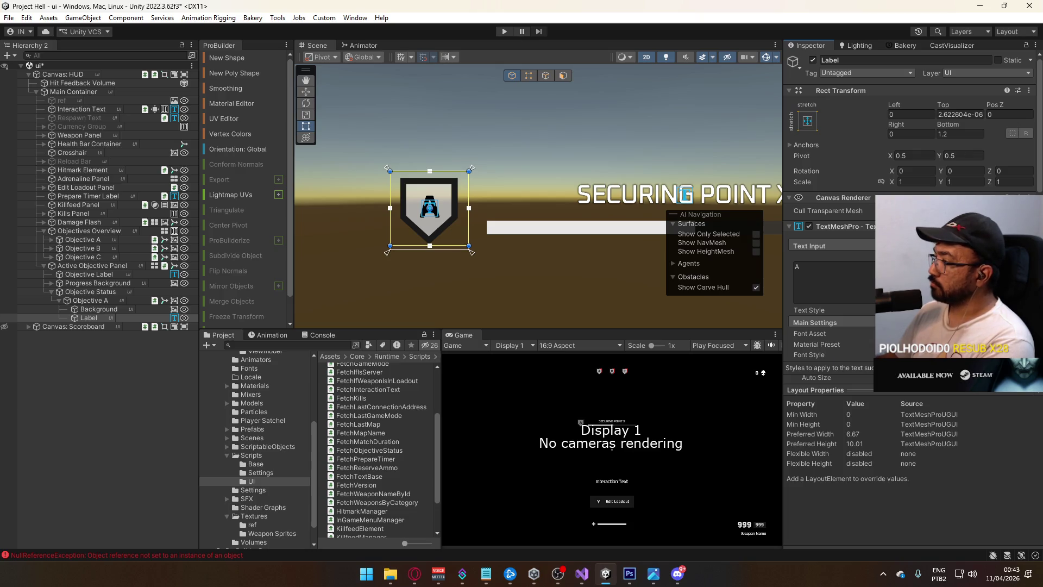
{"action": "left_click_drag", "start_coordinate": [812, 366], "coordinate": [830, 359]}
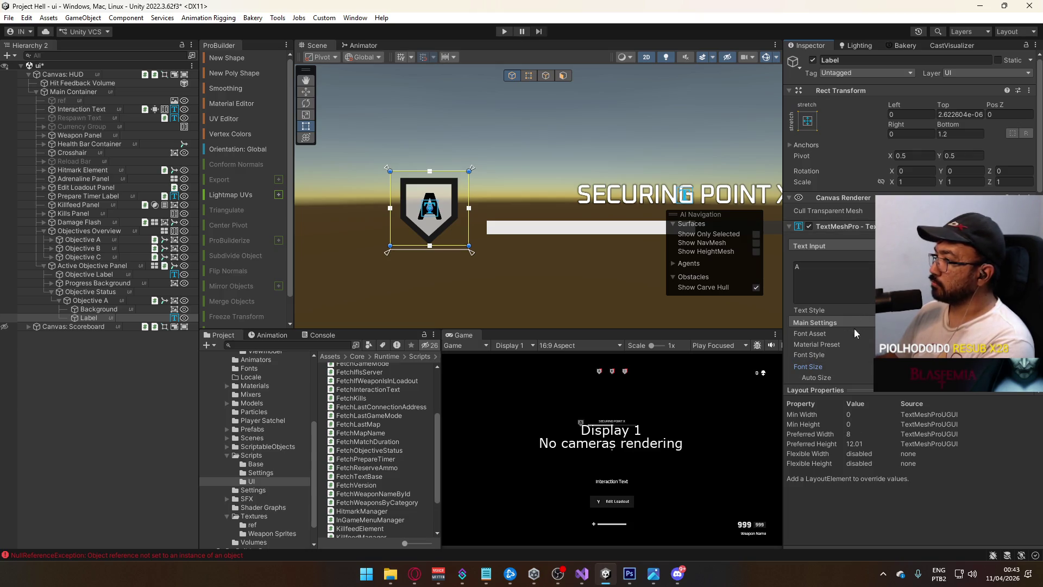
{"action": "key", "text": "ctrl+z"}
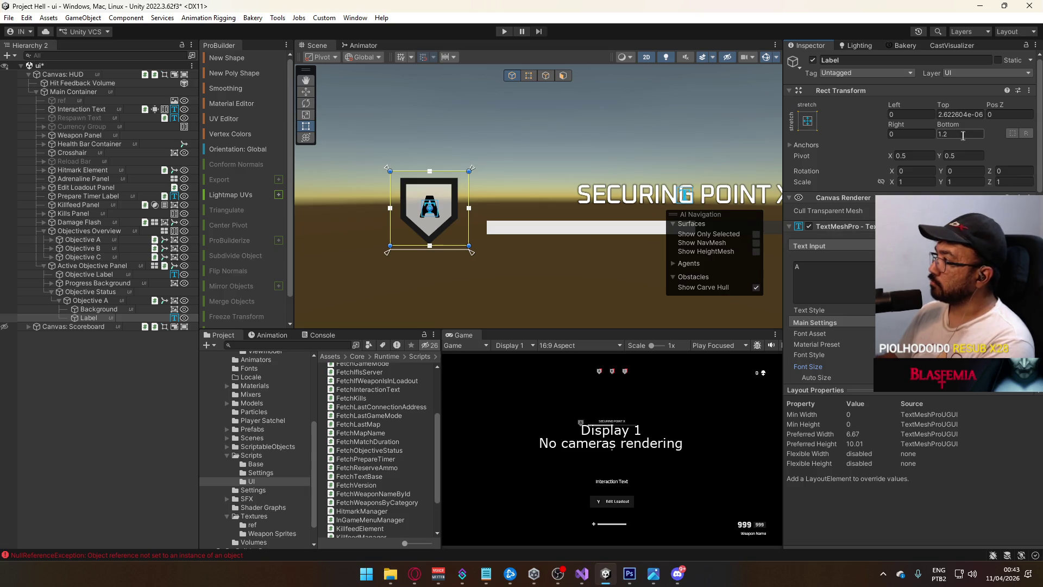
{"action": "type", "text": "2"}
{"action": "left_click", "coordinate": [959, 114]}
{"action": "type", "text": "0"}
{"action": "scroll", "coordinate": [518, 243], "scroll_direction": "down", "scroll_amount": 5}
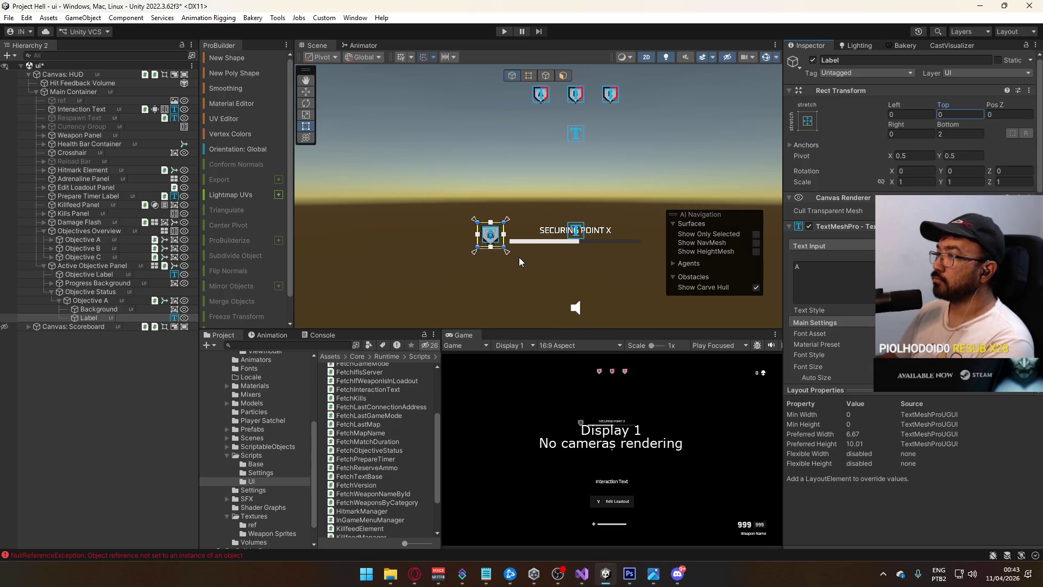
{"action": "scroll", "coordinate": [514, 257], "scroll_direction": "up", "scroll_amount": 5}
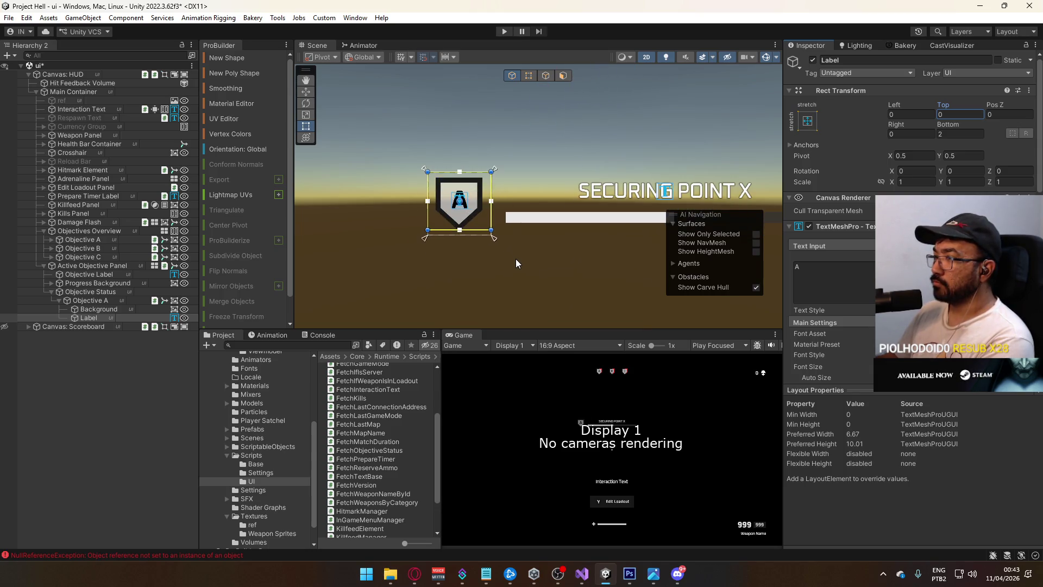
Browse the project to the Assets/Core/Runtime/Animations/UI folder.
{"action": "left_click", "coordinate": [90, 300]}
{"action": "scroll", "coordinate": [816, 240], "scroll_direction": "down", "scroll_amount": 5}
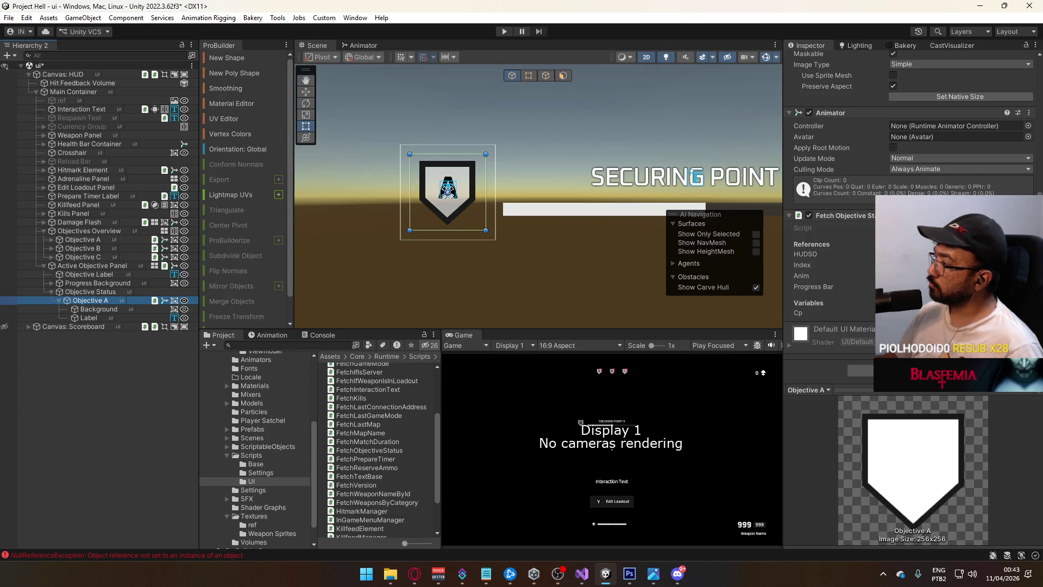
{"action": "left_click", "coordinate": [1028, 286]}
{"action": "key", "text": "Escape"}
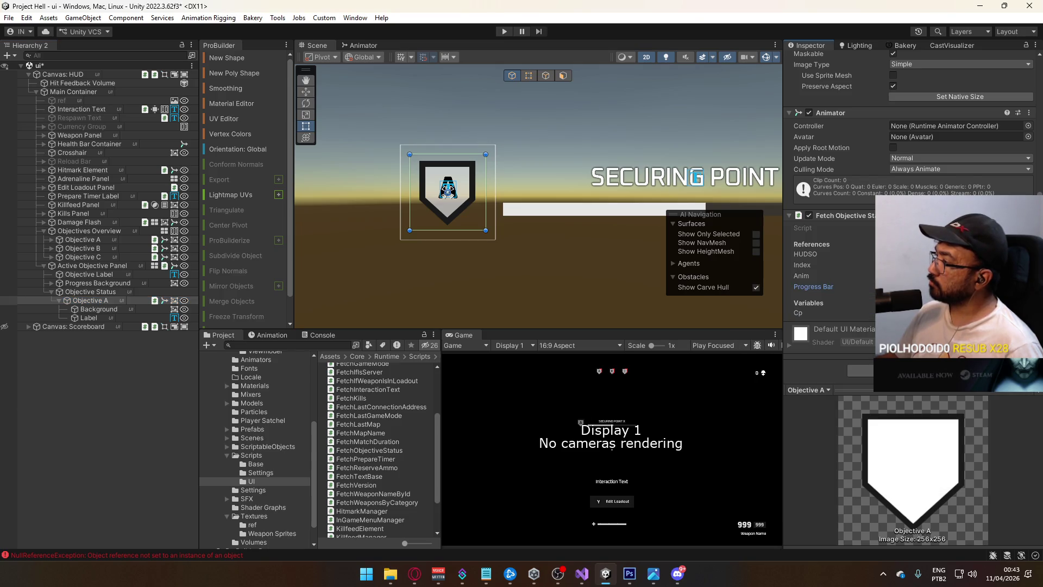
{"action": "scroll", "coordinate": [910, 163], "scroll_direction": "up", "scroll_amount": 3}
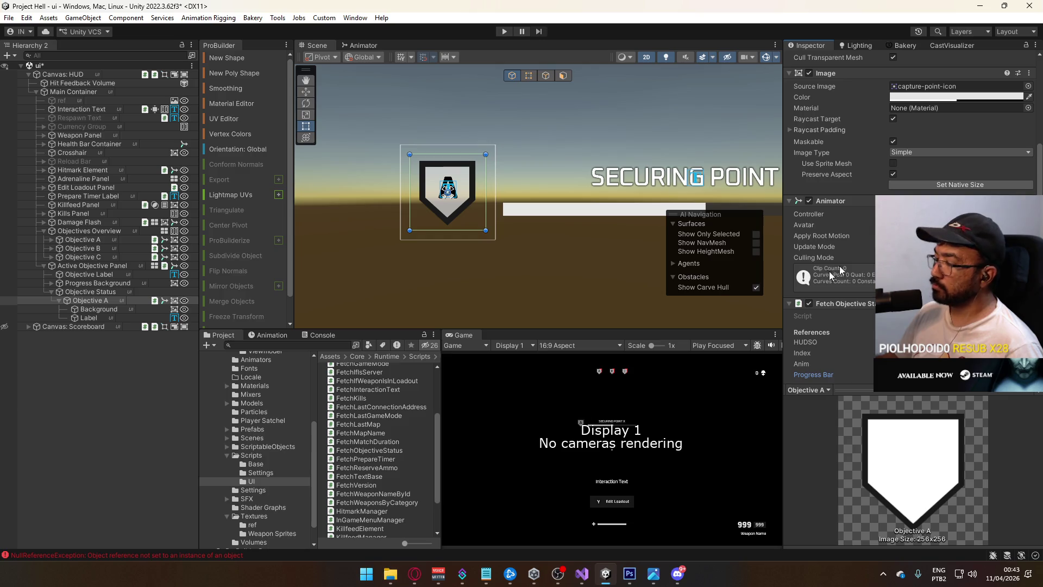
{"action": "scroll", "coordinate": [267, 435], "scroll_direction": "up", "scroll_amount": 3}
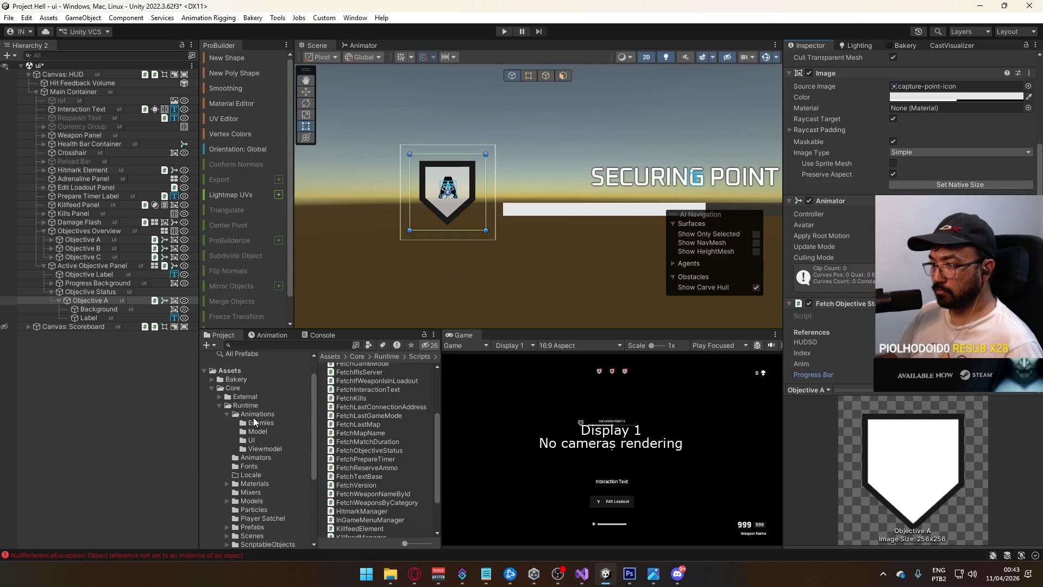
{"action": "left_click", "coordinate": [254, 415]}
{"action": "double_click", "coordinate": [341, 385]}
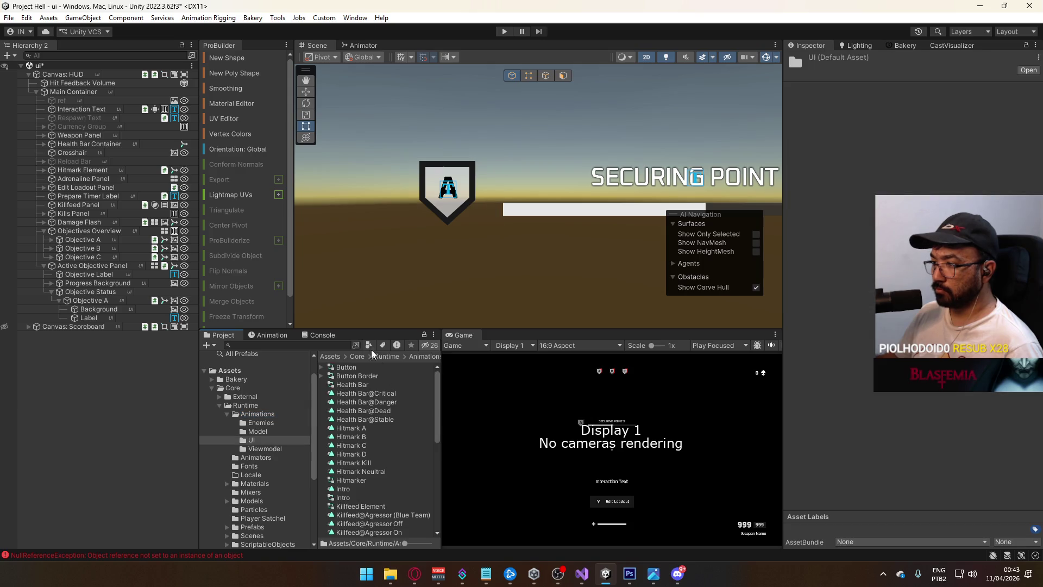
Assign the Objective animator controller to all four objective icons' Animators.
{"action": "left_click", "coordinate": [102, 300]}
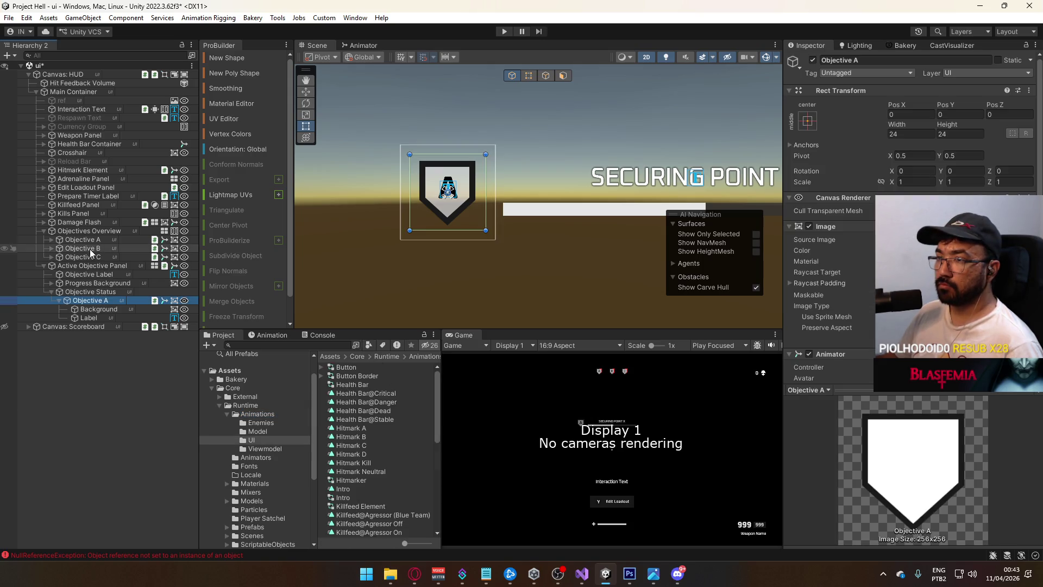
{"action": "left_click", "coordinate": [78, 256], "text": "ctrl"}
{"action": "left_click", "coordinate": [81, 239], "text": "shift"}
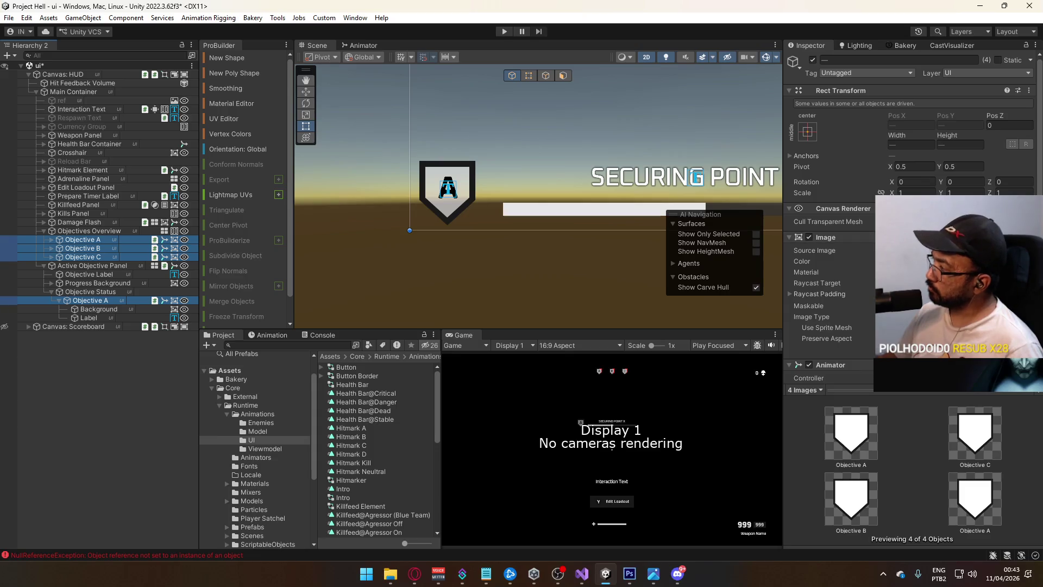
{"action": "scroll", "coordinate": [971, 193], "scroll_direction": "down", "scroll_amount": 6}
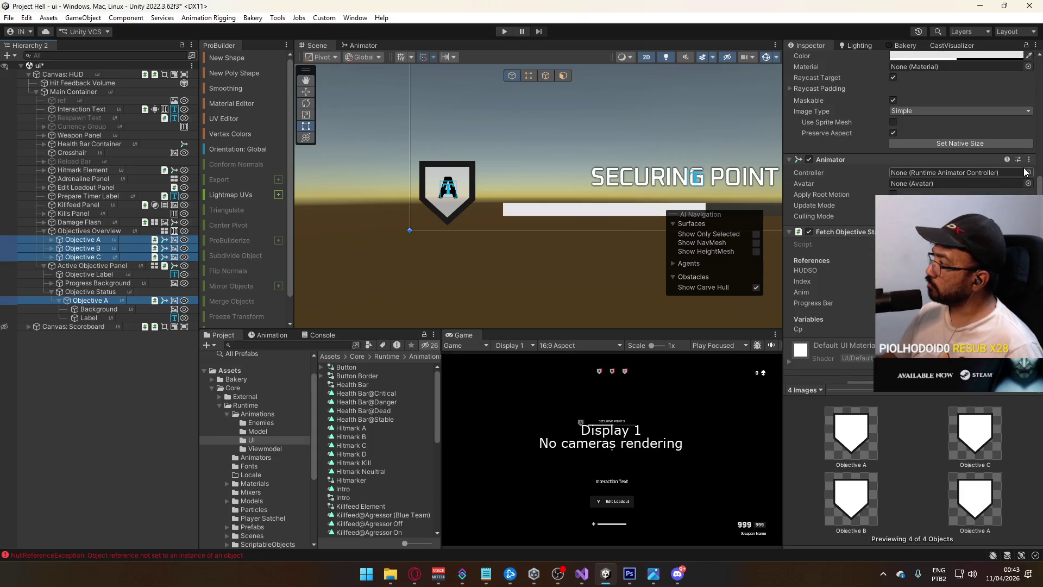
{"action": "left_click", "coordinate": [1028, 173]}
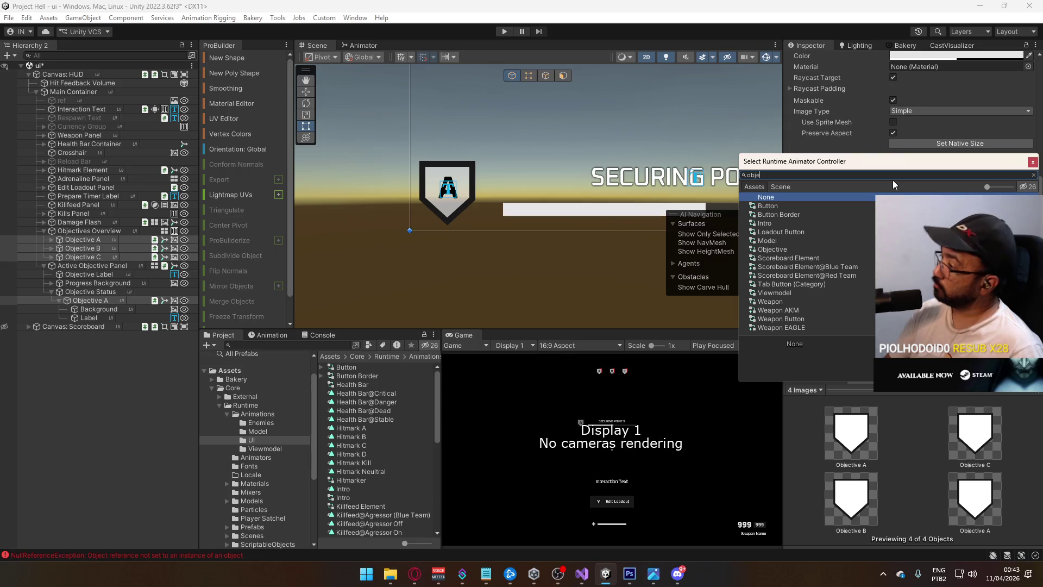
{"action": "type", "text": "bj"}
{"action": "key", "text": "Return"}
{"action": "left_click", "coordinate": [956, 172]}
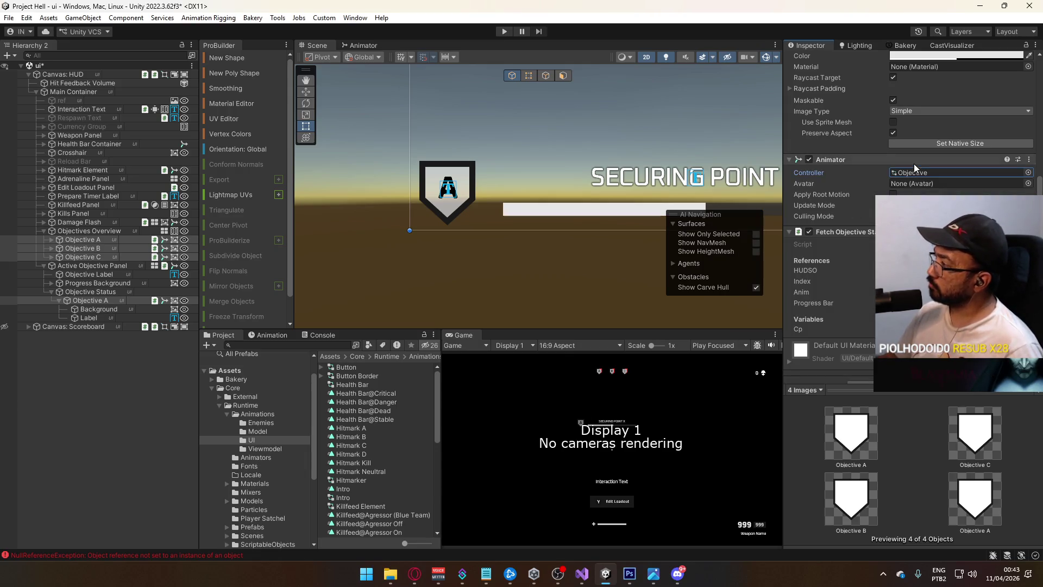
{"action": "left_click", "coordinate": [351, 451]}
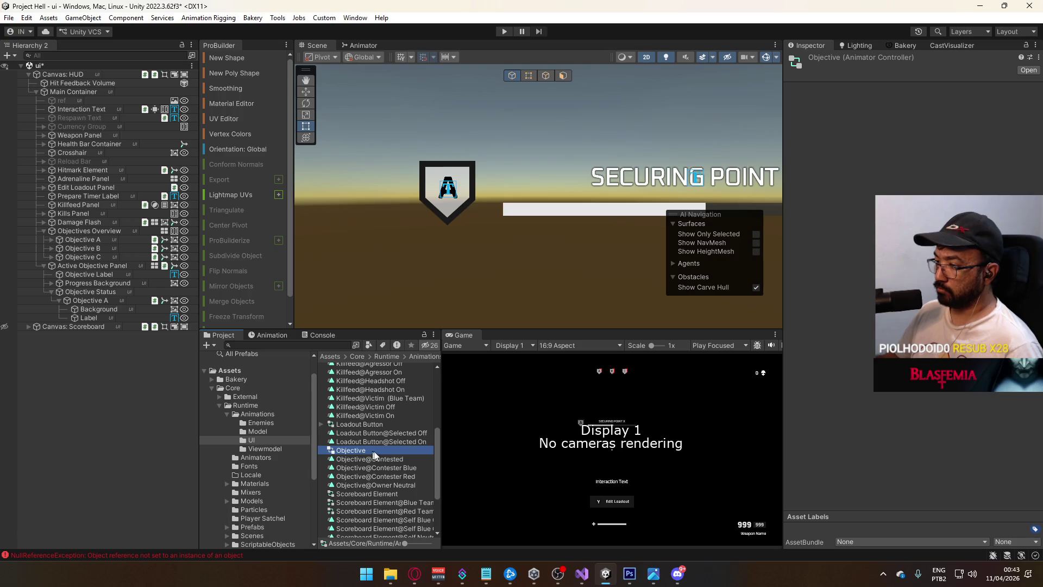
Open the Objective controller and look over its Base Layer, parameters and empty graph.
{"action": "double_click", "coordinate": [354, 453]}
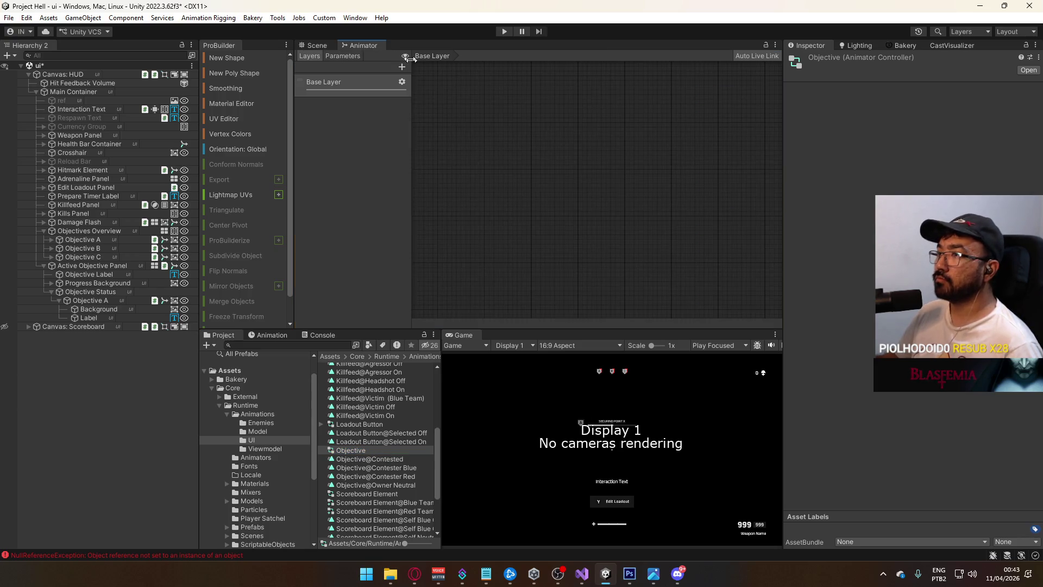
{"action": "left_click", "coordinate": [115, 241]}
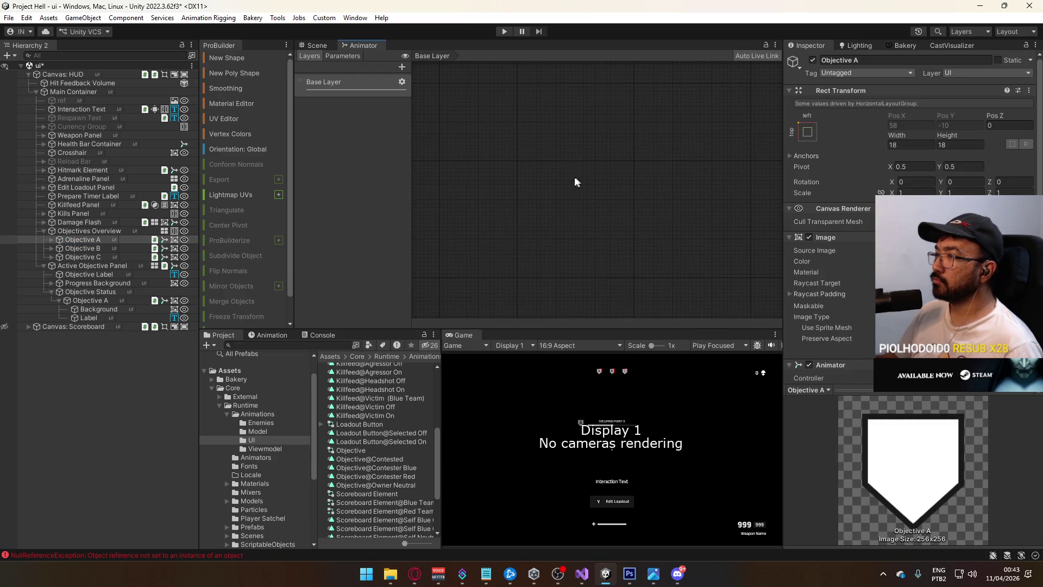
{"action": "left_click", "coordinate": [327, 80]}
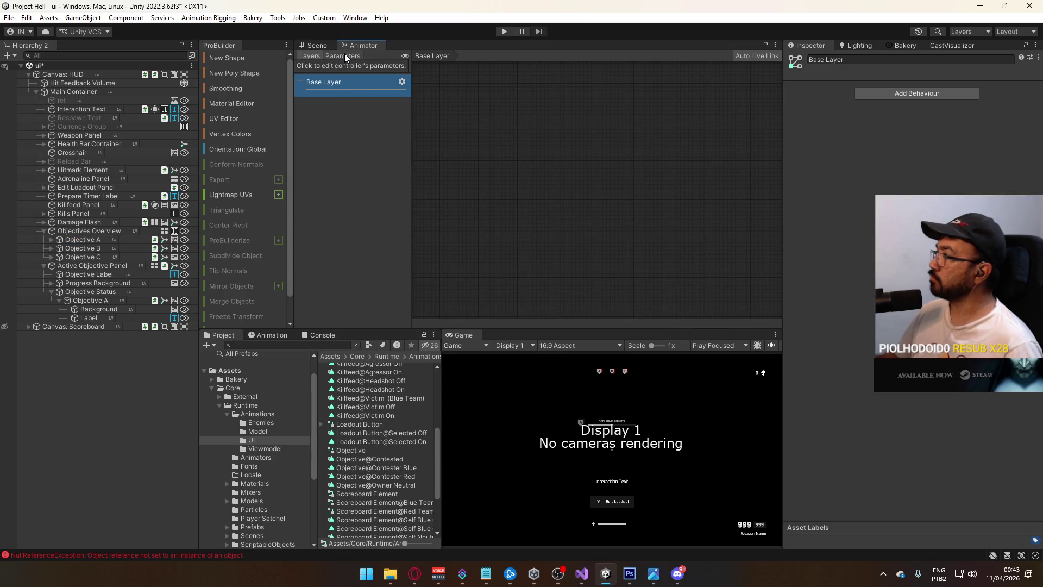
{"action": "left_click", "coordinate": [80, 248]}
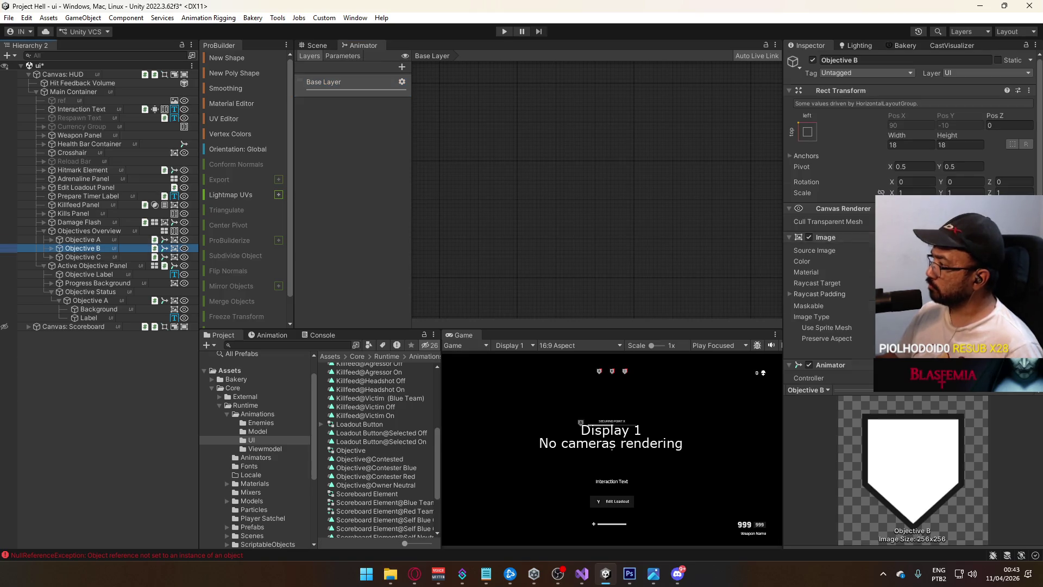
{"action": "scroll", "coordinate": [831, 218], "scroll_direction": "down", "scroll_amount": 6}
{"action": "left_click", "coordinate": [912, 143]}
{"action": "left_click", "coordinate": [352, 448]}
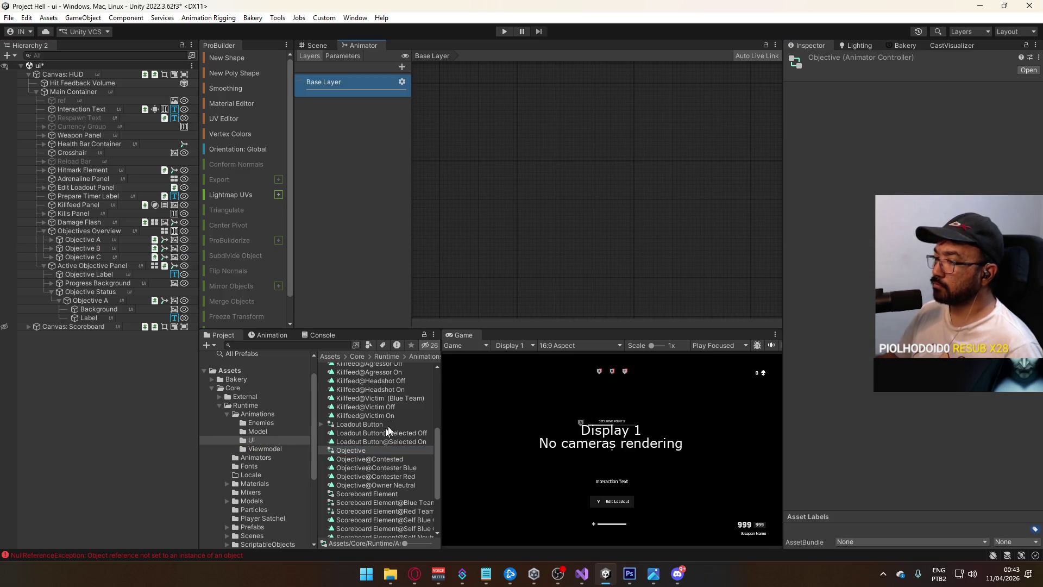
{"action": "left_click", "coordinate": [839, 273]}
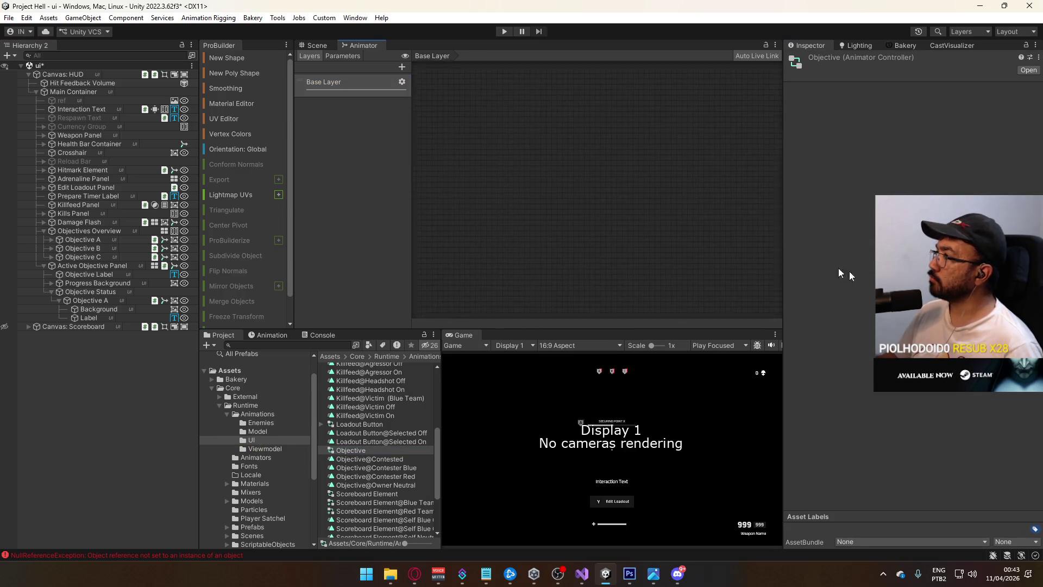
{"action": "left_click", "coordinate": [357, 56]}
{"action": "left_click", "coordinate": [305, 58]}
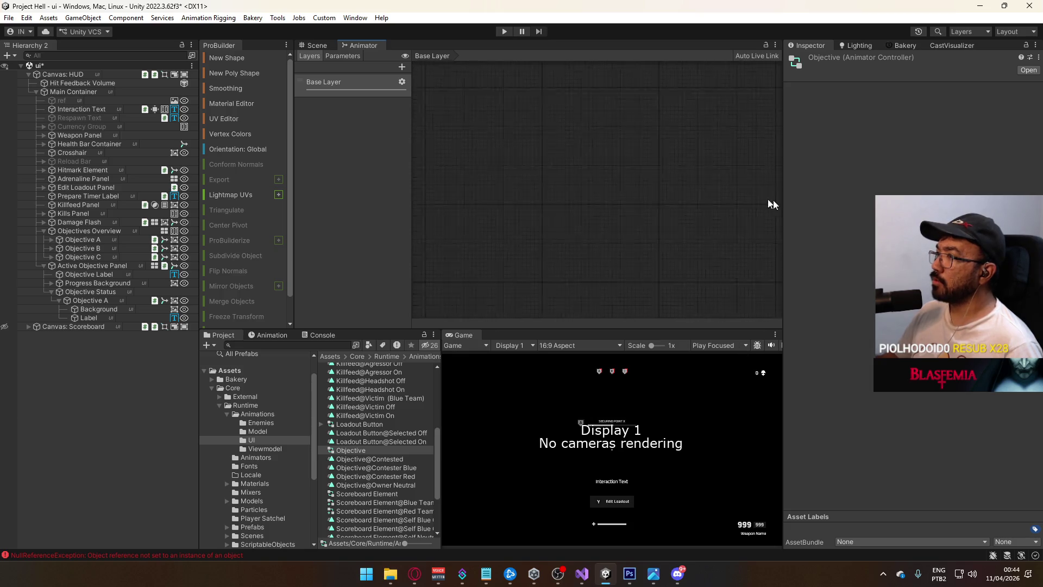
{"action": "left_click_drag", "start_coordinate": [630, 267], "coordinate": [514, 169]}
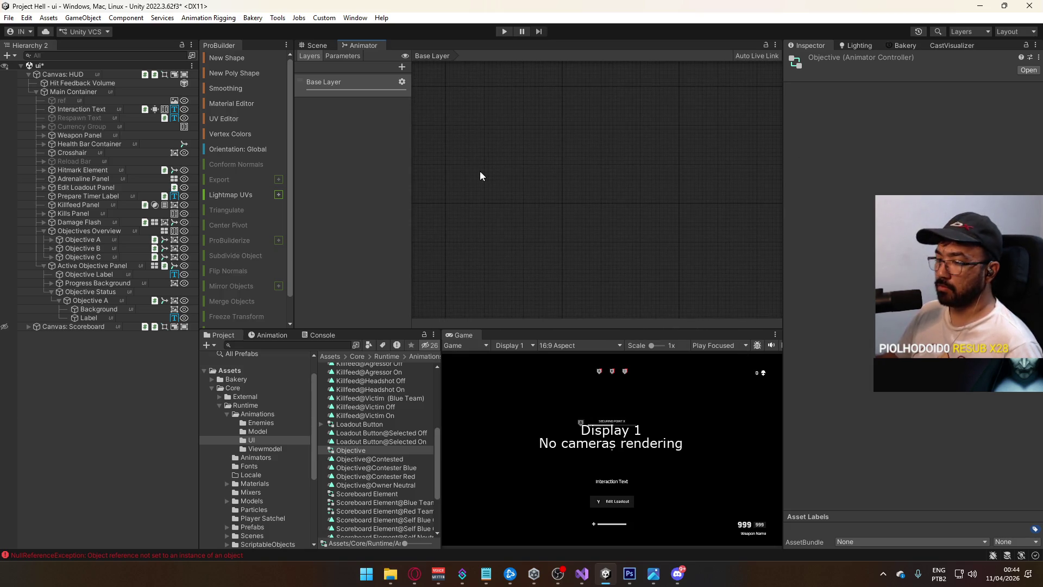
Clear the Console errors and reopen the Animator through Window > Animation > Animator.
{"action": "left_click", "coordinate": [320, 334]}
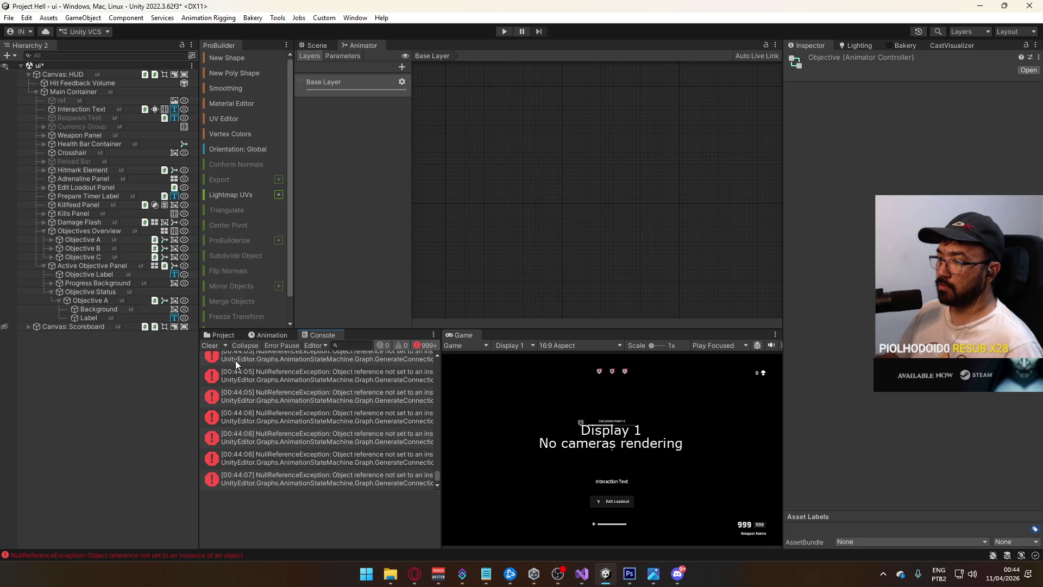
{"action": "left_click", "coordinate": [210, 345]}
{"action": "right_click", "coordinate": [370, 46]}
{"action": "left_click", "coordinate": [405, 81]}
{"action": "left_click", "coordinate": [355, 18]}
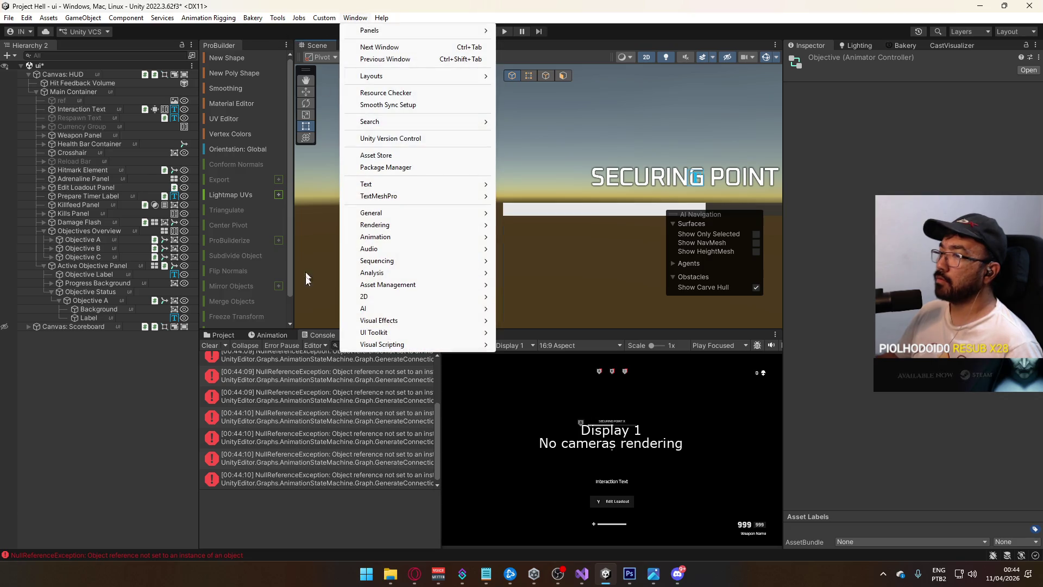
{"action": "left_click", "coordinate": [212, 348]}
{"action": "left_click", "coordinate": [355, 18]}
{"action": "mouse_move", "coordinate": [406, 242]}
{"action": "left_click", "coordinate": [527, 248]}
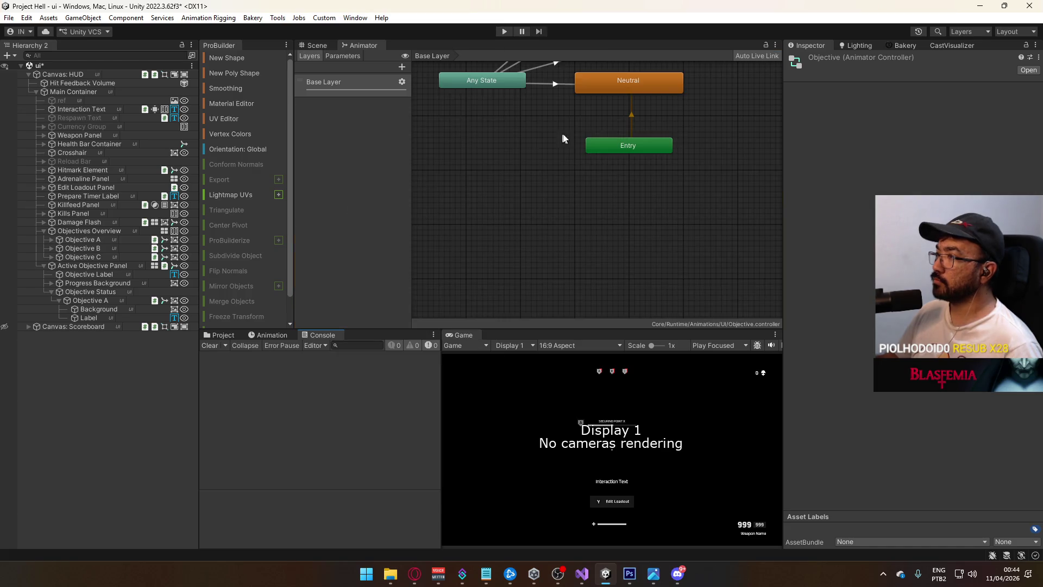
Frame the graph and inspect the Contester Blue and Contester Red states and transitions.
{"action": "key", "text": "a"}
{"action": "left_click", "coordinate": [325, 84]}
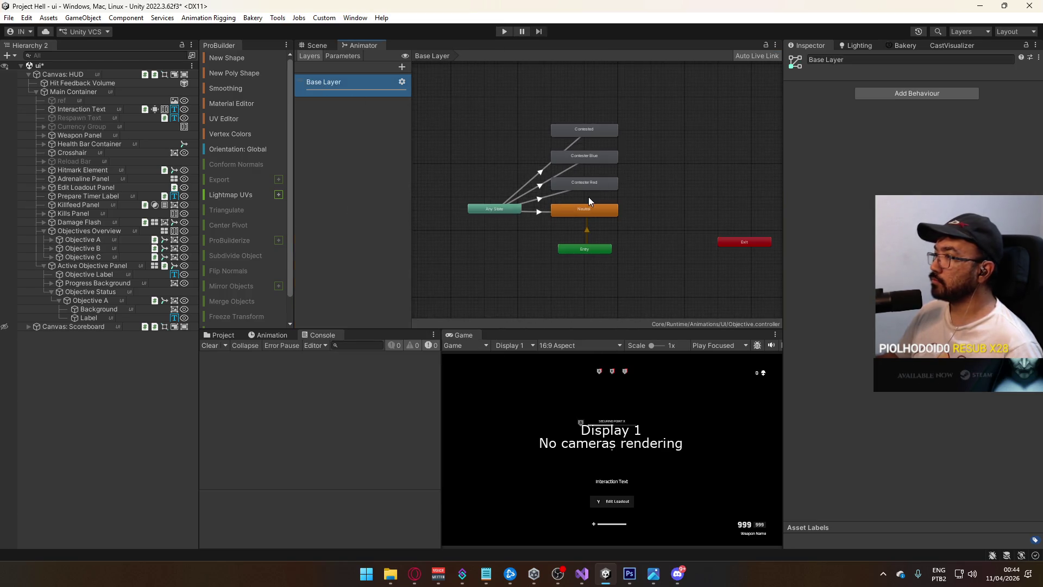
{"action": "scroll", "coordinate": [586, 212], "scroll_direction": "up", "scroll_amount": 5}
{"action": "scroll", "coordinate": [586, 212], "scroll_direction": "down", "scroll_amount": 2}
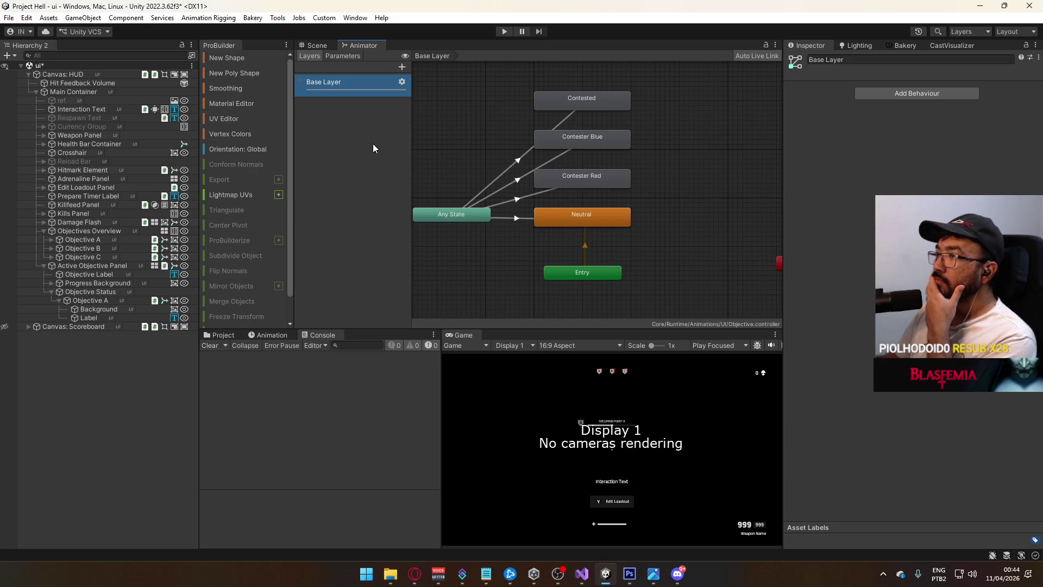
{"action": "left_click", "coordinate": [583, 142]}
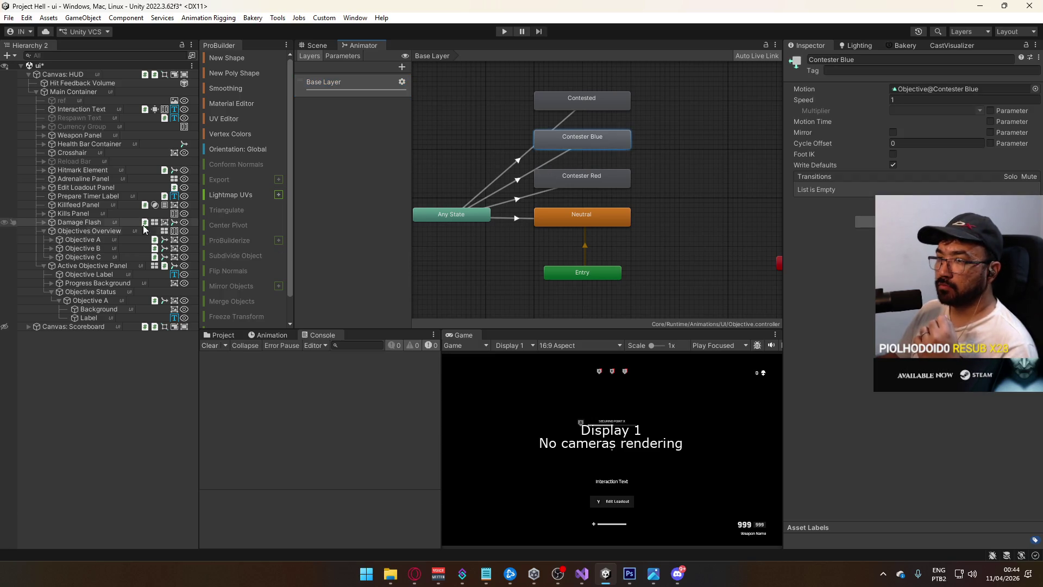
{"action": "left_click", "coordinate": [266, 336]}
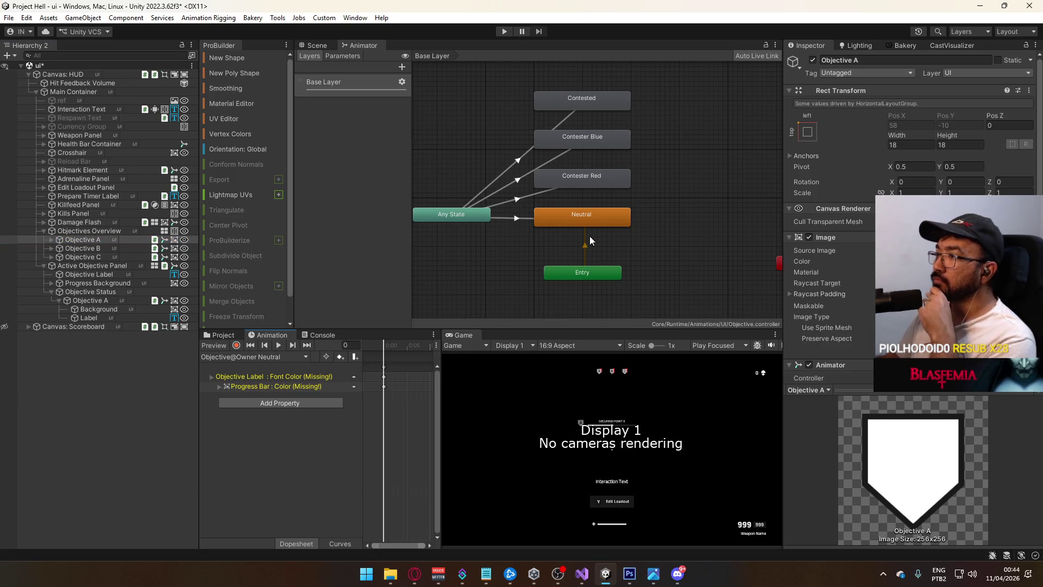
{"action": "left_click", "coordinate": [521, 200]}
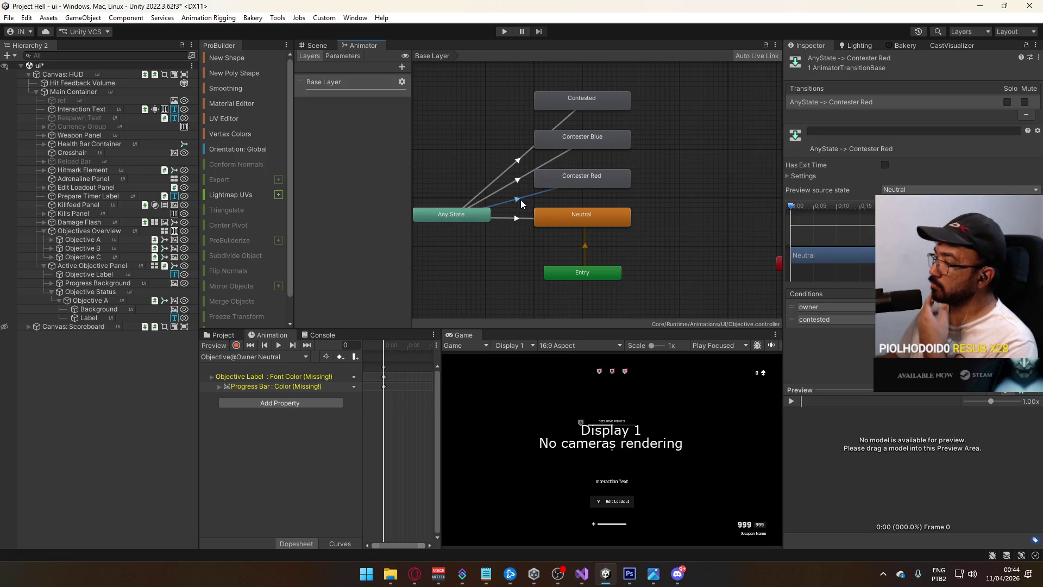
{"action": "left_click", "coordinate": [564, 182]}
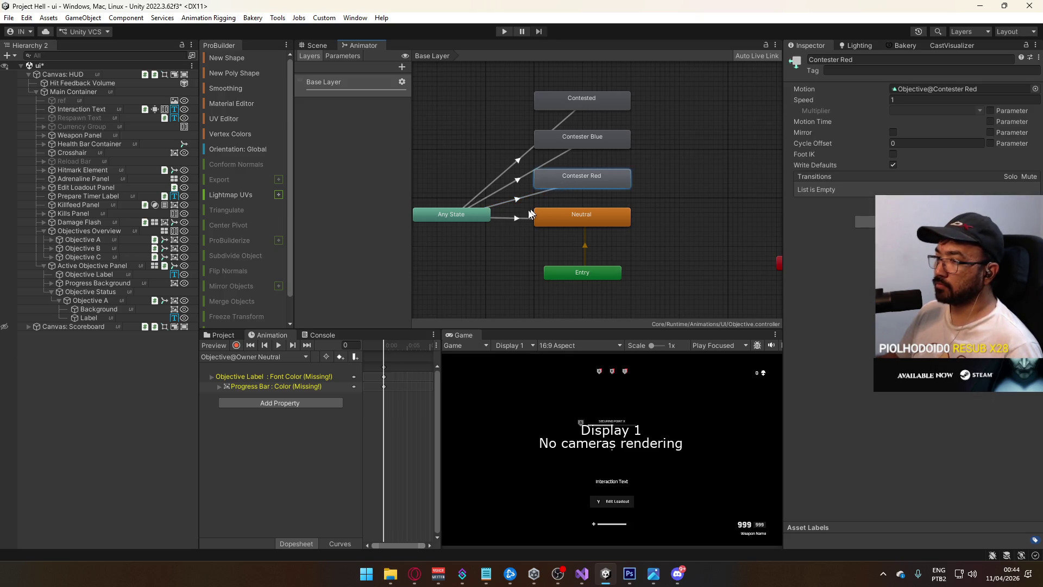
Back in the Scene view, start animation recording and expand Objective A.
{"action": "left_click", "coordinate": [93, 239]}
{"action": "left_click", "coordinate": [321, 45]}
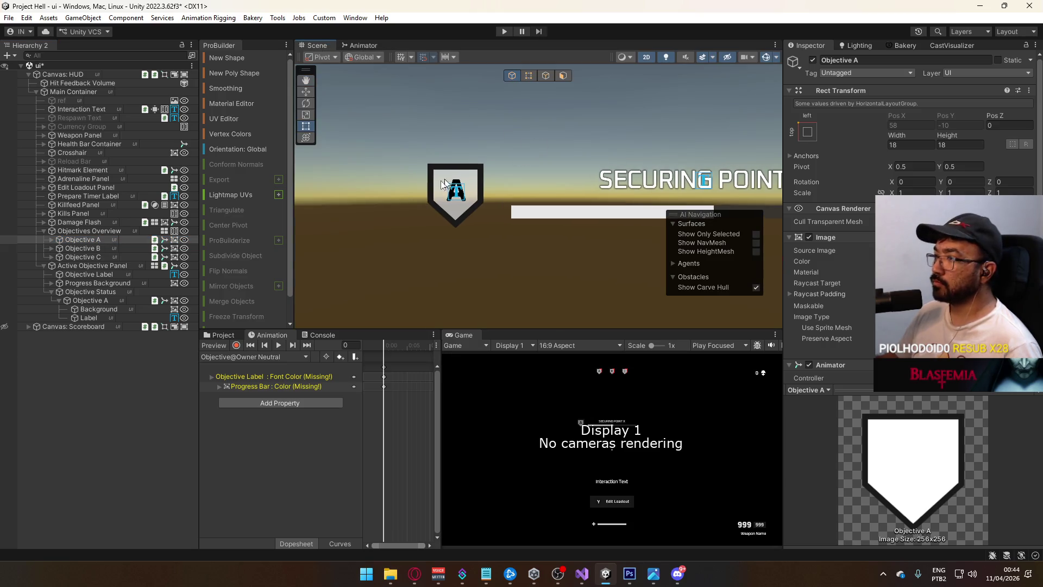
{"action": "left_click", "coordinate": [236, 345]}
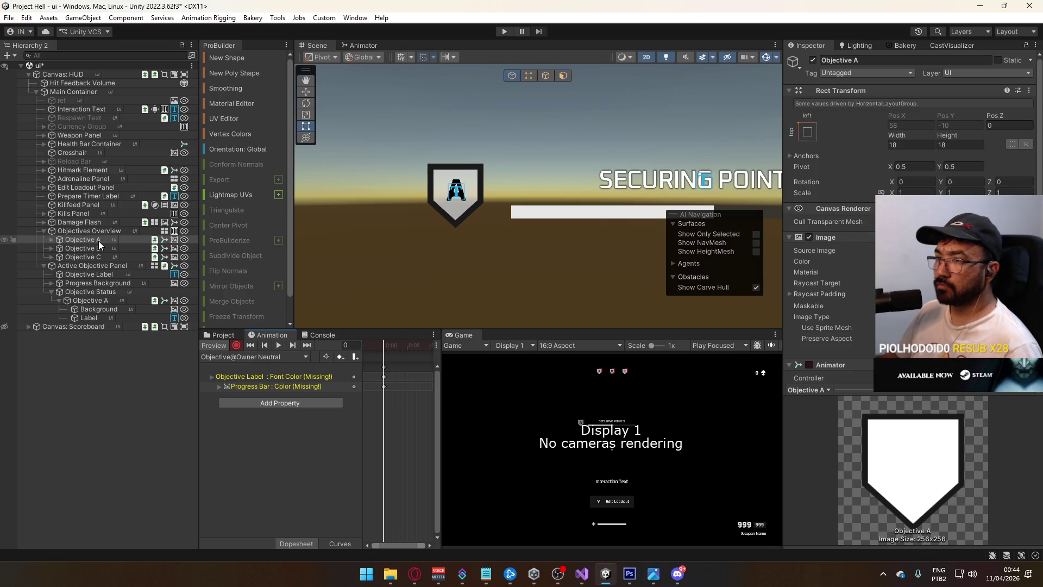
{"action": "left_click", "coordinate": [51, 240]}
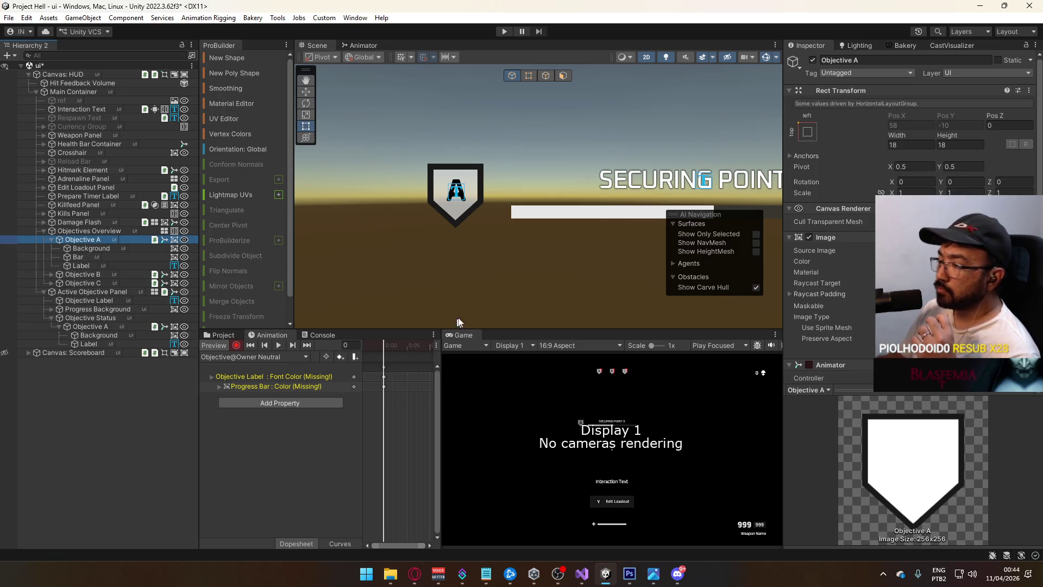
Review the Neutral state, its Any State transition and Objective@Owner Neutral motion.
{"action": "left_click", "coordinate": [358, 45]}
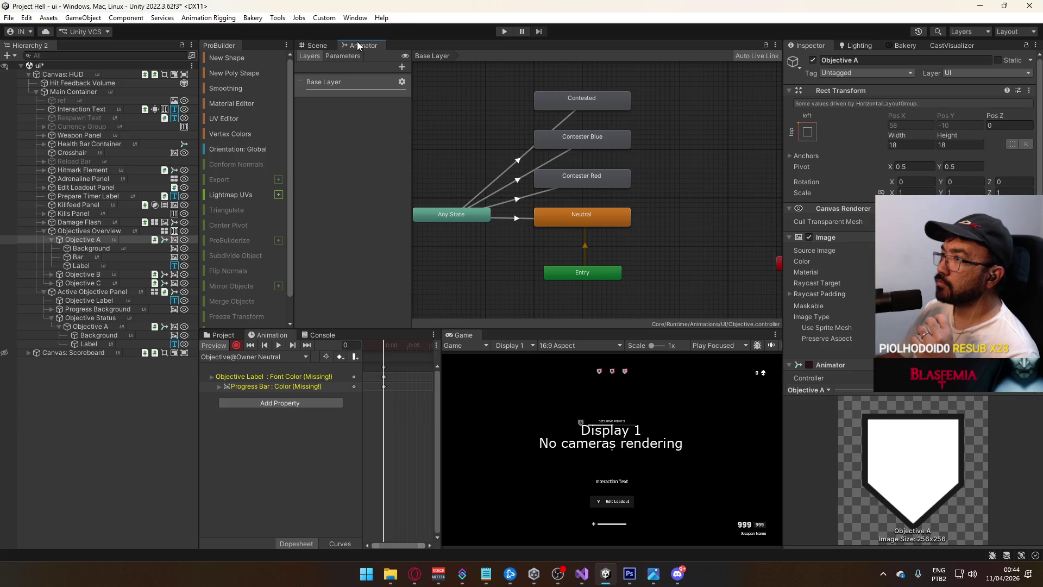
{"action": "left_click", "coordinate": [546, 191]}
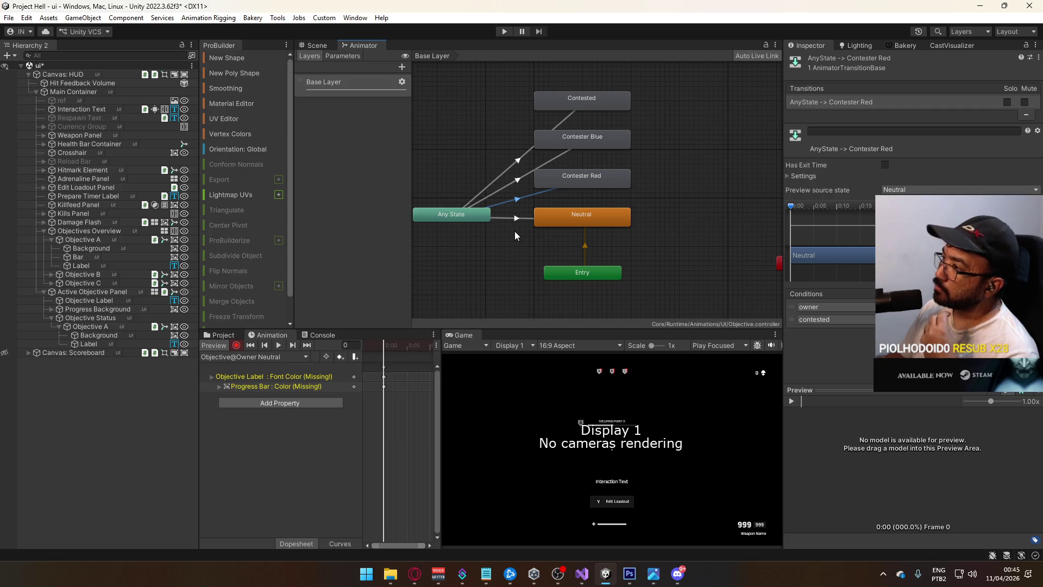
{"action": "left_click", "coordinate": [563, 214]}
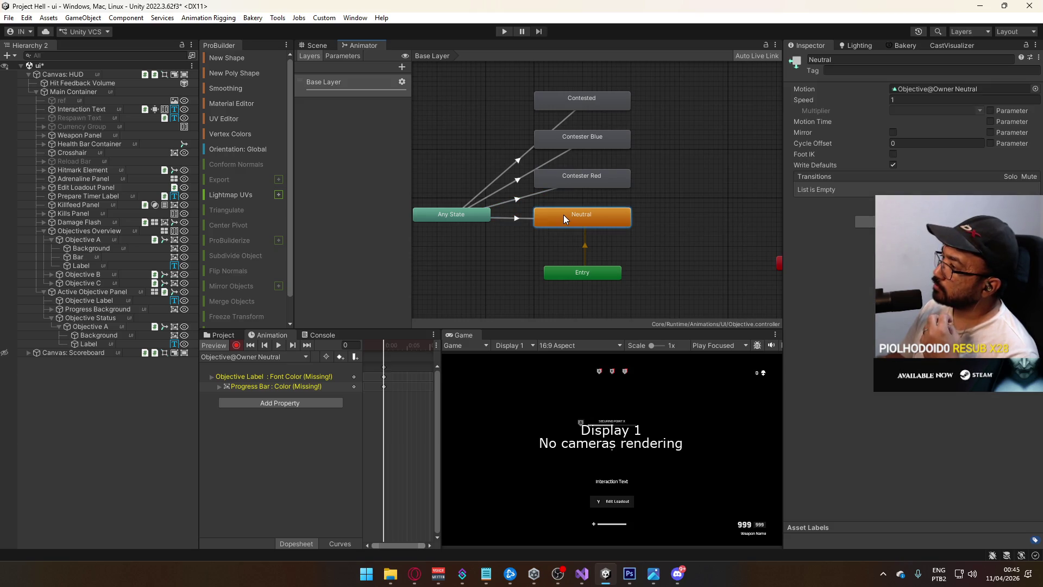
{"action": "left_click", "coordinate": [494, 219]}
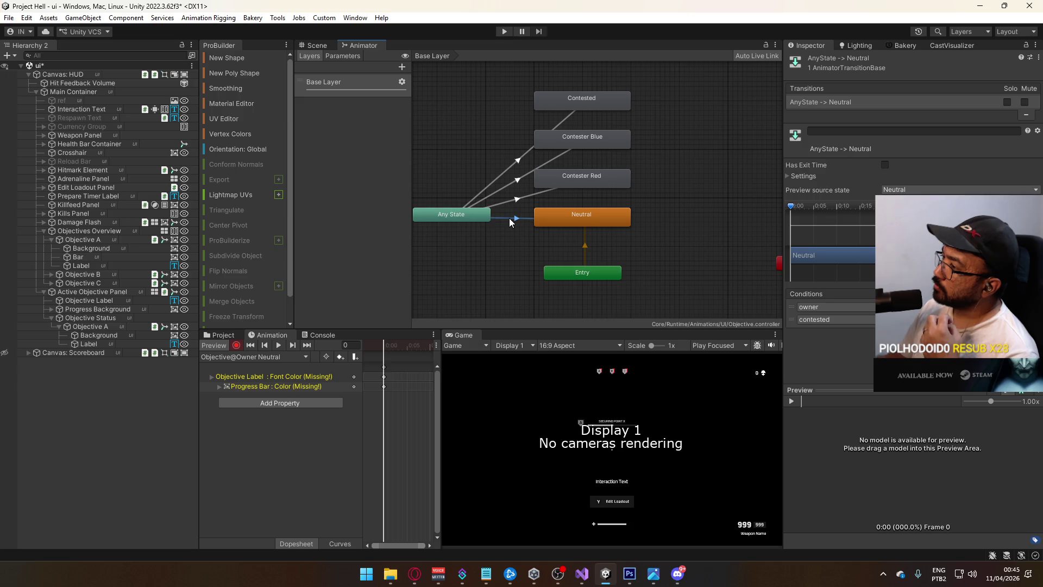
{"action": "left_click", "coordinate": [562, 217]}
{"action": "left_click", "coordinate": [903, 89]}
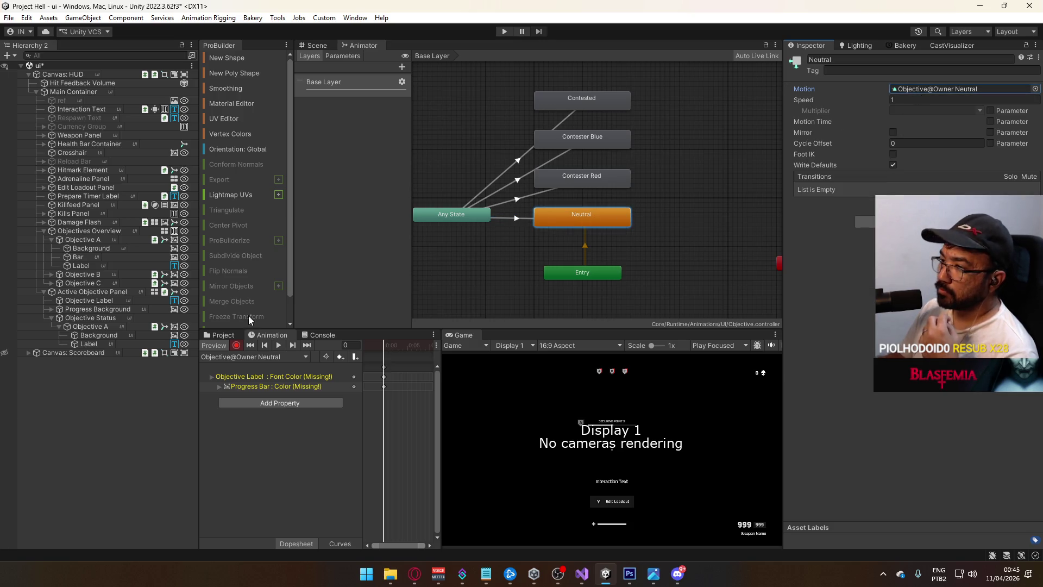
{"action": "left_click", "coordinate": [318, 46]}
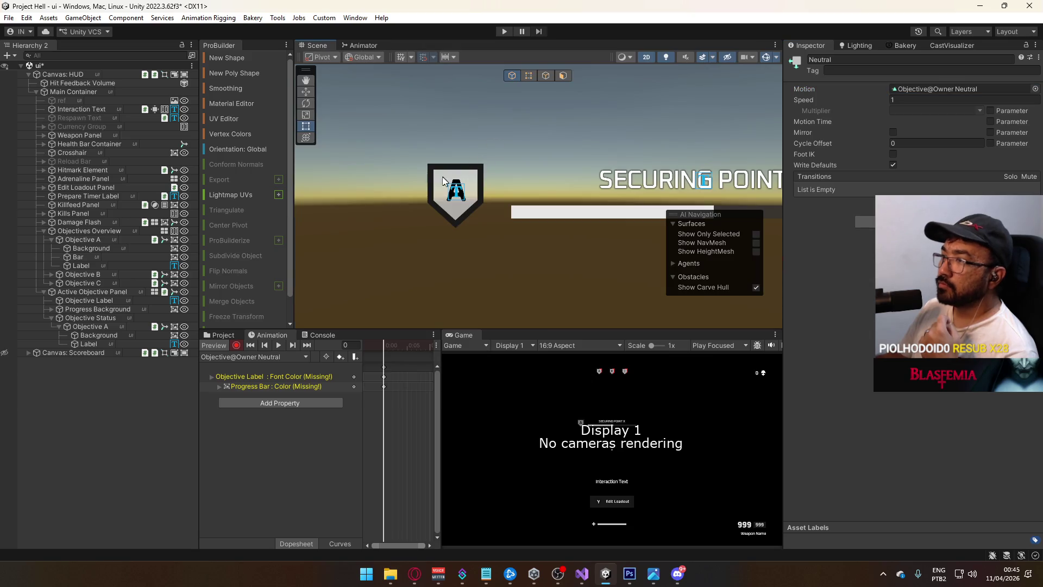
Add Objective A's Image Color as an animated track in the Objective@Owner Neutral clip.
{"action": "left_click", "coordinate": [92, 249]}
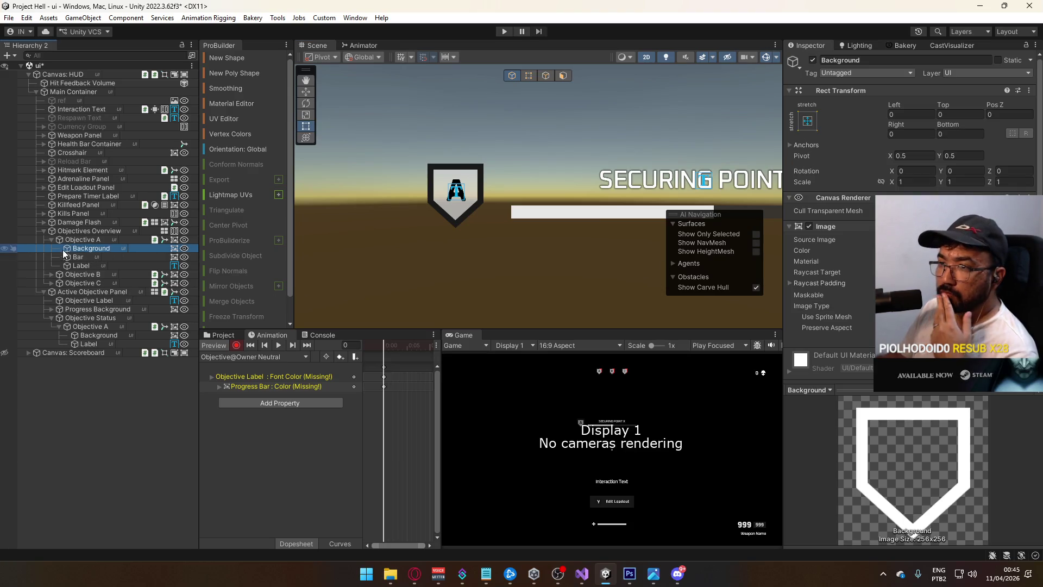
{"action": "left_click", "coordinate": [87, 240]}
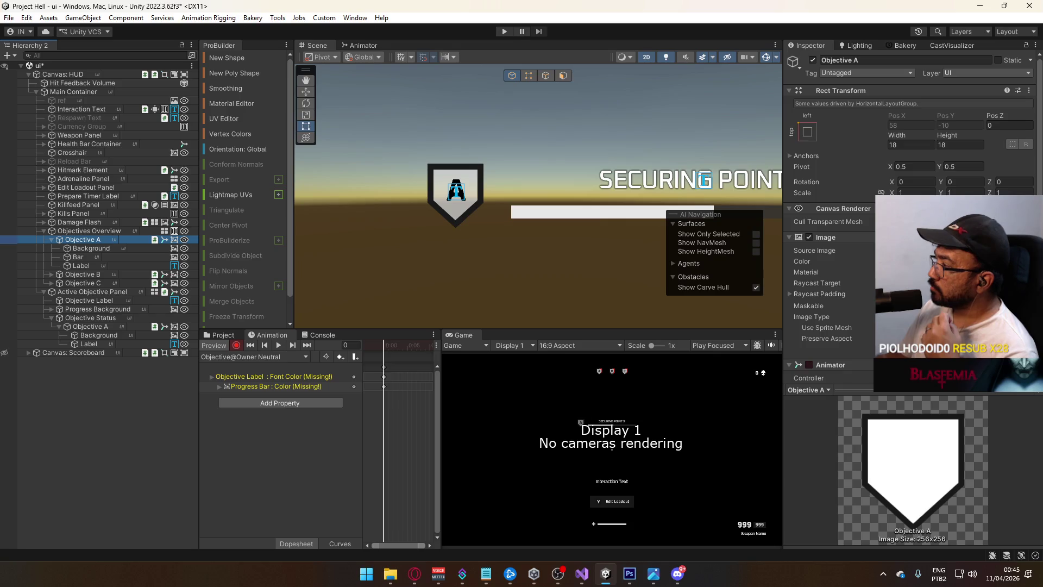
{"action": "left_click", "coordinate": [802, 261]}
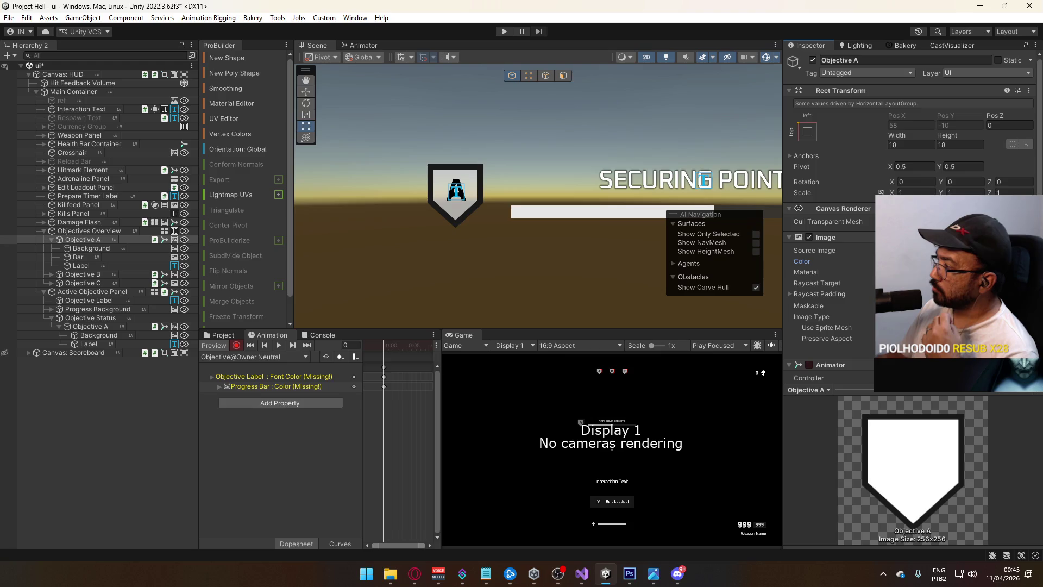
{"action": "left_click", "coordinate": [934, 282]}
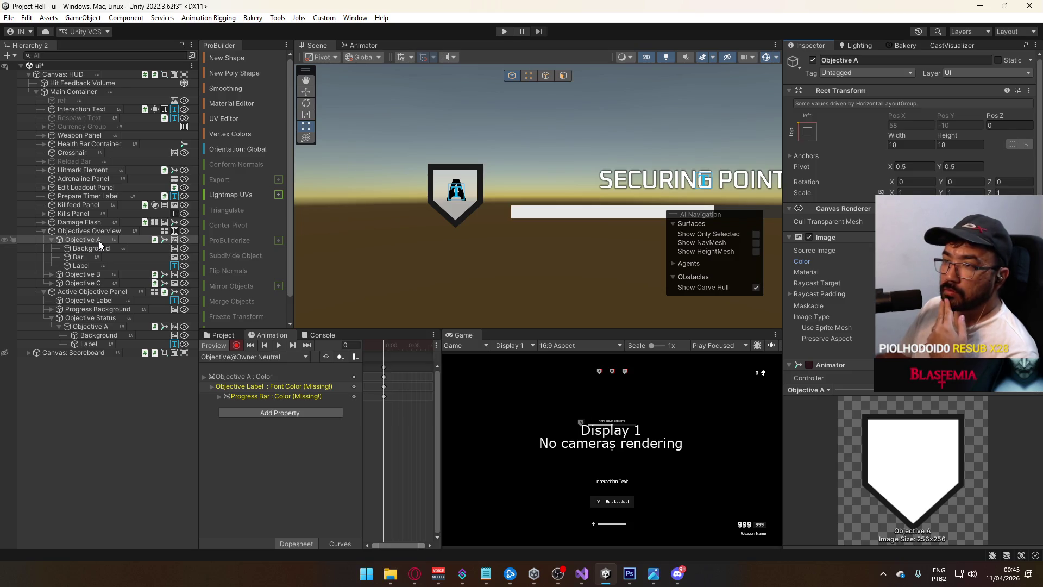
Copy Objective A's Image component.
{"action": "right_click", "coordinate": [170, 239]}
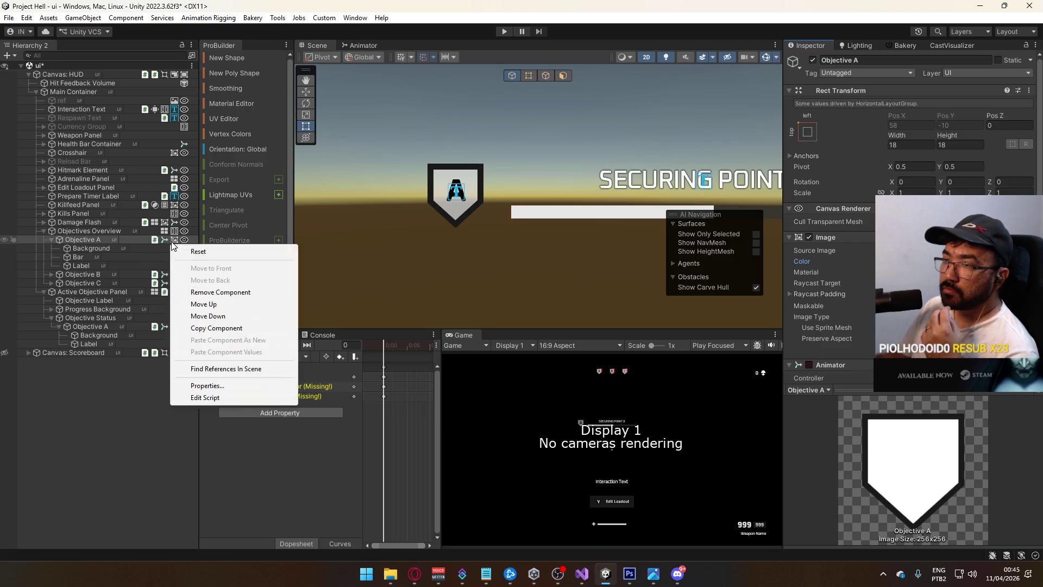
{"action": "left_click", "coordinate": [224, 328]}
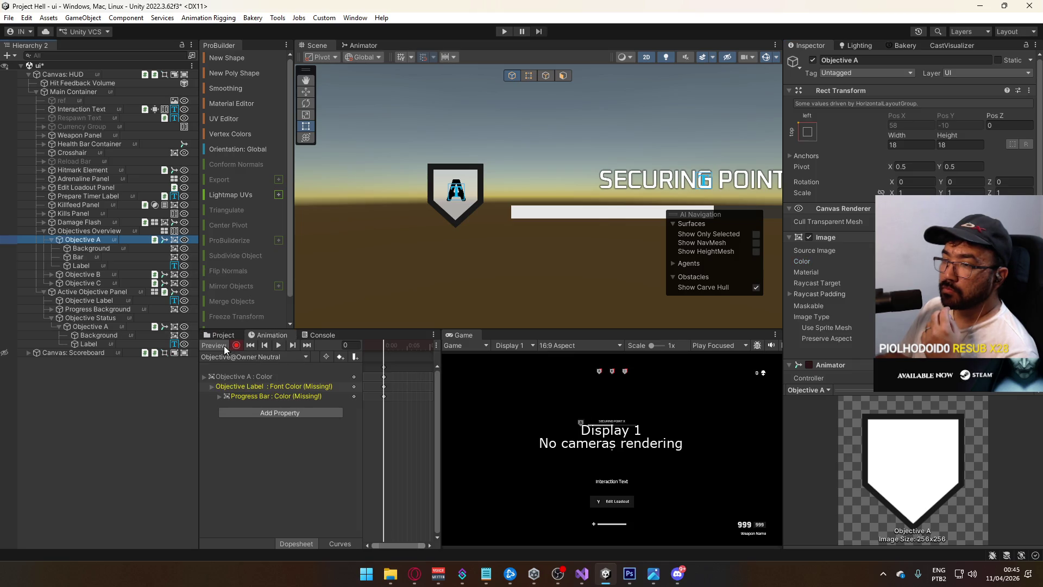
{"action": "right_click", "coordinate": [100, 241]}
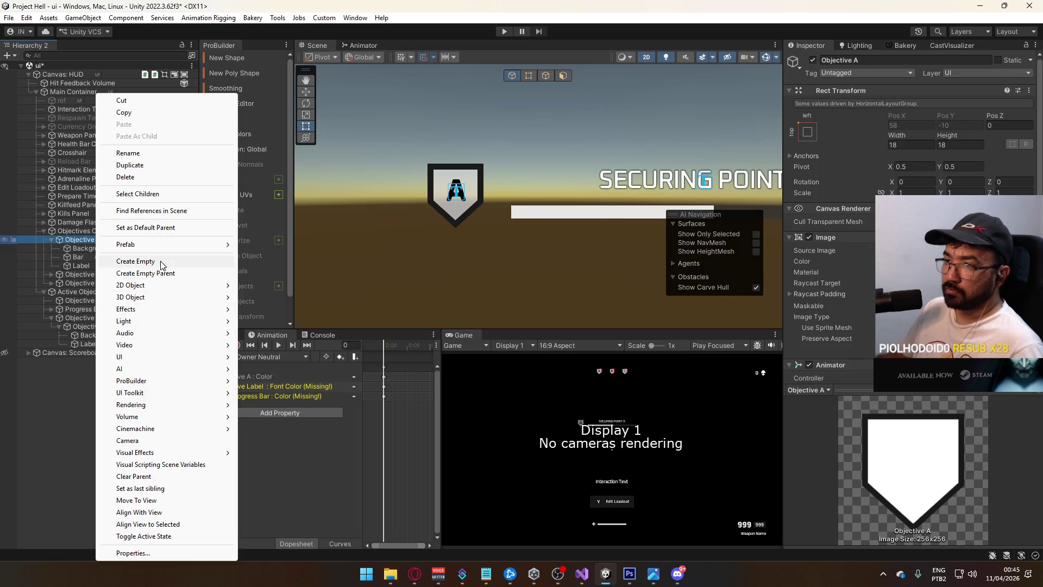
Create an empty child named 'Icon' as Objective A's first child.
{"action": "left_click", "coordinate": [134, 261]}
{"action": "left_click_drag", "start_coordinate": [65, 276], "coordinate": [79, 244]}
{"action": "left_click", "coordinate": [86, 253]}
{"action": "left_click", "coordinate": [107, 248]}
{"action": "left_click", "coordinate": [121, 246]}
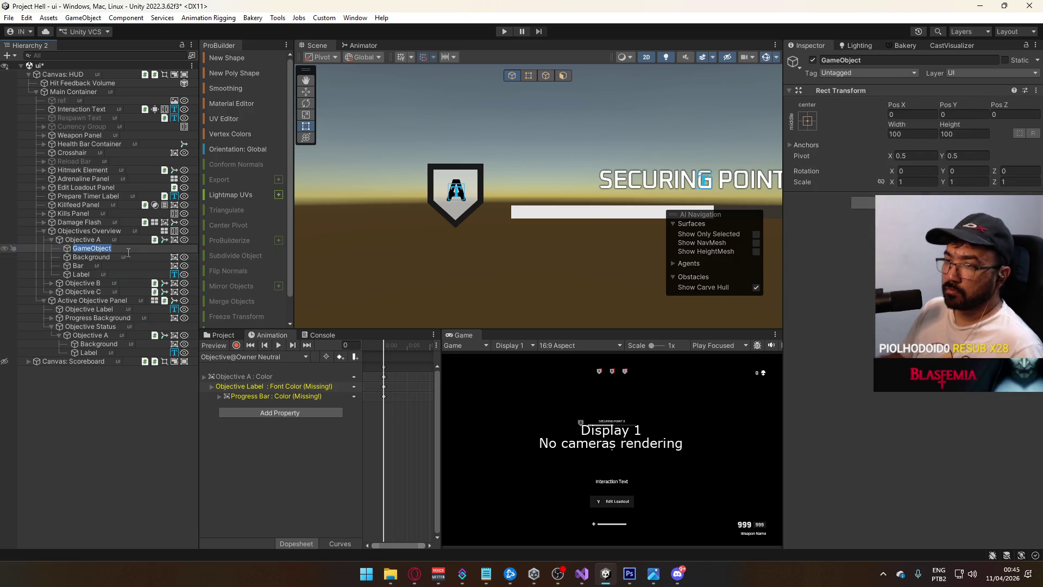
{"action": "type", "text": "Icon"}
{"action": "key", "text": "Return"}
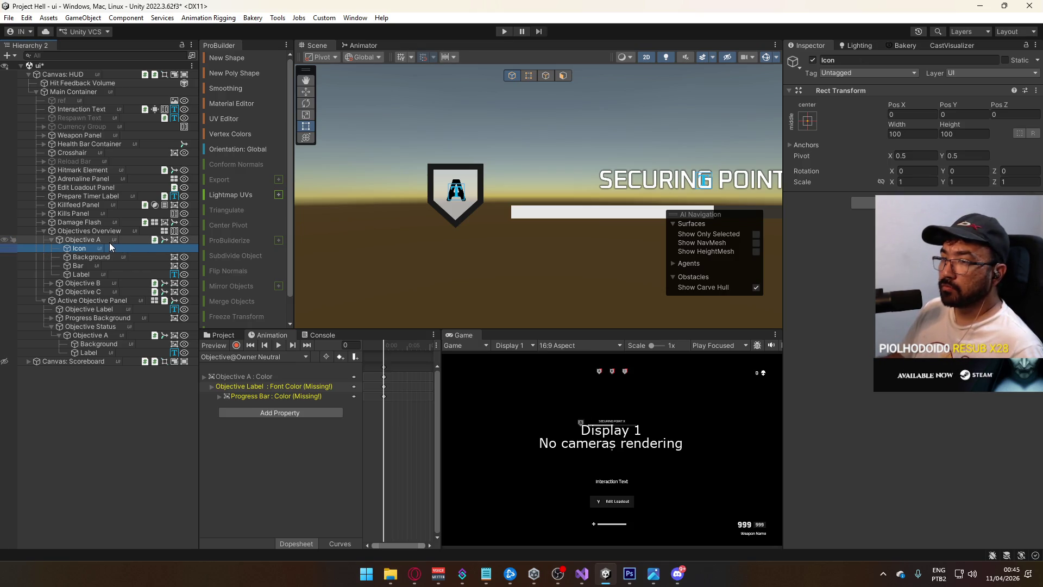
Paste Objective A's copied Image component onto Icon as a new component.
{"action": "right_click", "coordinate": [181, 242]}
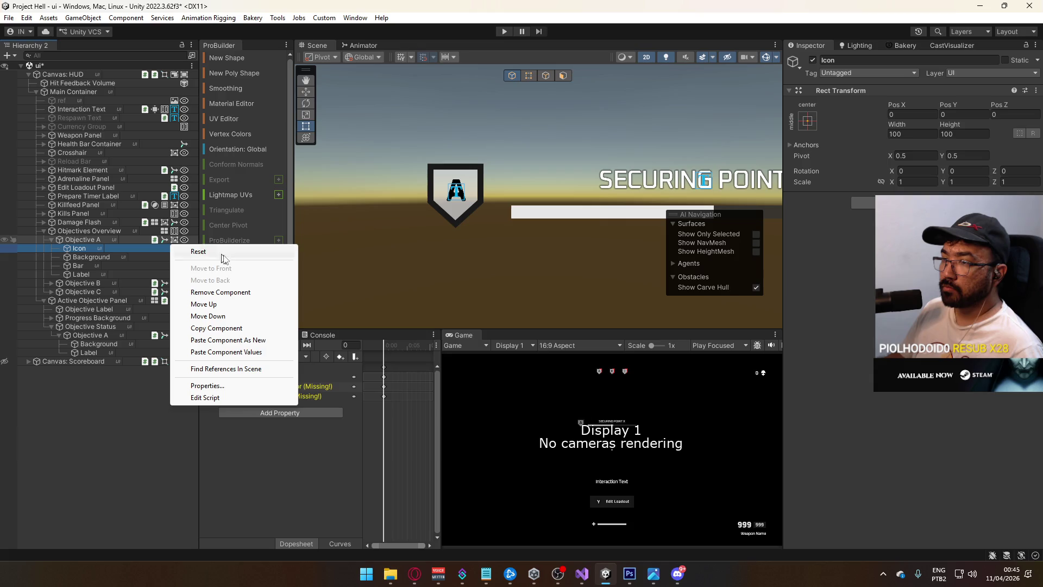
{"action": "left_click", "coordinate": [229, 326]}
{"action": "left_click", "coordinate": [78, 247]}
{"action": "right_click", "coordinate": [847, 91]}
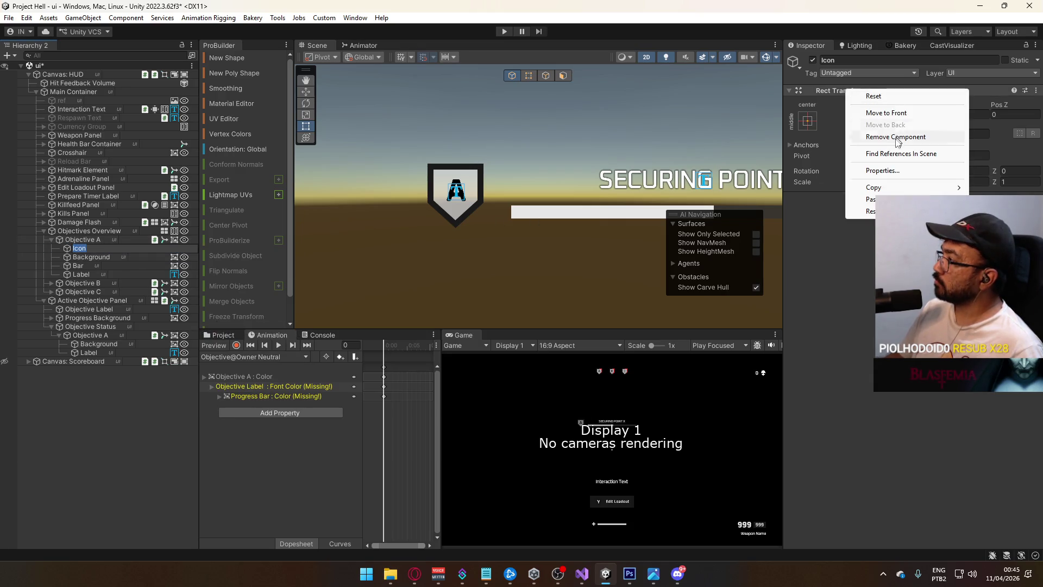
{"action": "mouse_move", "coordinate": [881, 189]}
{"action": "left_click", "coordinate": [799, 256]}
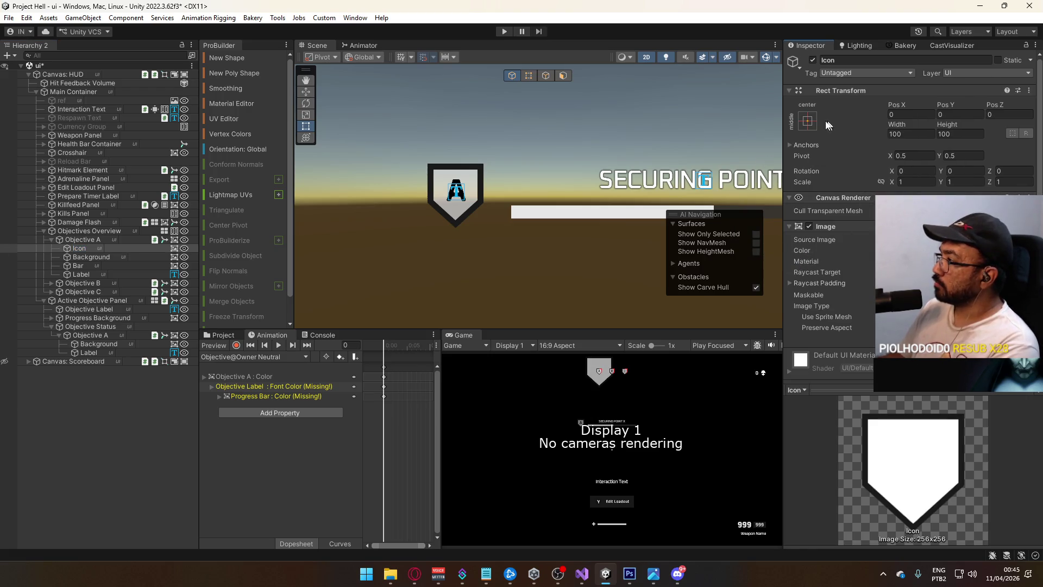
Stretch Icon's anchors to fill its parent and set its offsets to 0.
{"action": "left_click", "coordinate": [808, 121]}
{"action": "left_click", "coordinate": [921, 283]}
{"action": "left_click", "coordinate": [907, 134]}
{"action": "type", "text": "0"}
{"action": "left_click", "coordinate": [963, 134]}
{"action": "type", "text": "0"}
{"action": "left_click", "coordinate": [975, 113]}
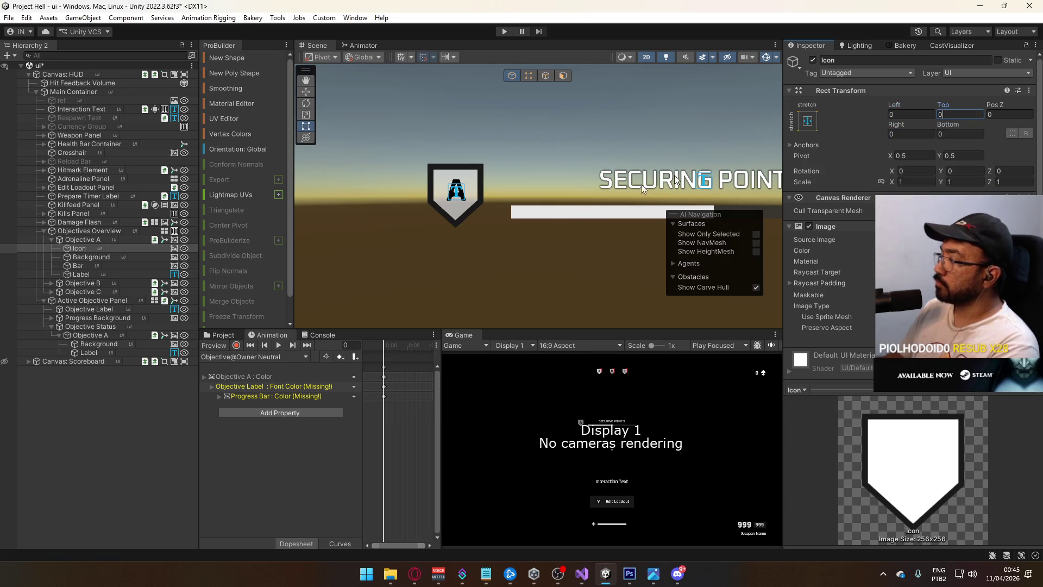
Frame the Icon in the Scene and check Objective A's component options.
{"action": "double_click", "coordinate": [88, 250]}
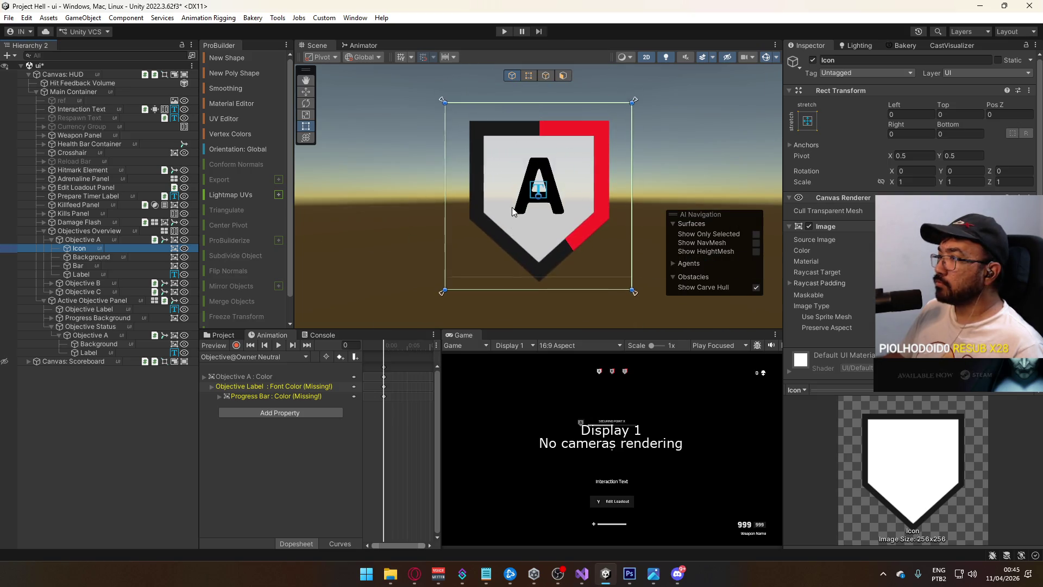
{"action": "left_click", "coordinate": [81, 240]}
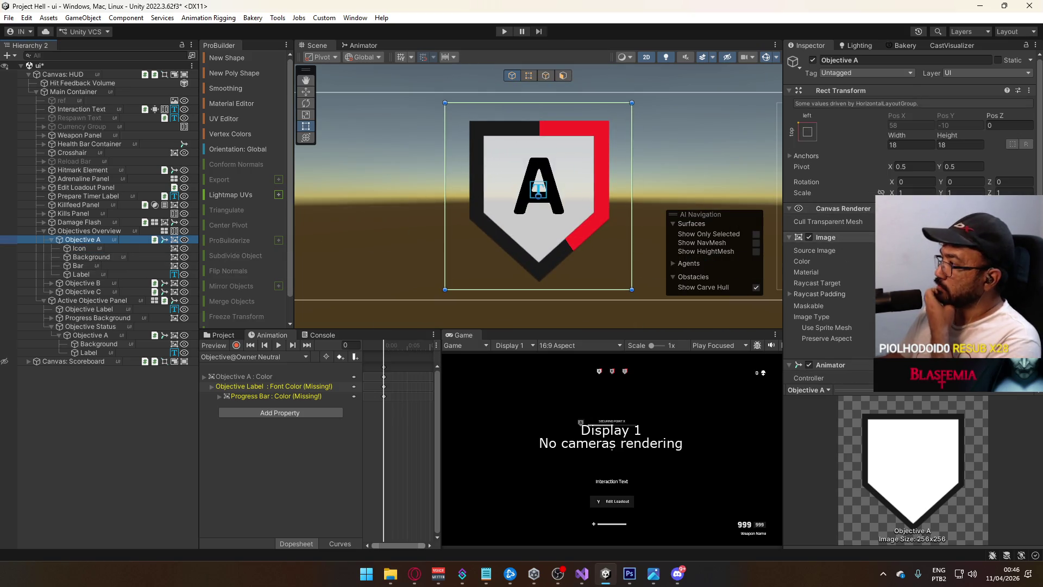
{"action": "right_click", "coordinate": [877, 237]}
{"action": "key", "text": "Escape"}
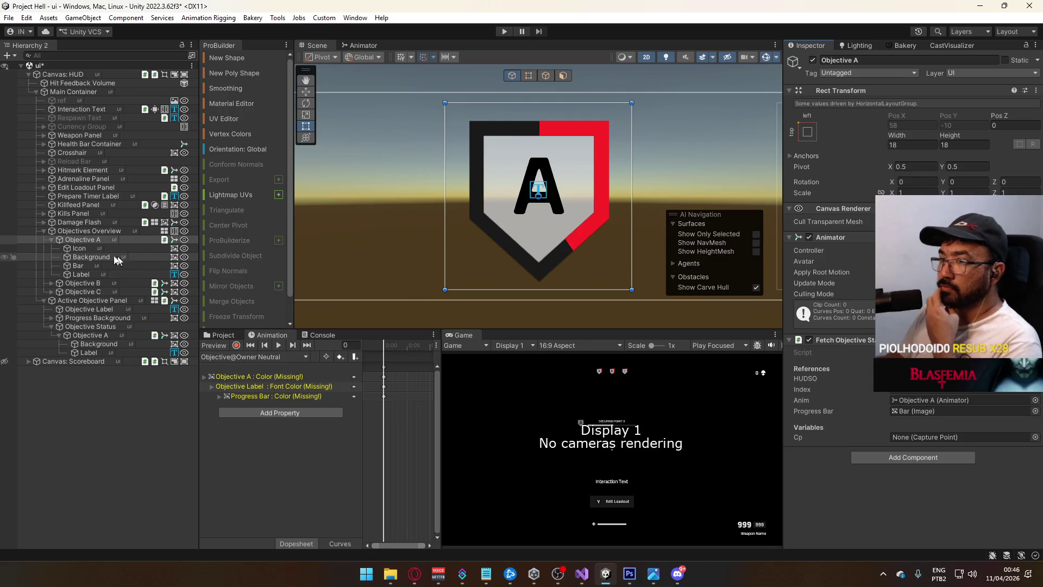
Delete the missing Objective A colour track and select Icon's Image Color.
{"action": "left_click", "coordinate": [80, 248]}
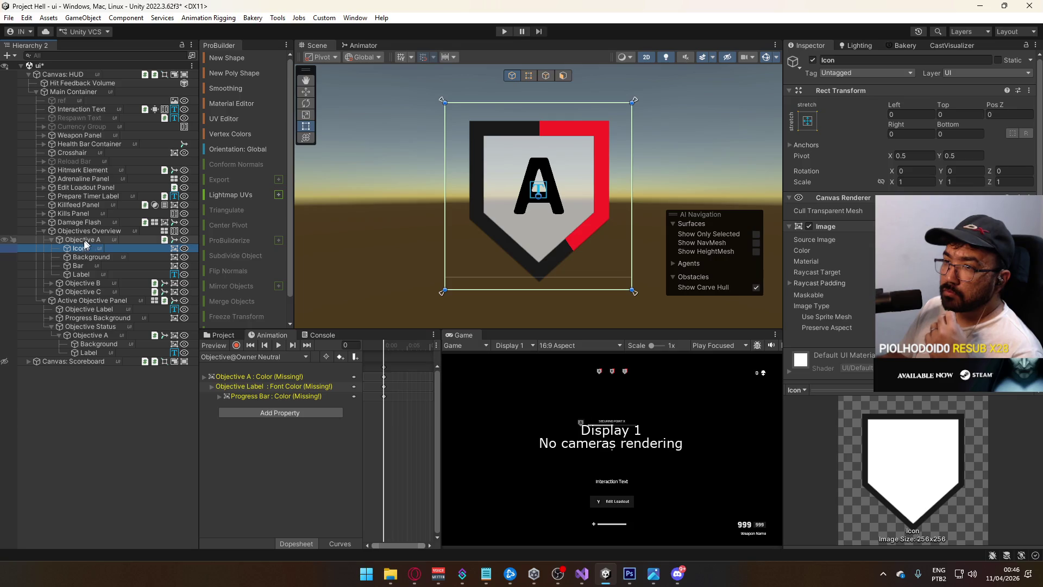
{"action": "left_click", "coordinate": [90, 244]}
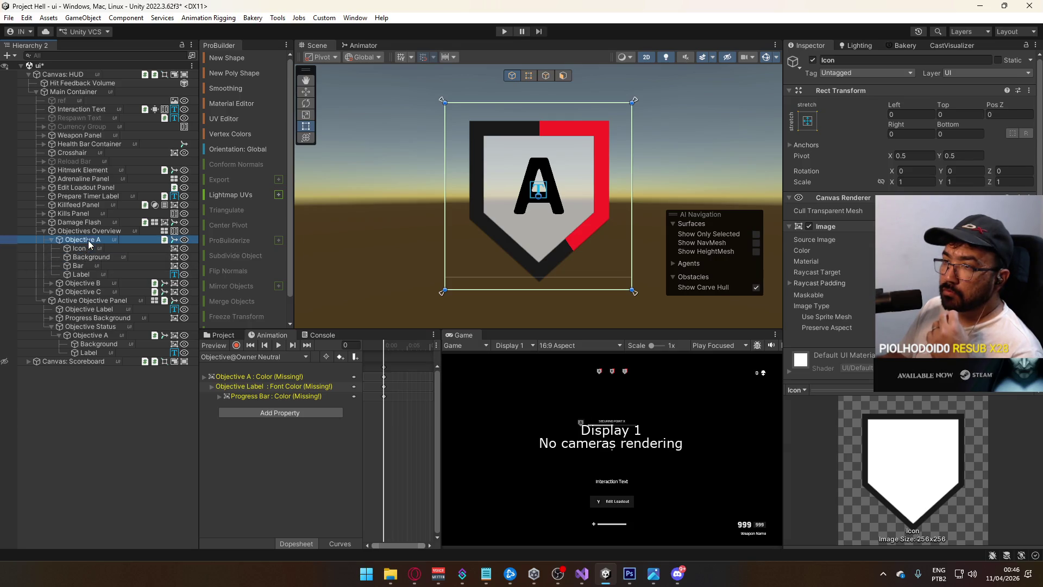
{"action": "left_click", "coordinate": [236, 345]}
{"action": "left_click", "coordinate": [258, 376]}
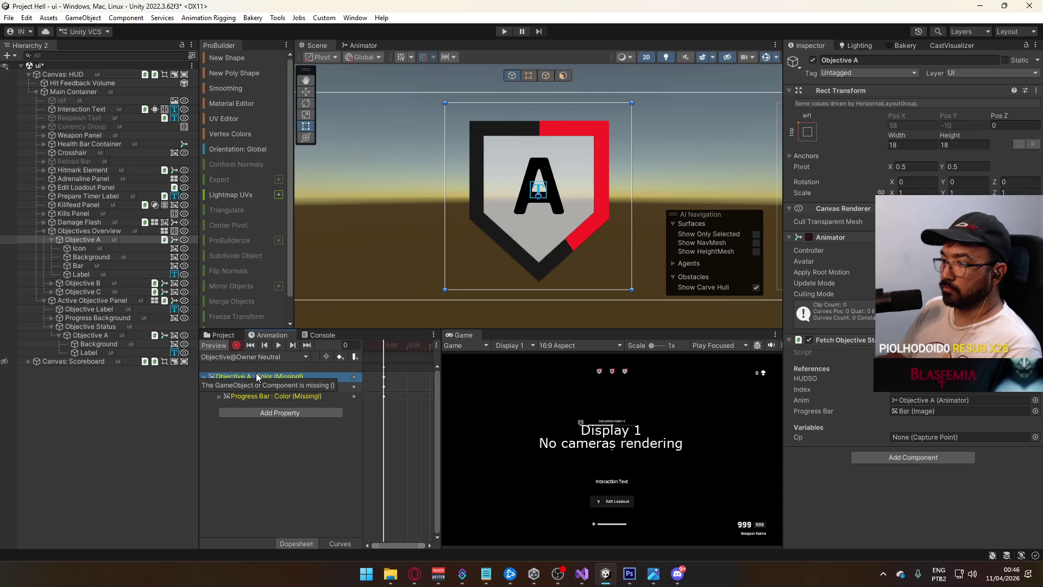
{"action": "key", "text": "Delete"}
{"action": "left_click", "coordinate": [90, 239]}
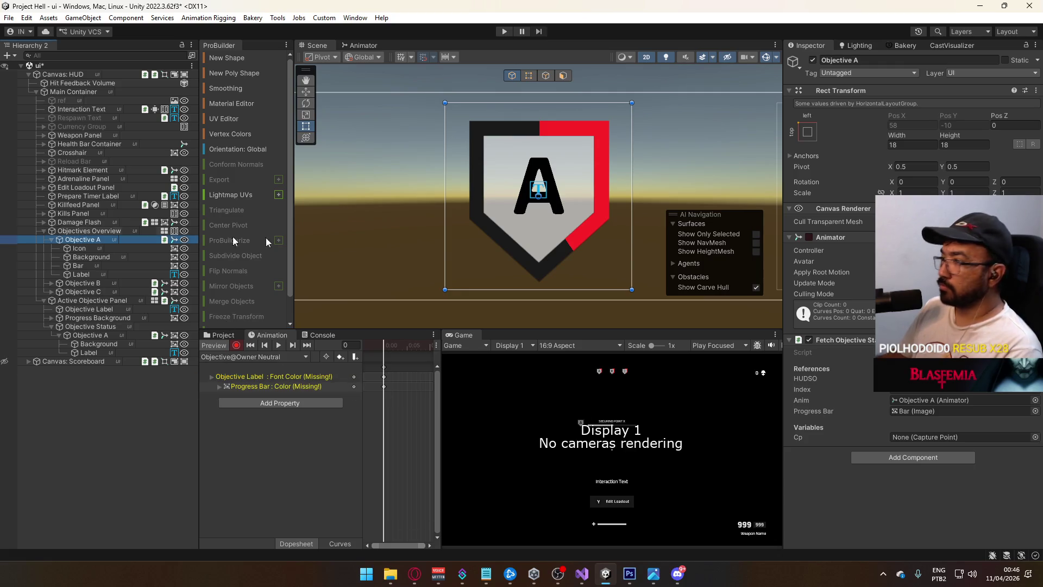
{"action": "left_click", "coordinate": [103, 249]}
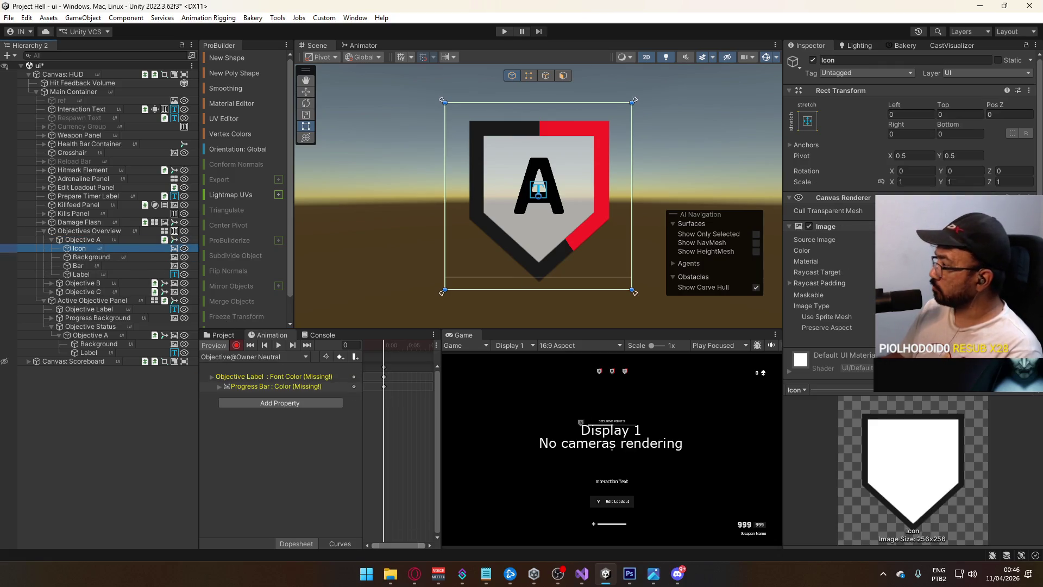
{"action": "left_click", "coordinate": [802, 250]}
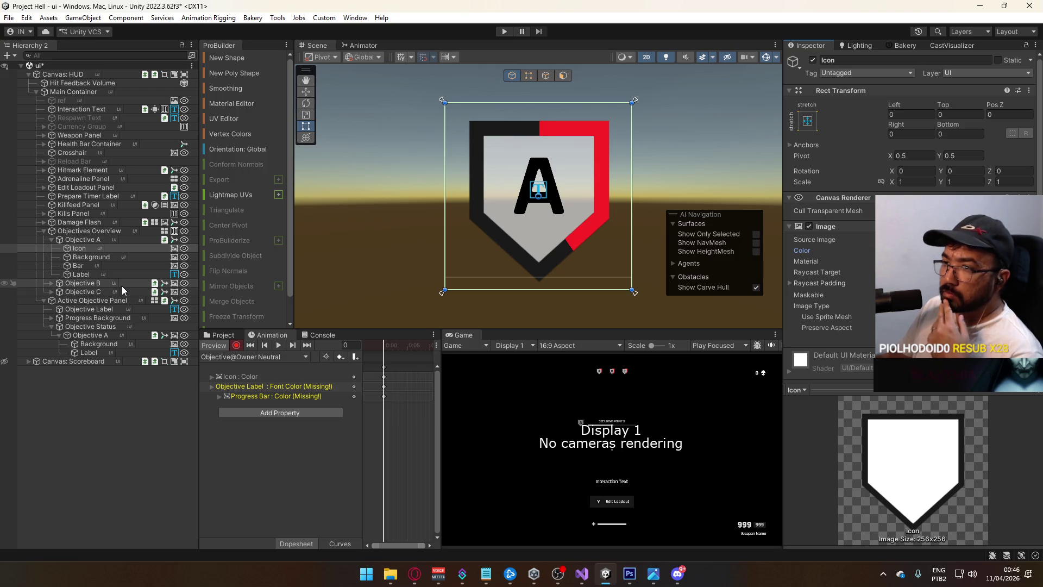
Switch the Animation window to Objective@Contester Red, check its transition, and reselect Icon.
{"action": "left_click", "coordinate": [230, 358]}
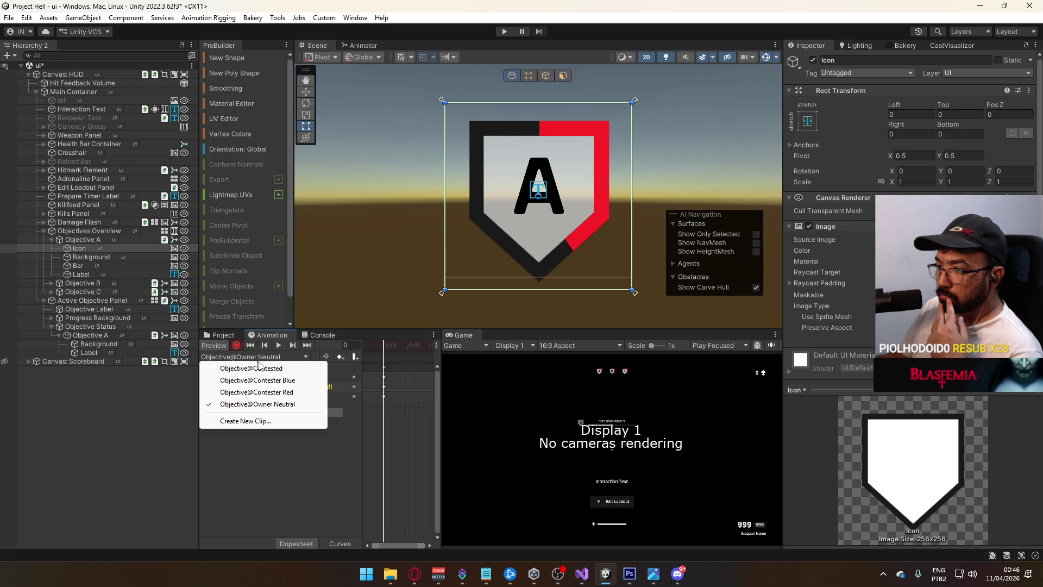
{"action": "left_click", "coordinate": [288, 393]}
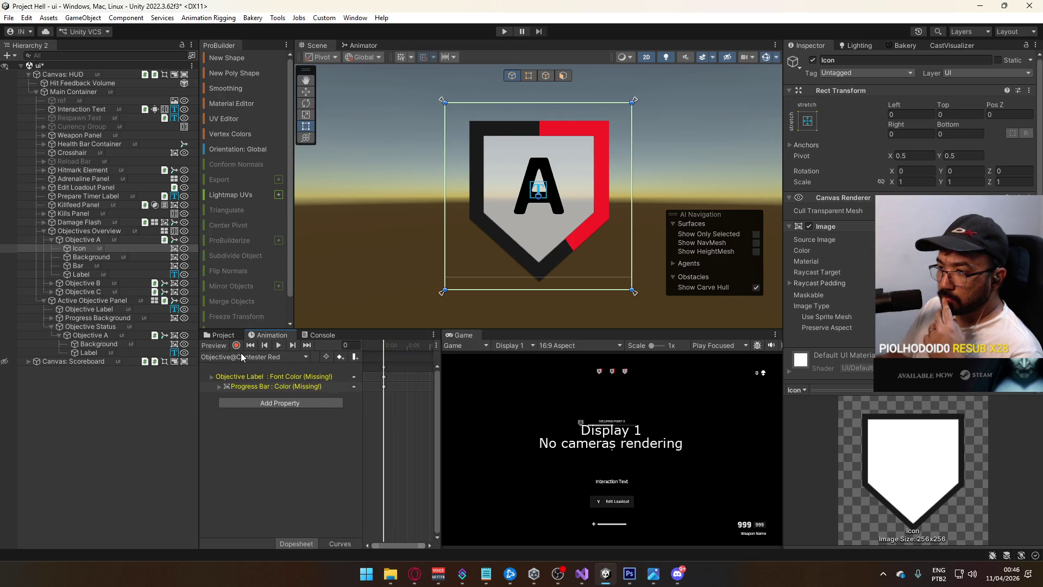
{"action": "left_click", "coordinate": [361, 46]}
{"action": "left_click", "coordinate": [537, 195]}
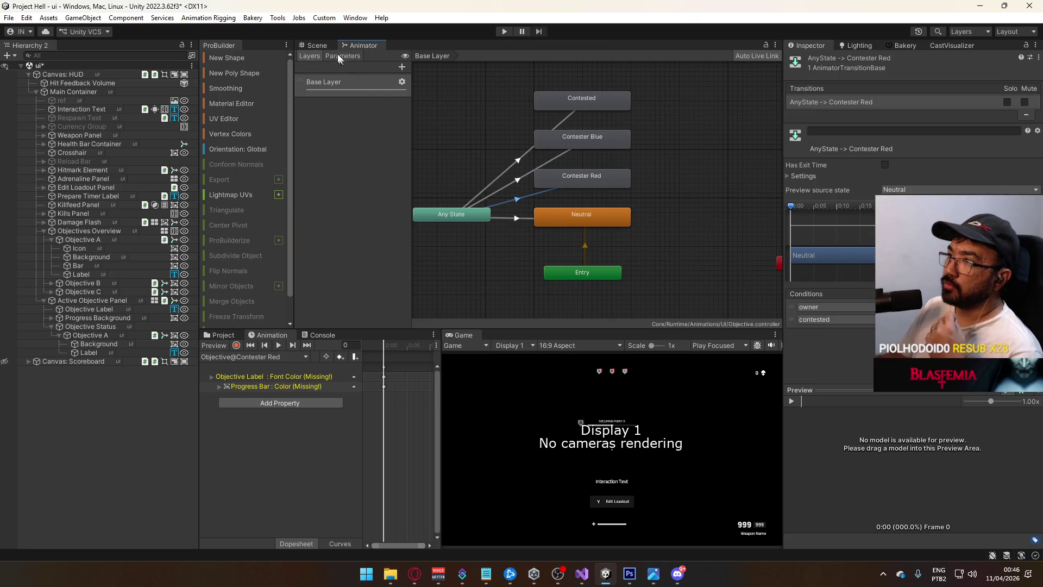
{"action": "left_click", "coordinate": [318, 45]}
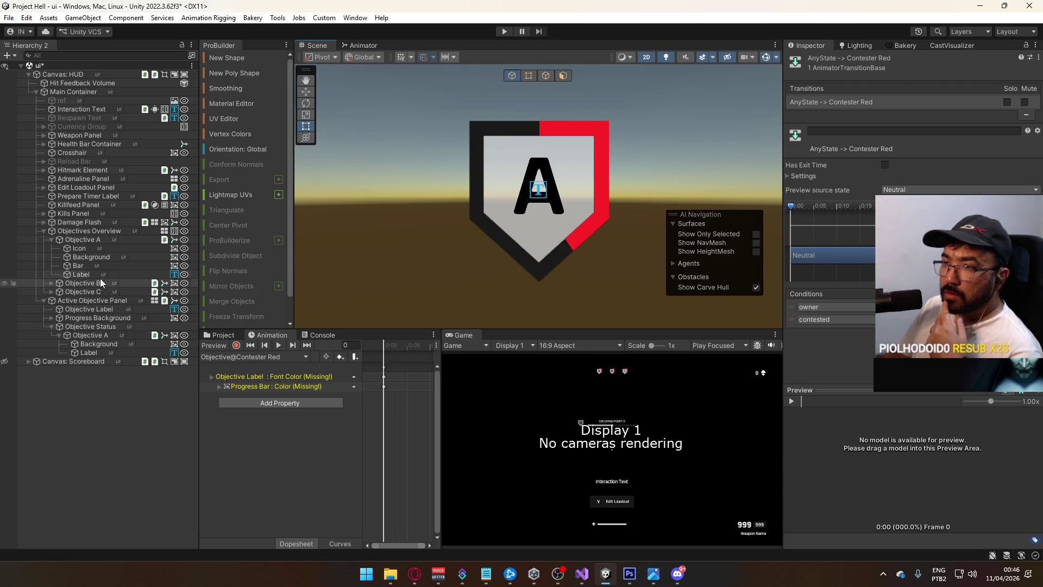
{"action": "left_click", "coordinate": [90, 241]}
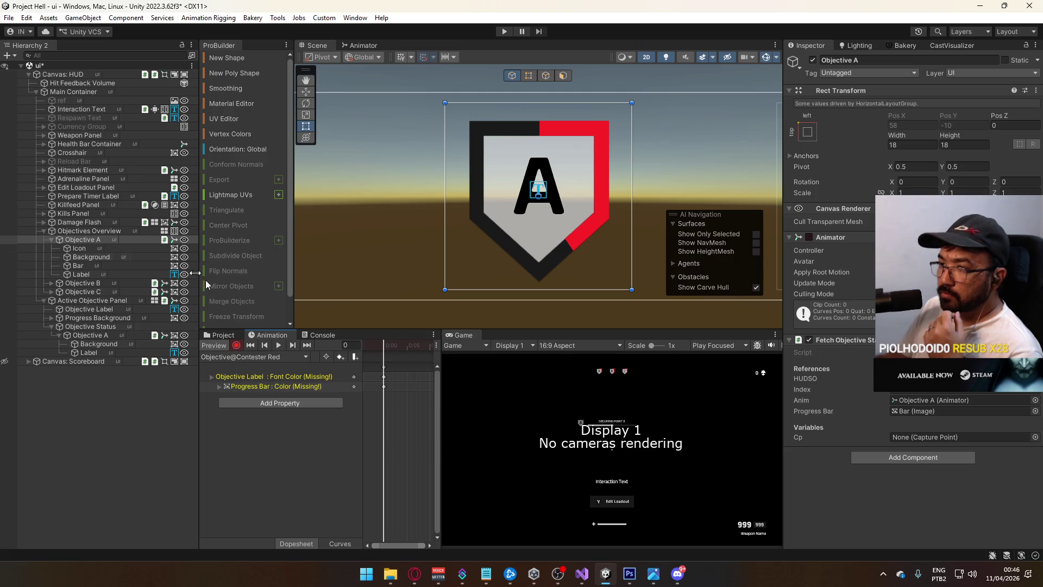
{"action": "left_click", "coordinate": [87, 249]}
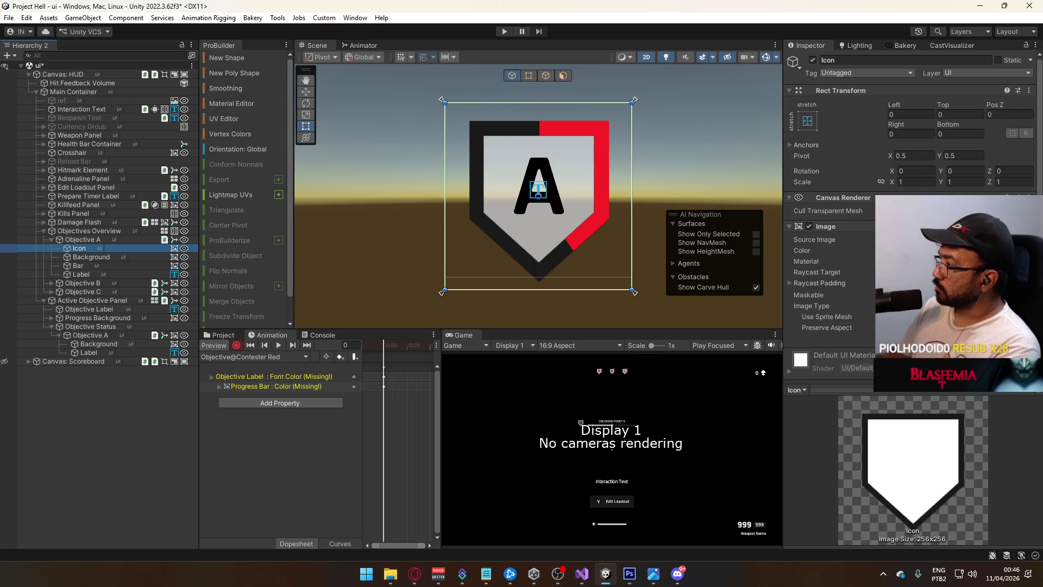
Tint the Icon blue, hex 4C89FF, adjusting saturation and alpha in the picker.
{"action": "left_click", "coordinate": [956, 250]}
{"action": "left_click", "coordinate": [942, 546]}
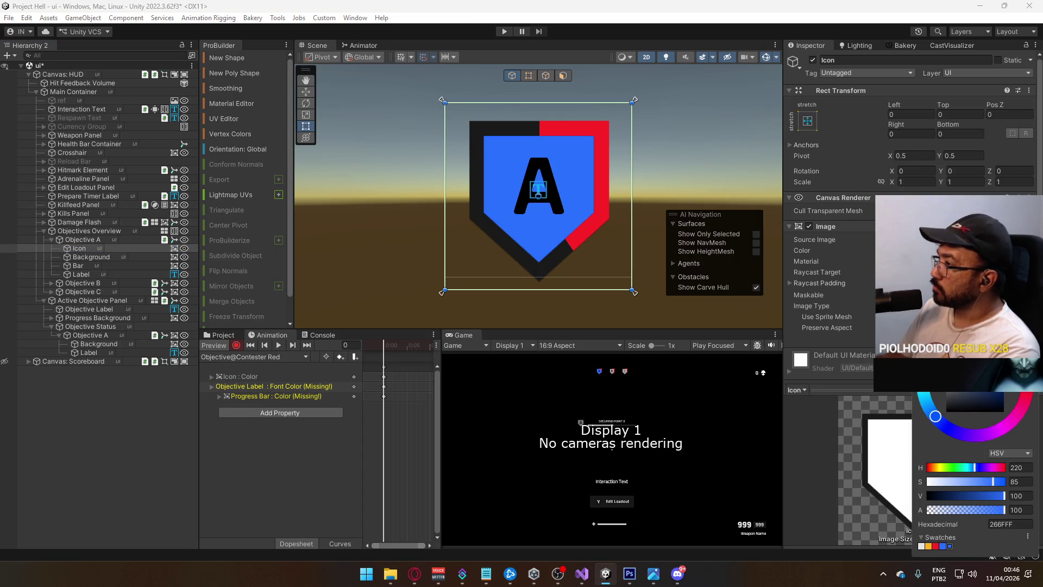
{"action": "mouse_move", "coordinate": [992, 481]}
{"action": "left_mouse_down"}
{"action": "mouse_move", "coordinate": [970, 483]}
{"action": "mouse_move", "coordinate": [988, 477]}
{"action": "left_mouse_up"}
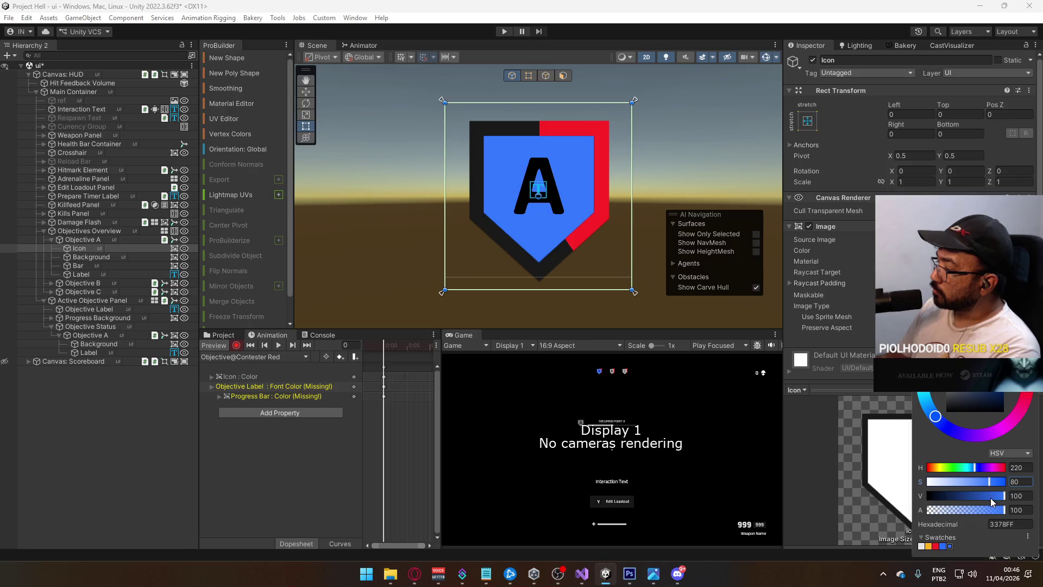
{"action": "left_click", "coordinate": [969, 509]}
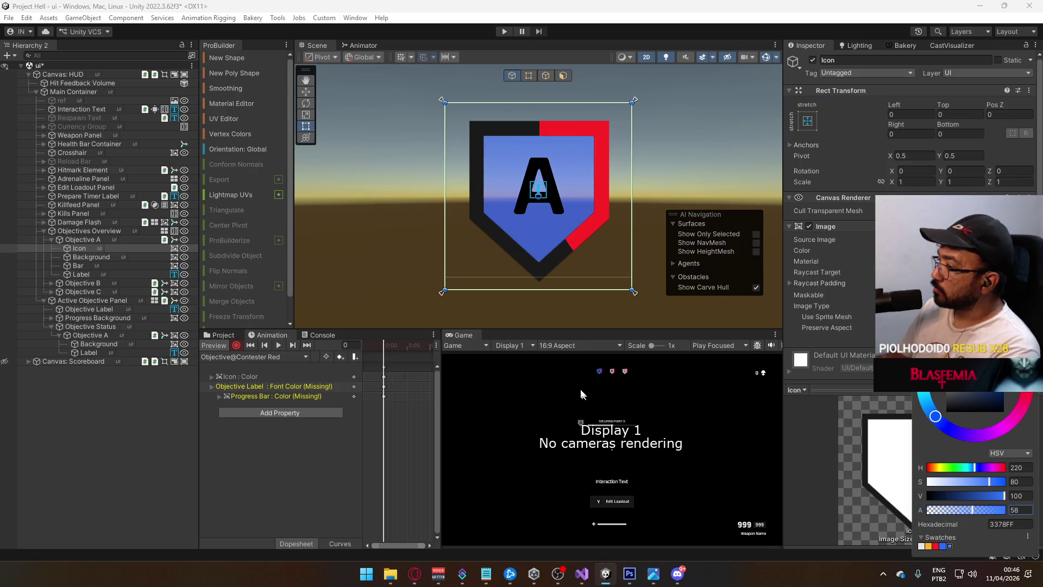
{"action": "left_click", "coordinate": [976, 509]}
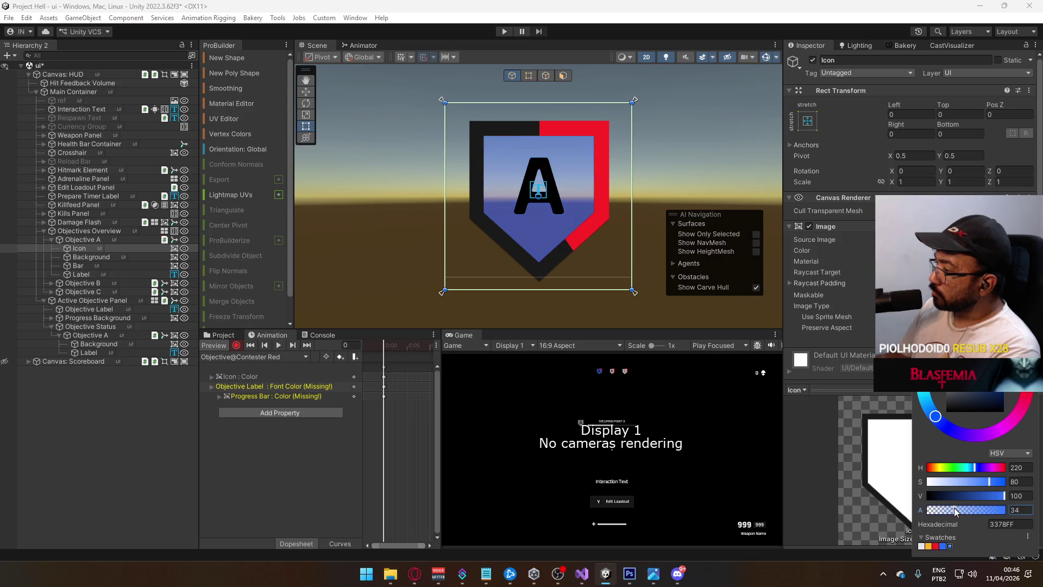
{"action": "mouse_move", "coordinate": [975, 481]}
{"action": "left_mouse_down"}
{"action": "mouse_move", "coordinate": [959, 483]}
{"action": "mouse_move", "coordinate": [1001, 514]}
{"action": "left_mouse_up"}
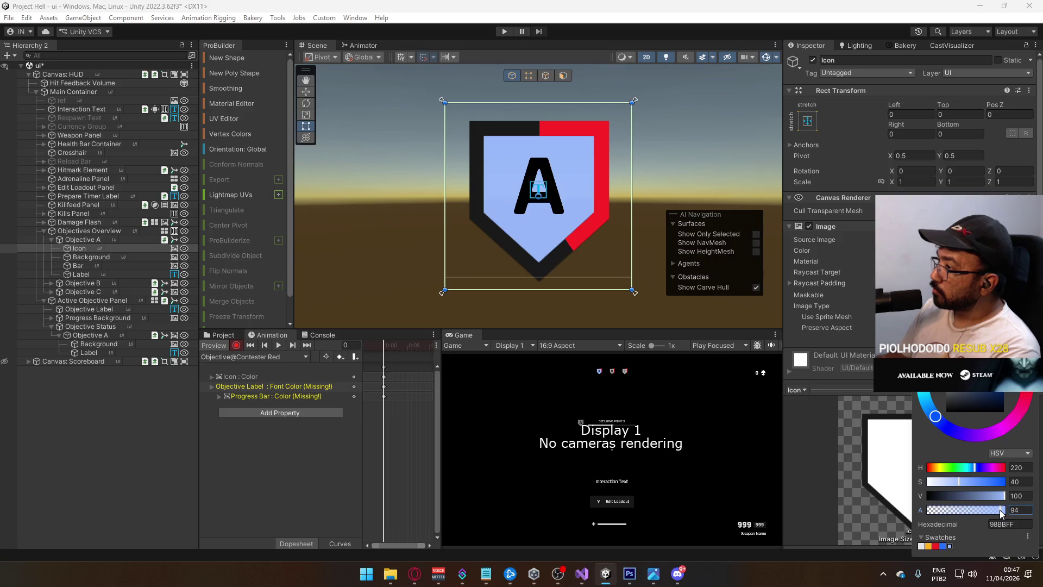
{"action": "left_click_drag", "start_coordinate": [960, 480], "coordinate": [981, 481]}
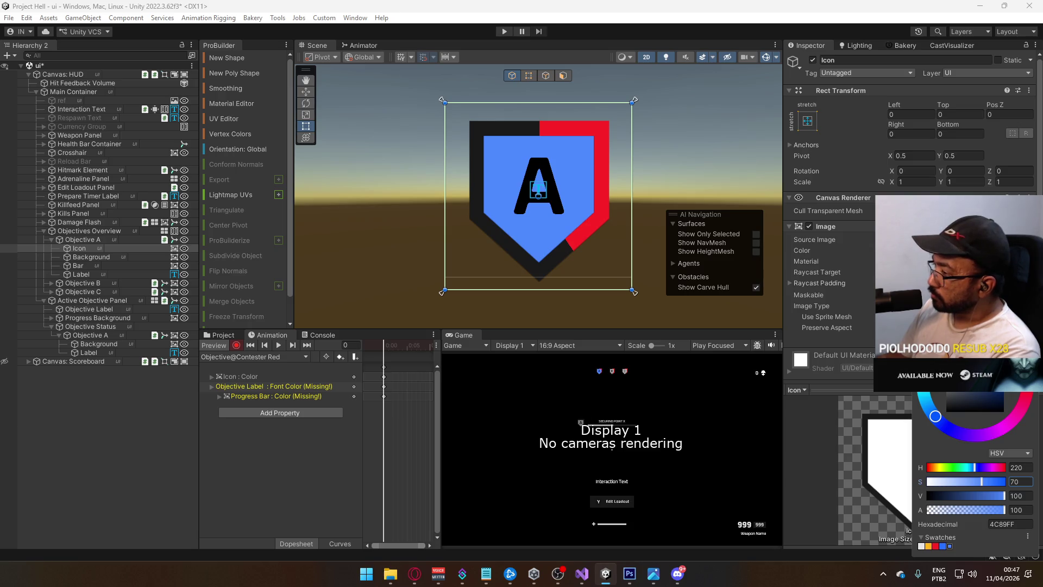
{"action": "key", "text": "Return"}
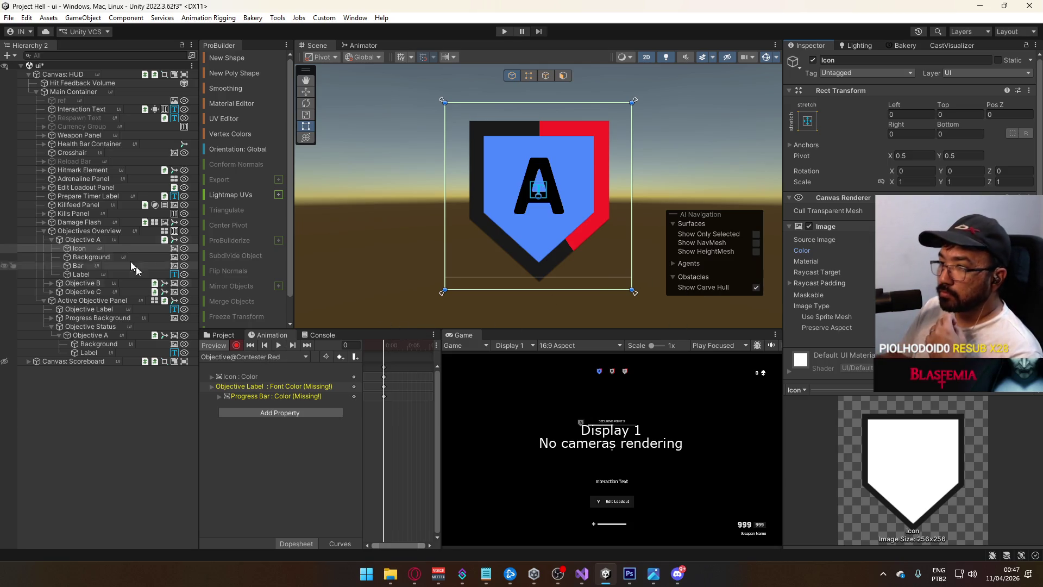
Switch to the Objective@Contester Blue clip and set the Bar's colour to blue 266FFF.
{"action": "left_click", "coordinate": [81, 266]}
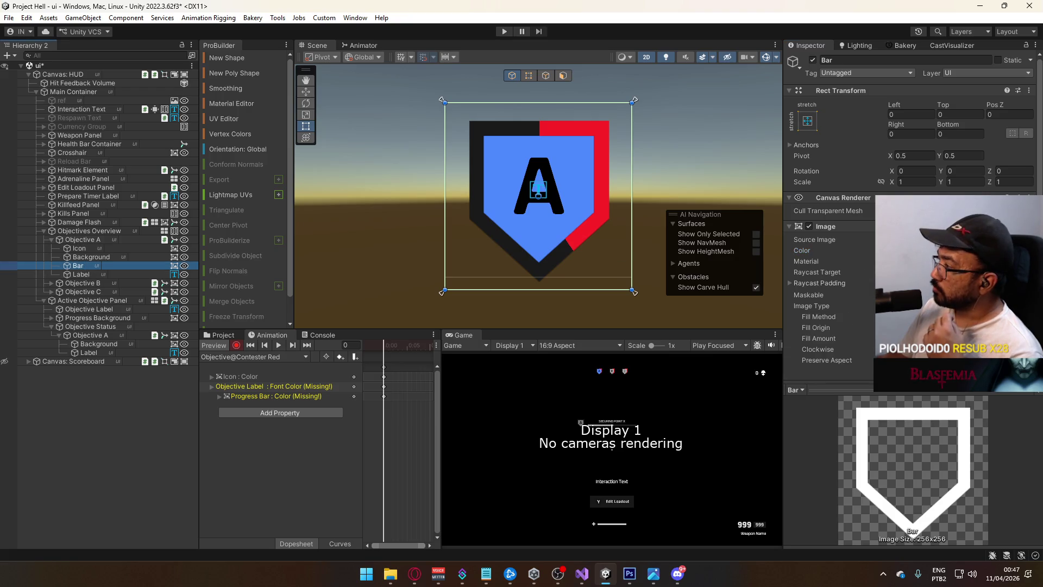
{"action": "left_click", "coordinate": [956, 250]}
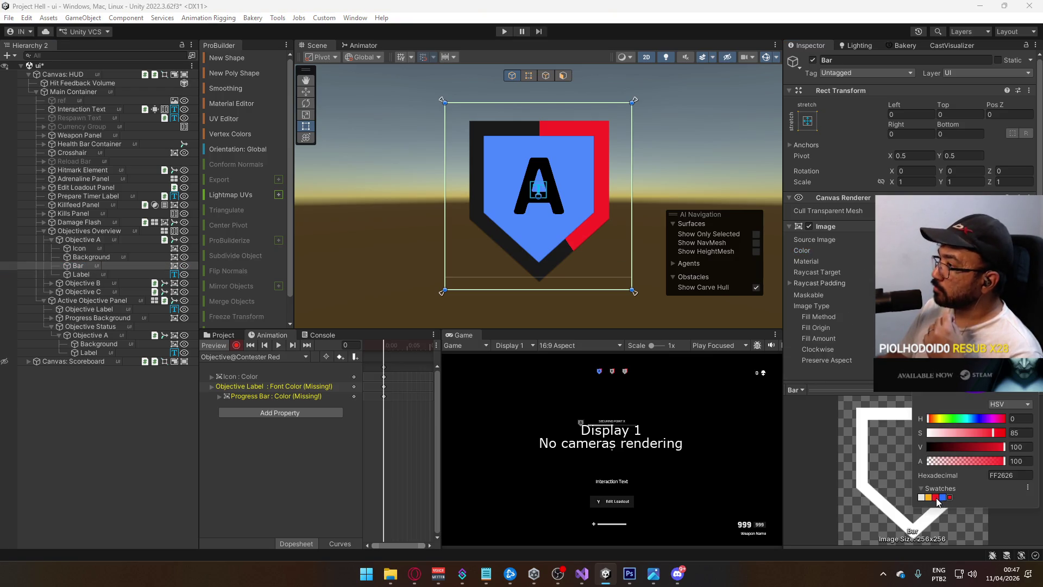
{"action": "key", "text": "Escape"}
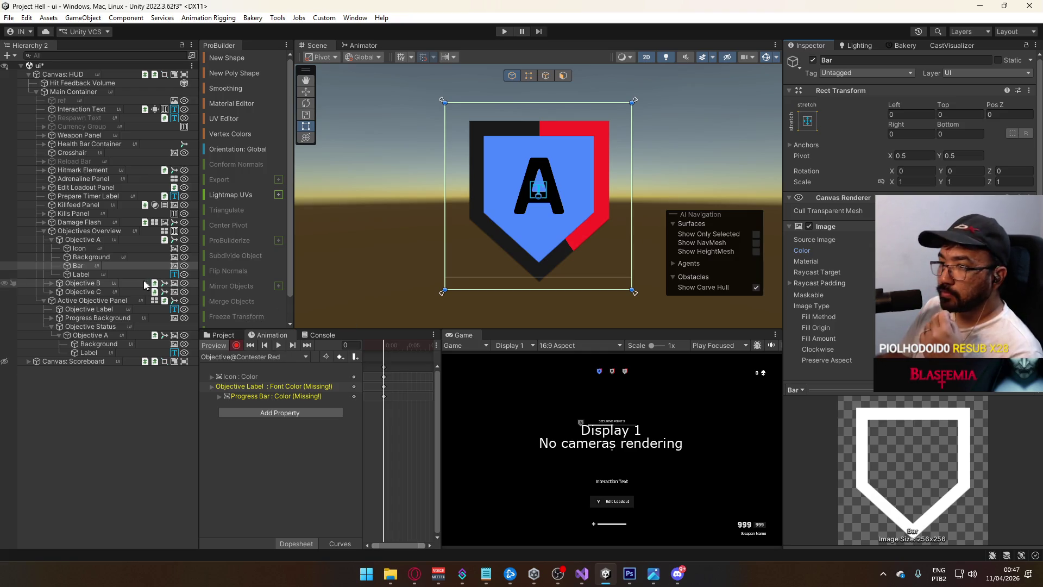
{"action": "left_click", "coordinate": [235, 356]}
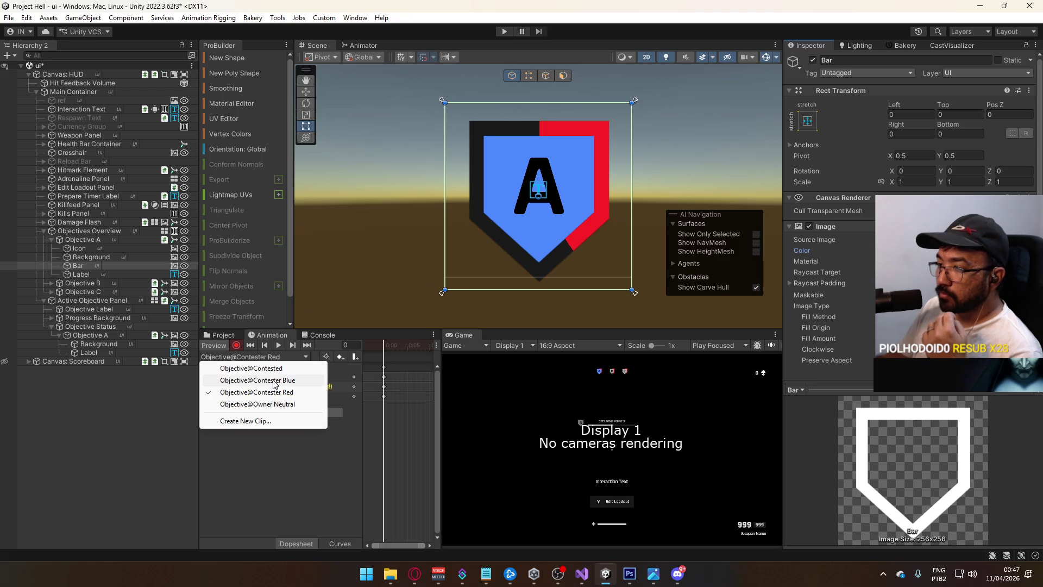
{"action": "left_click", "coordinate": [256, 380]}
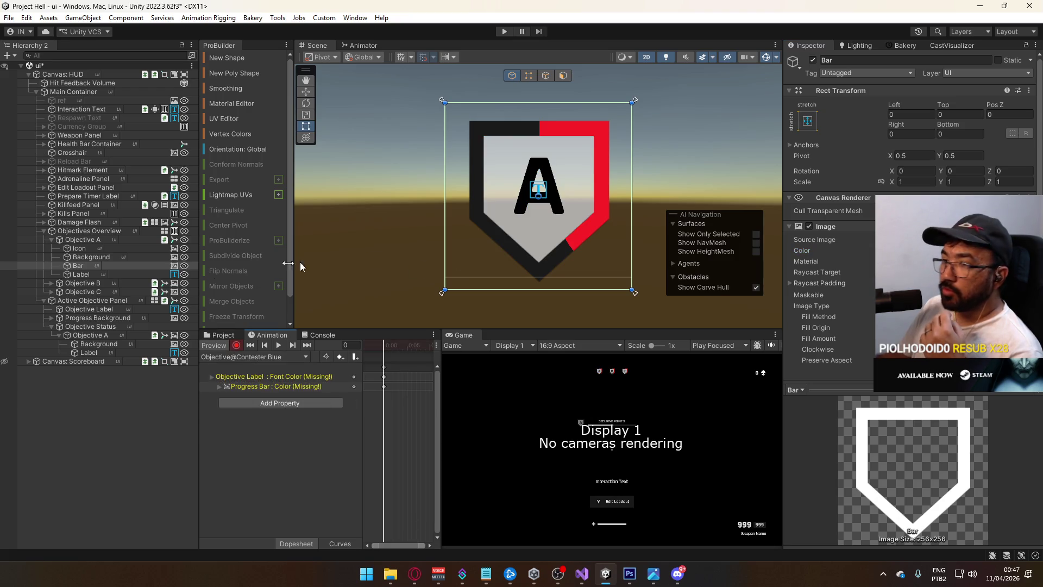
{"action": "left_click", "coordinate": [956, 251]}
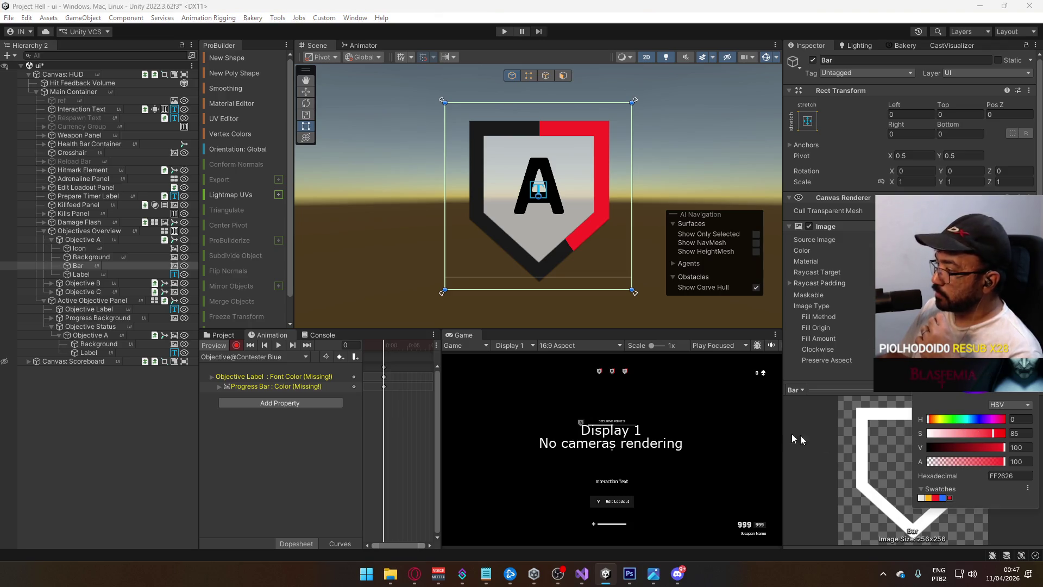
{"action": "left_click", "coordinate": [943, 497]}
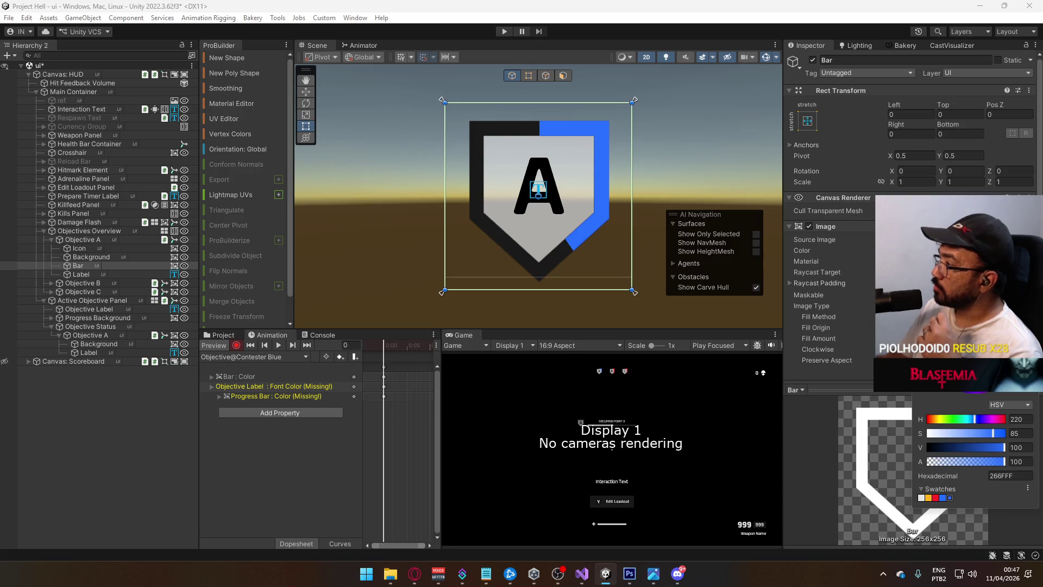
Set the Icon's colour to a light red, FF5050, with lowered saturation.
{"action": "left_click", "coordinate": [831, 381]}
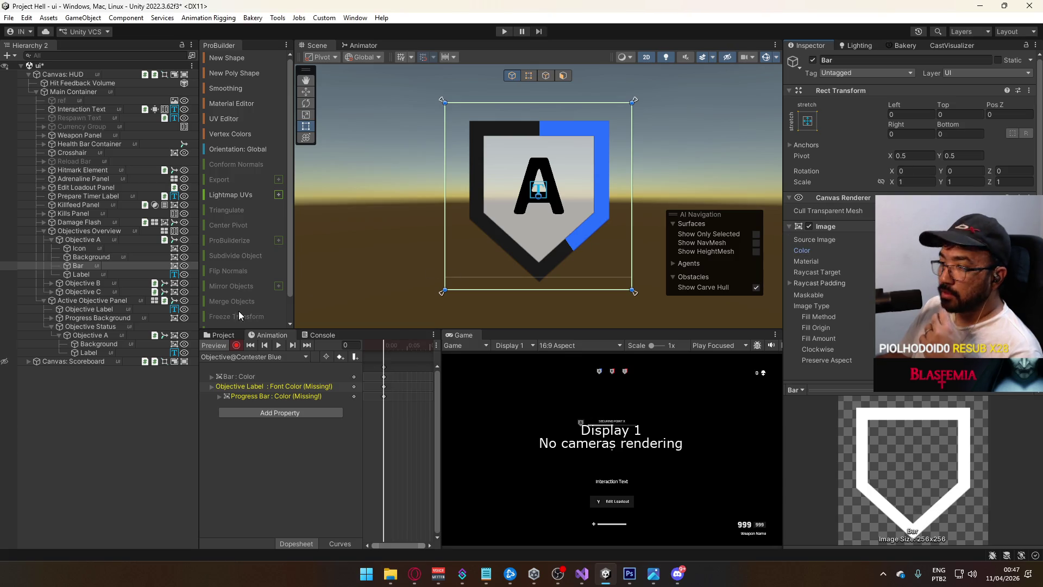
{"action": "left_click", "coordinate": [77, 249]}
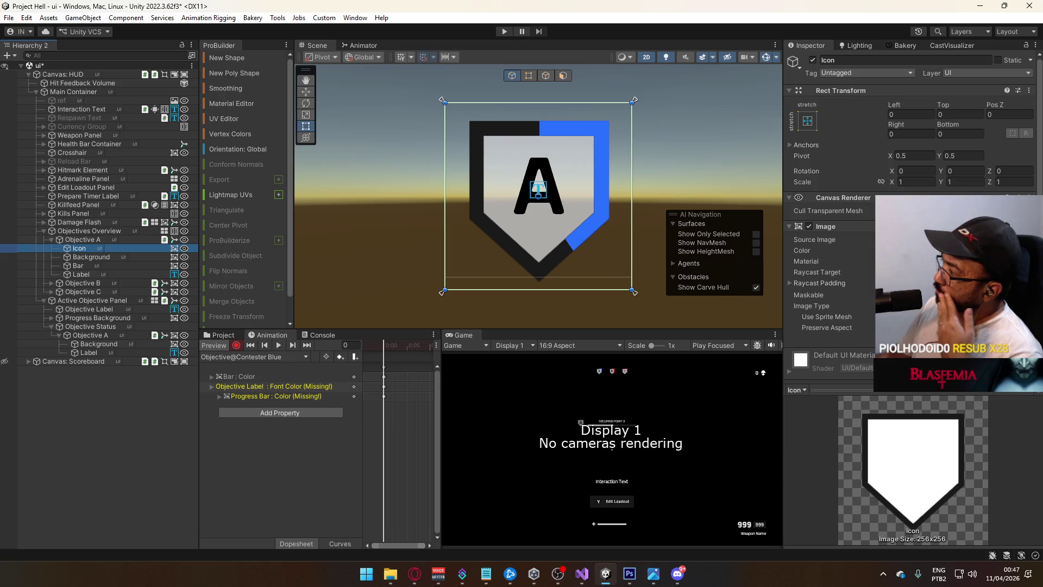
{"action": "left_click", "coordinate": [956, 250]}
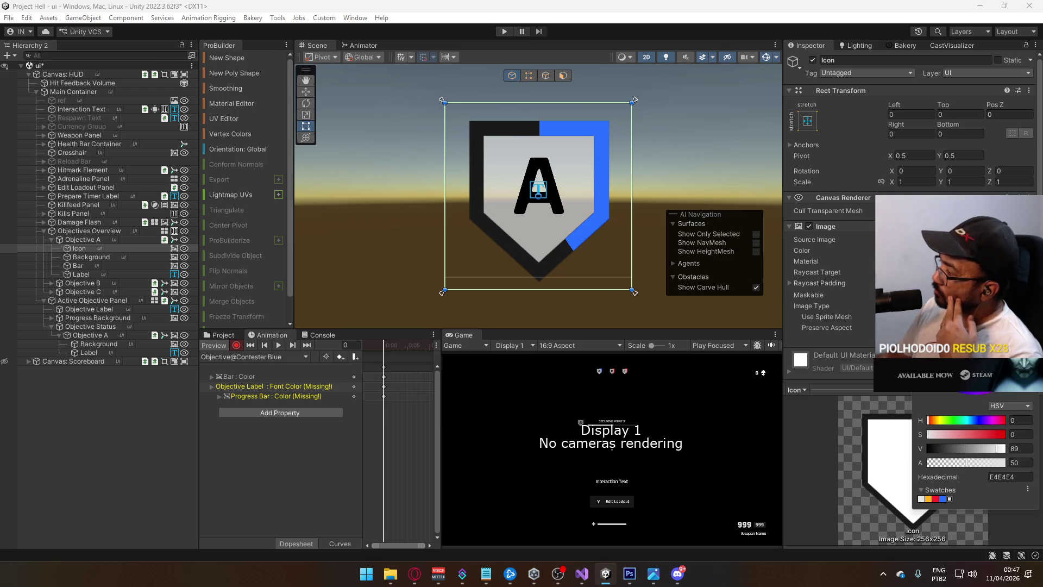
{"action": "left_click", "coordinate": [935, 499]}
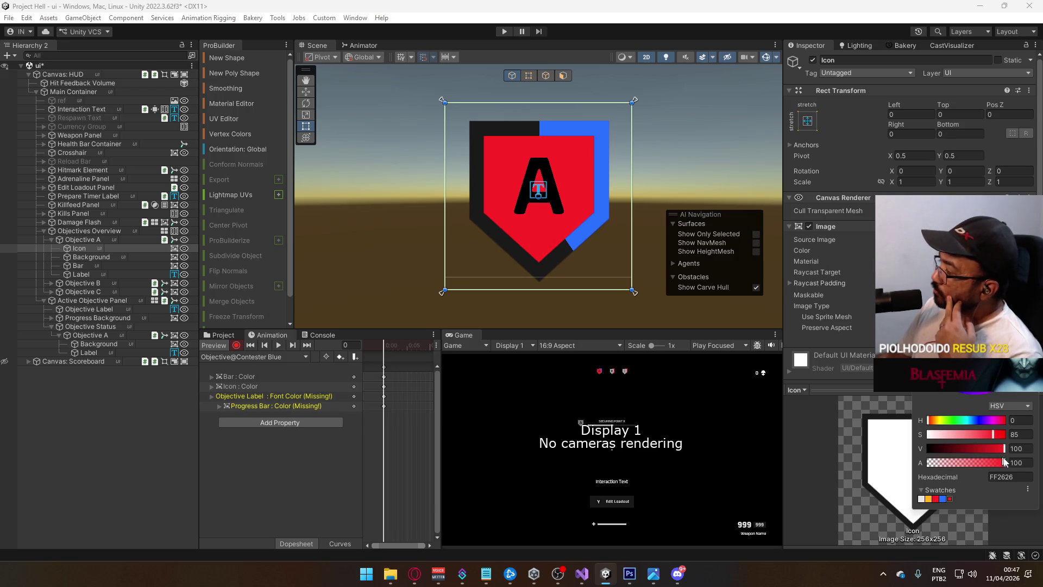
{"action": "left_click_drag", "start_coordinate": [990, 438], "coordinate": [981, 435]}
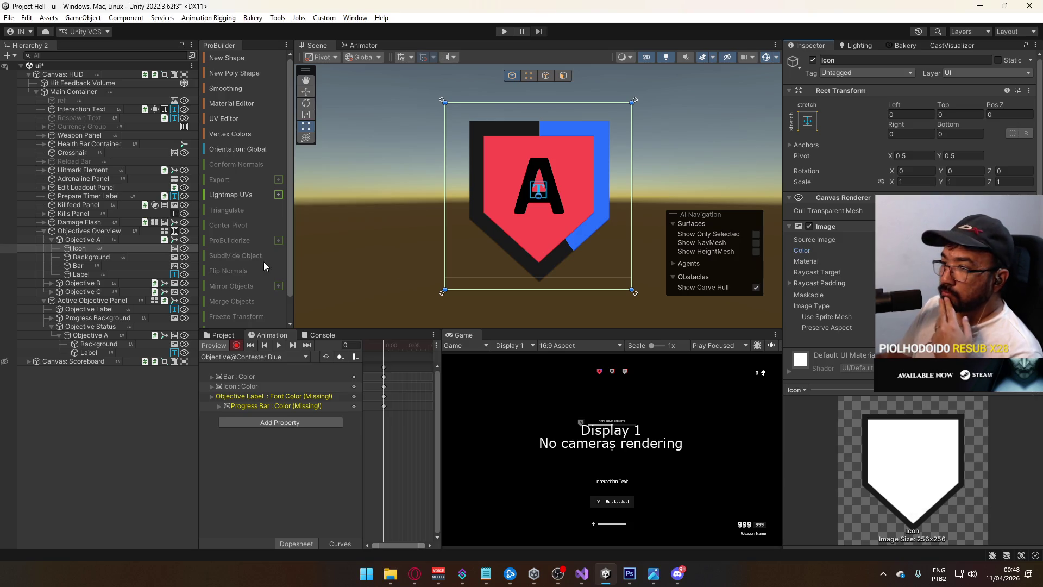
{"action": "left_click", "coordinate": [253, 356]}
Compare with Contester Red, then delete Contester Blue's Bar : Color and Icon : Color tracks.
{"action": "left_click", "coordinate": [277, 392]}
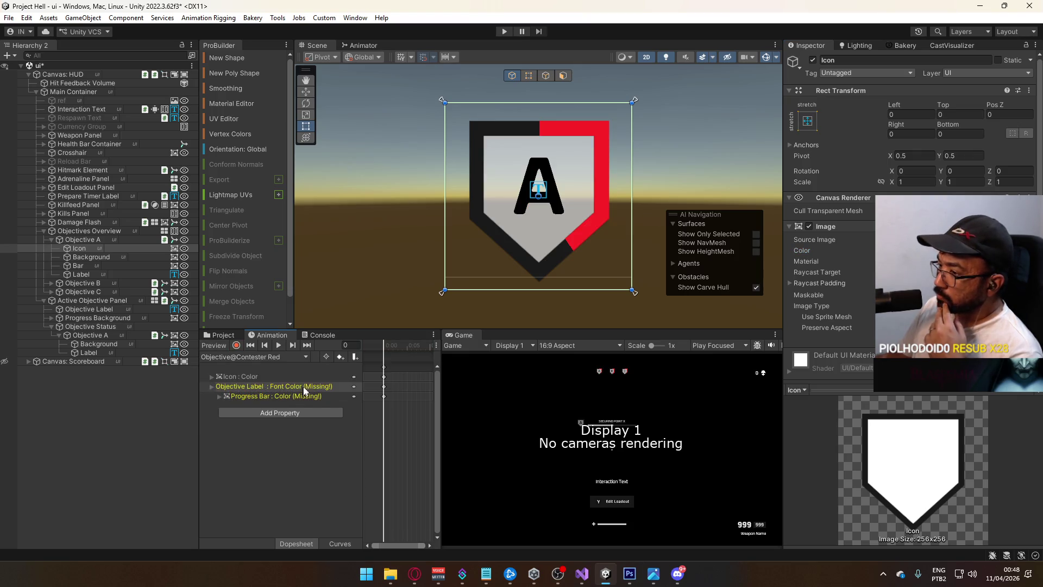
{"action": "left_click", "coordinate": [289, 376]}
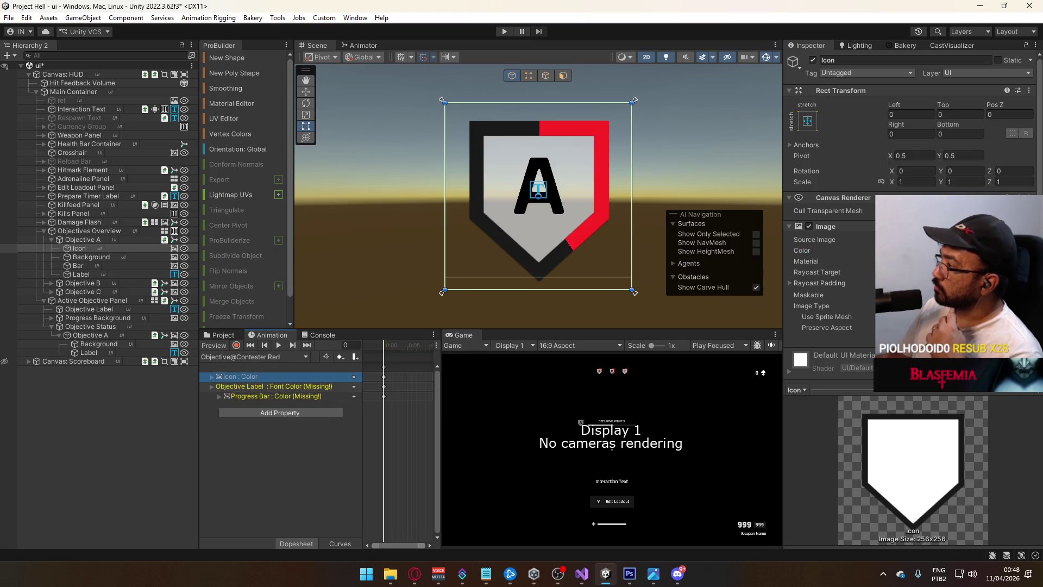
{"action": "left_click", "coordinate": [264, 357]}
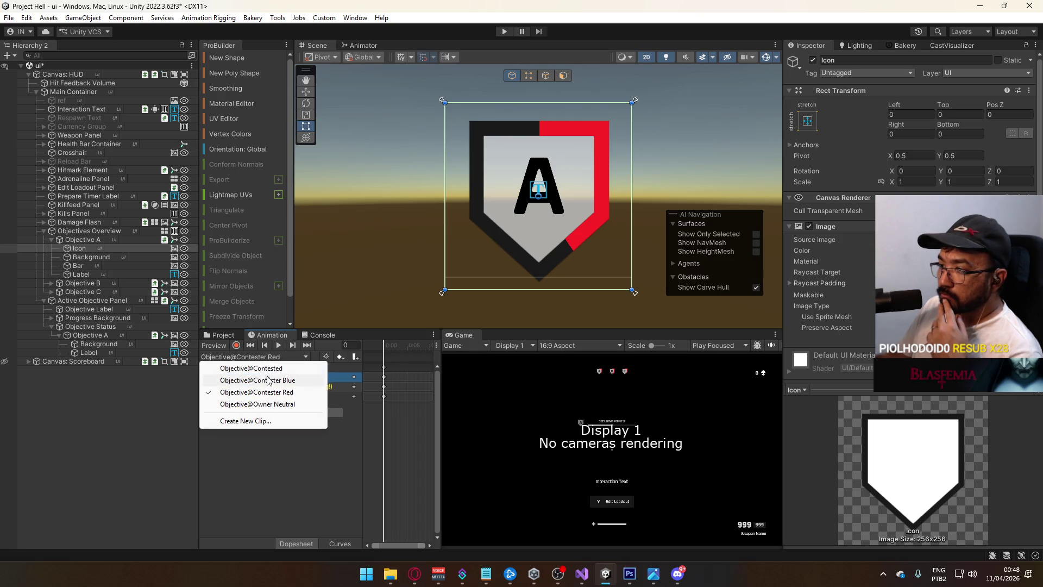
{"action": "left_click", "coordinate": [268, 381]}
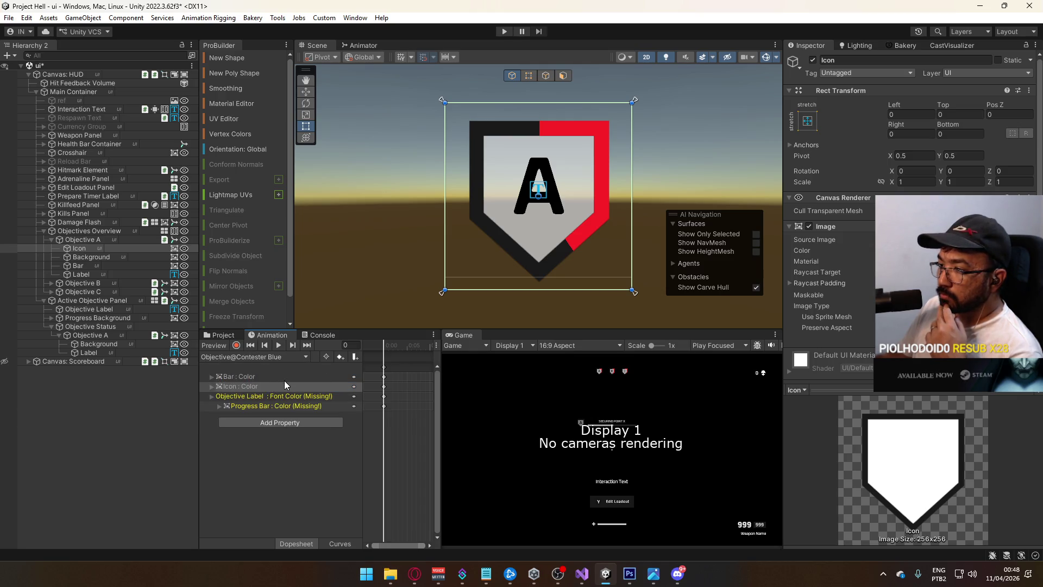
{"action": "left_click", "coordinate": [281, 378]}
{"action": "left_click", "coordinate": [278, 386]}
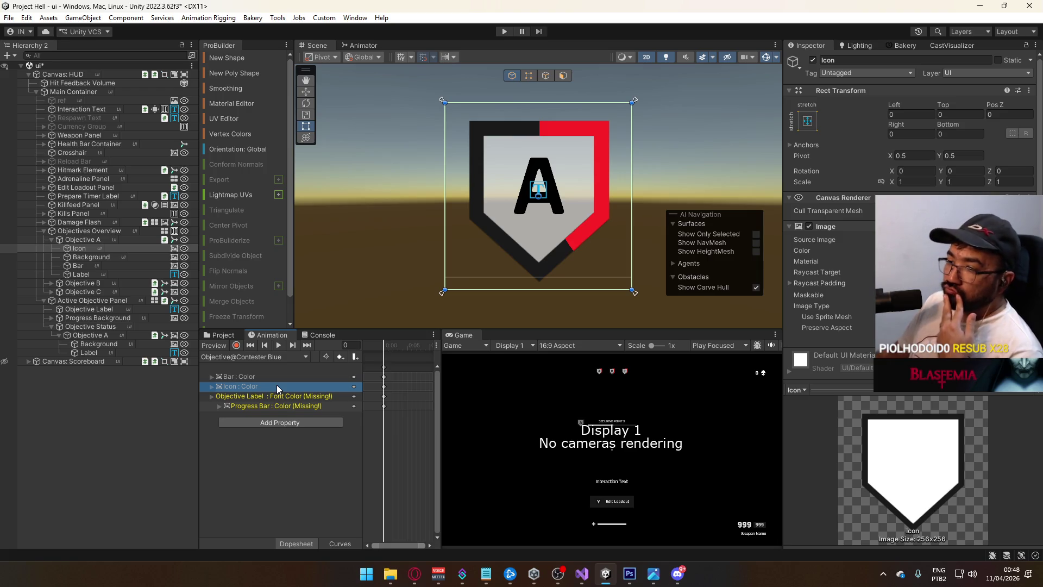
{"action": "left_click", "coordinate": [272, 377]}
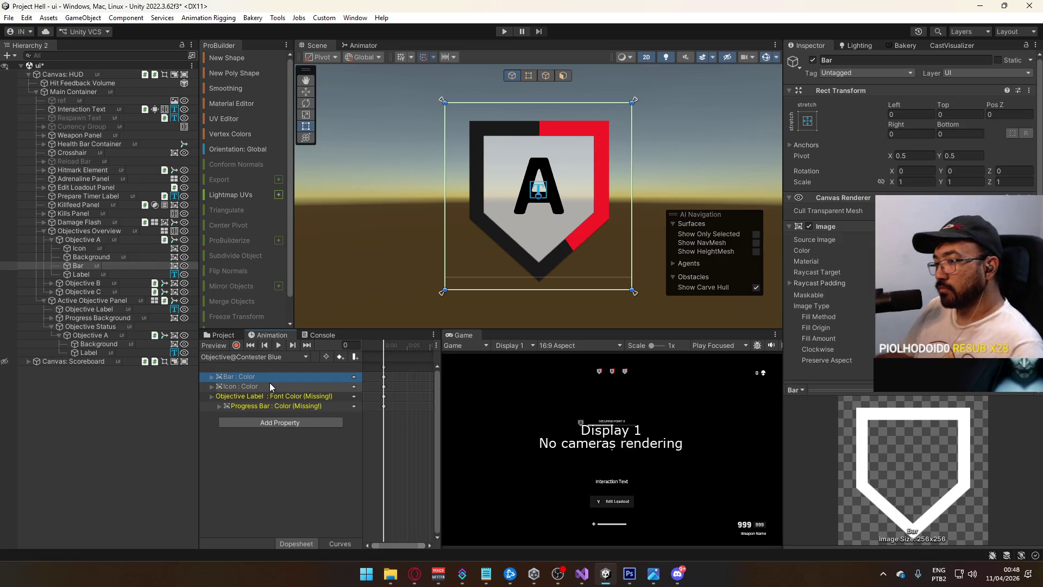
{"action": "key", "text": "Delete"}
{"action": "key", "text": "Delete"}
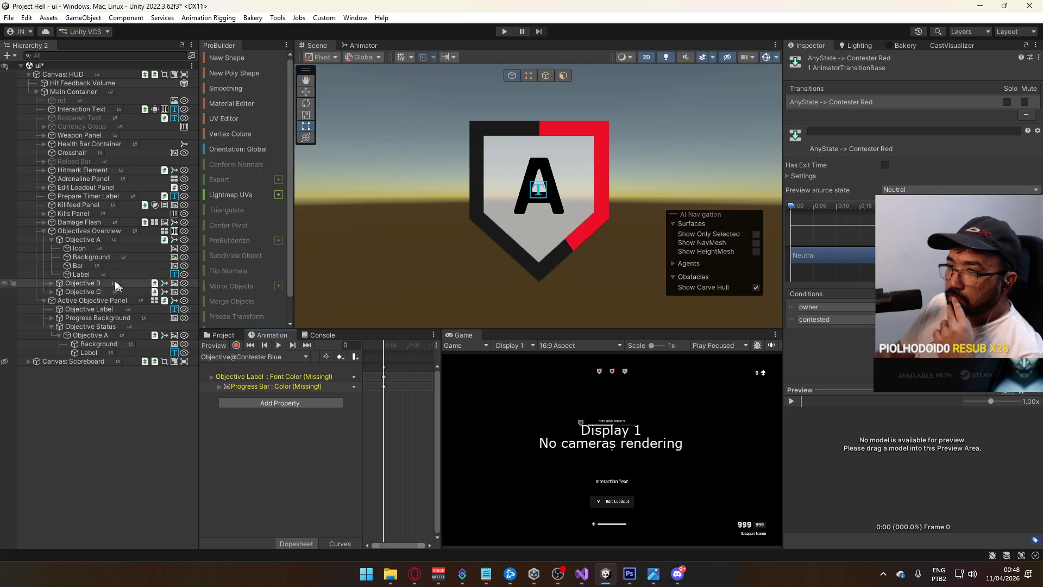
{"action": "left_click", "coordinate": [93, 240]}
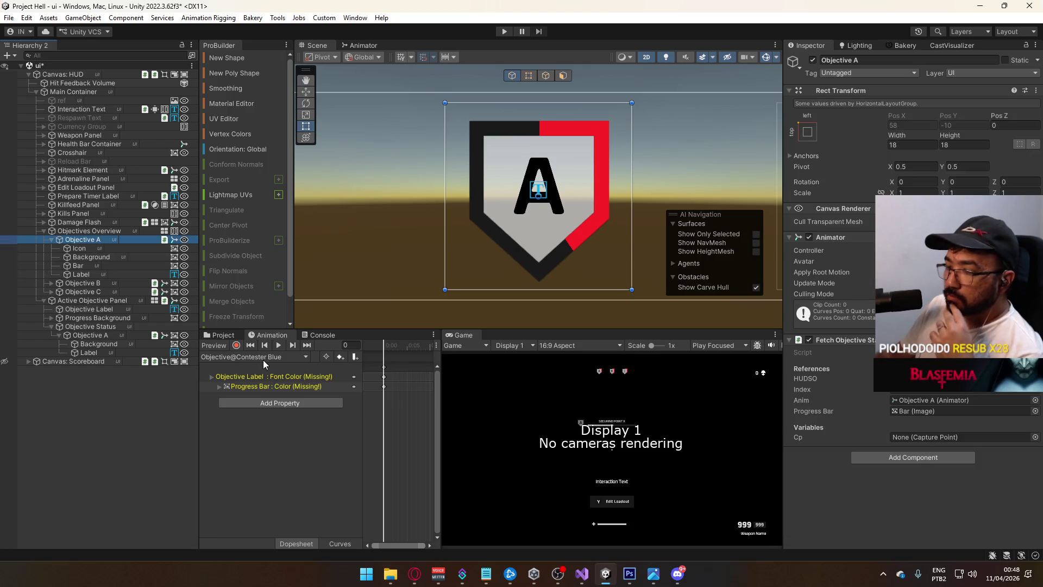
While recording, set the Bar's colour to blue 266FFF in the Contester Blue clip.
{"action": "left_click", "coordinate": [237, 345]}
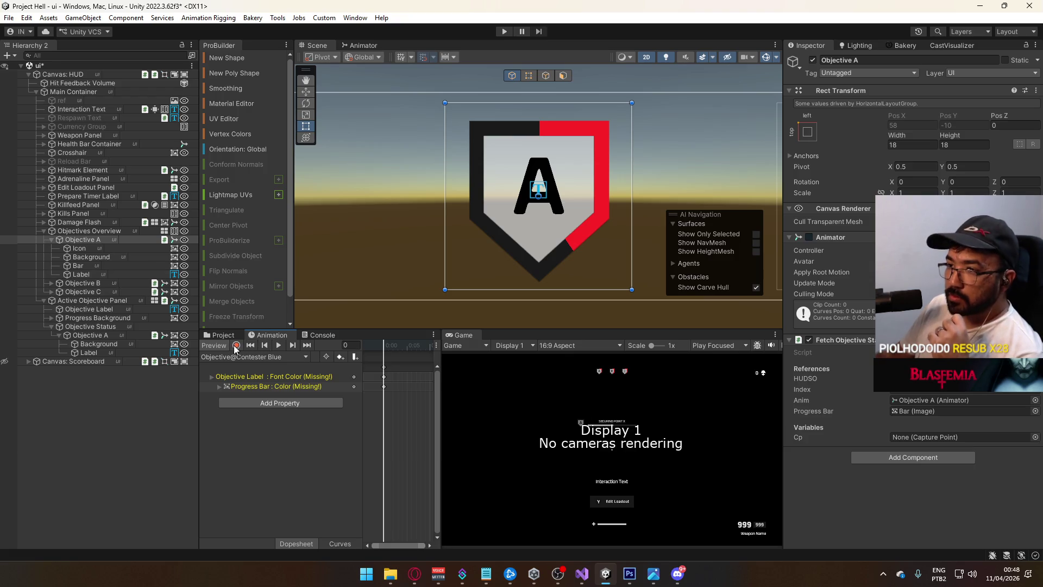
{"action": "left_click", "coordinate": [107, 266]}
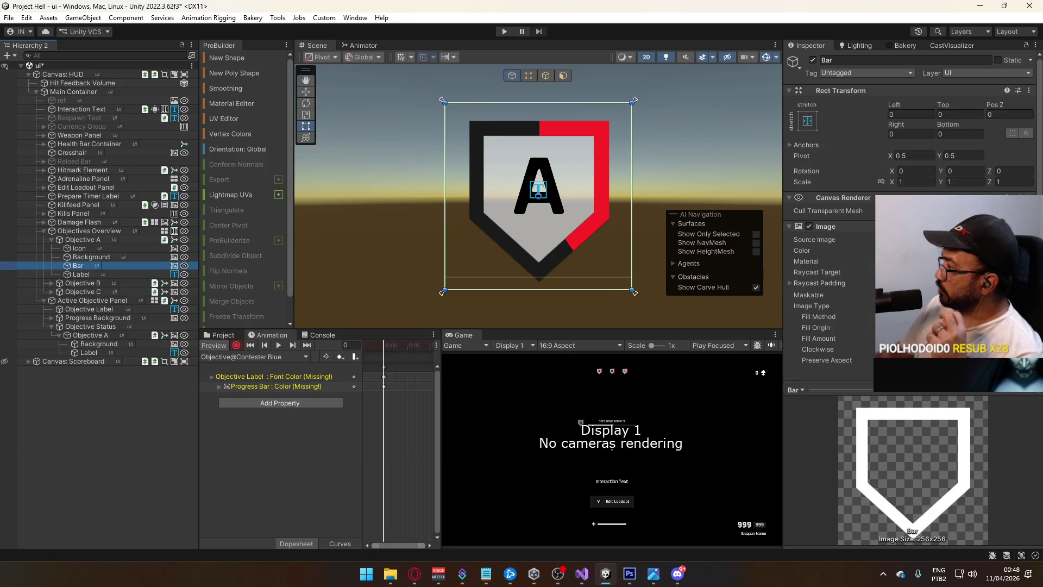
{"action": "left_click", "coordinate": [956, 250]}
{"action": "left_click", "coordinate": [943, 495]}
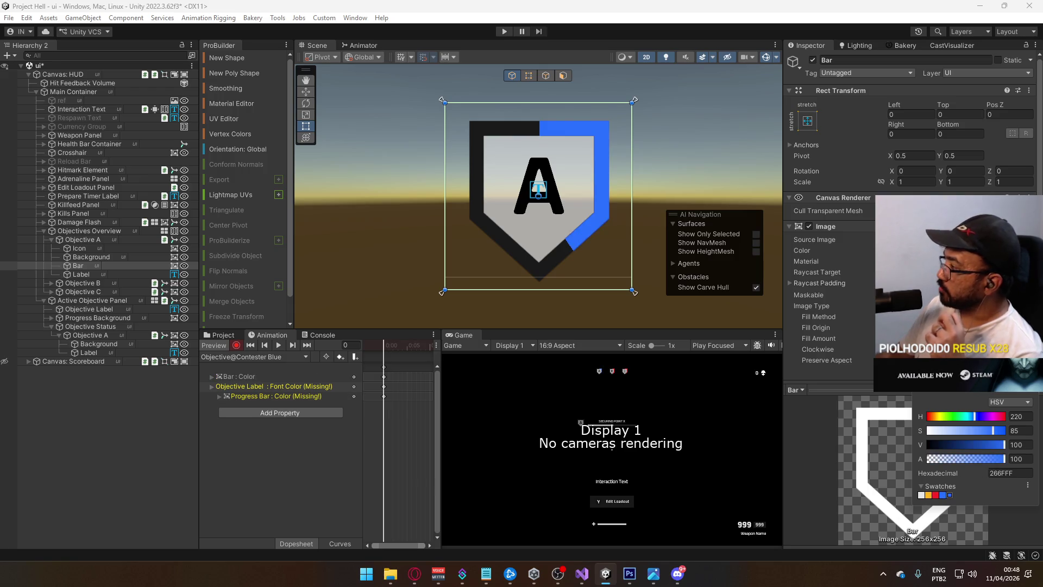
{"action": "left_click", "coordinate": [258, 242]}
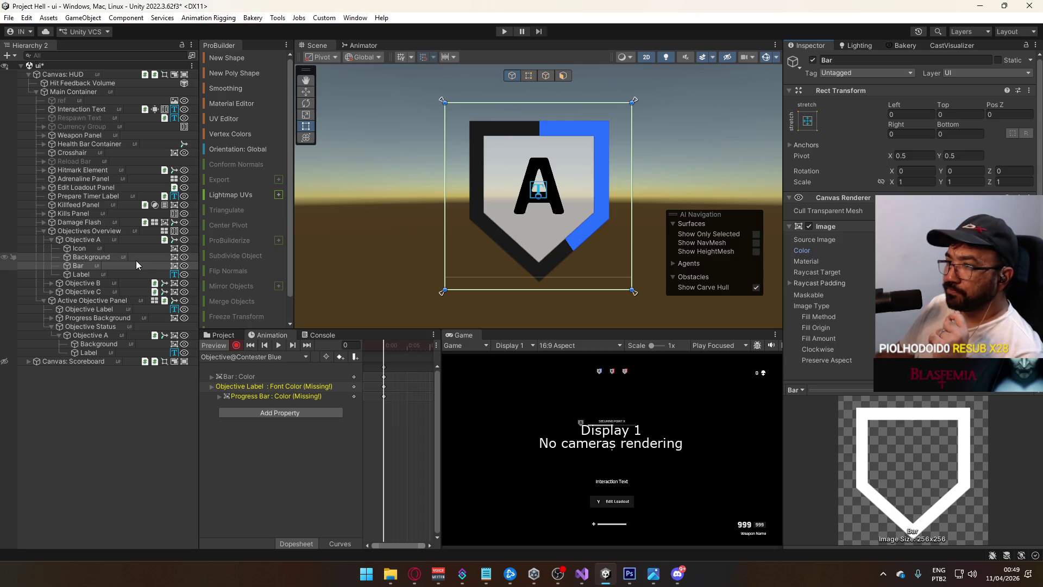
Key the Background's active state, then switch to the Objective@Contester Red clip.
{"action": "left_click", "coordinate": [135, 258]}
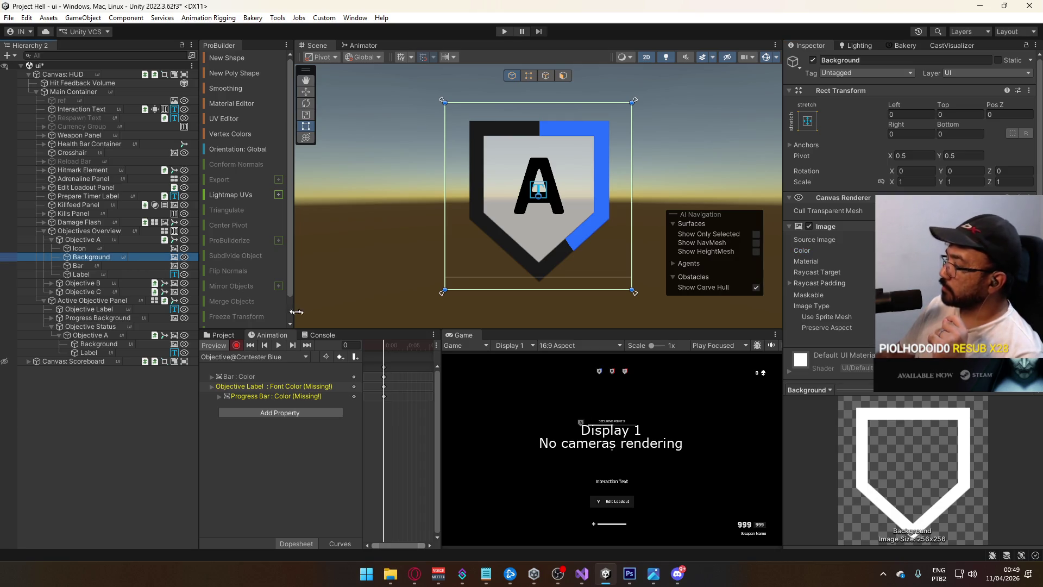
{"action": "left_click", "coordinate": [813, 60]}
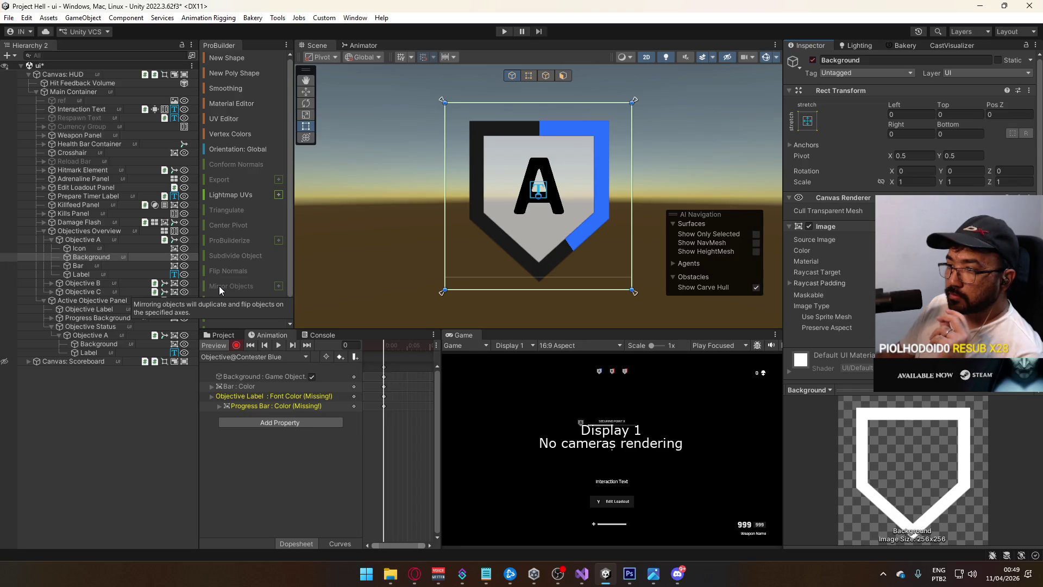
{"action": "left_click", "coordinate": [248, 359]}
{"action": "left_click", "coordinate": [271, 388]}
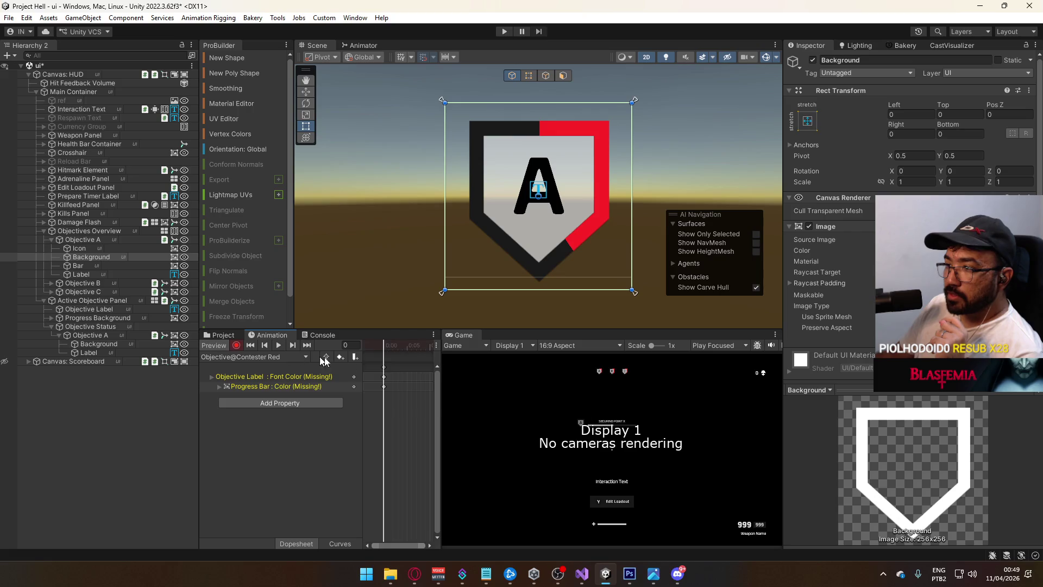
In Contester Red, key the Background as active and set the Bar colour to FF2626.
{"action": "left_click", "coordinate": [813, 60]}
{"action": "left_click", "coordinate": [813, 59]}
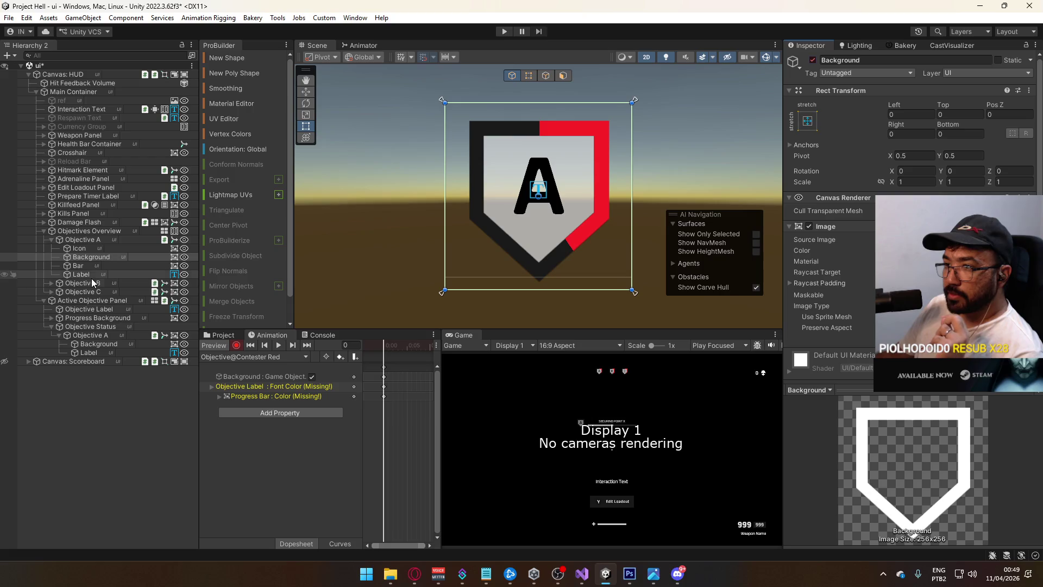
{"action": "left_click", "coordinate": [85, 264]}
{"action": "left_click", "coordinate": [923, 250]}
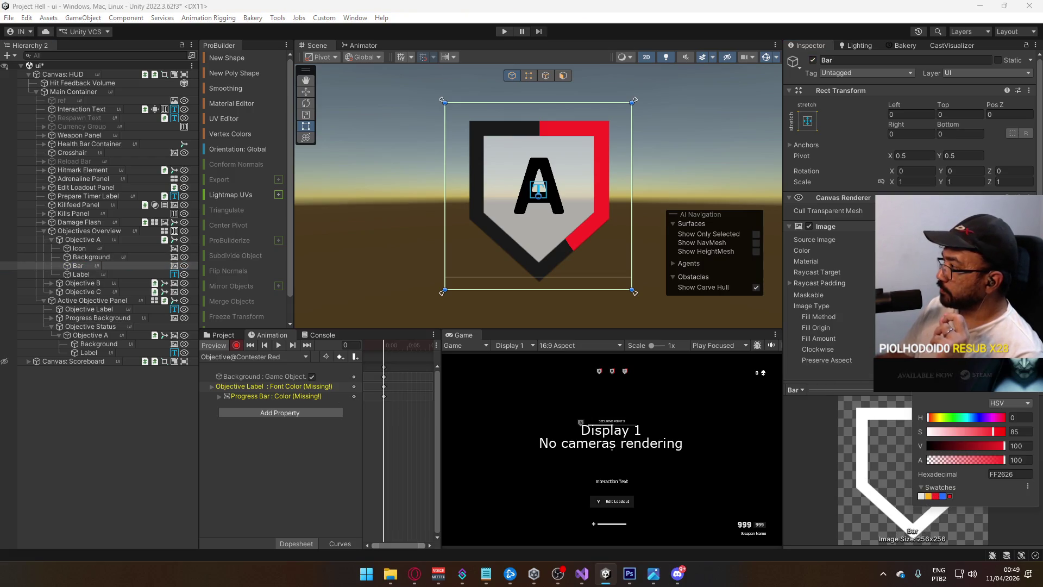
{"action": "key", "text": "Escape"}
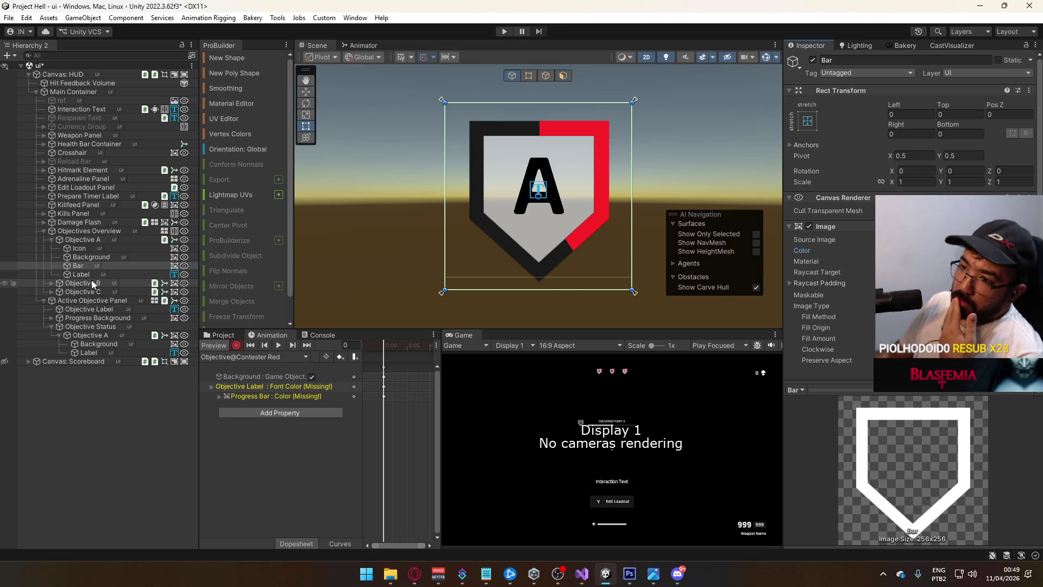
Switch to the Objective@Owner Neutral clip and delete its Icon : Color track.
{"action": "left_click", "coordinate": [223, 357]}
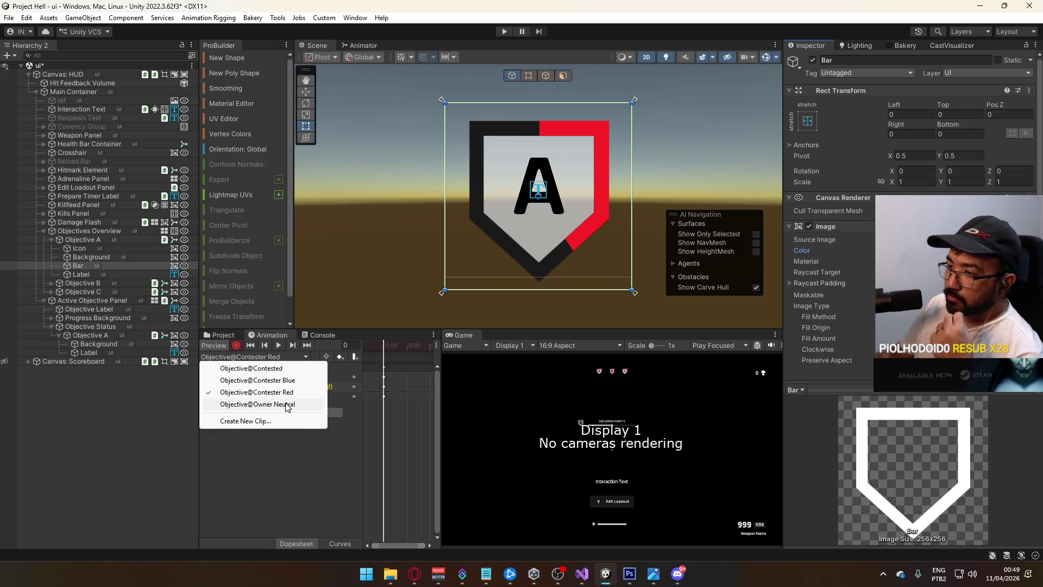
{"action": "left_click", "coordinate": [233, 404]}
{"action": "left_click", "coordinate": [215, 345]}
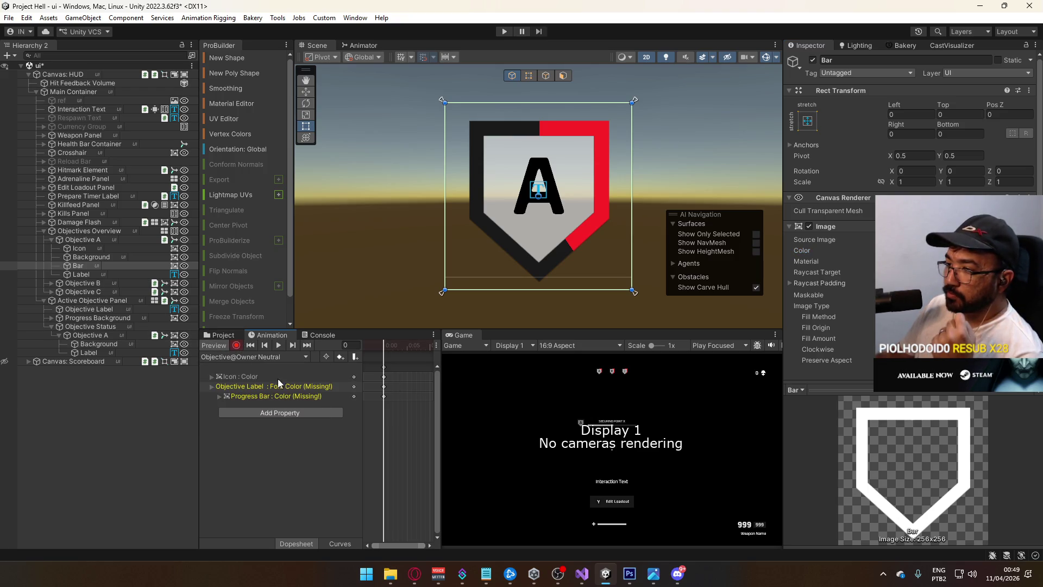
{"action": "left_click", "coordinate": [244, 376]}
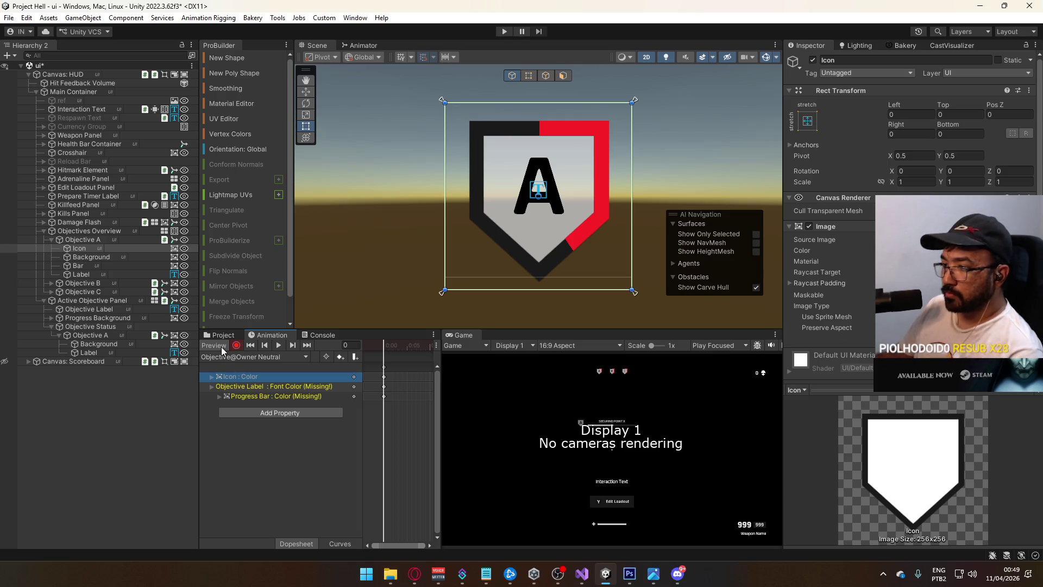
{"action": "key", "text": "Delete"}
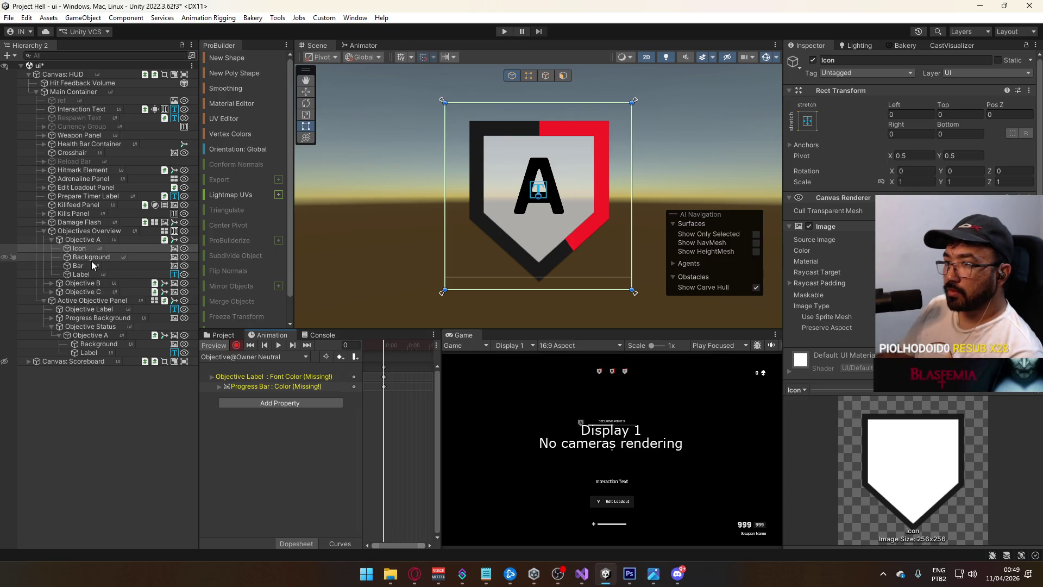
{"action": "left_click", "coordinate": [70, 267]}
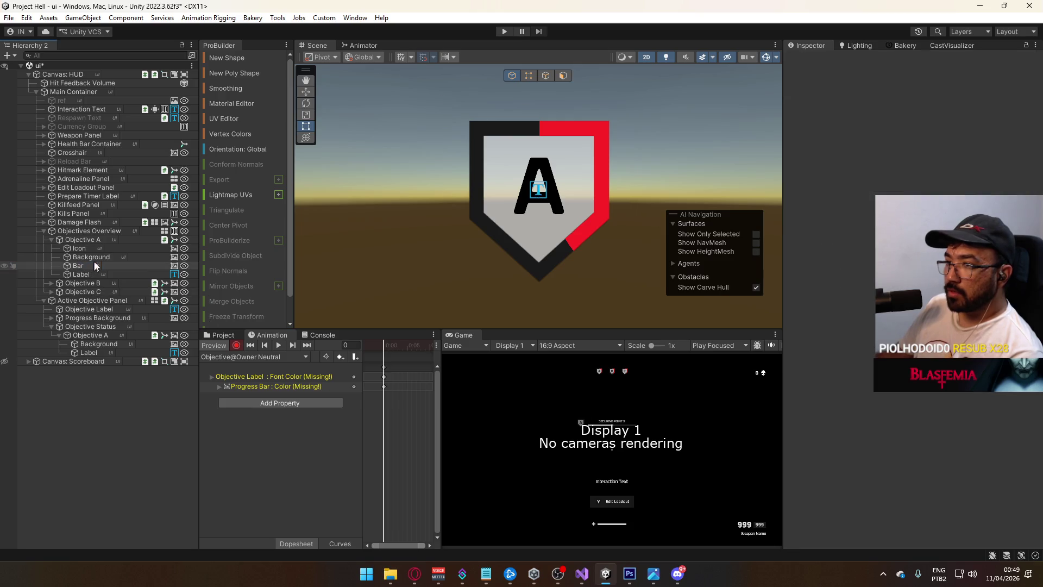
Add Background to the selection, then draw a transition from Any State to Blue.
{"action": "left_click", "coordinate": [92, 257], "text": "ctrl"}
{"action": "left_click", "coordinate": [363, 45]}
{"action": "left_click", "coordinate": [462, 214]}
{"action": "left_click_drag", "start_coordinate": [462, 217], "coordinate": [463, 221]}
{"action": "right_click", "coordinate": [482, 223]}
{"action": "left_click", "coordinate": [508, 228]}
{"action": "left_click", "coordinate": [581, 219]}
Draw further transitions from Any State to the Red and Neutral states.
{"action": "right_click", "coordinate": [482, 222]}
{"action": "left_click", "coordinate": [575, 187]}
{"action": "left_click", "coordinate": [461, 213]}
{"action": "right_click", "coordinate": [487, 220]}
{"action": "left_click", "coordinate": [511, 228]}
{"action": "left_click", "coordinate": [558, 189]}
{"action": "left_click", "coordinate": [472, 220]}
{"action": "right_click", "coordinate": [482, 222]}
{"action": "left_click", "coordinate": [508, 229]}
Give the Any State to Neutral transition no exit time and an owner condition.
{"action": "left_click", "coordinate": [556, 263]}
{"action": "left_click", "coordinate": [802, 176]}
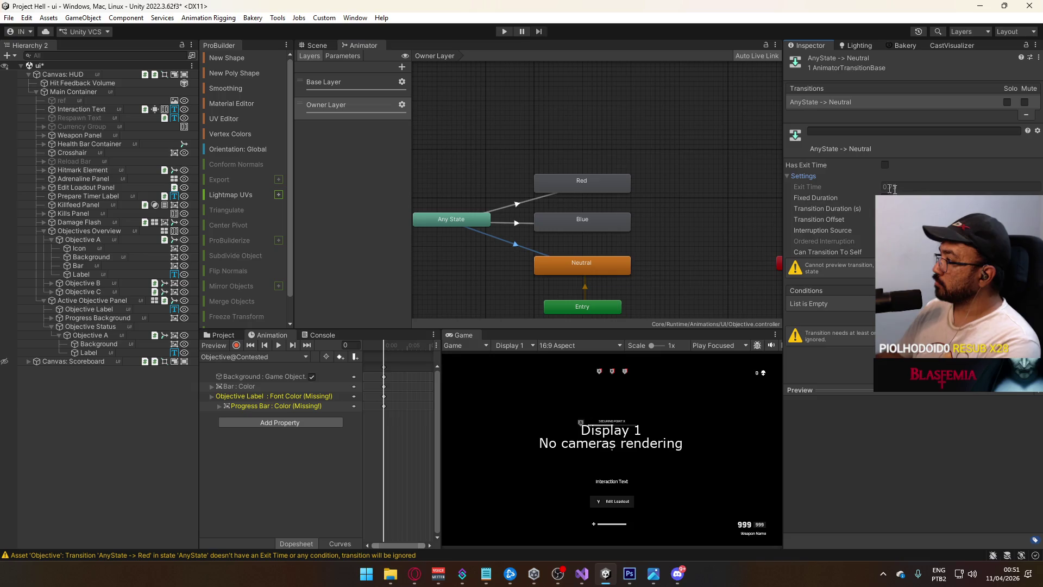
{"action": "left_click", "coordinate": [886, 164]}
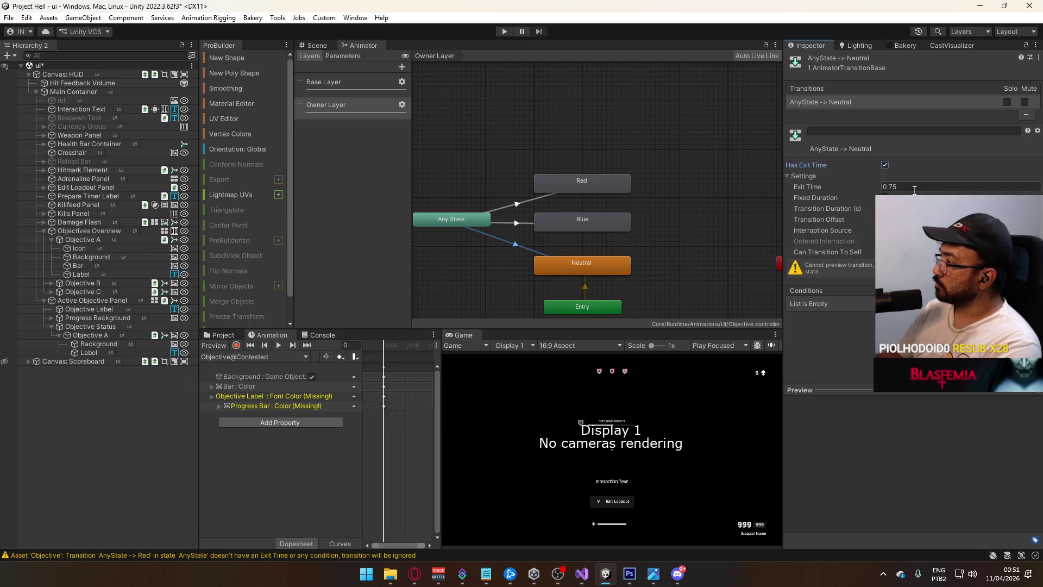
{"action": "left_click", "coordinate": [886, 166]}
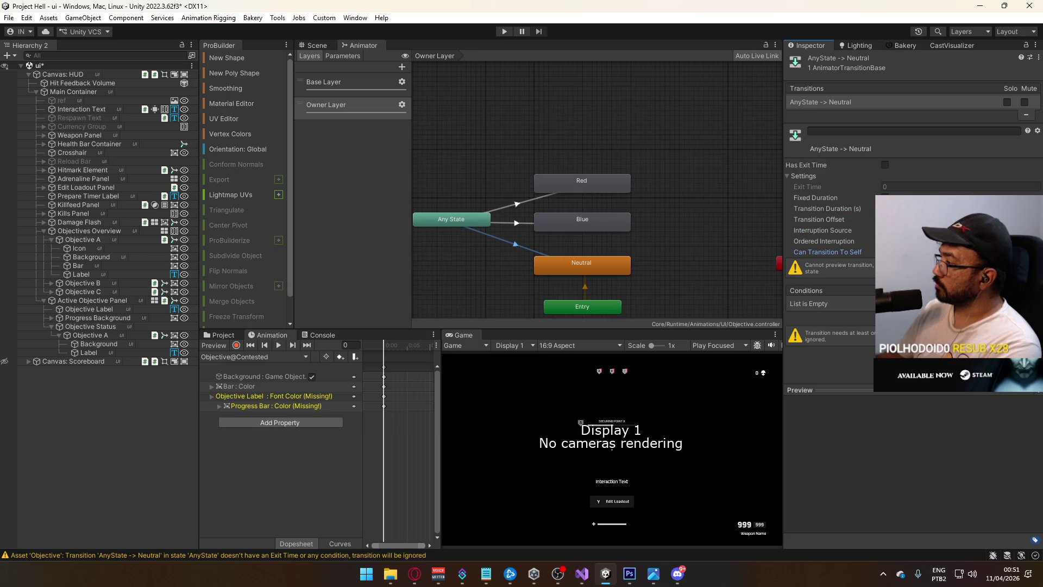
{"action": "left_click", "coordinate": [1018, 316]}
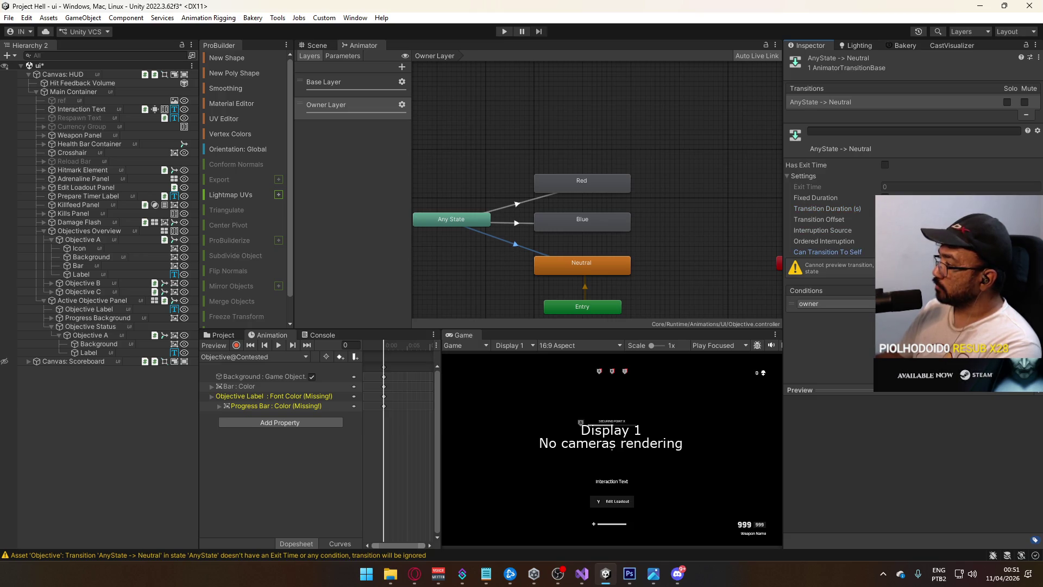
Copy the Neutral transition's settings and conditions onto the Blue and Red transitions.
{"action": "right_click", "coordinate": [826, 103]}
{"action": "left_click", "coordinate": [864, 109]}
{"action": "left_click", "coordinate": [516, 224]}
{"action": "right_click", "coordinate": [826, 103]}
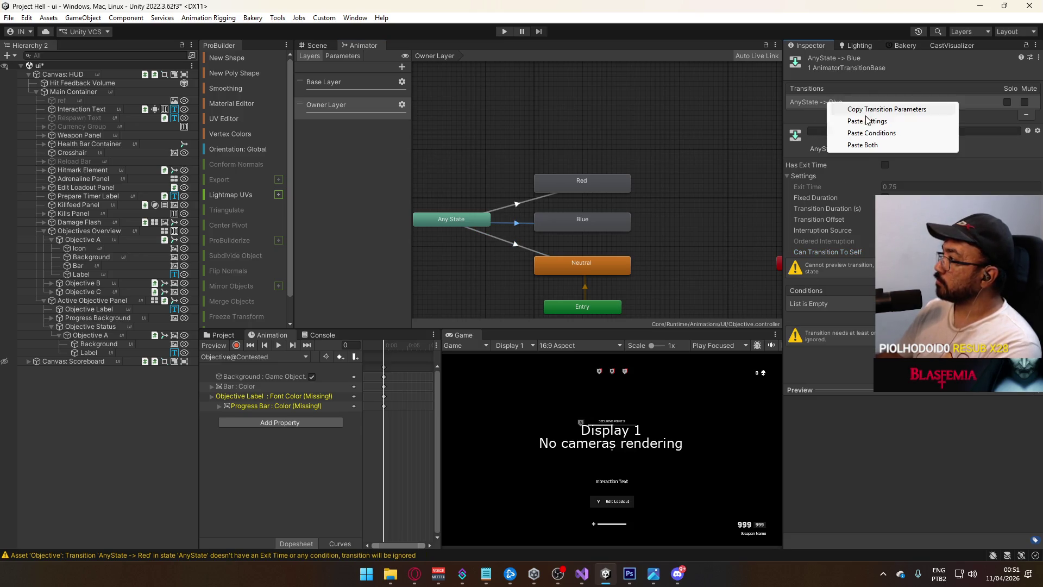
{"action": "left_click", "coordinate": [863, 145]}
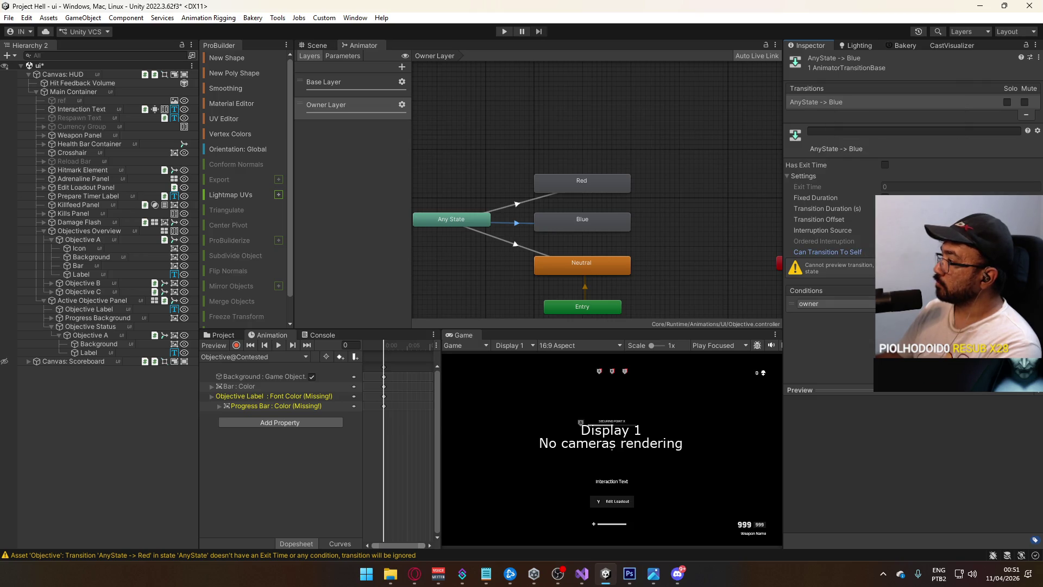
{"action": "left_click", "coordinate": [532, 199]}
{"action": "right_click", "coordinate": [844, 104]}
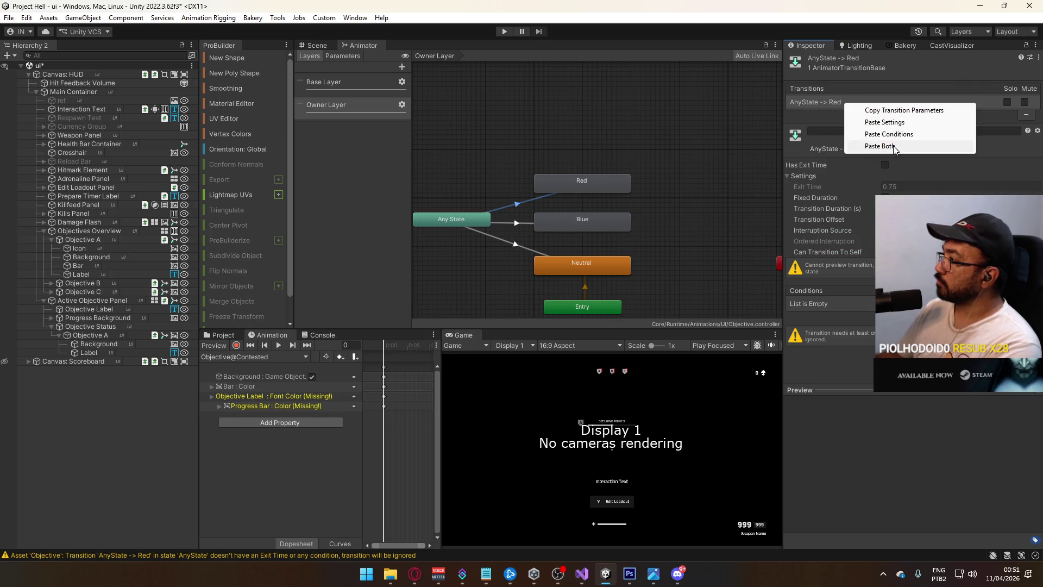
{"action": "left_click", "coordinate": [892, 146]}
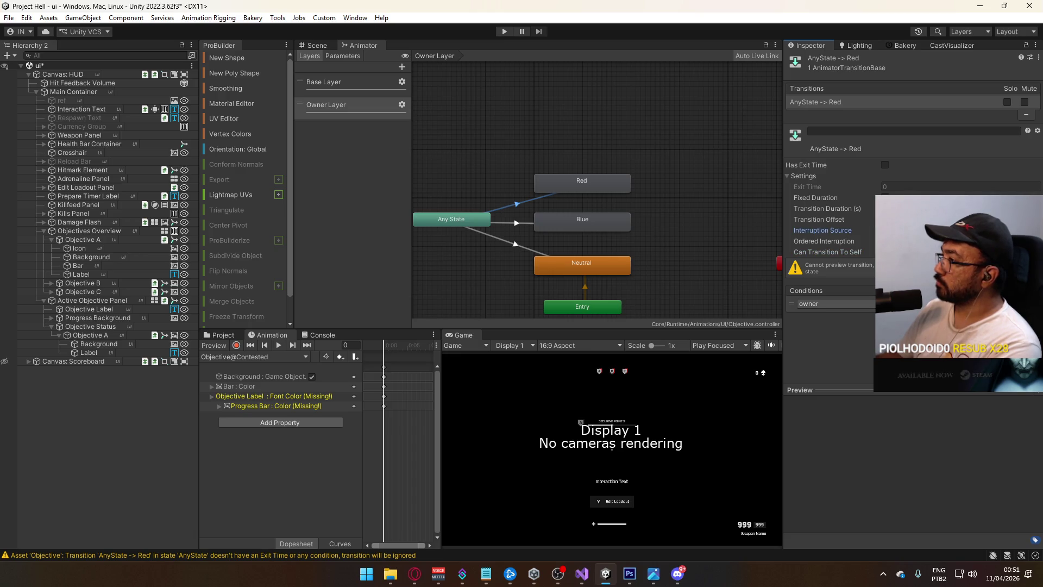
{"action": "left_click", "coordinate": [517, 221]}
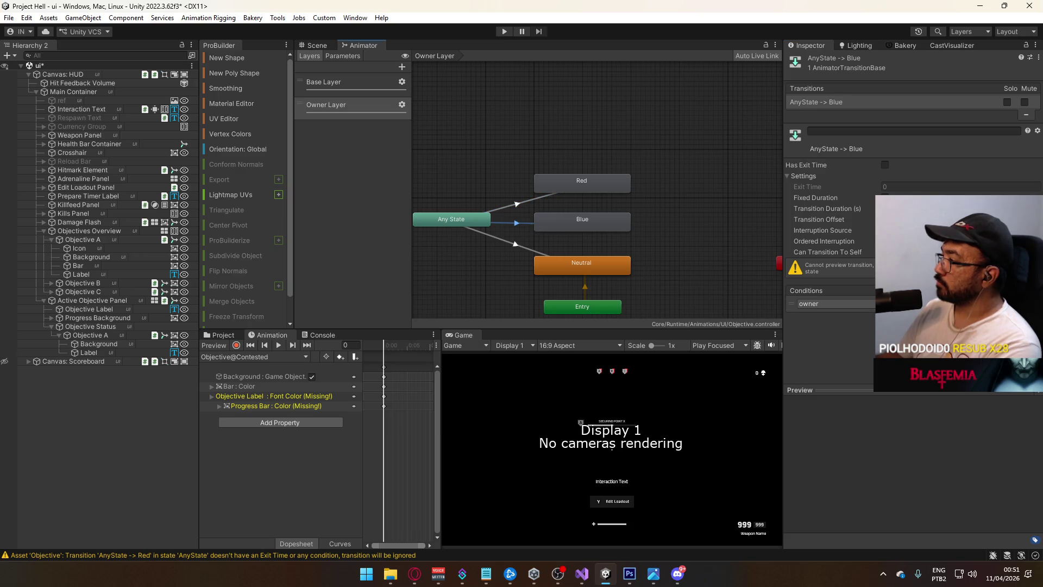
{"action": "left_click", "coordinate": [596, 263]}
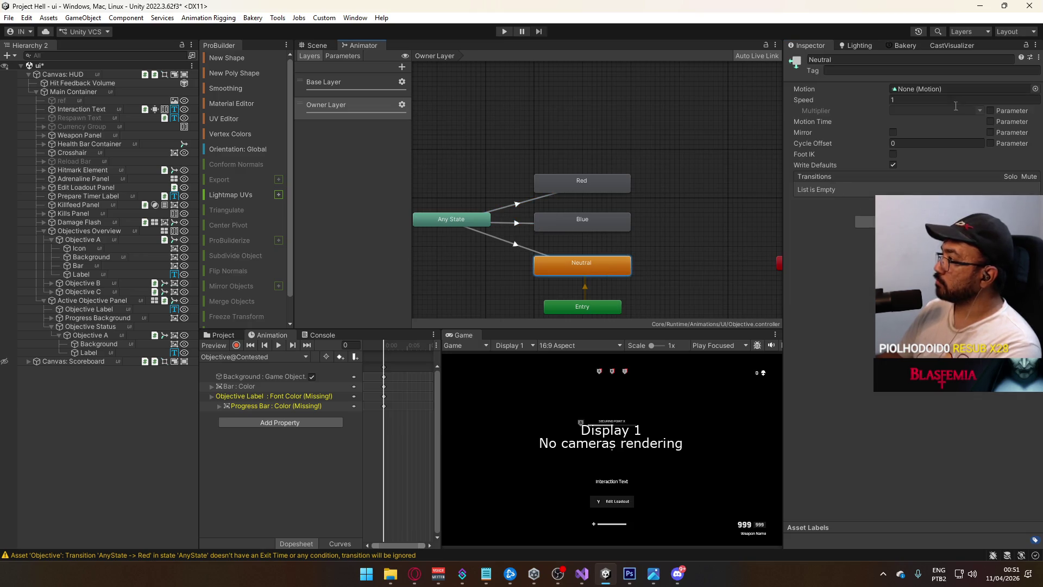
Assign the Disabled clip as the Neutral state's motion, then bring up the Project browser.
{"action": "left_click", "coordinate": [1033, 90]}
{"action": "scroll", "coordinate": [893, 145], "scroll_direction": "down", "scroll_amount": 3}
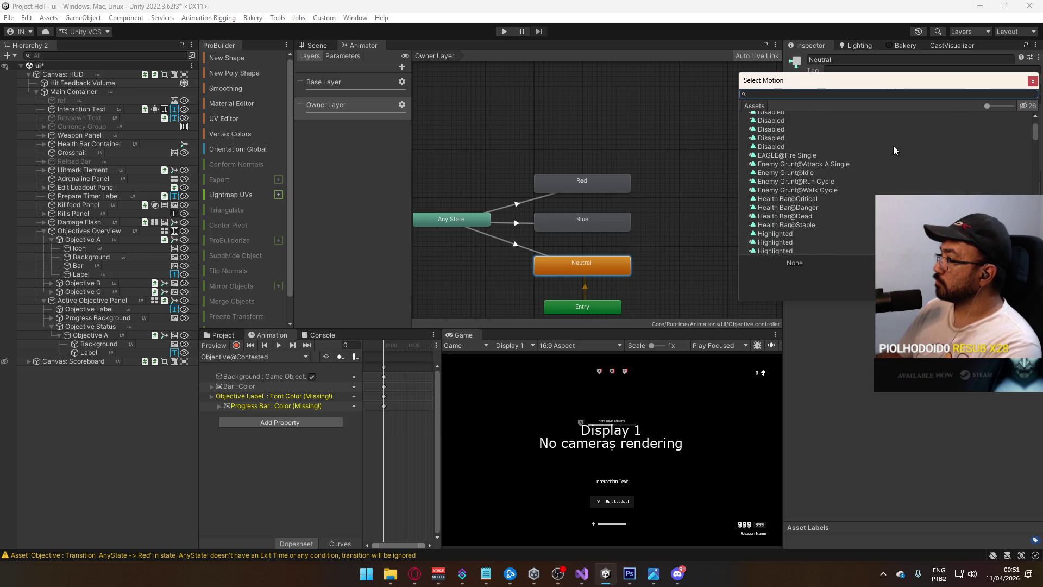
{"action": "left_click", "coordinate": [1031, 129]}
{"action": "mouse_move", "coordinate": [1030, 138]}
{"action": "left_mouse_down"}
{"action": "mouse_move", "coordinate": [1020, 181]}
{"action": "mouse_move", "coordinate": [1017, 106]}
{"action": "left_mouse_up"}
{"action": "left_click", "coordinate": [1032, 80]}
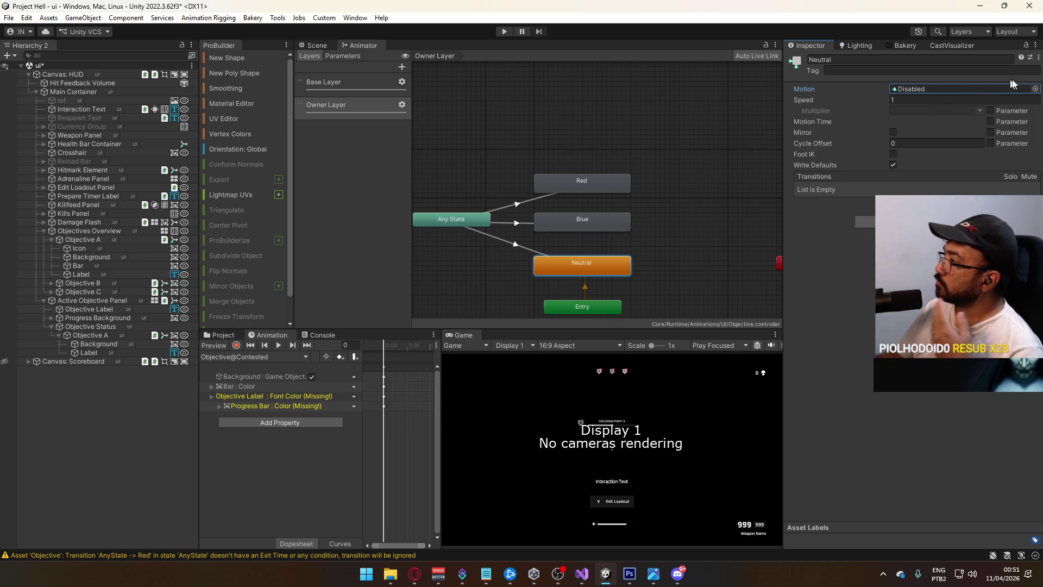
{"action": "left_click", "coordinate": [230, 336]}
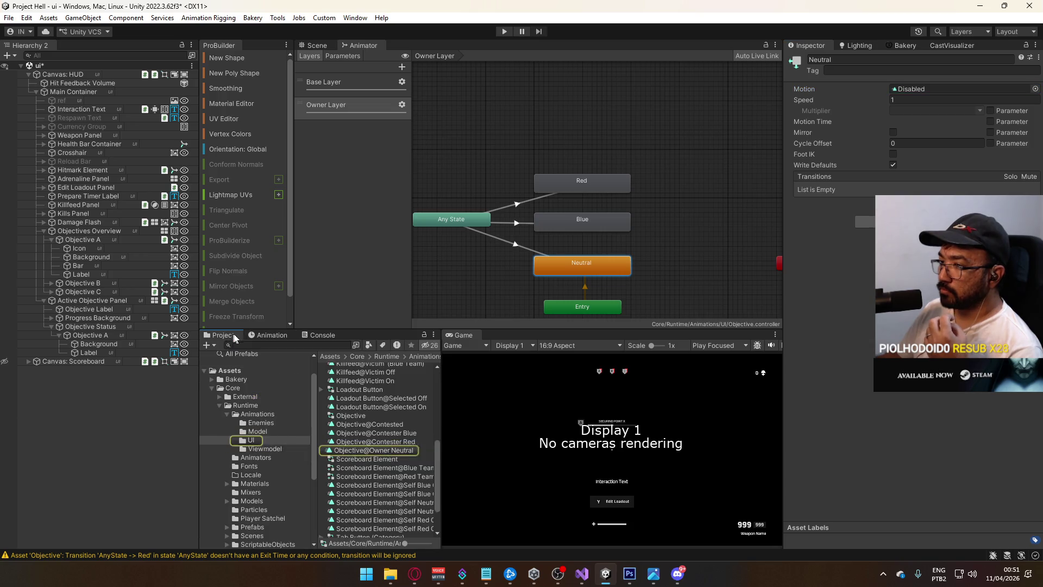
Duplicate Objective@Owner Neutral and rename the copy to Objective@Owner Red.
{"action": "left_click", "coordinate": [380, 452]}
{"action": "key", "text": "ctrl+d"}
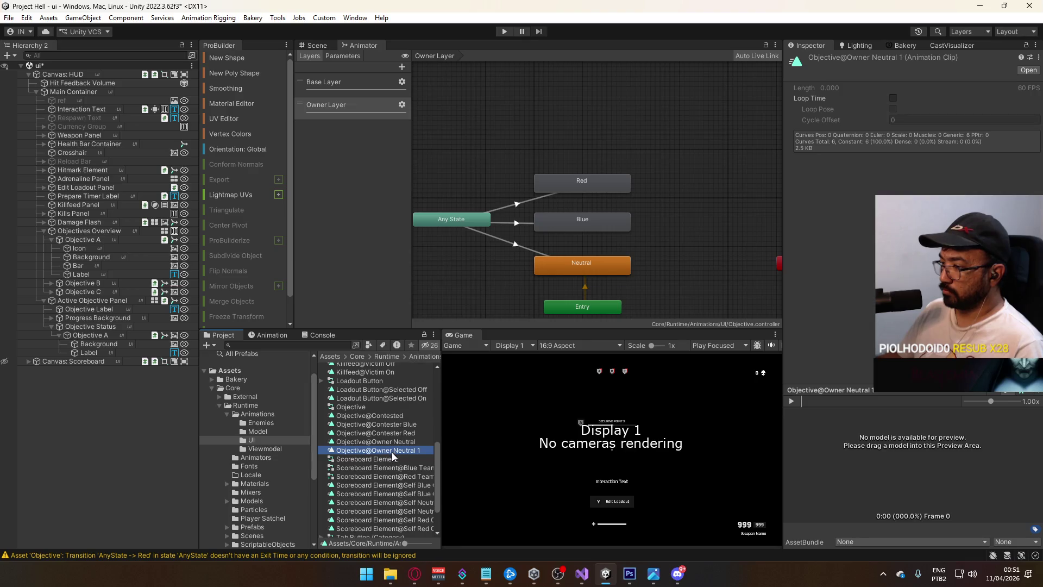
{"action": "left_click", "coordinate": [395, 451]}
{"action": "left_click_drag", "start_coordinate": [392, 450], "coordinate": [424, 451]}
{"action": "key", "text": "BackSpace"}
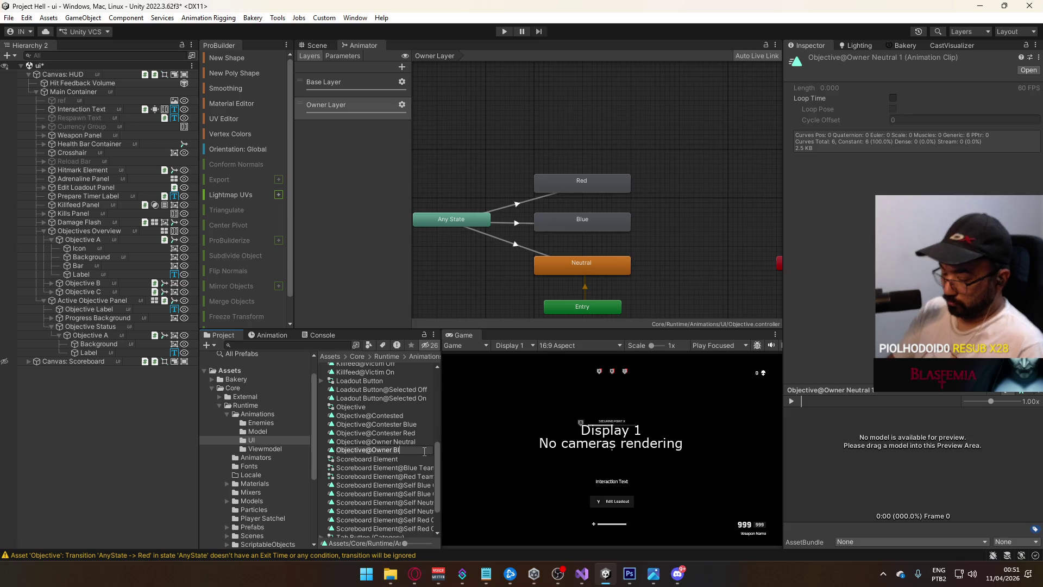
{"action": "type", "text": "ue 1"}
{"action": "key", "text": "Return"}
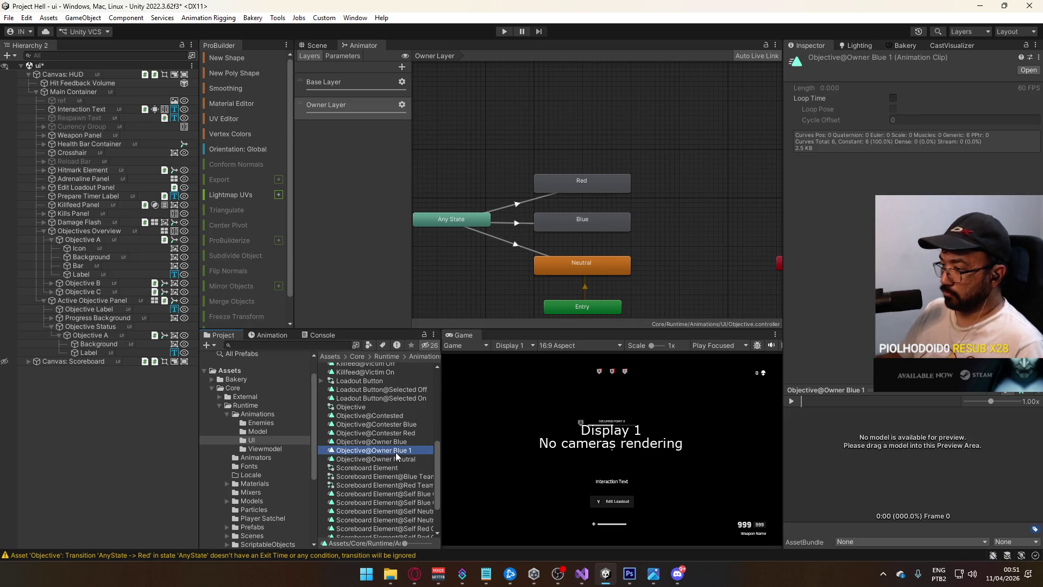
{"action": "left_click", "coordinate": [395, 452]}
{"action": "left_click_drag", "start_coordinate": [394, 451], "coordinate": [425, 450]}
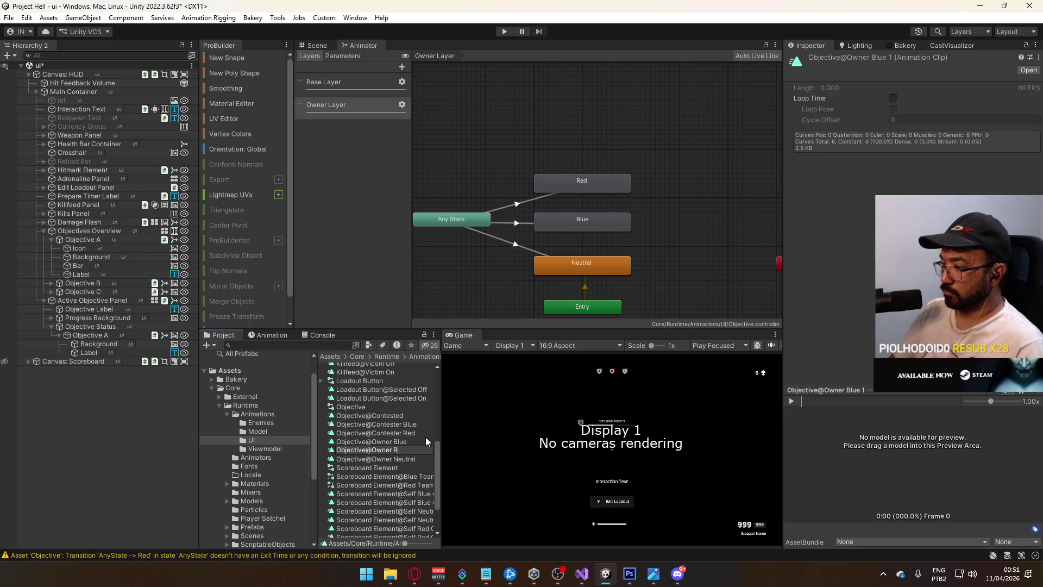
{"action": "type", "text": "ed"}
{"action": "key", "text": "Return"}
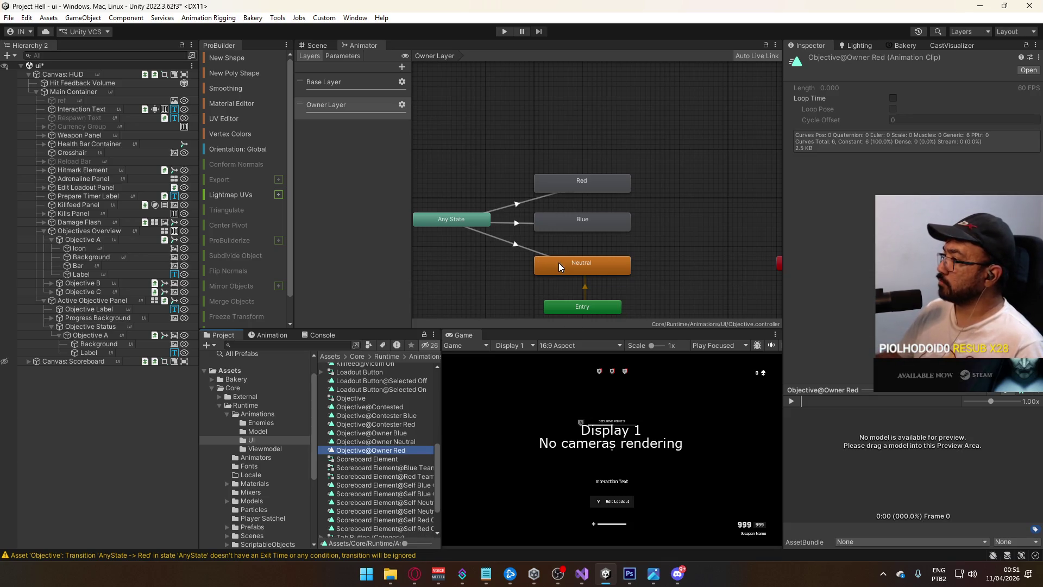
Assign Objective@Owner Red to the Red state and Objective@Owner Neutral to the Neutral state.
{"action": "left_click", "coordinate": [608, 218]}
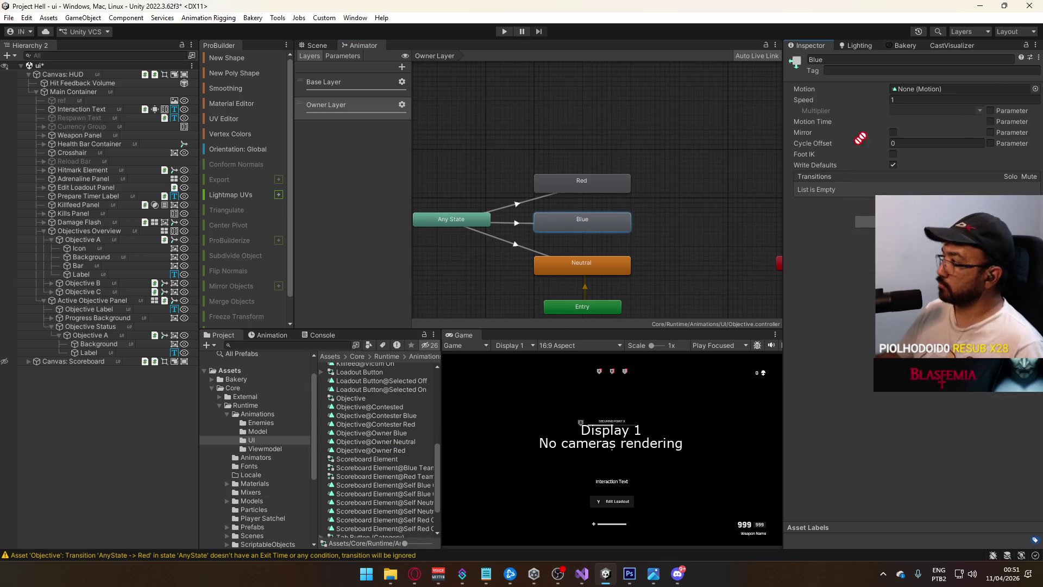
{"action": "left_click", "coordinate": [618, 187]}
{"action": "mouse_move", "coordinate": [392, 447]}
{"action": "left_mouse_down"}
{"action": "mouse_move", "coordinate": [790, 226]}
{"action": "mouse_move", "coordinate": [931, 90]}
{"action": "left_mouse_up"}
{"action": "left_click", "coordinate": [597, 269]}
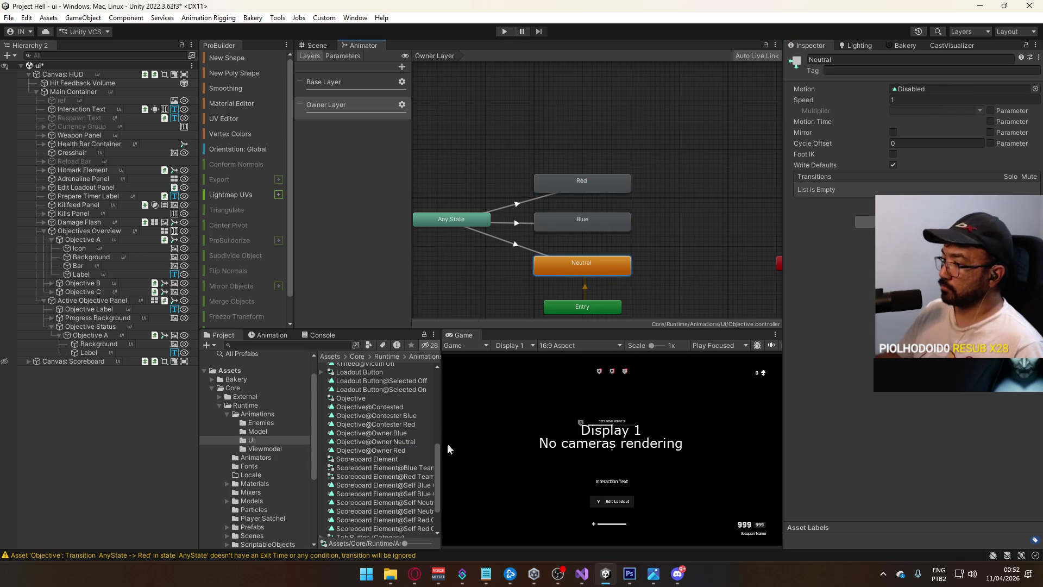
{"action": "left_click_drag", "start_coordinate": [400, 443], "coordinate": [924, 89]}
{"action": "left_click", "coordinate": [316, 46]}
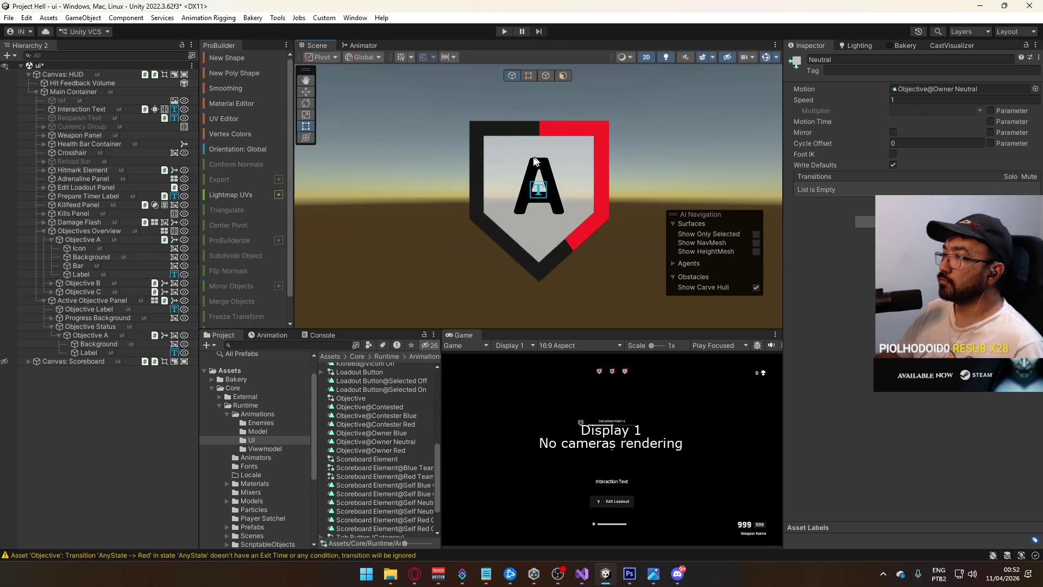
Open Objective A's Objective@Owner Blue clip, start recording, and delete its existing tracks.
{"action": "left_click", "coordinate": [93, 242]}
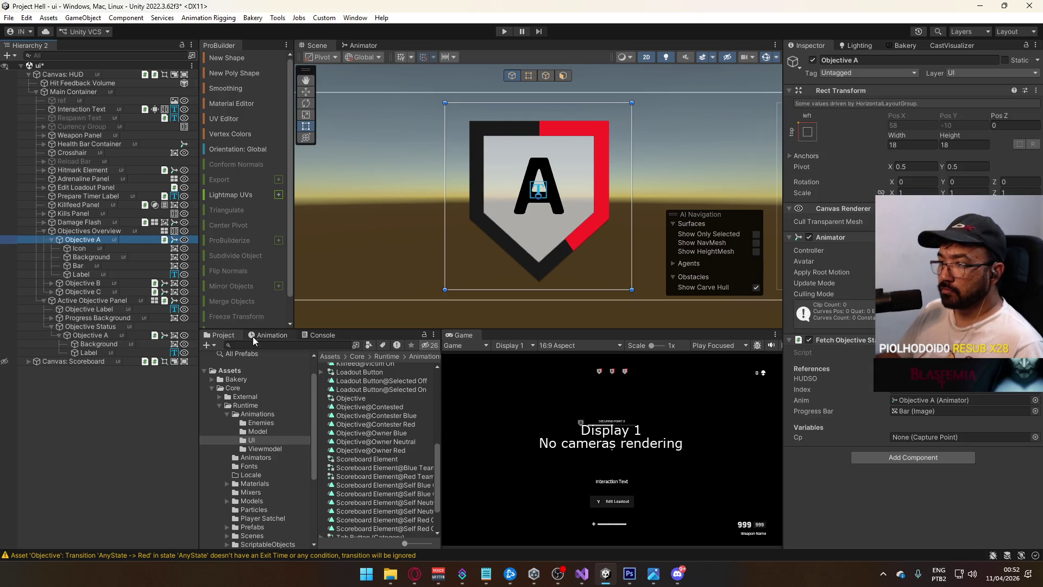
{"action": "left_click", "coordinate": [272, 336]}
{"action": "left_click", "coordinate": [235, 359]}
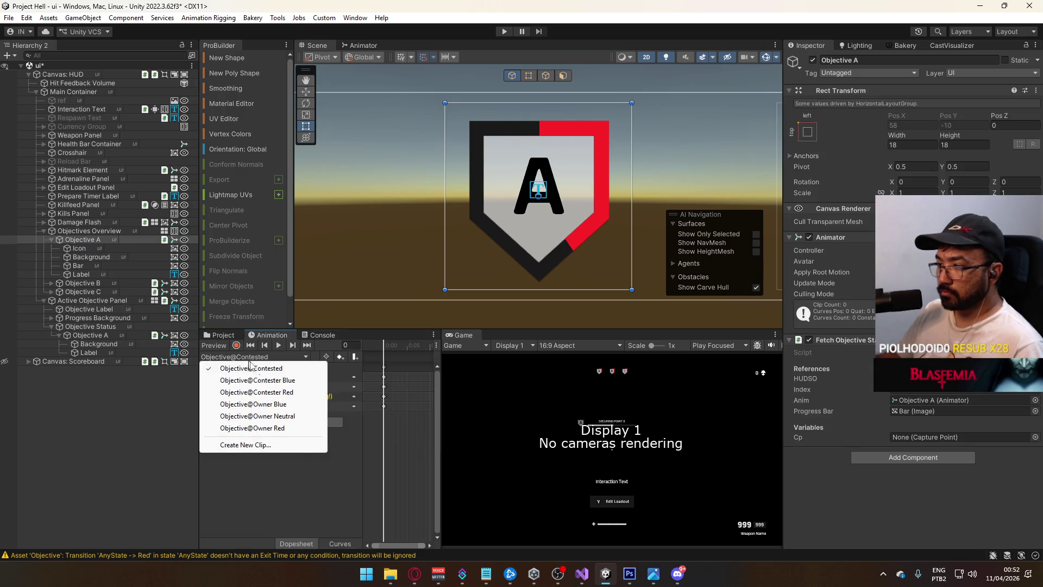
{"action": "left_click", "coordinate": [241, 404]}
{"action": "left_click", "coordinate": [234, 346]}
{"action": "left_click", "coordinate": [266, 377]}
{"action": "left_click", "coordinate": [273, 381], "text": "shift"}
{"action": "key", "text": "Delete"}
Key the Icon's colour to light blue 5C8BE6 with alpha 75.
{"action": "left_click", "coordinate": [153, 247]}
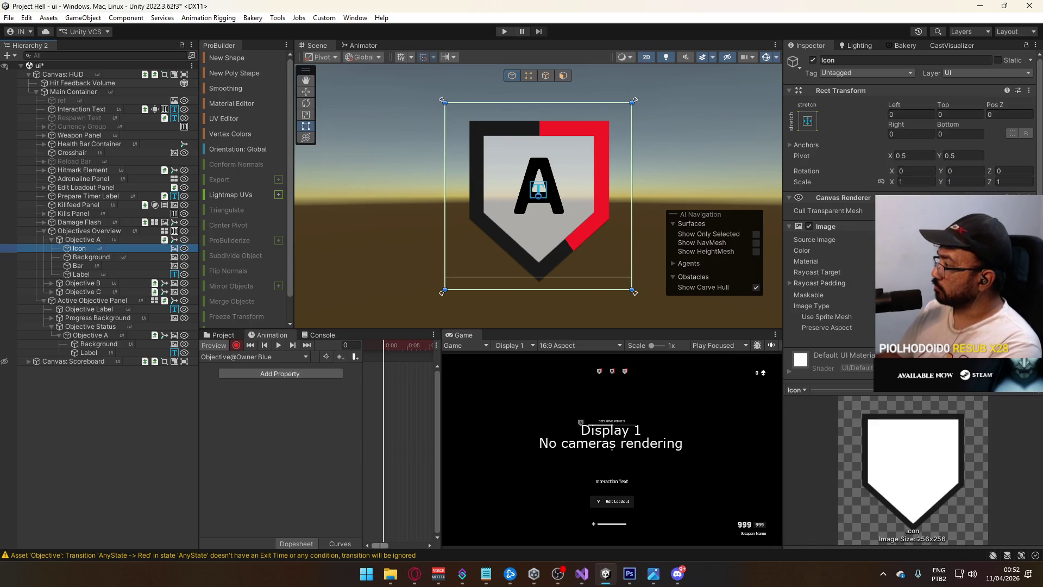
{"action": "left_click", "coordinate": [956, 251]}
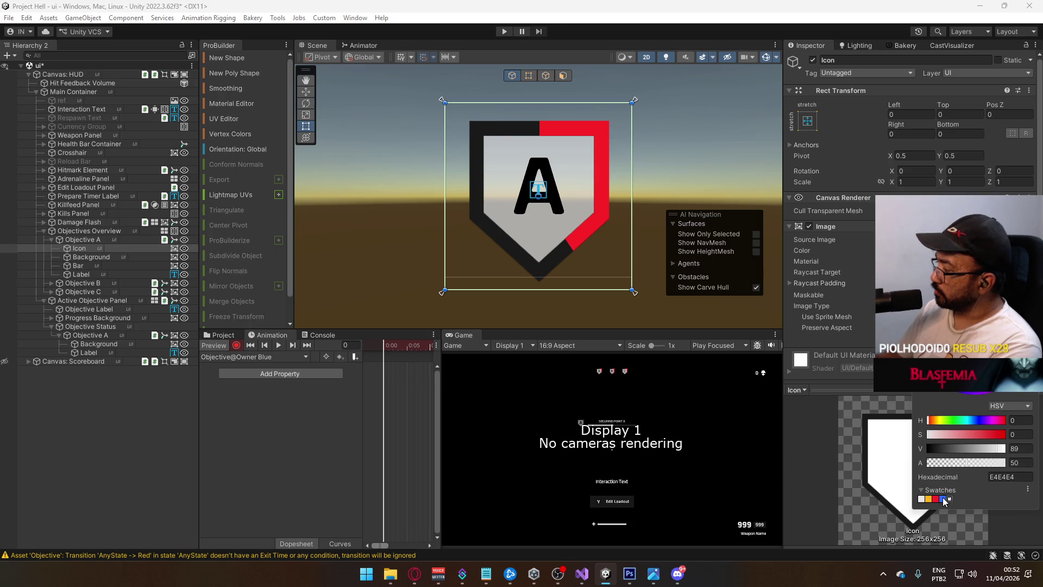
{"action": "left_click", "coordinate": [943, 498]}
{"action": "left_click", "coordinate": [1016, 448]}
{"action": "type", "text": "90"}
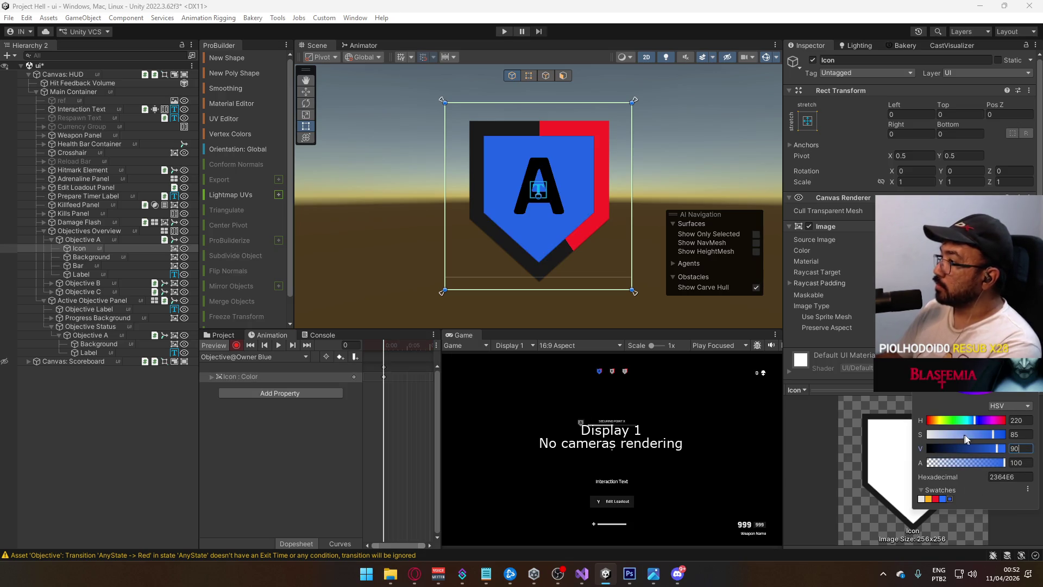
{"action": "left_click", "coordinate": [966, 462]}
{"action": "type", "text": "50"}
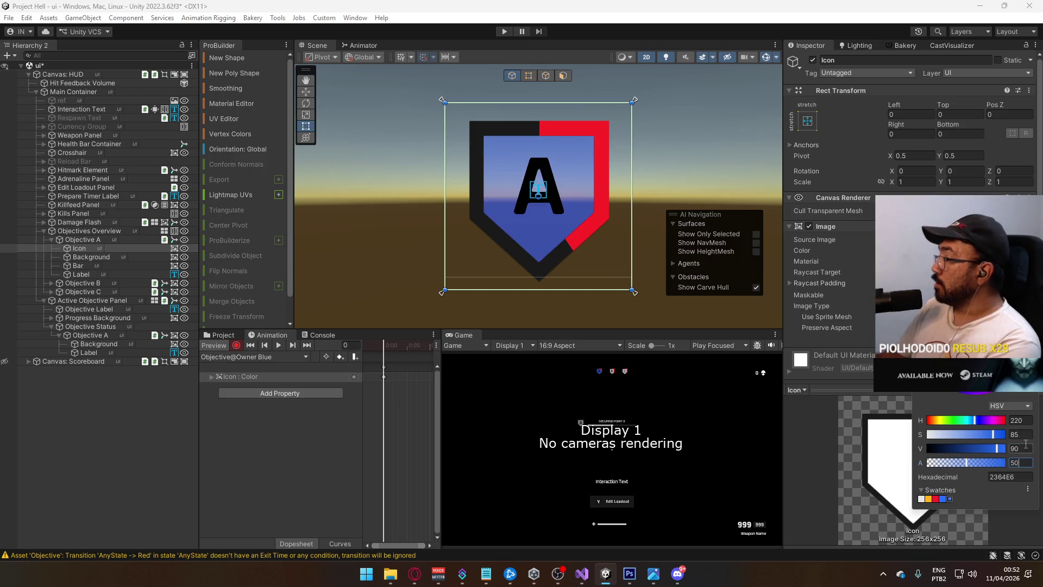
{"action": "left_click", "coordinate": [1011, 435]}
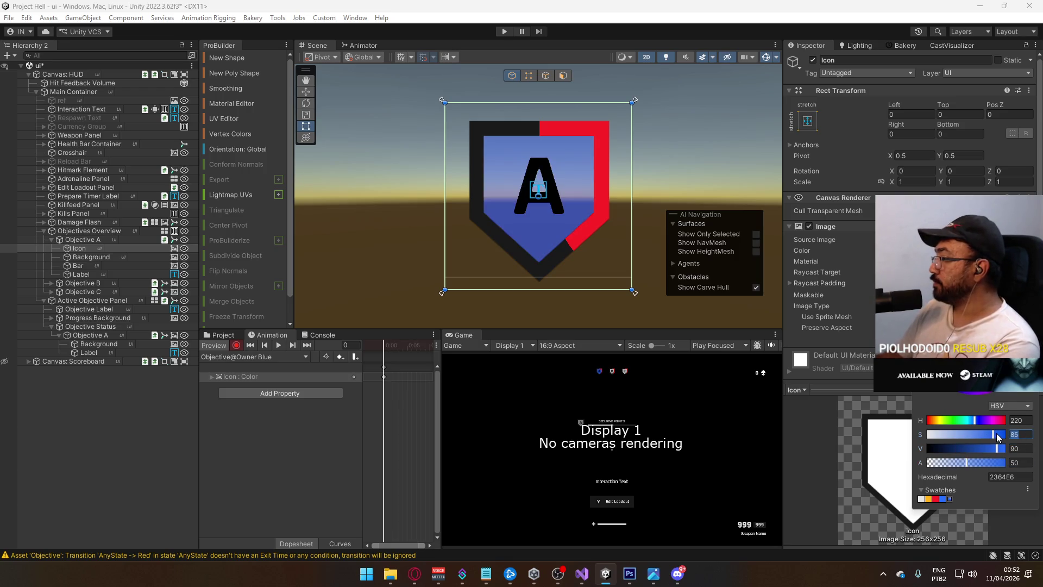
{"action": "type", "text": "60"}
{"action": "key", "text": "Tab"}
{"action": "key", "text": "Tab"}
{"action": "type", "text": "80"}
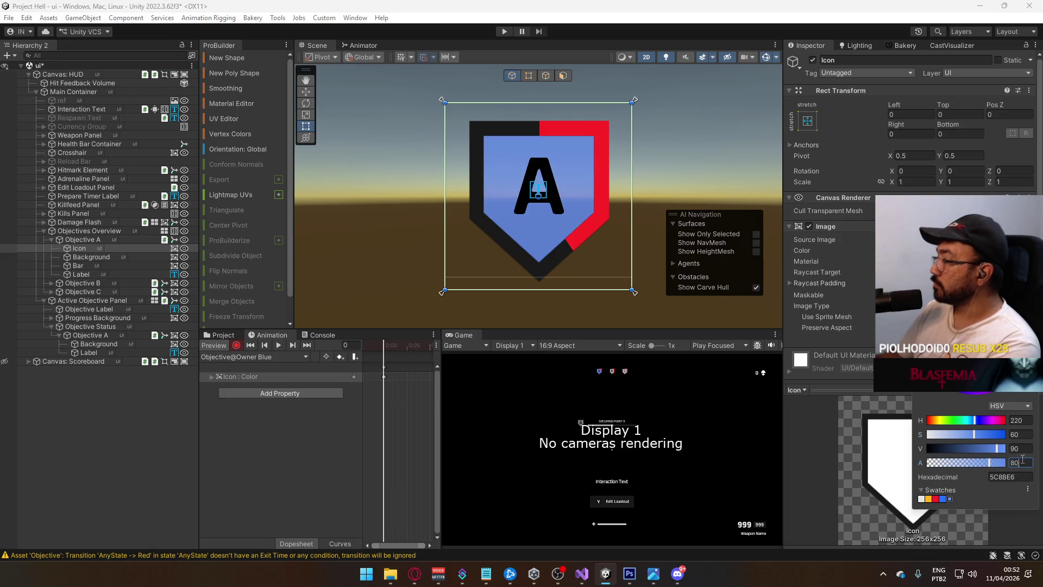
{"action": "key", "text": "BackSpace"}
{"action": "key", "text": "BackSpace"}
{"action": "type", "text": "75"}
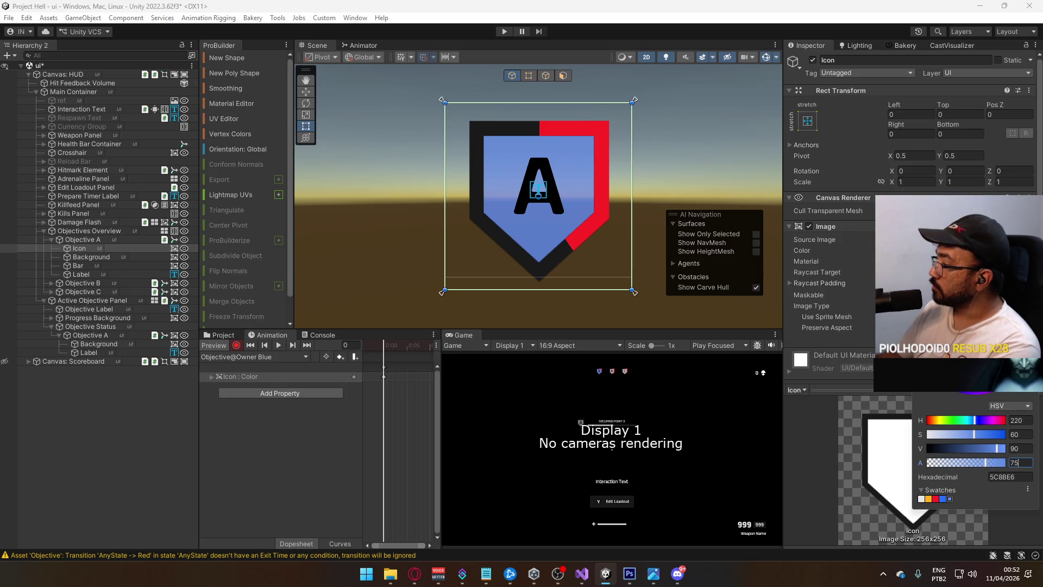
{"action": "key", "text": "Return"}
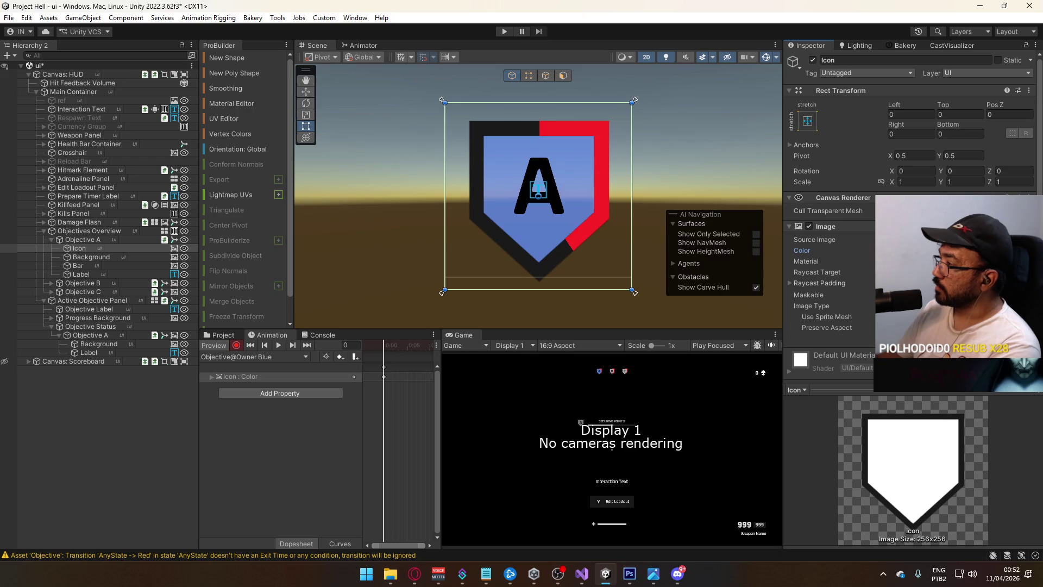
{"action": "left_click", "coordinate": [261, 356]}
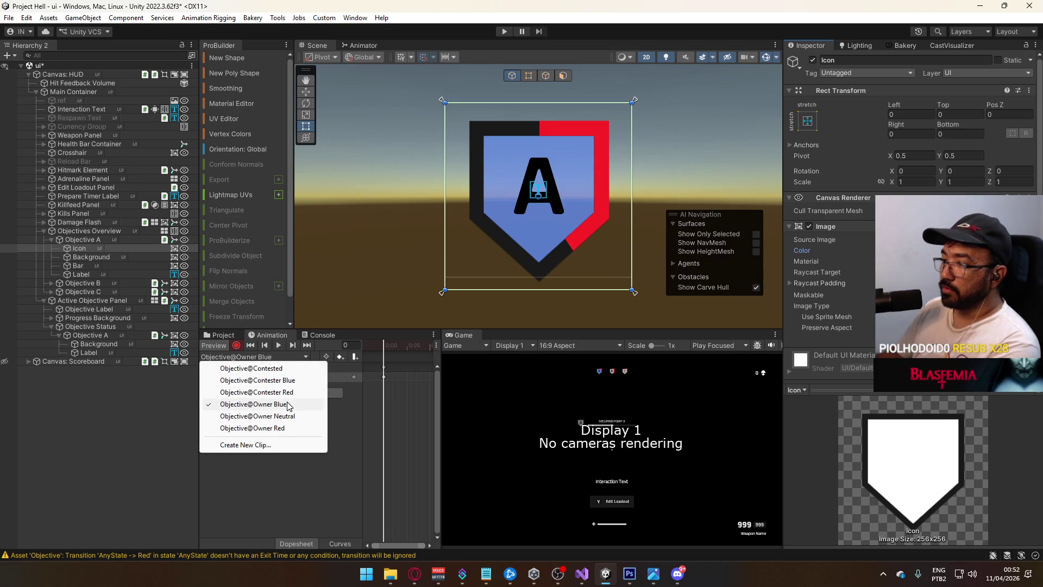
In Objective@Owner Red, delete the missing tracks, start recording and paste the icon colour key.
{"action": "left_click", "coordinate": [279, 428]}
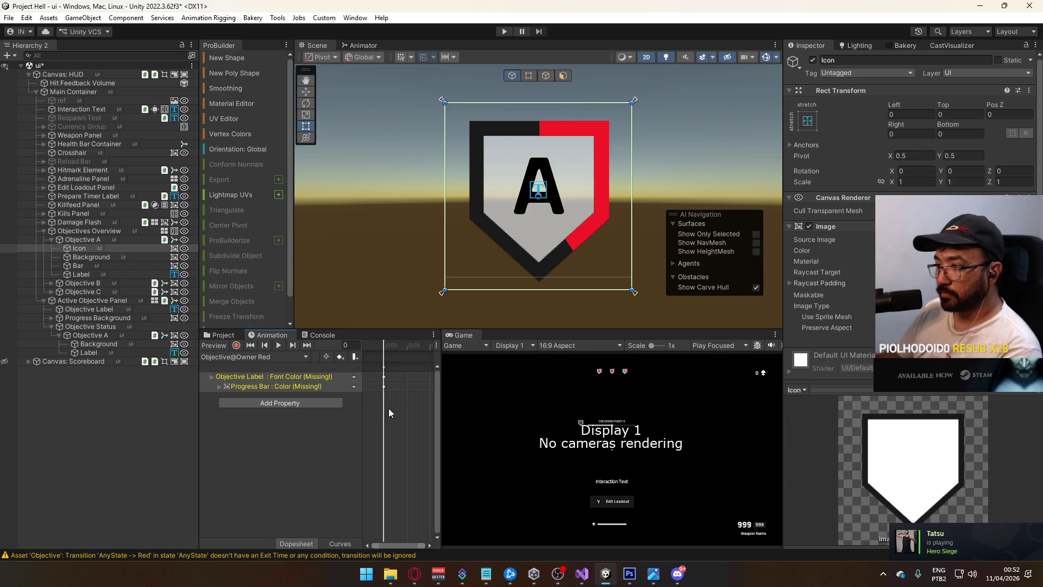
{"action": "key", "text": "Delete"}
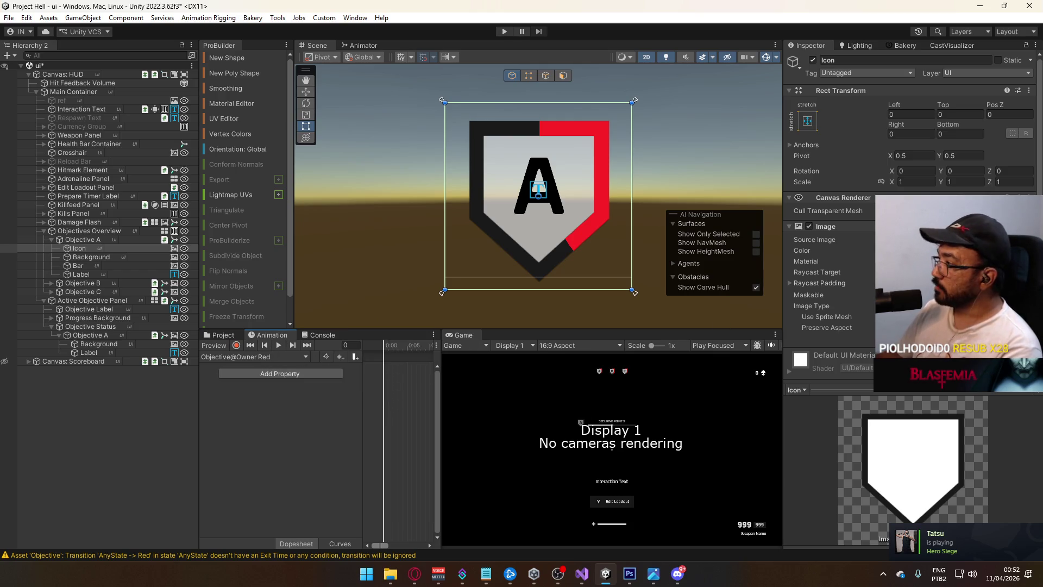
{"action": "left_click", "coordinate": [236, 346]}
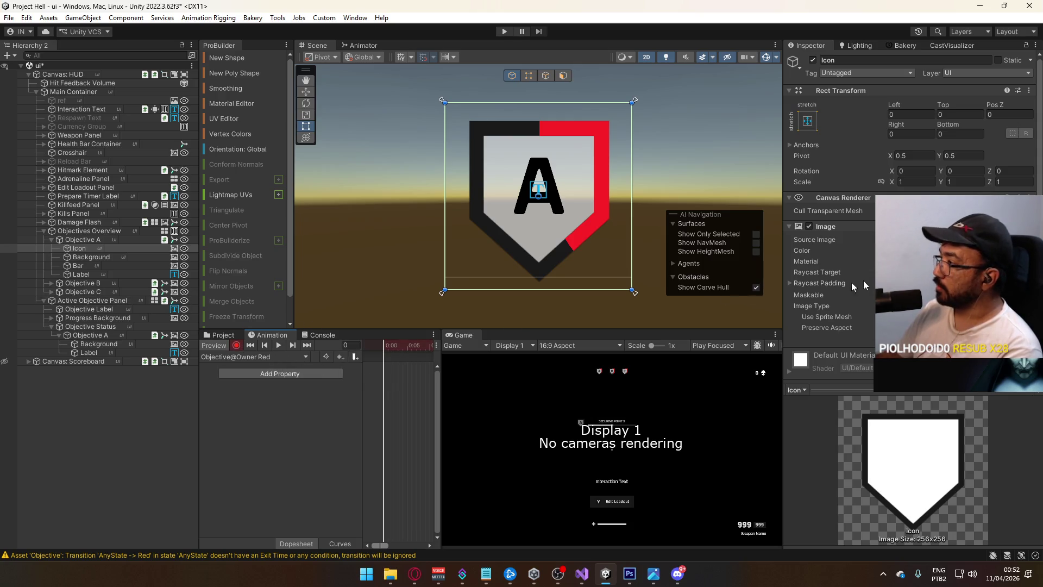
{"action": "left_click", "coordinate": [956, 250]}
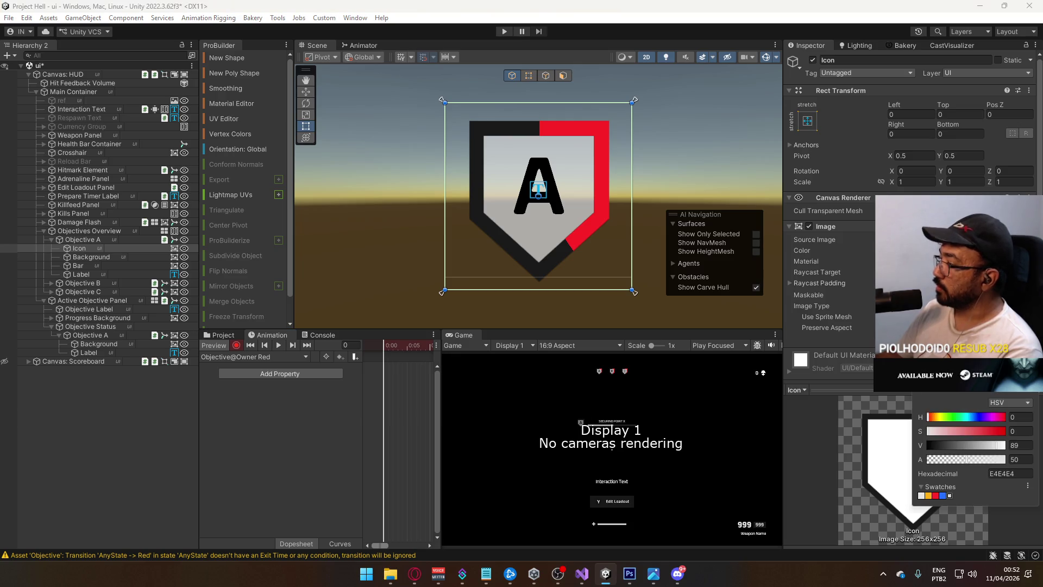
{"action": "left_click", "coordinate": [416, 382]}
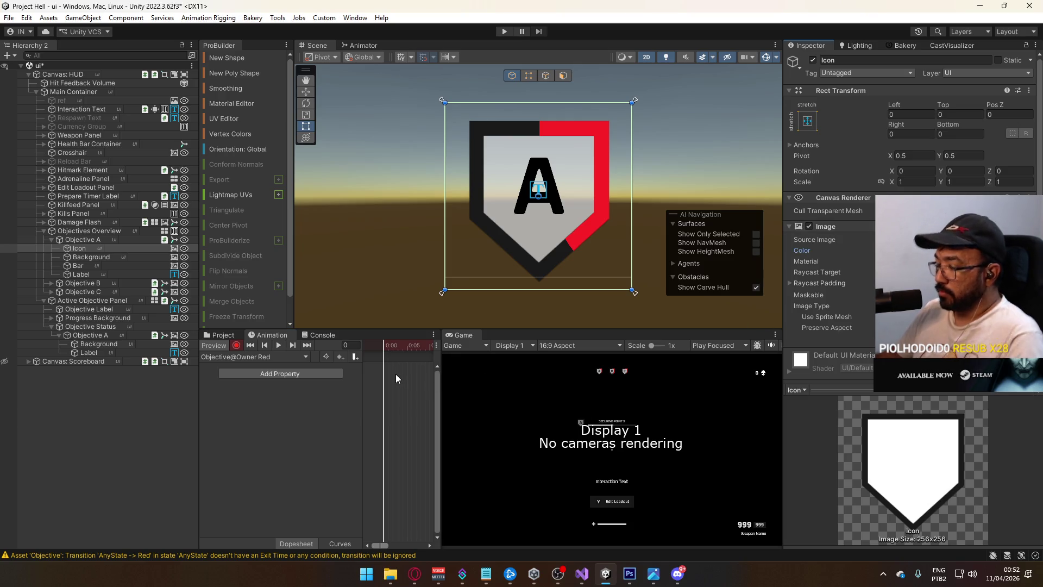
{"action": "key", "text": "ctrl+v"}
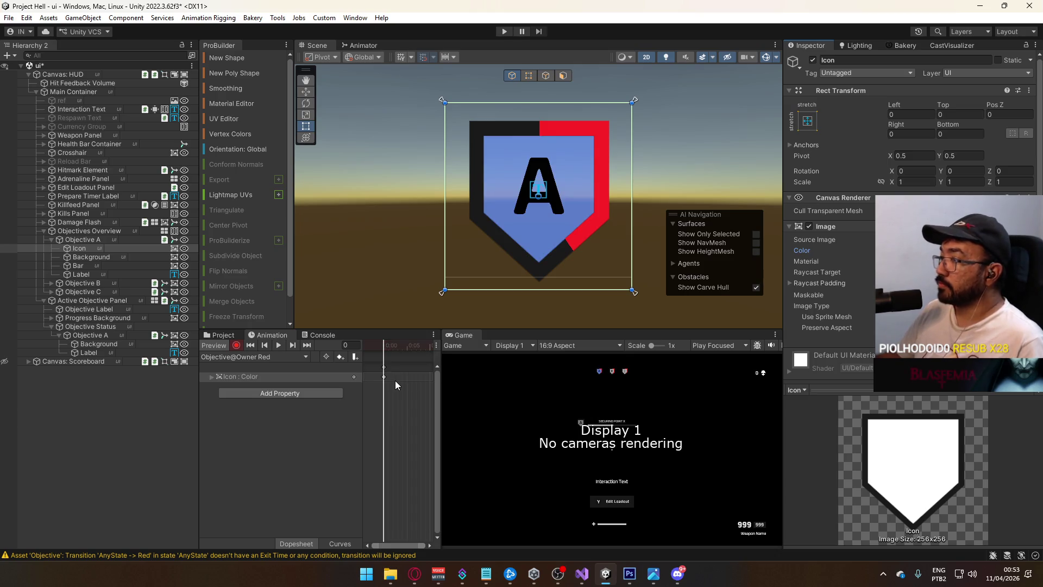
Set the icon colour's hue to 0, giving red E65D5D at alpha 75.
{"action": "left_click", "coordinate": [956, 251]}
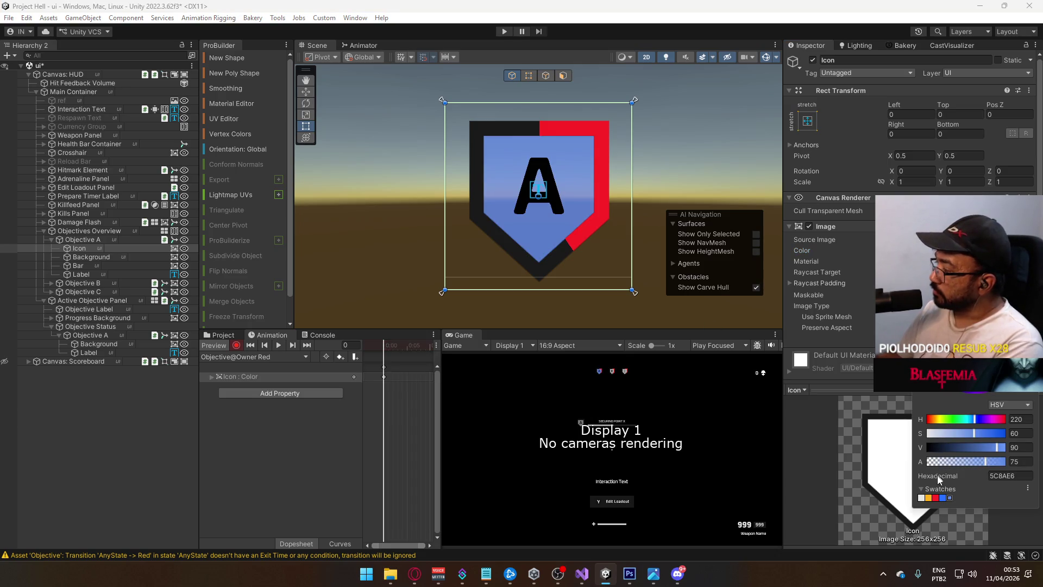
{"action": "left_click", "coordinate": [936, 498]}
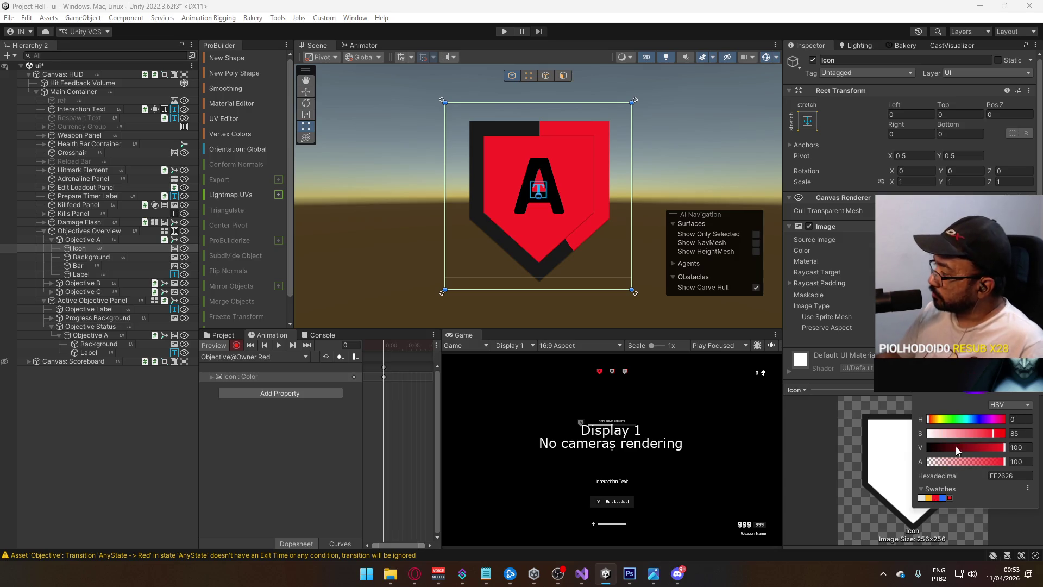
{"action": "key", "text": "ctrl+z"}
{"action": "left_click", "coordinate": [1016, 419]}
{"action": "type", "text": "0"}
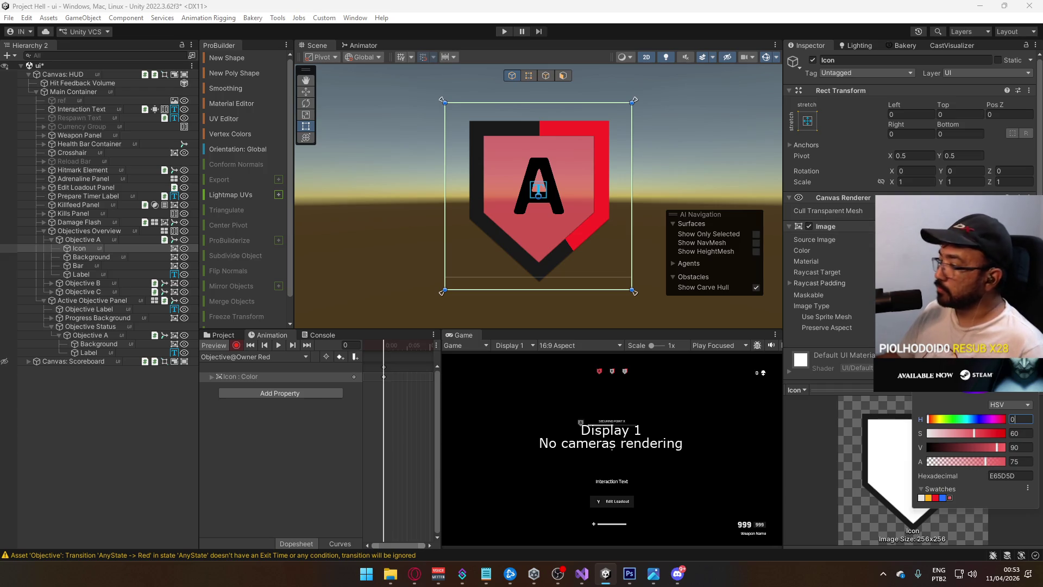
{"action": "left_click", "coordinate": [280, 357]}
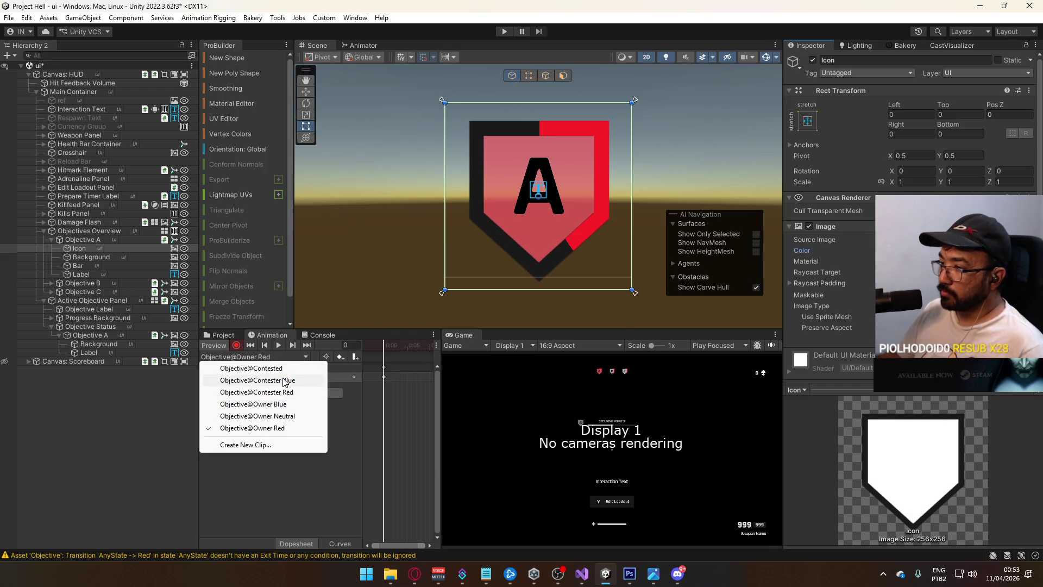
Preview Owner Blue, then record an Icon : Color key in Objective@Owner Neutral, keeping it grey.
{"action": "left_click", "coordinate": [253, 404]}
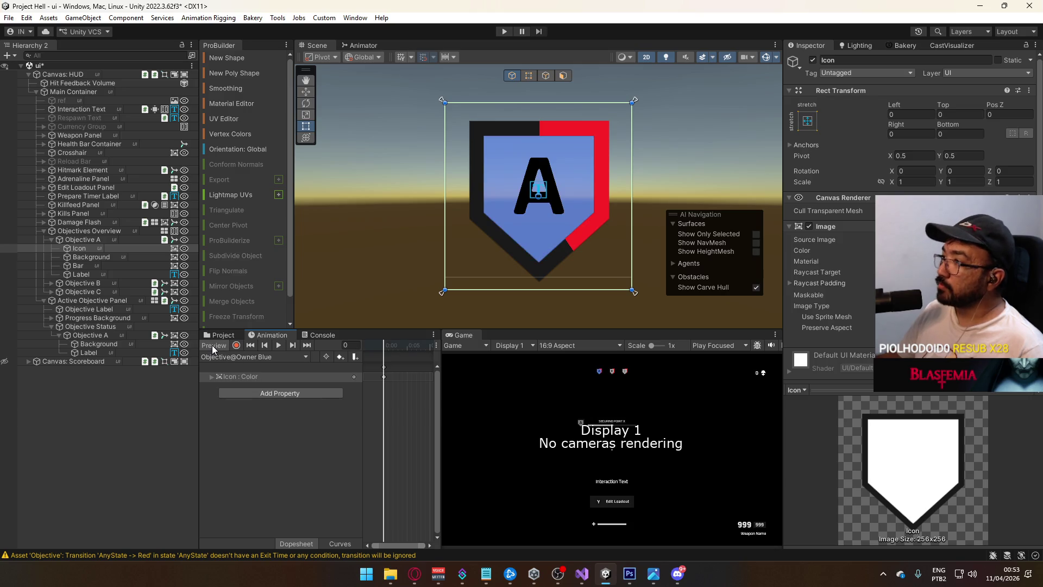
{"action": "left_click", "coordinate": [221, 356]}
{"action": "left_click", "coordinate": [239, 417]}
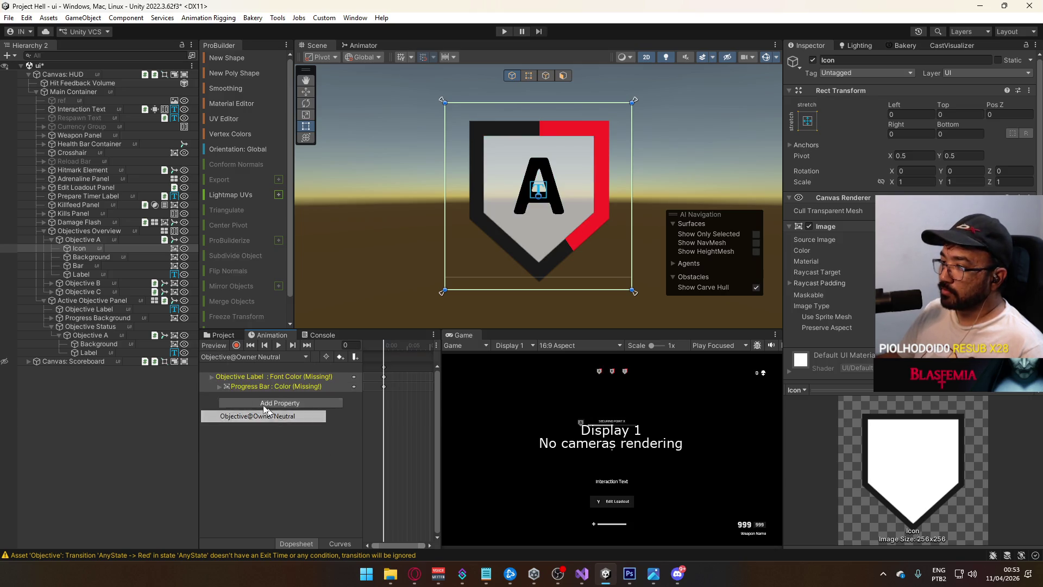
{"action": "left_click", "coordinate": [237, 348]}
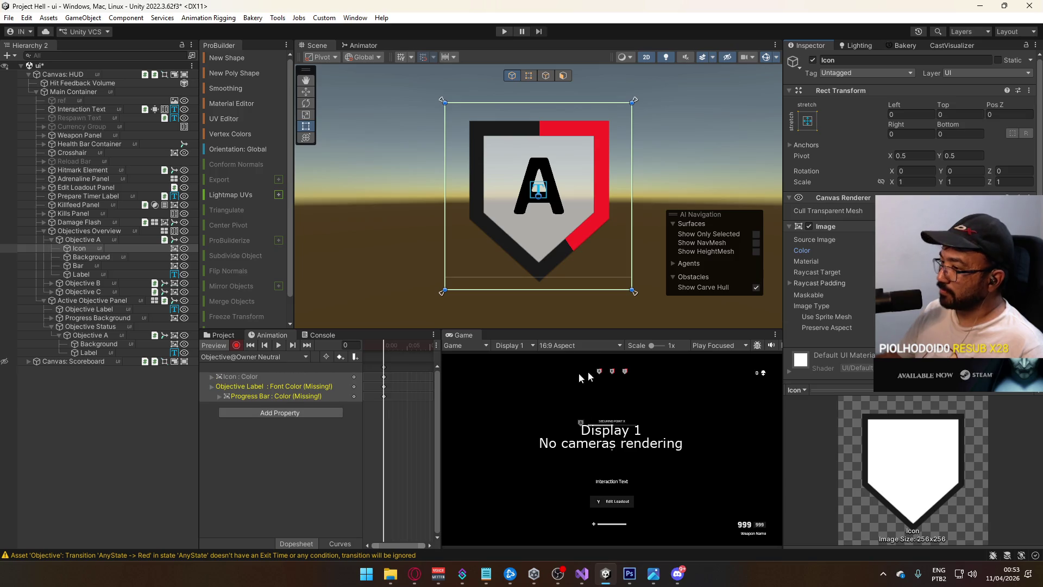
{"action": "left_click", "coordinate": [219, 355]}
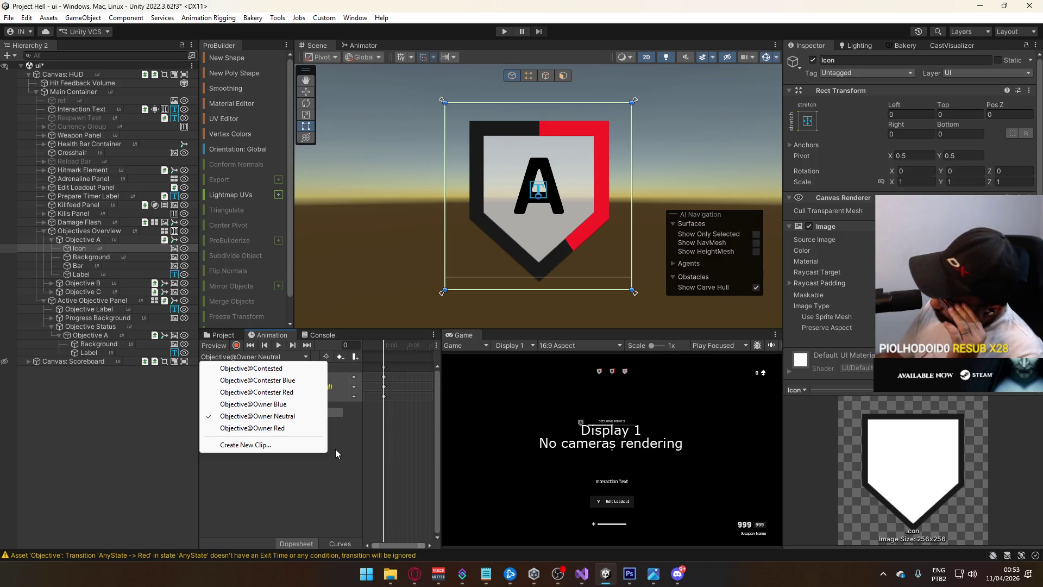
{"action": "left_click", "coordinate": [328, 466]}
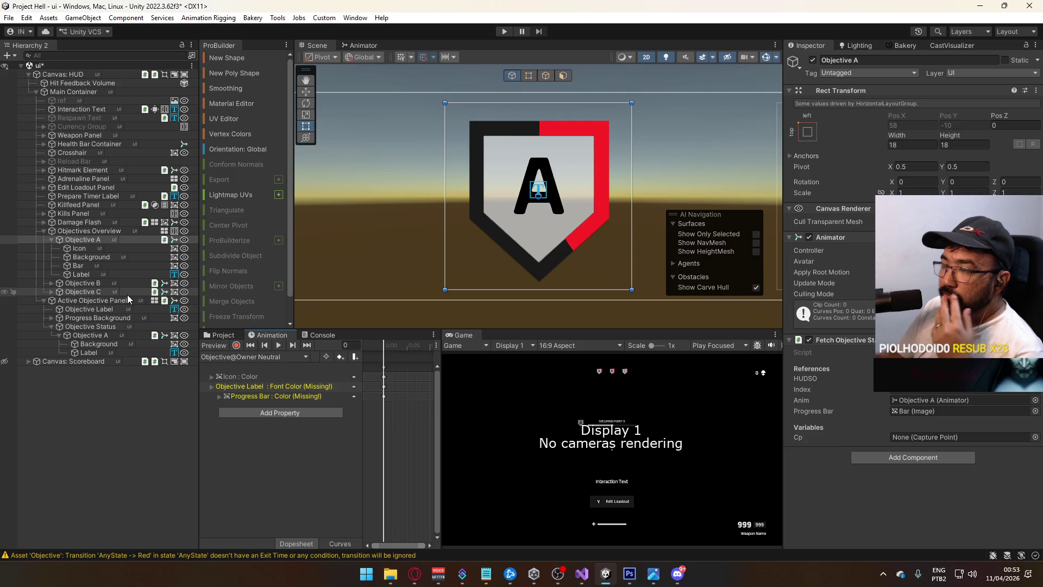
{"action": "left_click", "coordinate": [363, 45]}
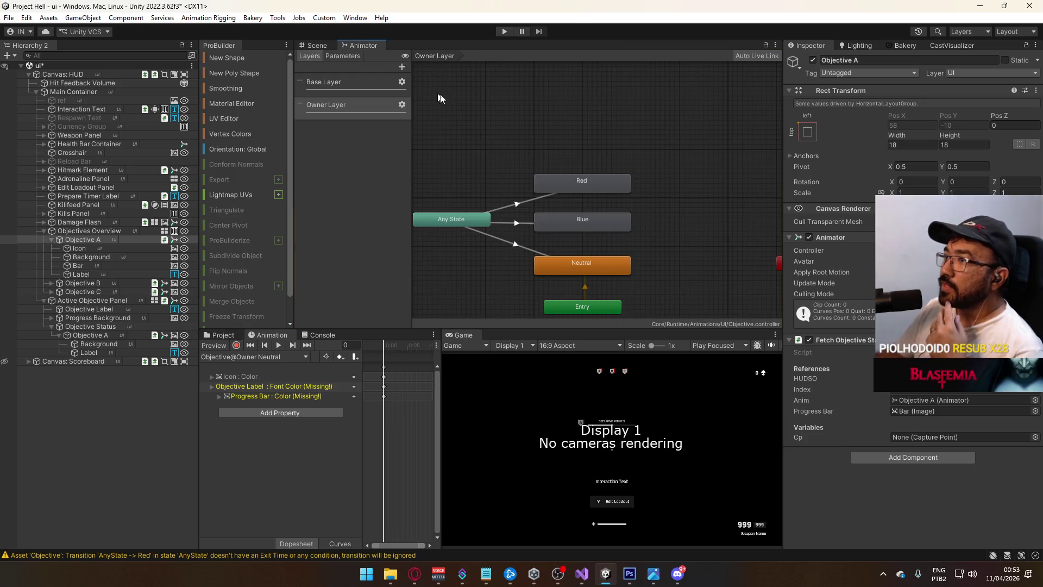
{"action": "left_click", "coordinate": [550, 193]}
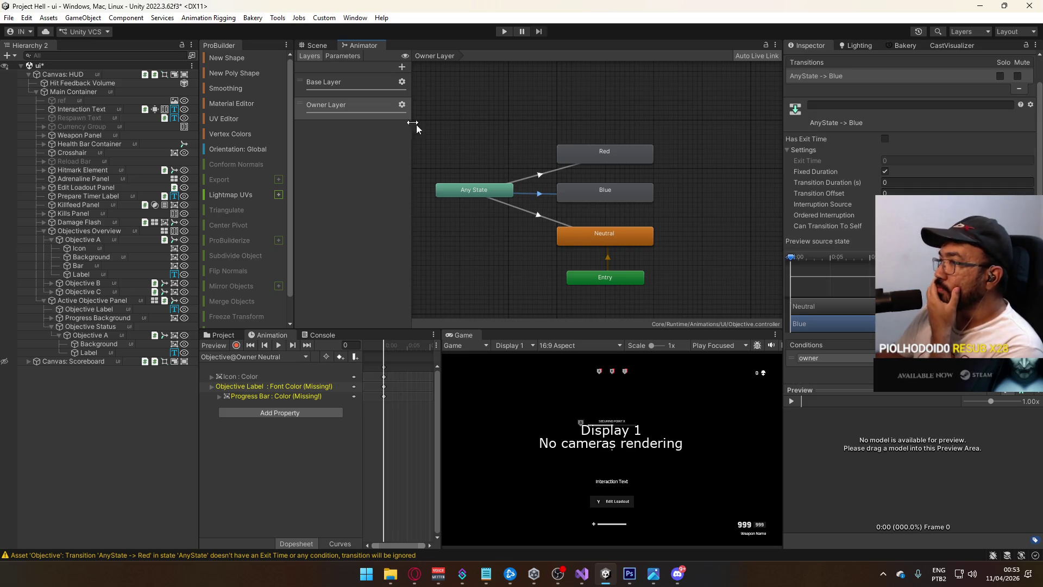
{"action": "left_click", "coordinate": [326, 82]}
{"action": "left_click", "coordinate": [548, 168]}
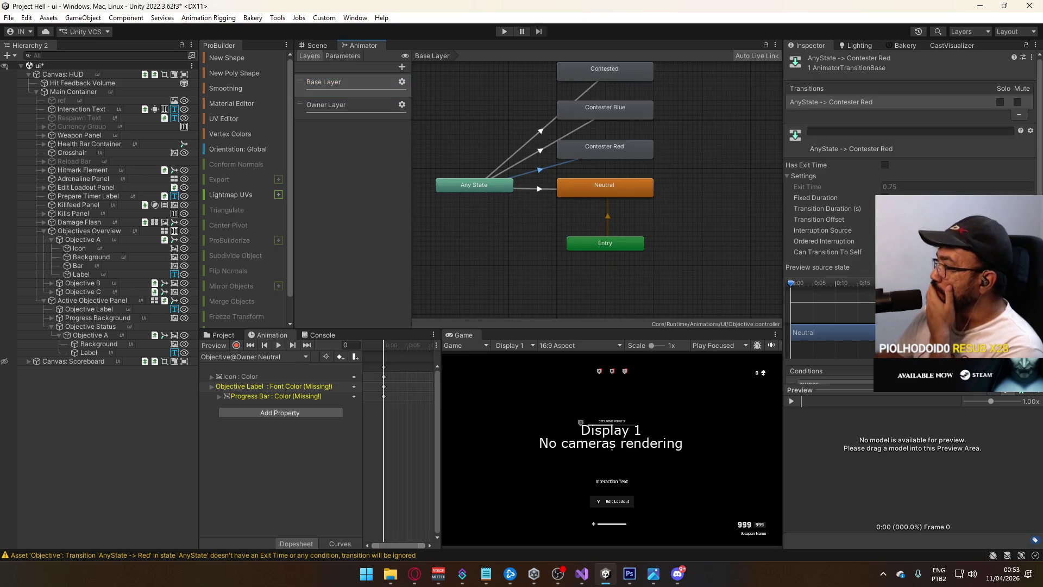
{"action": "left_click", "coordinate": [538, 139]}
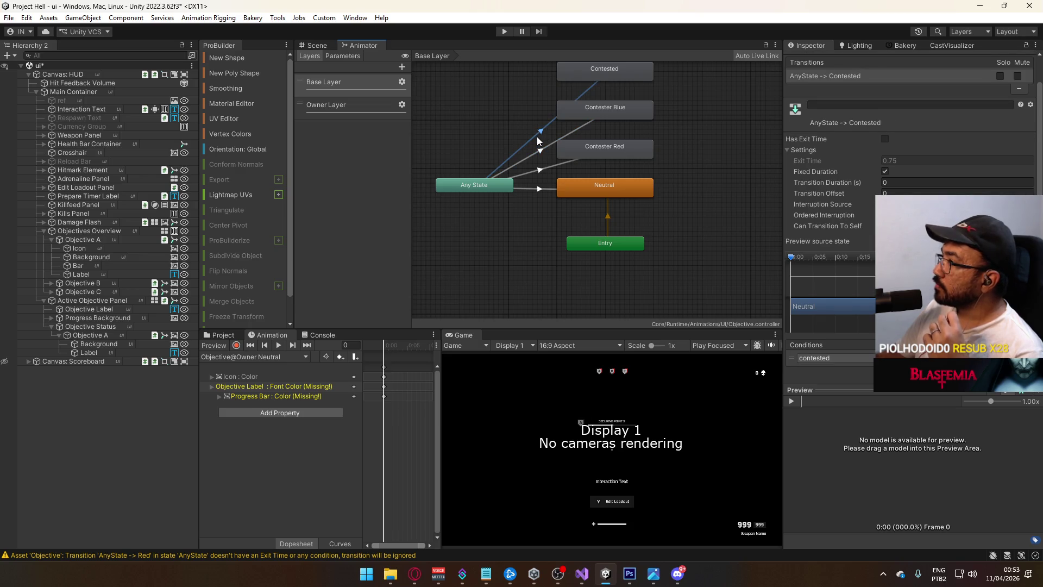
{"action": "left_click", "coordinate": [546, 190]}
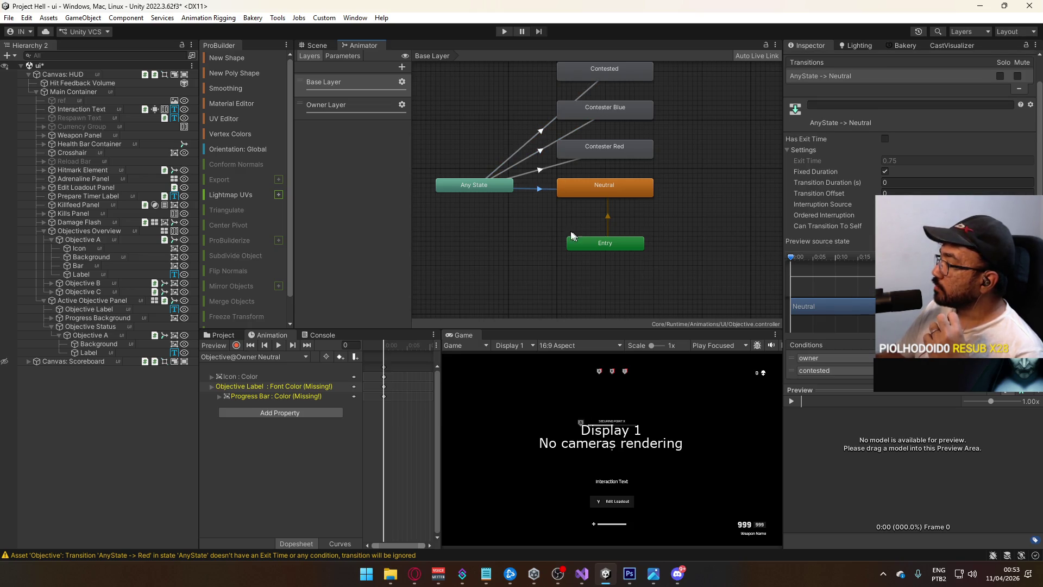
{"action": "left_click", "coordinate": [606, 185]}
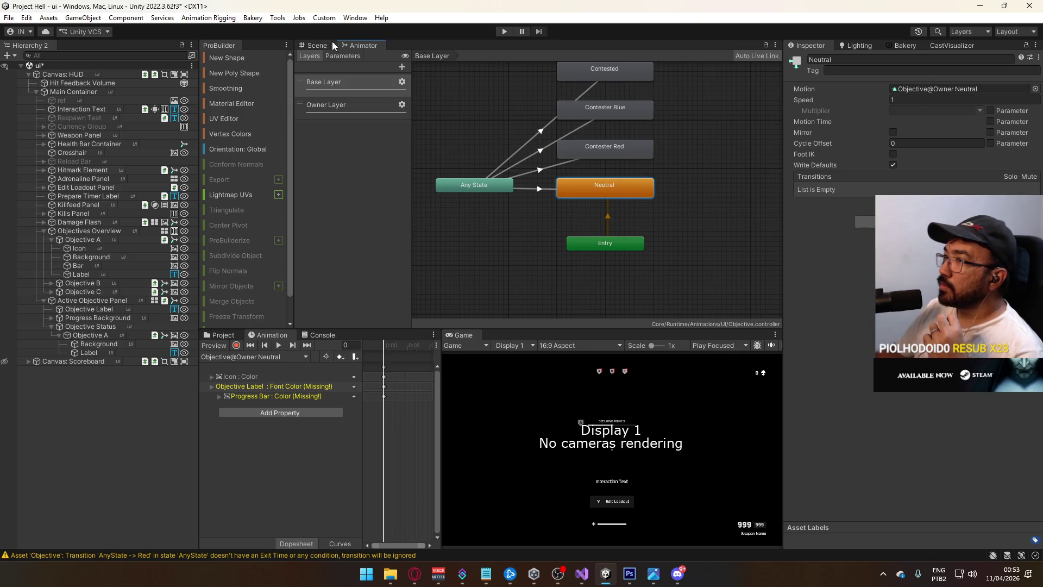
{"action": "left_click", "coordinate": [334, 45]}
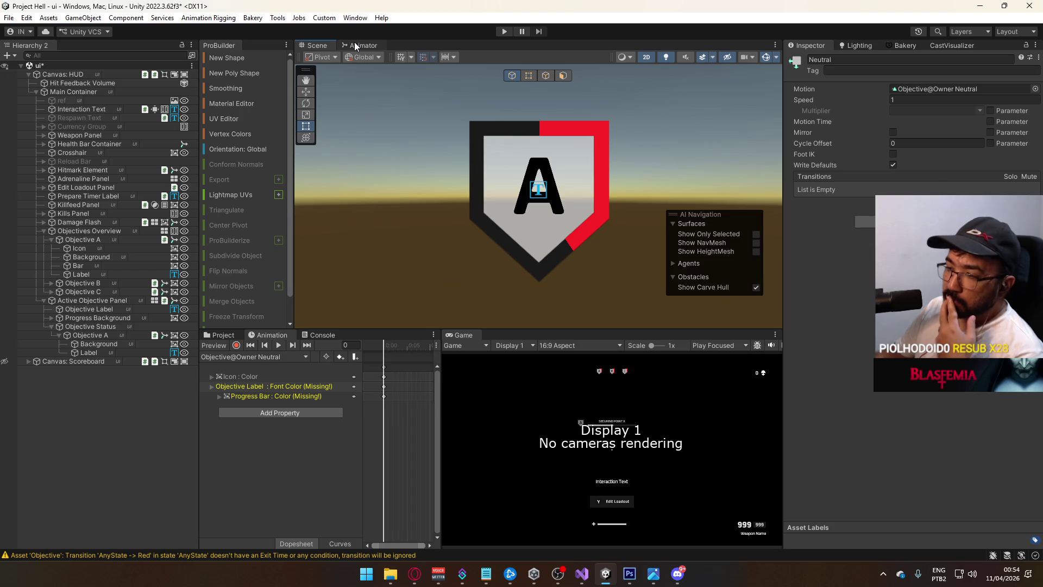
{"action": "left_click", "coordinate": [110, 237]}
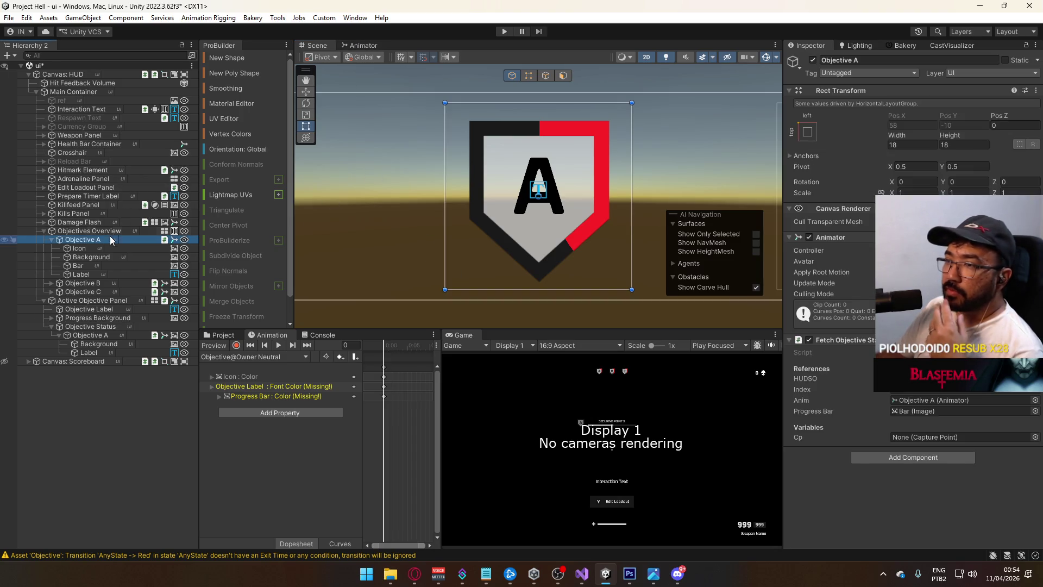
Review the Objectives Overview layout and existing objectives, then select Objective A under Objective Status.
{"action": "left_click", "coordinate": [113, 230]}
{"action": "scroll", "coordinate": [791, 257], "scroll_direction": "down", "scroll_amount": 2}
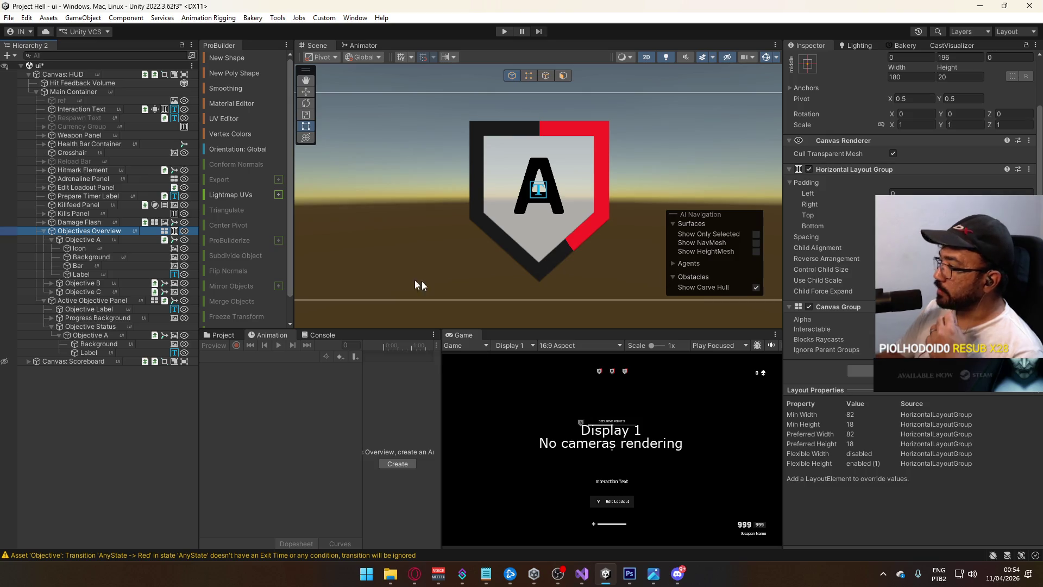
{"action": "left_click", "coordinate": [96, 238]}
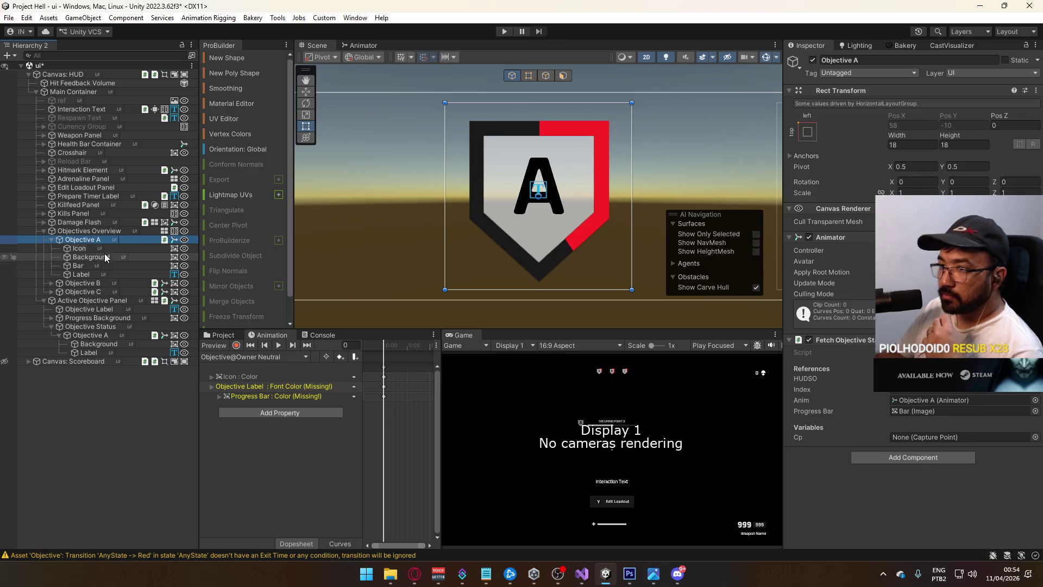
{"action": "left_click", "coordinate": [51, 240]}
{"action": "left_click", "coordinate": [89, 249]}
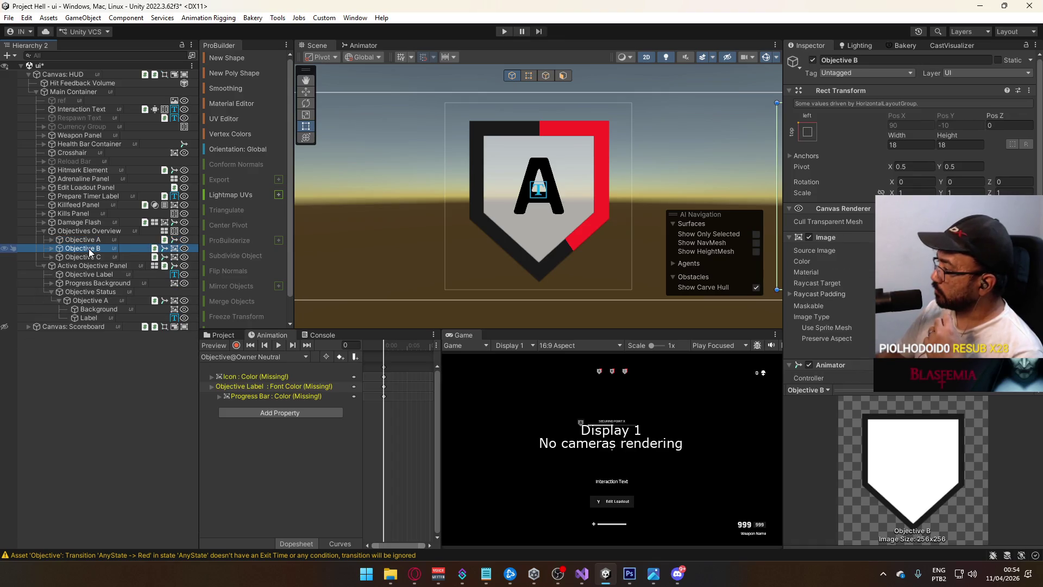
{"action": "scroll", "coordinate": [836, 245], "scroll_direction": "down", "scroll_amount": 5}
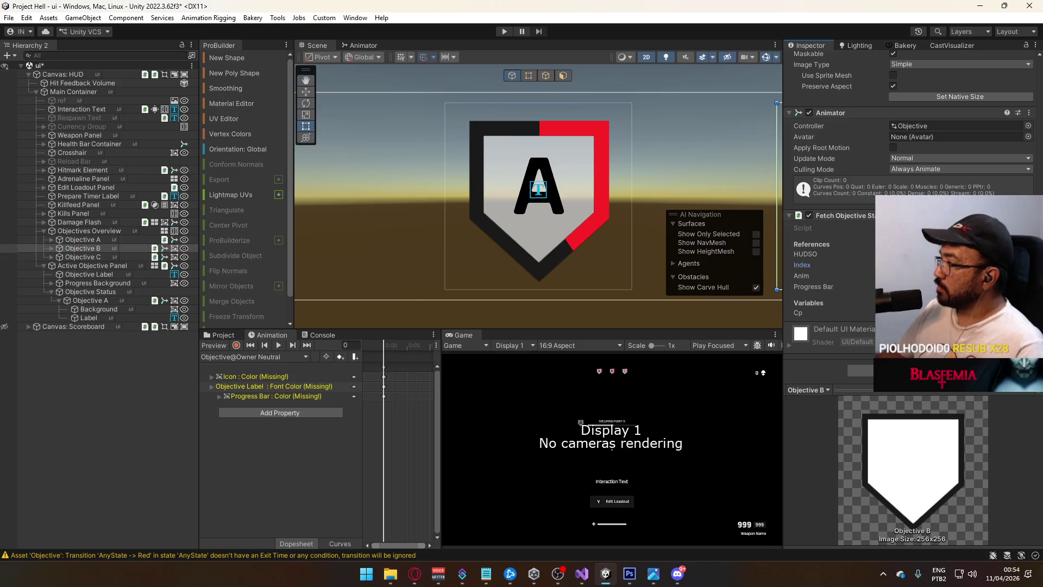
{"action": "left_click", "coordinate": [81, 257]}
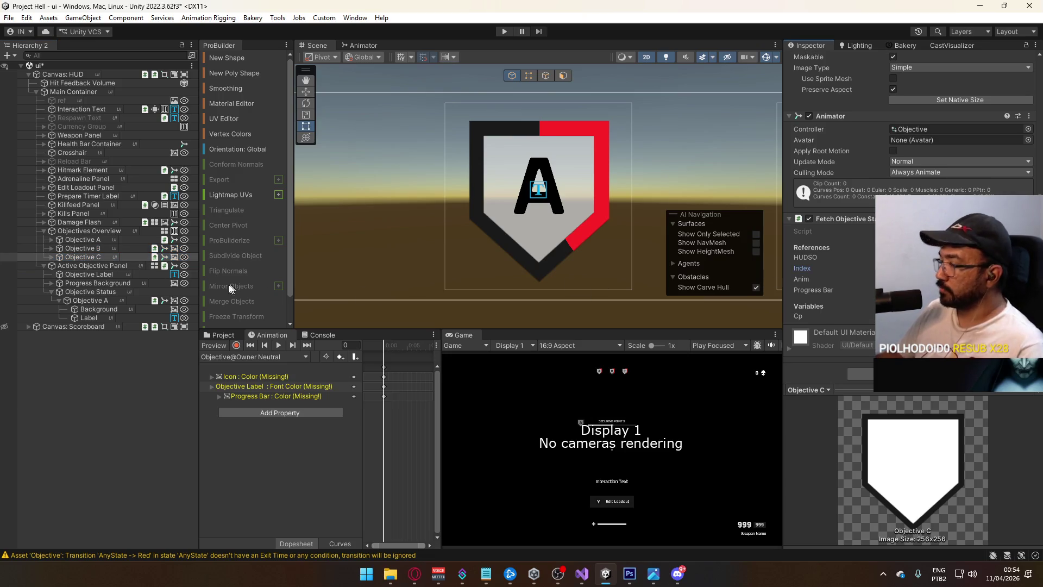
{"action": "left_click", "coordinate": [64, 301]}
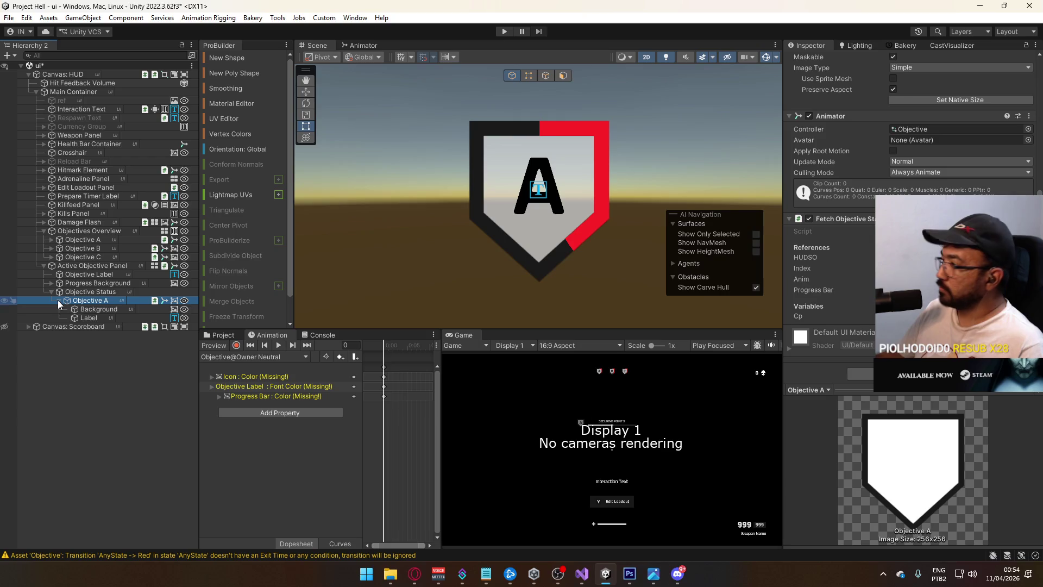
{"action": "left_click", "coordinate": [58, 301]}
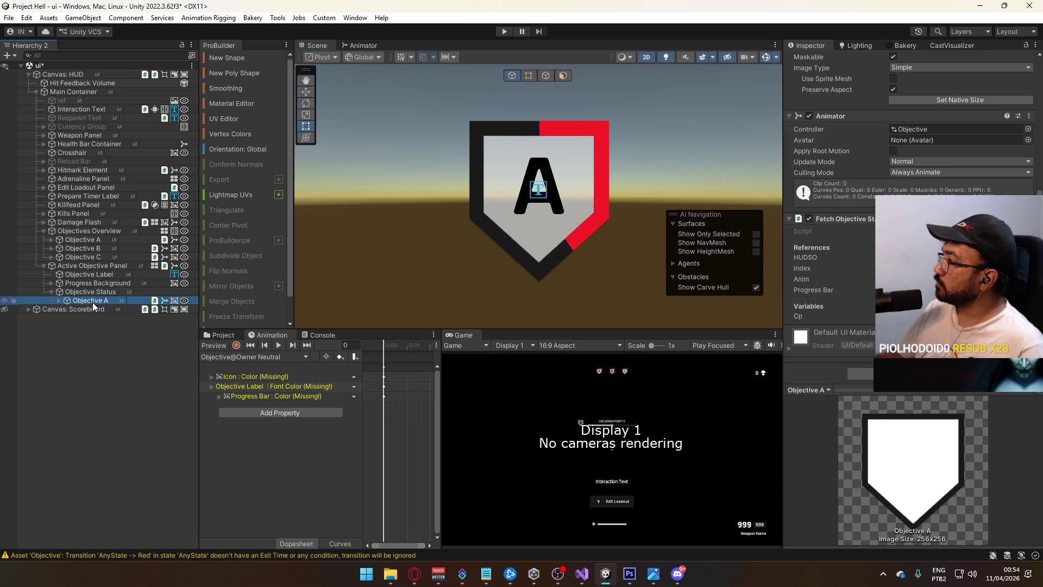
Duplicate Objective A and rename the copies to Objective B and Objective C.
{"action": "key", "text": "ctrl+d"}
{"action": "key", "text": "ctrl+d"}
{"action": "left_click", "coordinate": [104, 310]}
{"action": "type", "text": "B"}
{"action": "key", "text": "Return"}
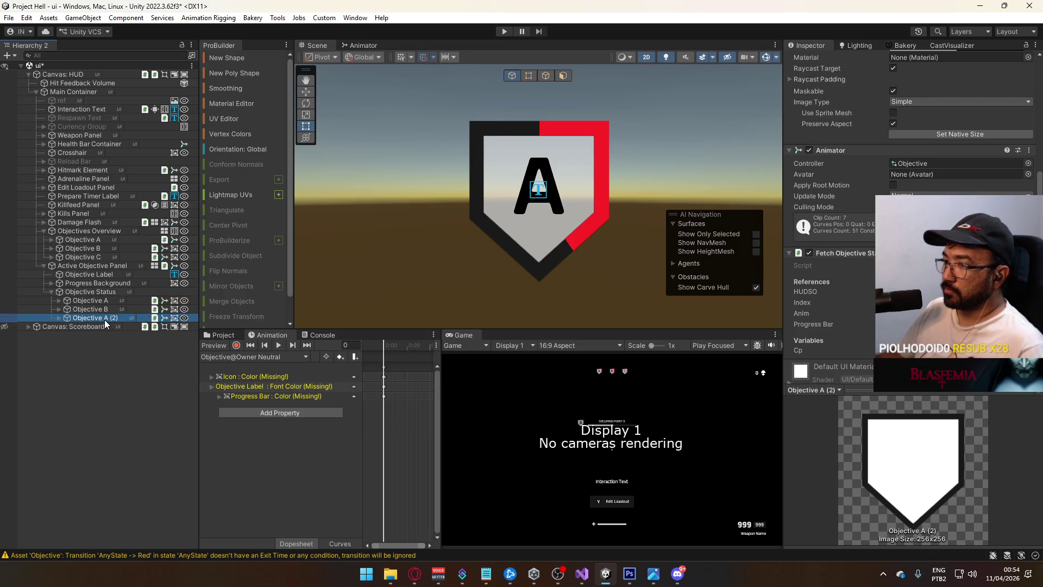
{"action": "left_click", "coordinate": [104, 318]}
{"action": "key", "text": "F2"}
{"action": "left_click_drag", "start_coordinate": [105, 318], "coordinate": [158, 317]}
{"action": "type", "text": "C"}
{"action": "key", "text": "Return"}
{"action": "left_click", "coordinate": [113, 308]}
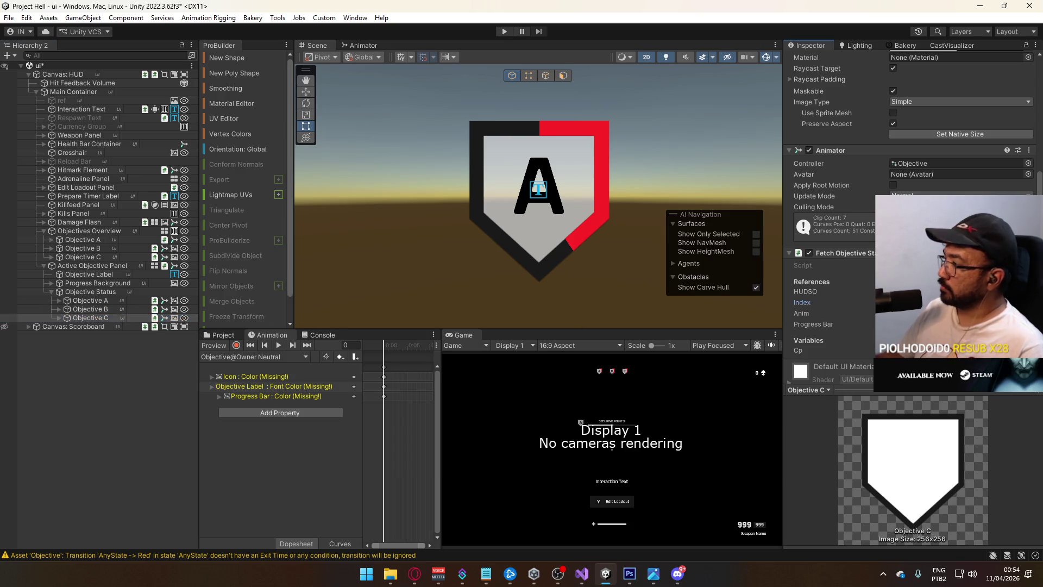
{"action": "left_click", "coordinate": [107, 309]}
{"action": "left_click", "coordinate": [93, 265]}
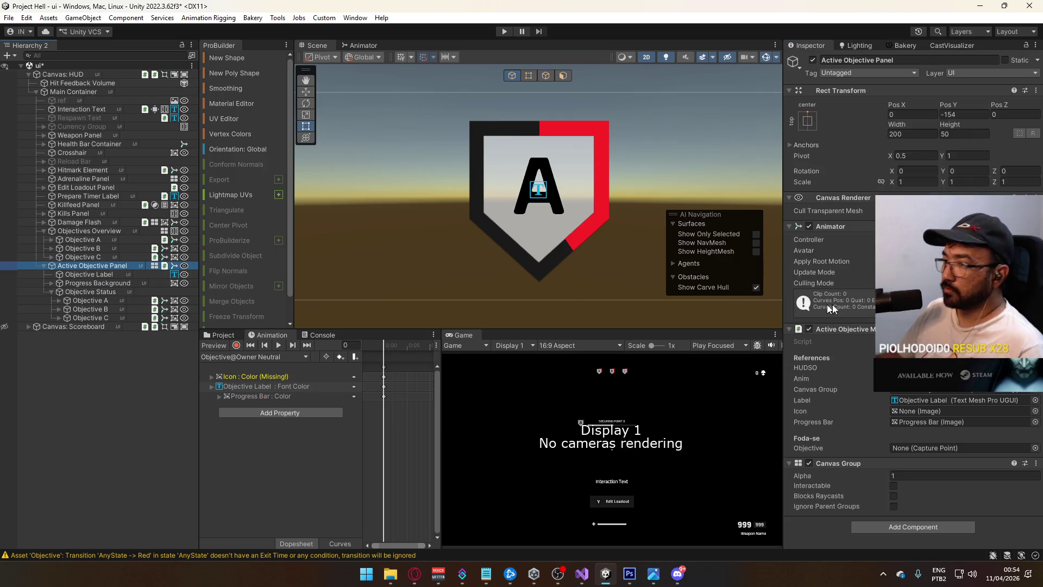
Add a Change Element Tool component to the Active Objective Panel.
{"action": "left_click", "coordinate": [905, 526]}
{"action": "type", "text": "chanve"}
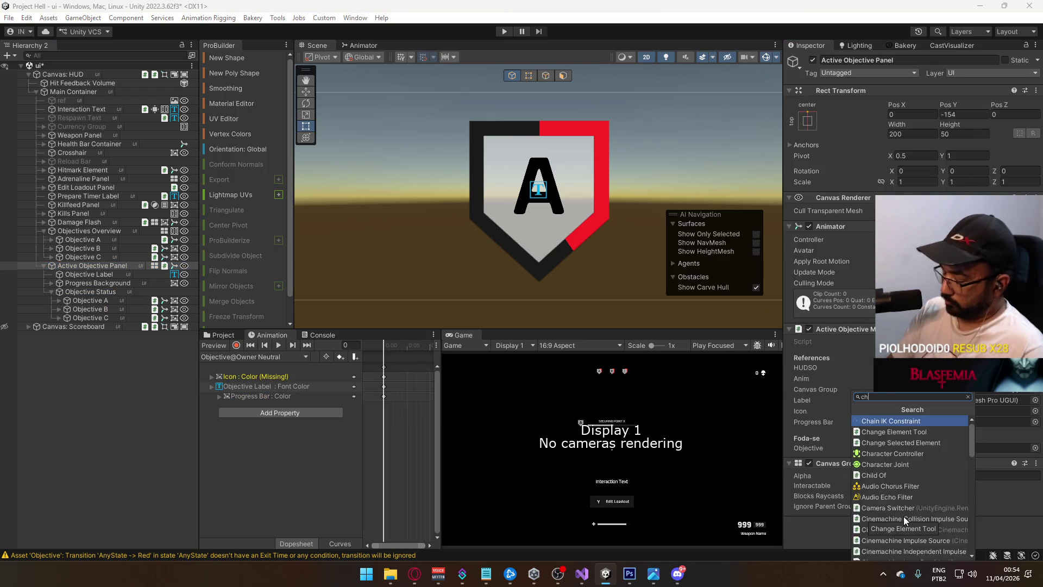
{"action": "key", "text": "BackSpace"}
{"action": "key", "text": "BackSpace"}
{"action": "type", "text": "g"}
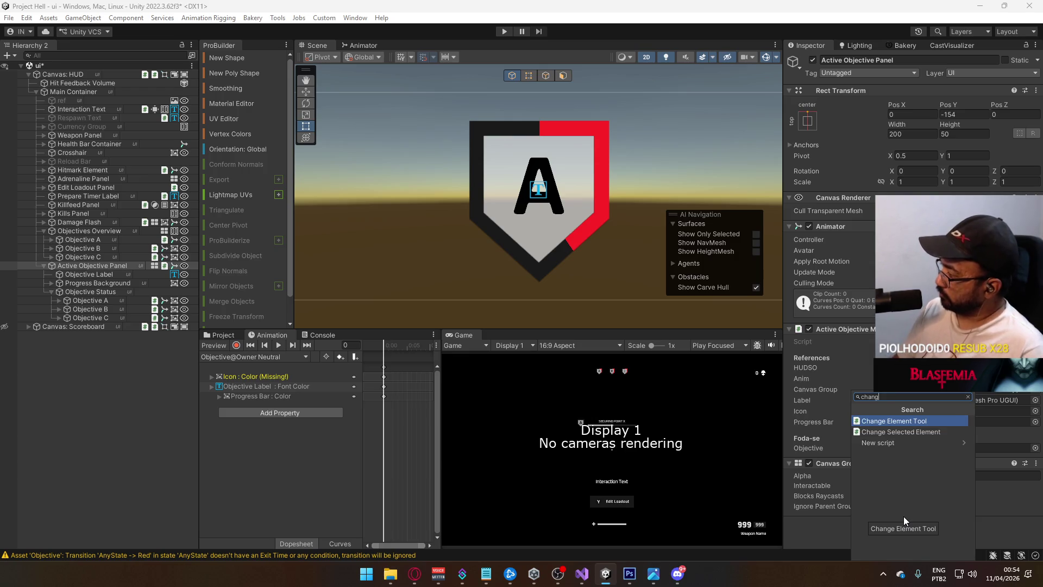
{"action": "key", "text": "Return"}
{"action": "scroll", "coordinate": [904, 516], "scroll_direction": "down", "scroll_amount": 2}
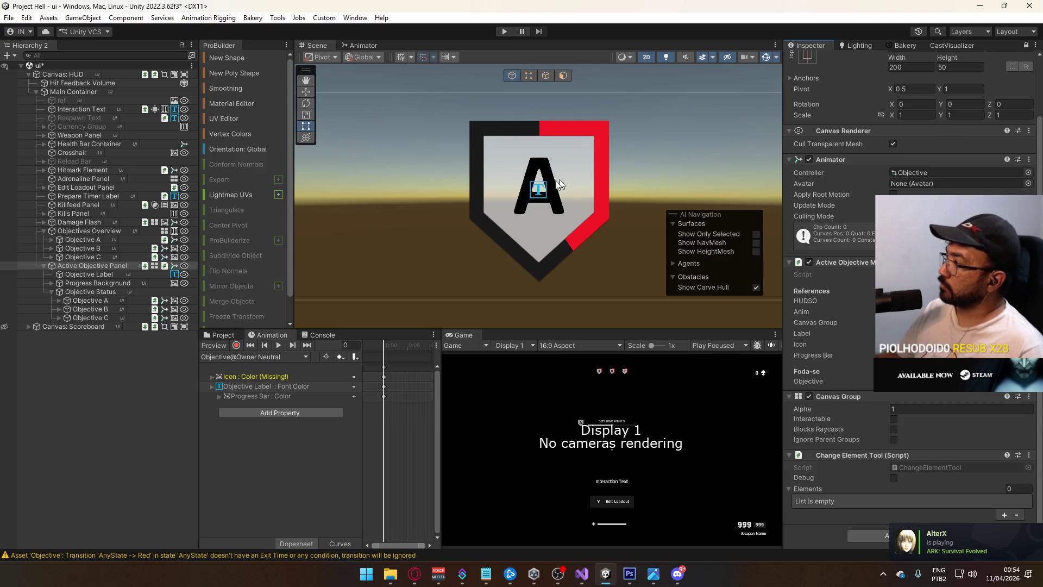
Drag Objective A, B and C together into the Change Element Tool's Elements list.
{"action": "left_click", "coordinate": [103, 318]}
{"action": "left_click", "coordinate": [102, 311], "text": "shift"}
{"action": "left_click", "coordinate": [109, 302], "text": "shift"}
{"action": "mouse_move", "coordinate": [109, 302]}
{"action": "left_mouse_down"}
{"action": "mouse_move", "coordinate": [905, 481]}
{"action": "mouse_move", "coordinate": [842, 488]}
{"action": "left_mouse_up"}
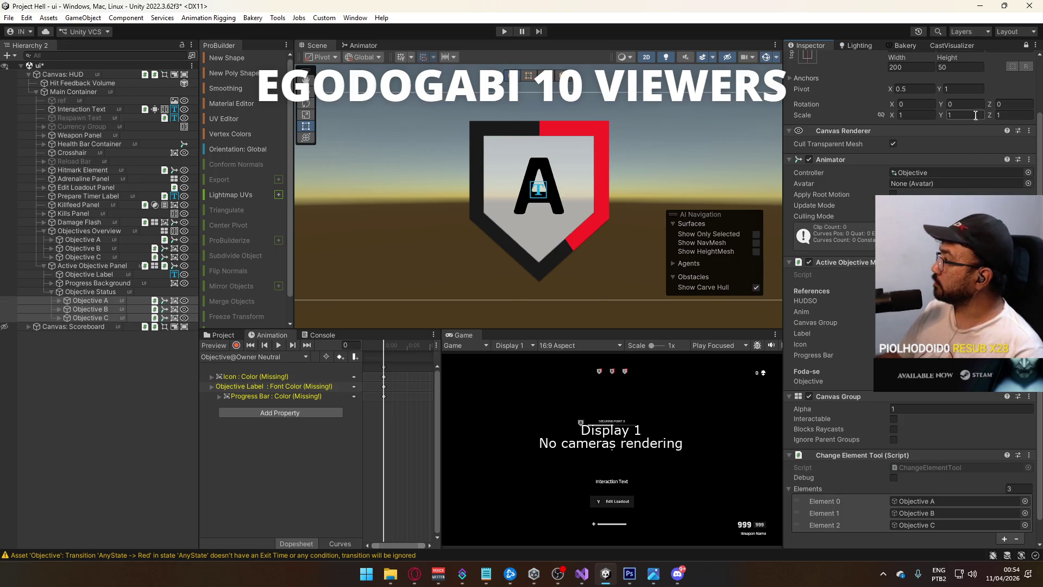
Unlock the Inspector and reselect Active Objective Panel to confirm its three elements.
{"action": "left_click", "coordinate": [1026, 45]}
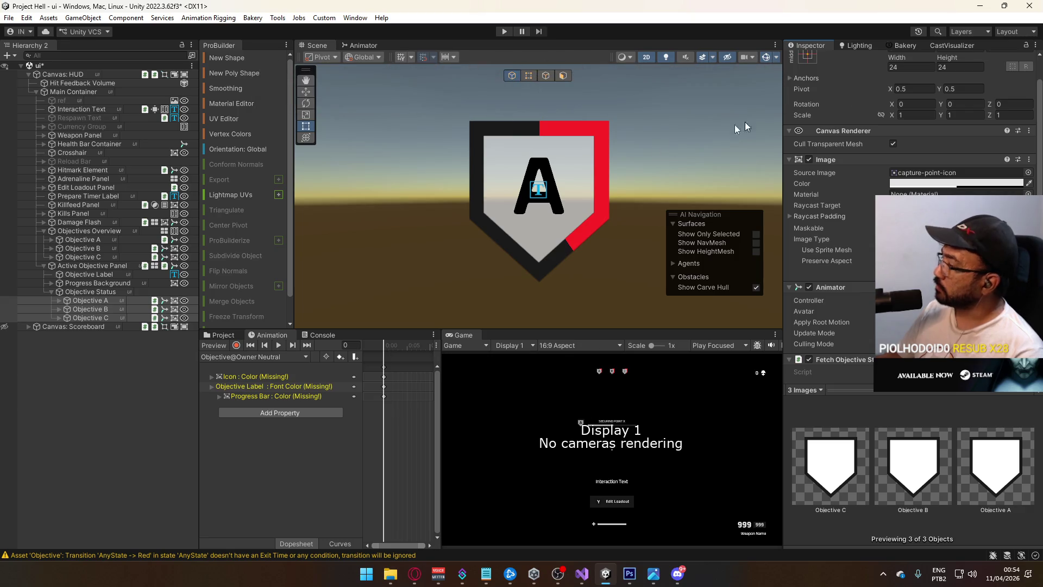
{"action": "left_click", "coordinate": [97, 308]}
{"action": "left_click", "coordinate": [84, 291]}
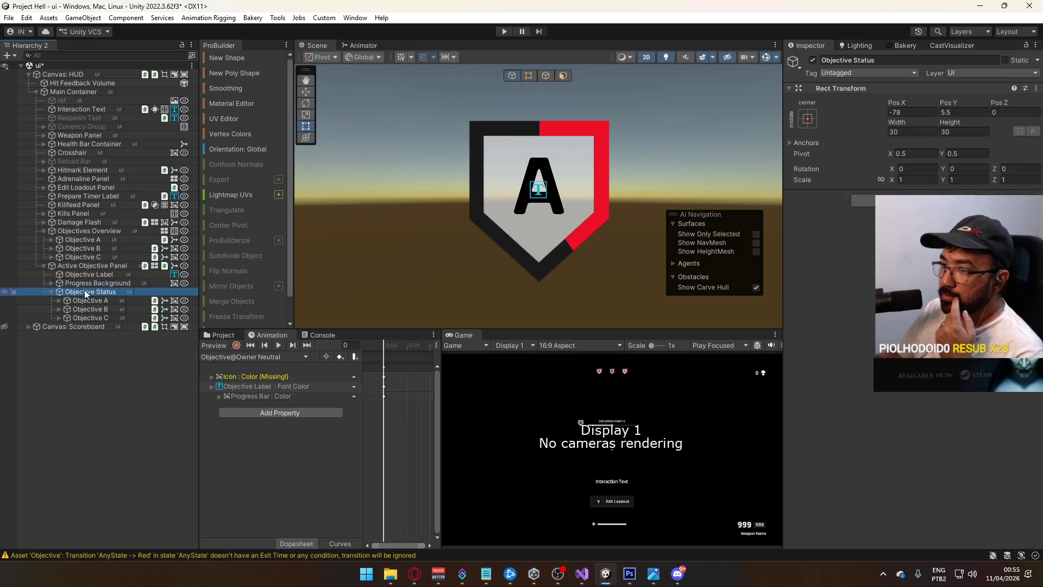
{"action": "left_click", "coordinate": [91, 266]}
{"action": "scroll", "coordinate": [837, 271], "scroll_direction": "down", "scroll_amount": 3}
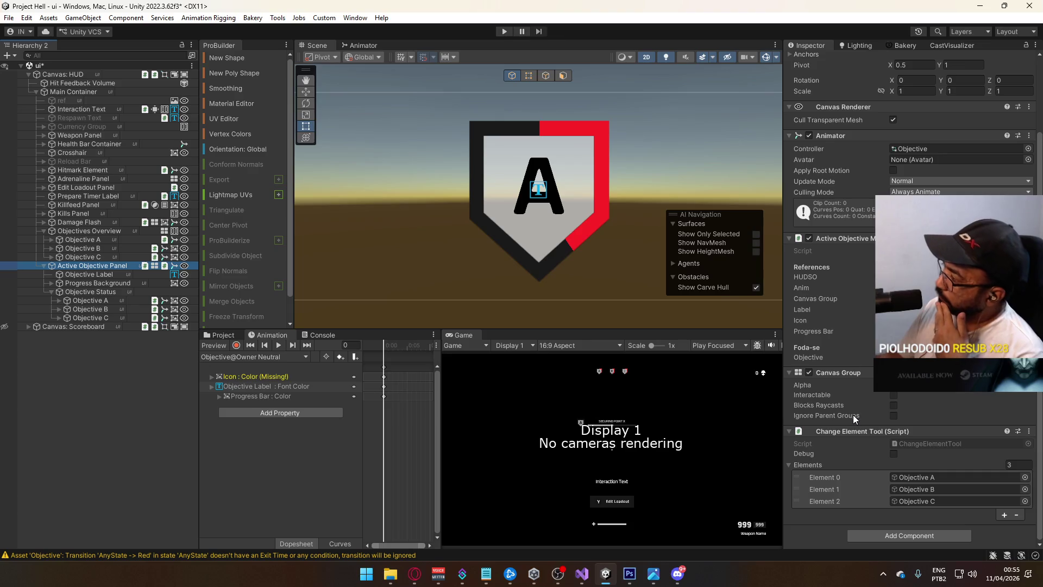
{"action": "key", "text": "alt+Tab"}
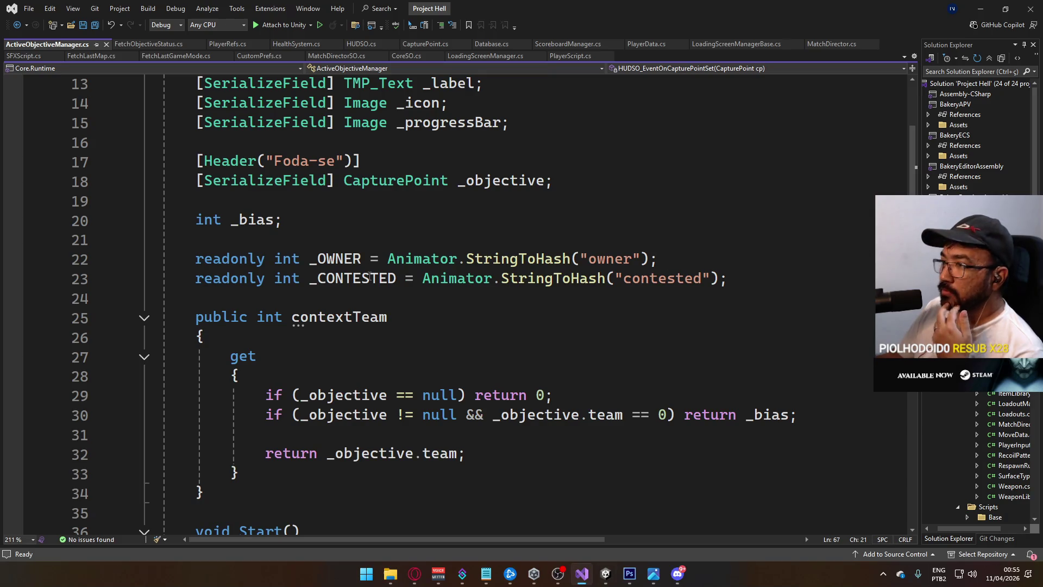
Declare a [SerializeField] ChangeElementTool _changeElementTool field below _progressBar and save.
{"action": "scroll", "coordinate": [403, 225], "scroll_direction": "up", "scroll_amount": 2}
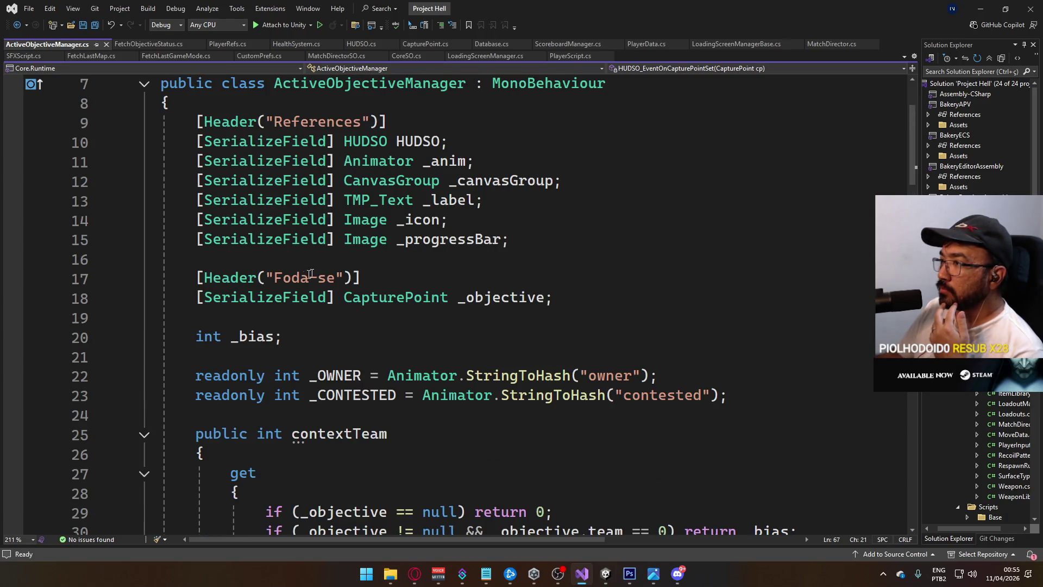
{"action": "left_click", "coordinate": [529, 240]}
{"action": "key", "text": "Return"}
{"action": "type", "text": "[SerializeField] "}
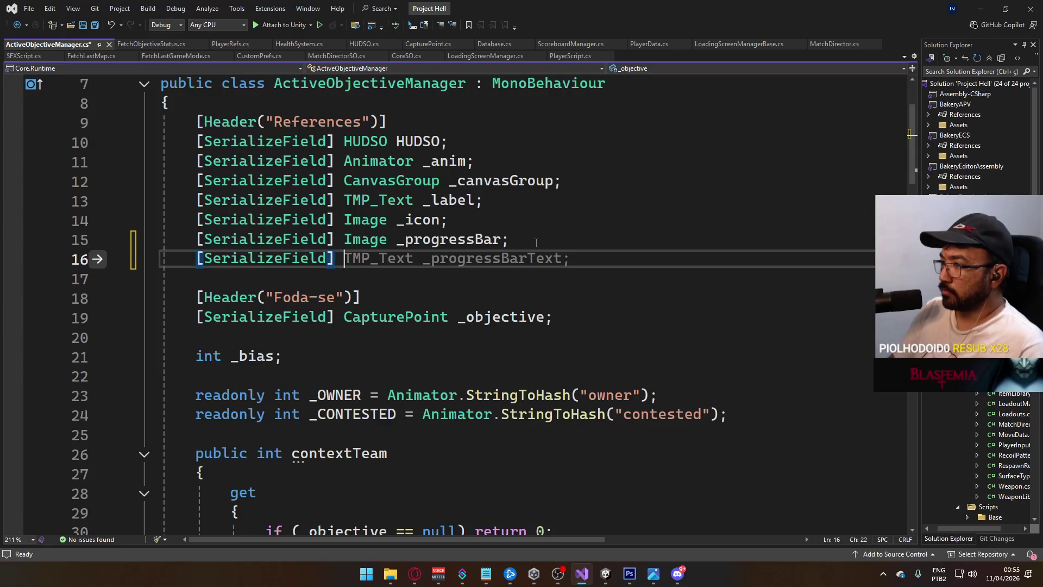
{"action": "type", "text": "Chan"}
{"action": "key", "text": "Tab"}
{"action": "type", "text": "_"}
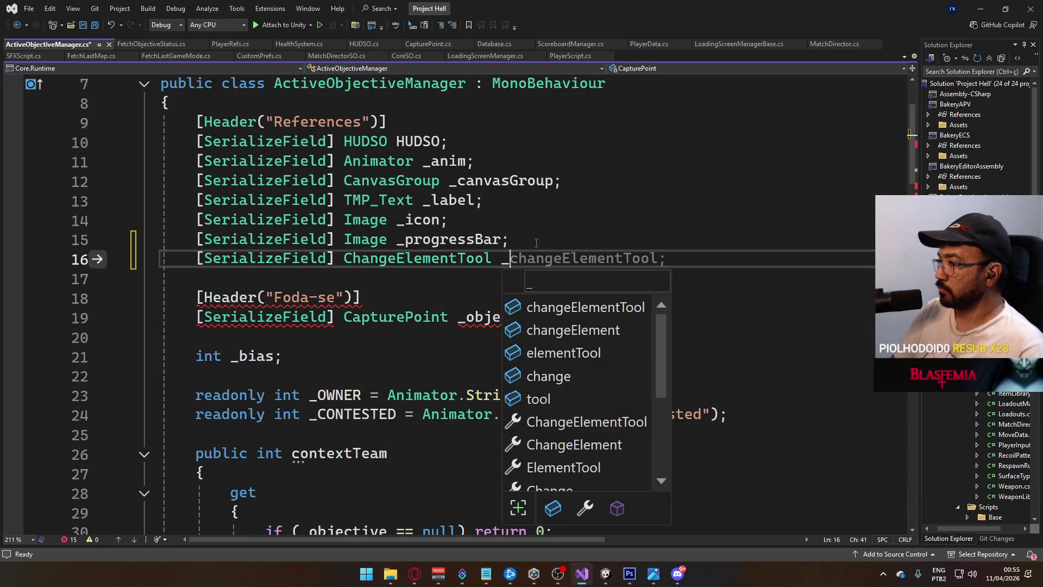
{"action": "type", "text": "c"}
{"action": "key", "text": "BackSpace"}
{"action": "key", "text": "Escape"}
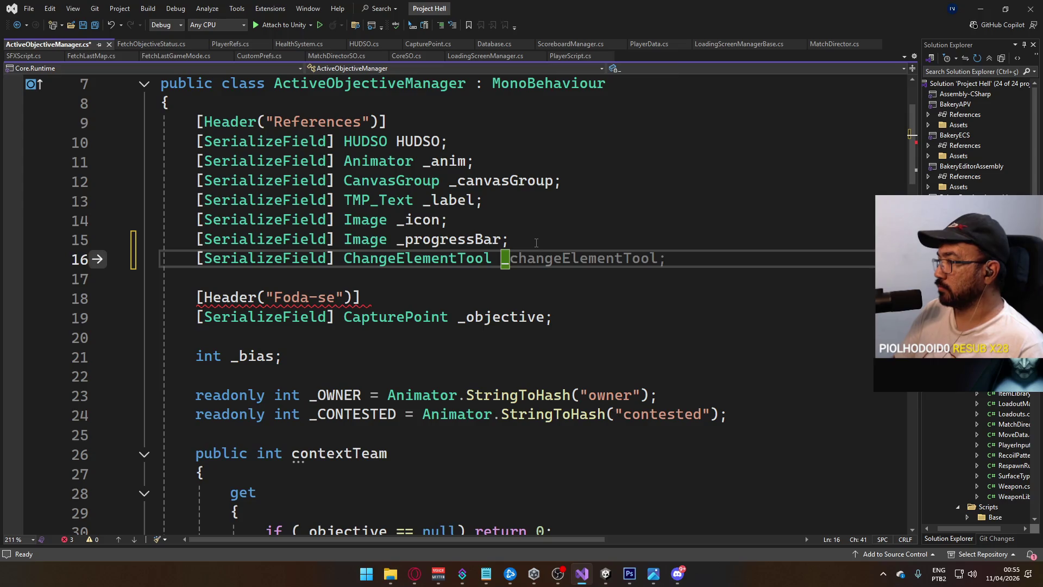
{"action": "key", "text": "Tab"}
{"action": "key", "text": "ctrl+s"}
Add _changeElementTool.ChangeActiveElement(cp.id); after line 72 in HUDSO_EventOnCapturePointSet.
{"action": "scroll", "coordinate": [397, 308], "scroll_direction": "down", "scroll_amount": 3}
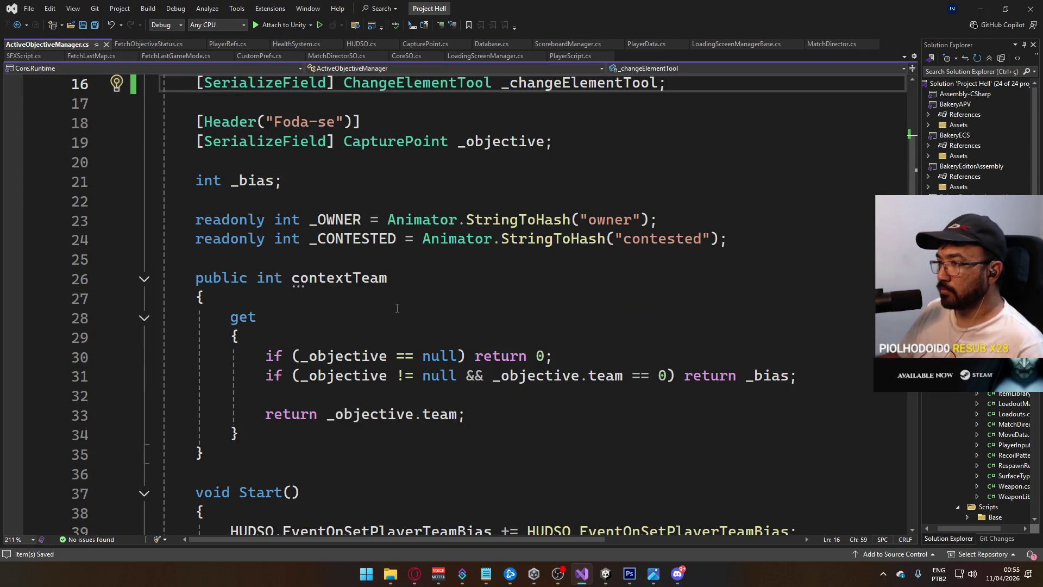
{"action": "scroll", "coordinate": [397, 308], "scroll_direction": "down", "scroll_amount": 15}
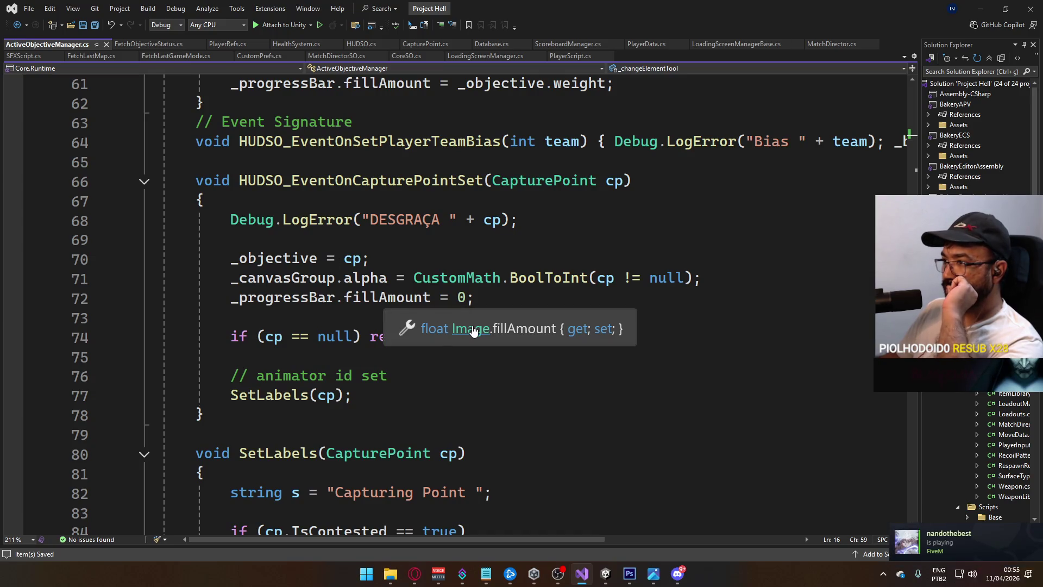
{"action": "scroll", "coordinate": [406, 306], "scroll_direction": "up", "scroll_amount": 4}
{"action": "scroll", "coordinate": [406, 306], "scroll_direction": "up", "scroll_amount": 15}
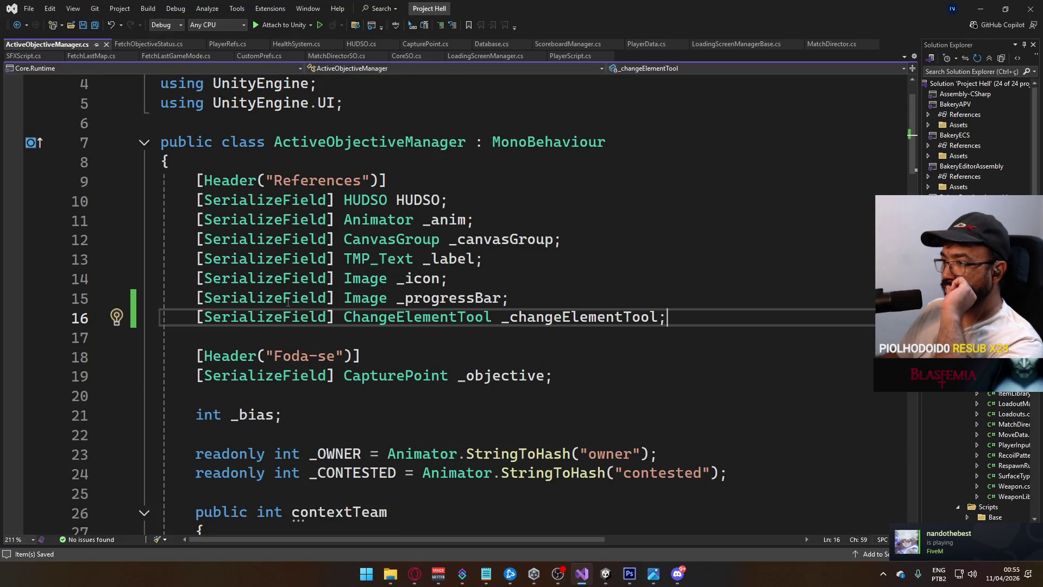
{"action": "scroll", "coordinate": [288, 302], "scroll_direction": "down", "scroll_amount": 3}
{"action": "scroll", "coordinate": [411, 310], "scroll_direction": "down", "scroll_amount": 12}
{"action": "scroll", "coordinate": [410, 310], "scroll_direction": "down", "scroll_amount": 3}
{"action": "scroll", "coordinate": [402, 312], "scroll_direction": "up", "scroll_amount": 1}
{"action": "scroll", "coordinate": [380, 315], "scroll_direction": "down", "scroll_amount": 2}
{"action": "scroll", "coordinate": [366, 317], "scroll_direction": "up", "scroll_amount": 2}
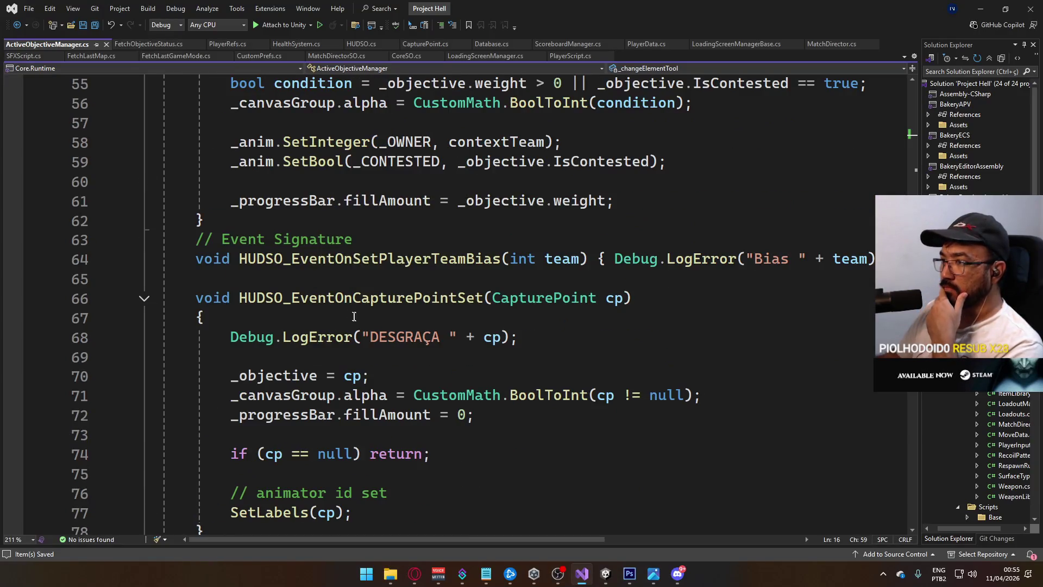
{"action": "scroll", "coordinate": [311, 361], "scroll_direction": "down", "scroll_amount": 3}
{"action": "scroll", "coordinate": [451, 333], "scroll_direction": "up", "scroll_amount": 1}
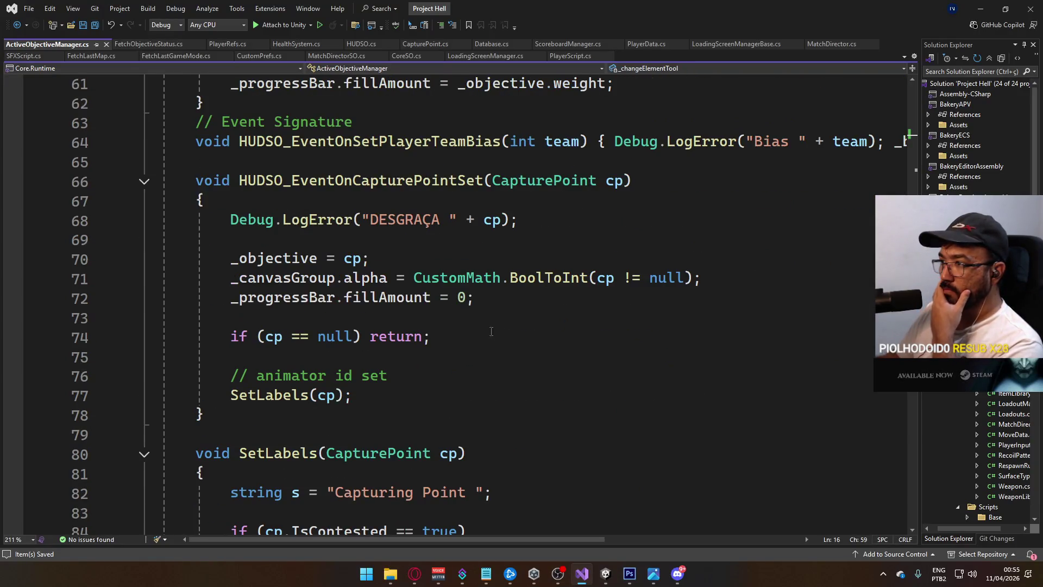
{"action": "left_click", "coordinate": [521, 299]}
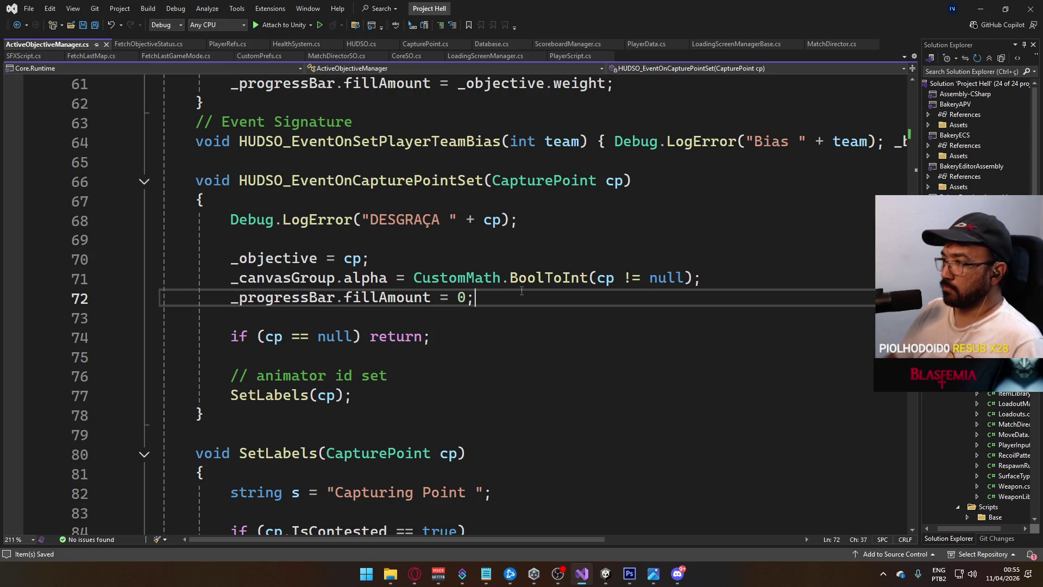
{"action": "key", "text": "Return"}
{"action": "type", "text": "cp.in"}
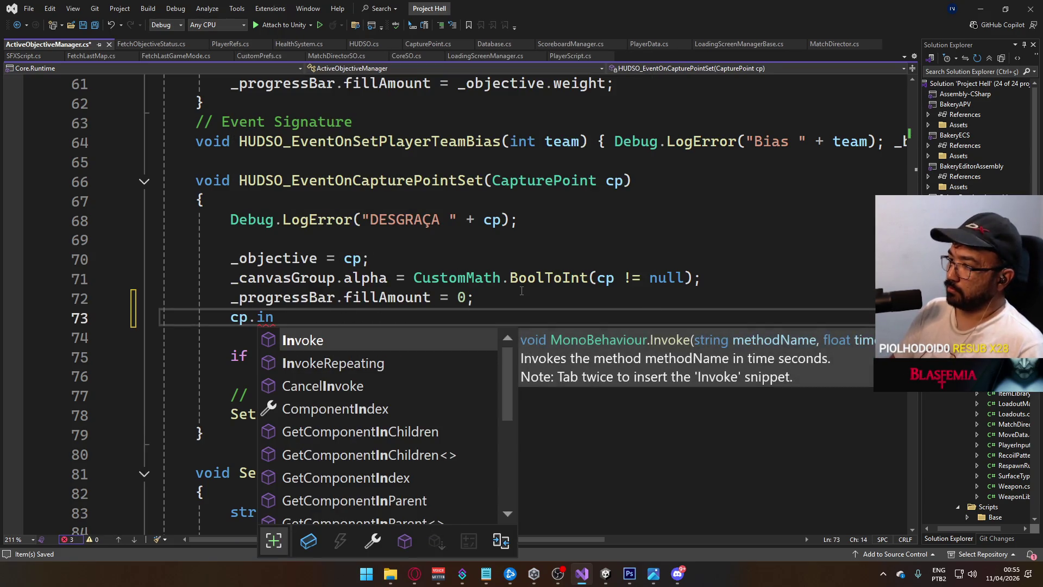
{"action": "key", "text": "BackSpace"}
{"action": "type", "text": "d"}
{"action": "key", "text": "BackSpace"}
{"action": "key", "text": "BackSpace"}
{"action": "key", "text": "BackSpace"}
{"action": "key", "text": "BackSpace"}
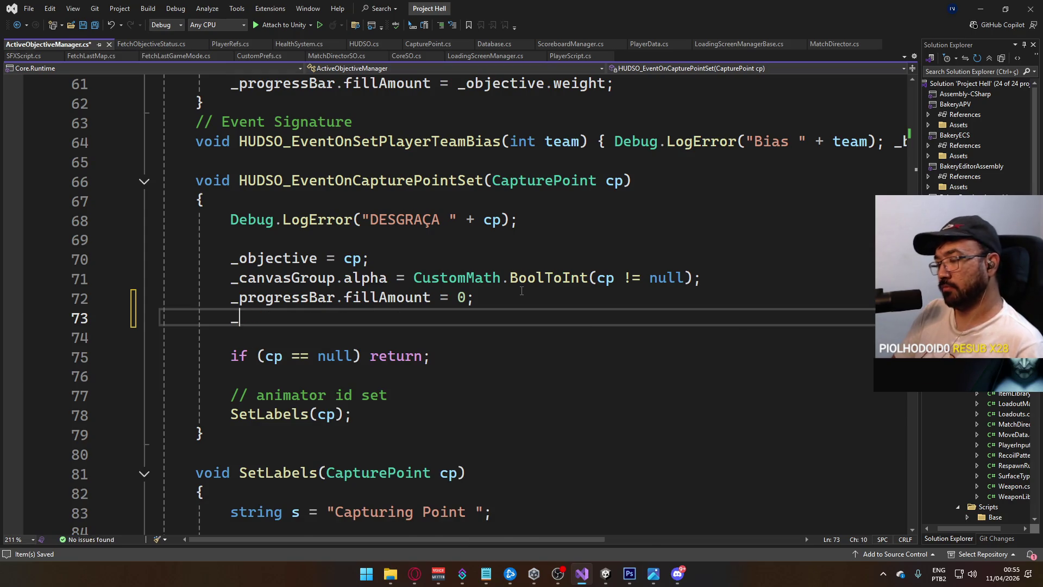
{"action": "type", "text": "_chan"}
{"action": "key", "text": "Tab"}
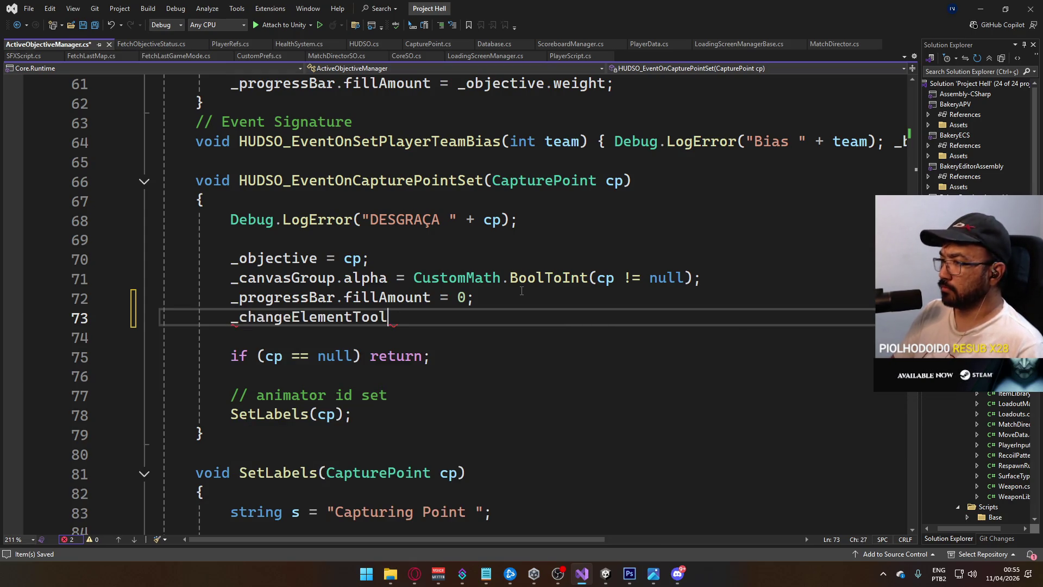
{"action": "type", "text": ".ch"}
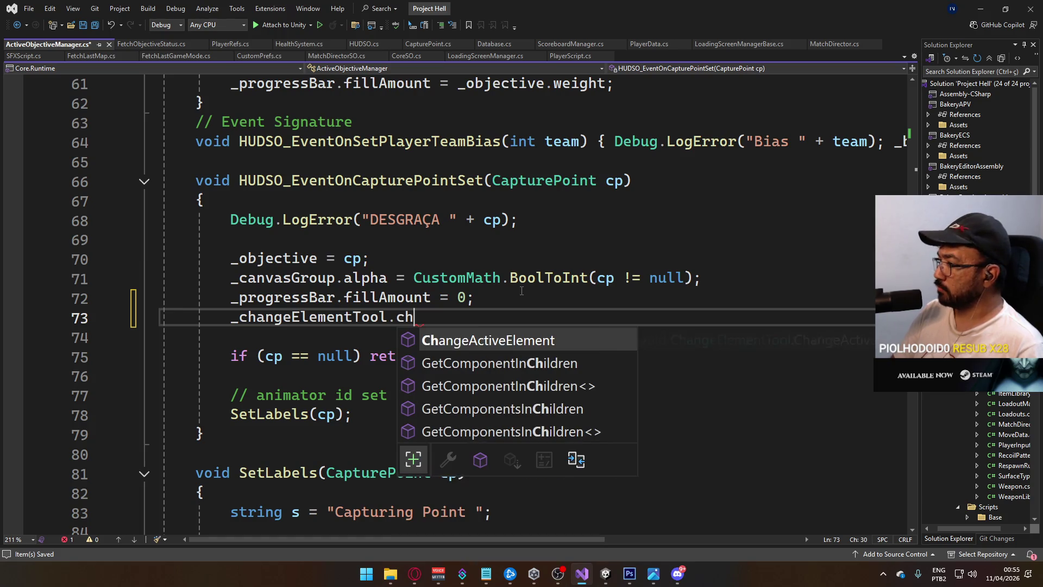
{"action": "key", "text": "Tab"}
{"action": "type", "text": "(cp"}
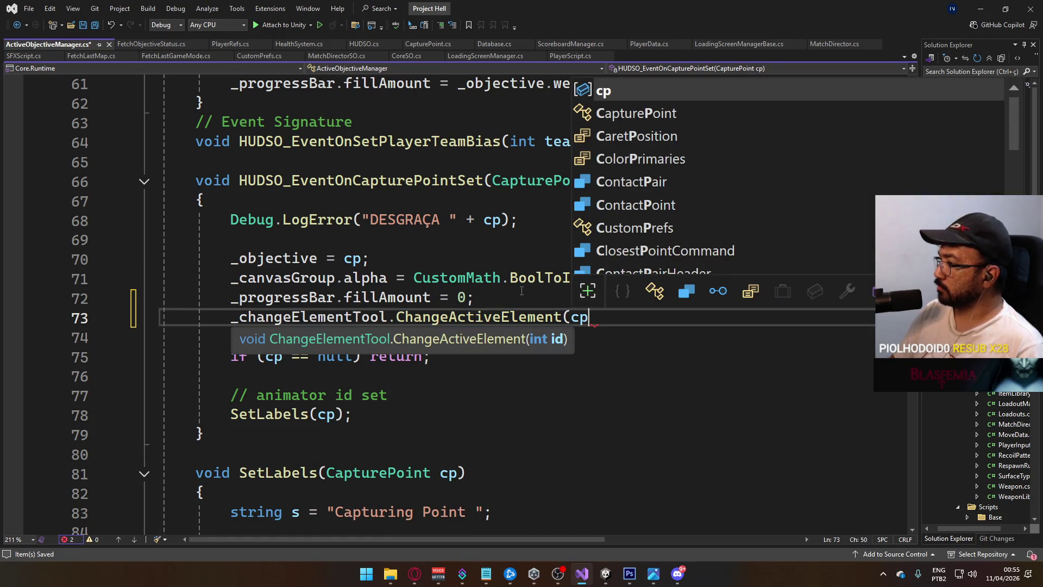
{"action": "type", "text": ".inde"}
{"action": "key", "text": "BackSpace"}
{"action": "key", "text": "BackSpace"}
{"action": "key", "text": "BackSpace"}
{"action": "type", "text": "d"}
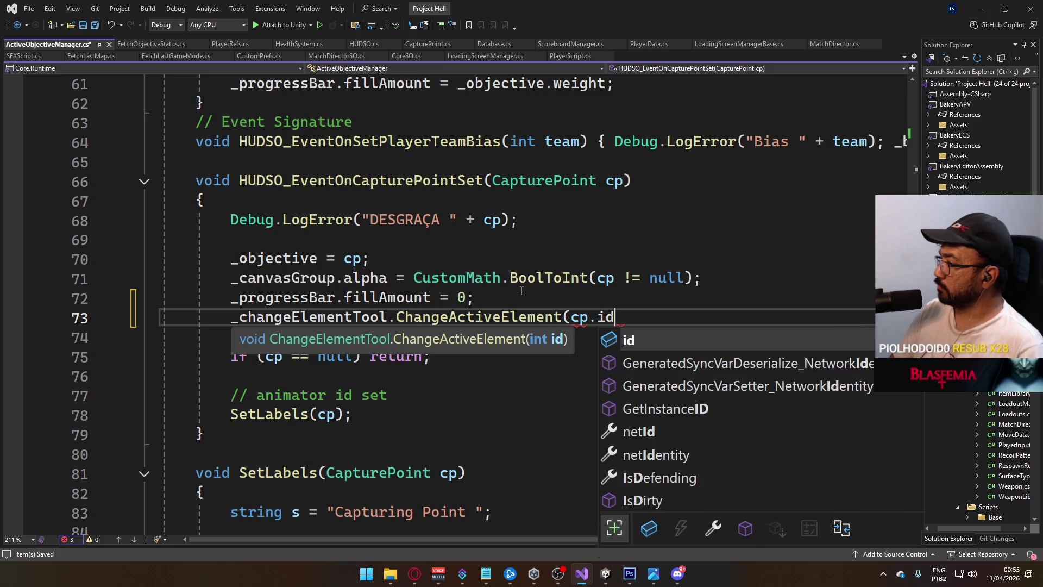
{"action": "type", "text": ");"}
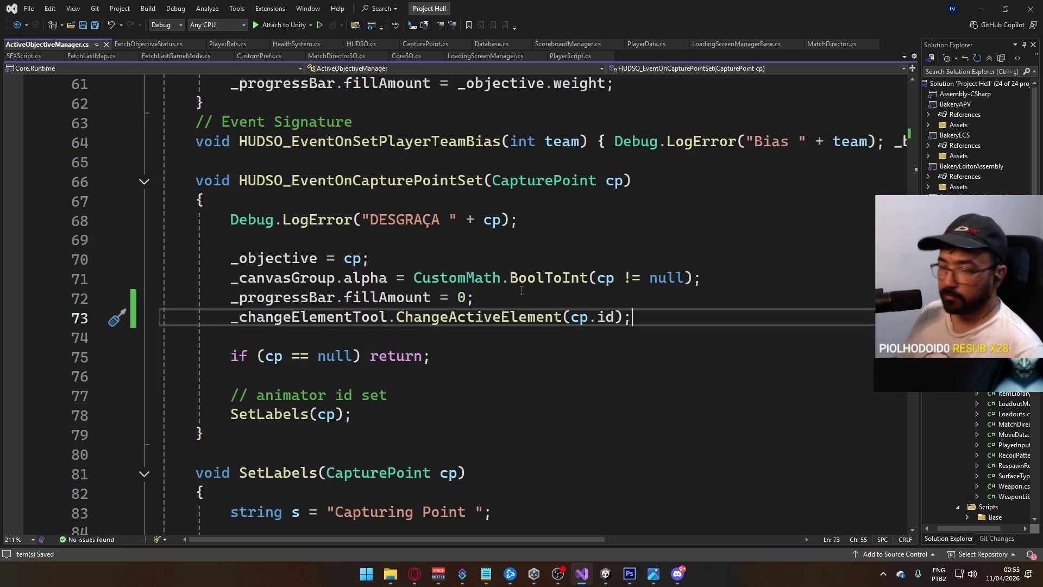
{"action": "mouse_move", "coordinate": [607, 575]}
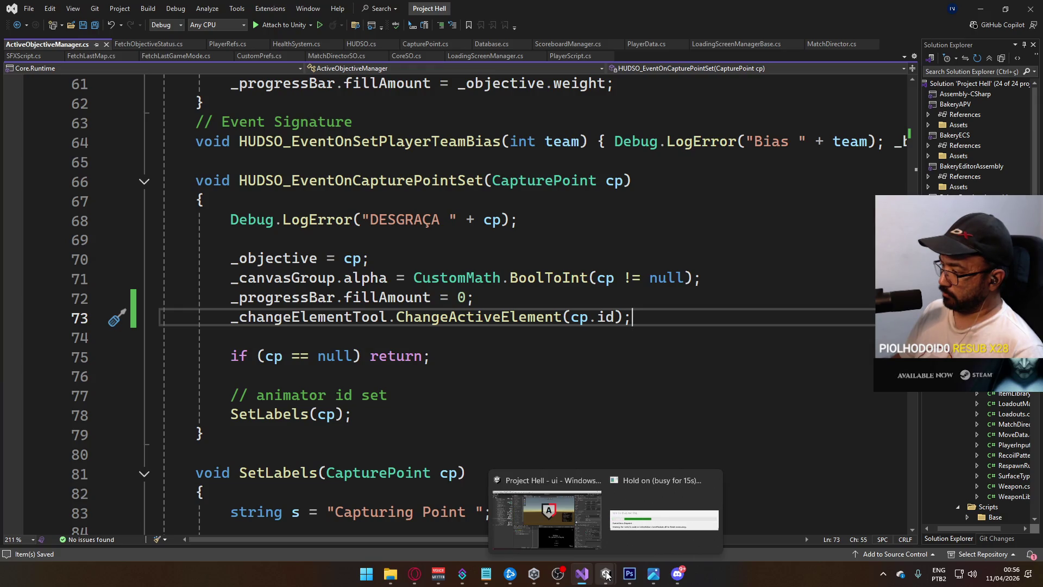
{"action": "left_click", "coordinate": [607, 575]}
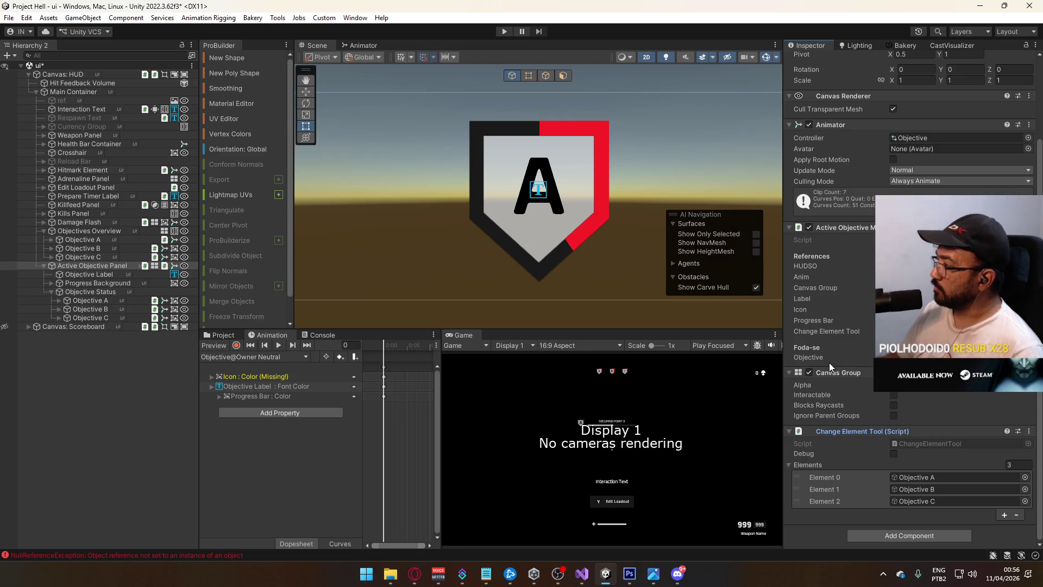
Return from Unity to ActiveObjectiveManager.cs in Visual Studio.
{"action": "key", "text": "alt+Tab"}
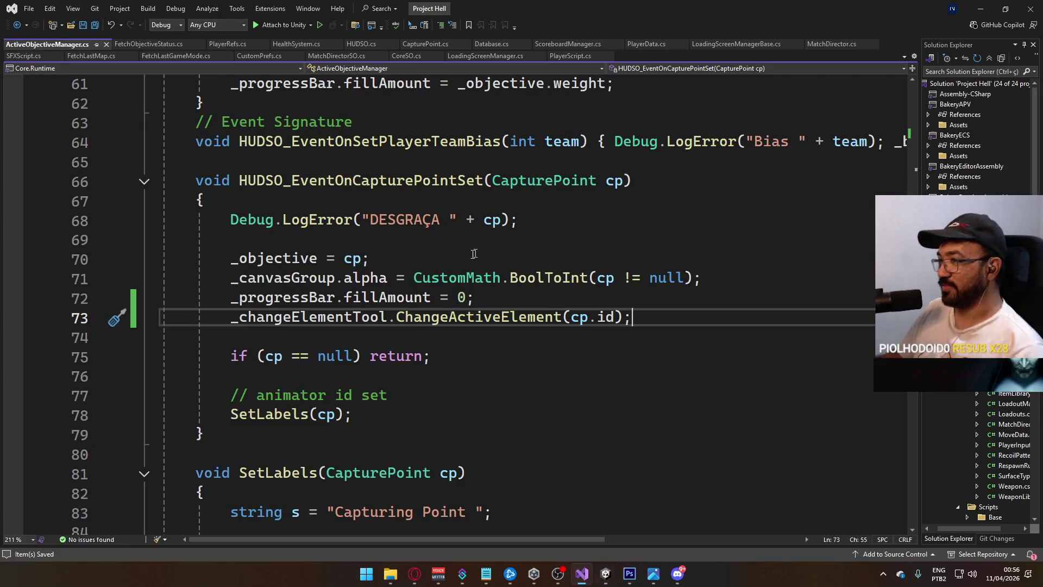
Change the line 18 Header text from 'Foda-se' to 'Variables', save, and return to Unity.
{"action": "scroll", "coordinate": [419, 302], "scroll_direction": "up", "scroll_amount": 11}
{"action": "scroll", "coordinate": [419, 302], "scroll_direction": "up", "scroll_amount": 7}
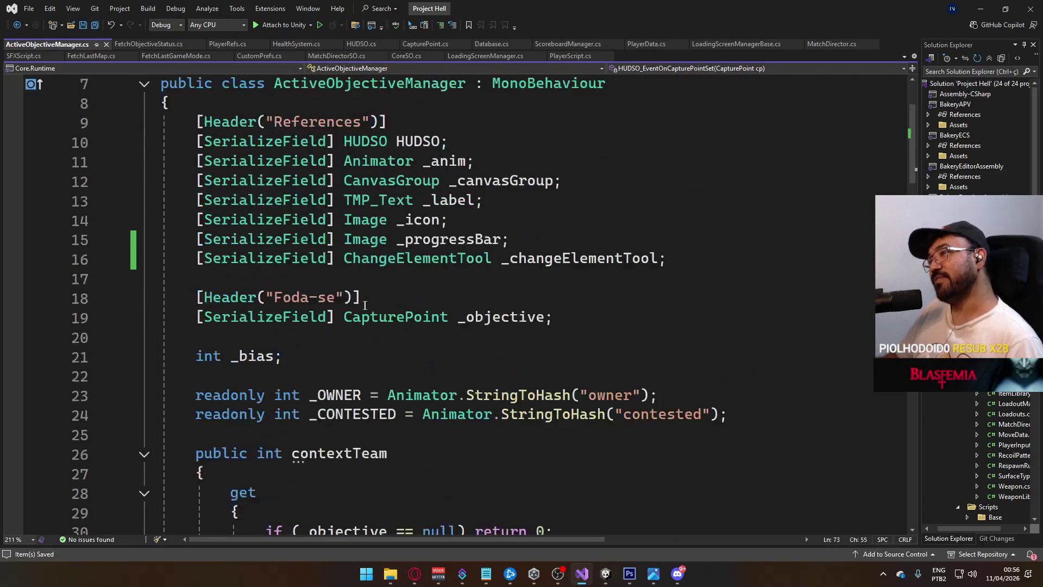
{"action": "left_click_drag", "start_coordinate": [274, 296], "coordinate": [336, 296]}
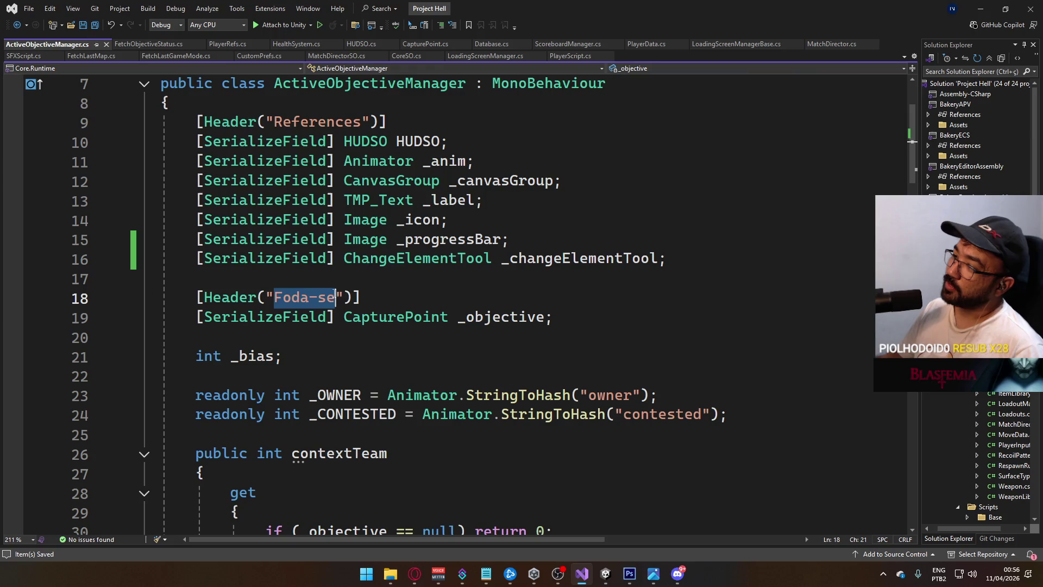
{"action": "type", "text": "Variable"}
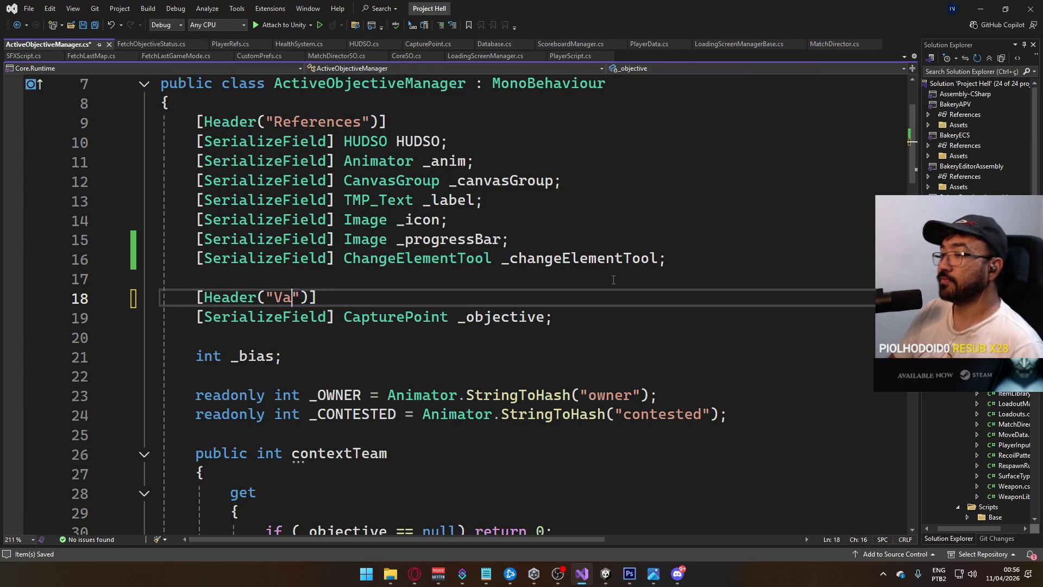
{"action": "type", "text": "s"}
{"action": "key", "text": "ctrl+s"}
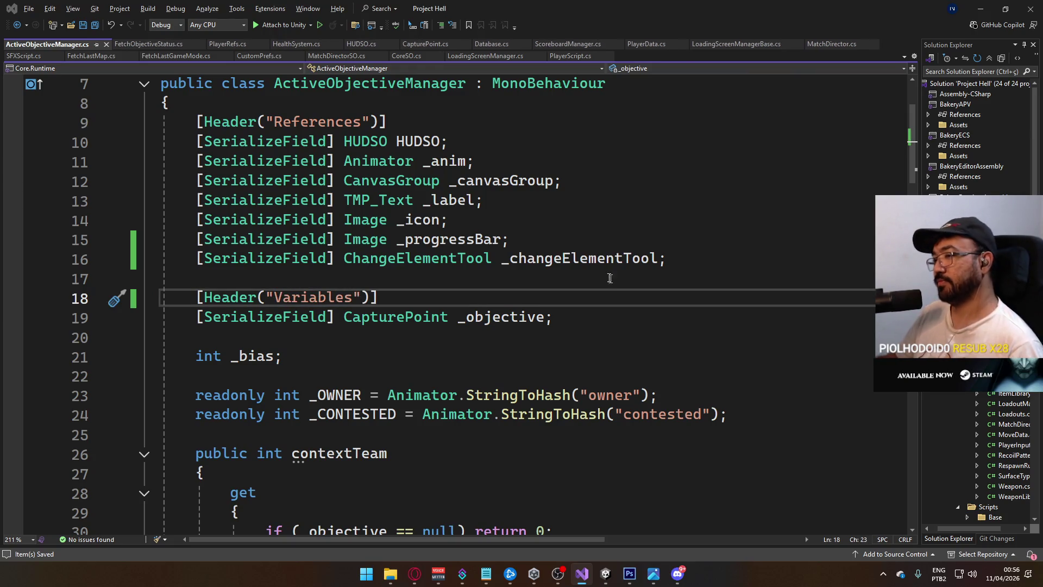
{"action": "key", "text": "alt+Tab"}
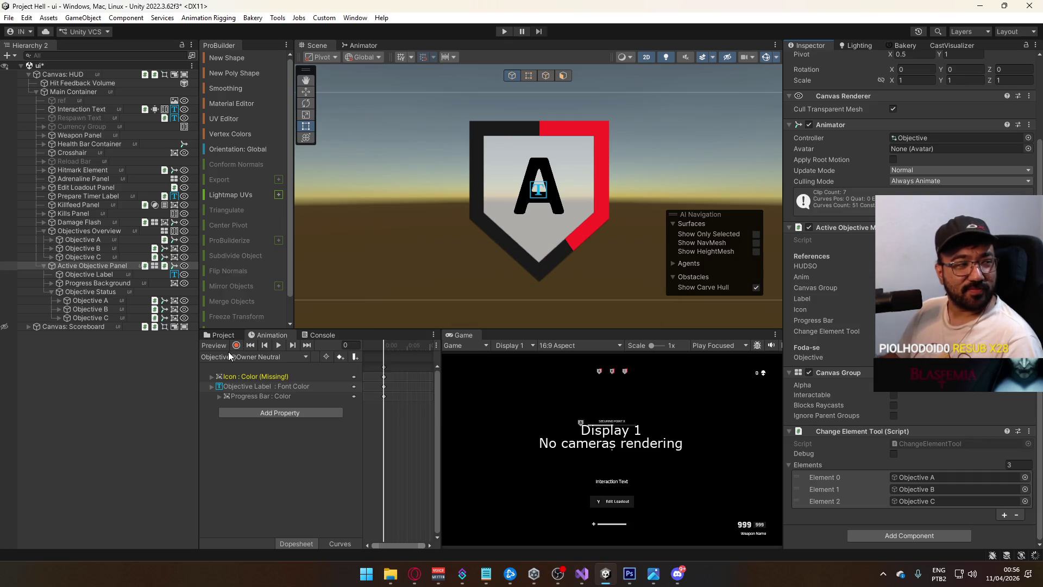
Open the title scene from Assets/Core/Runtime/Scenes, saving the ui scene, and press Play.
{"action": "left_click", "coordinate": [236, 342]}
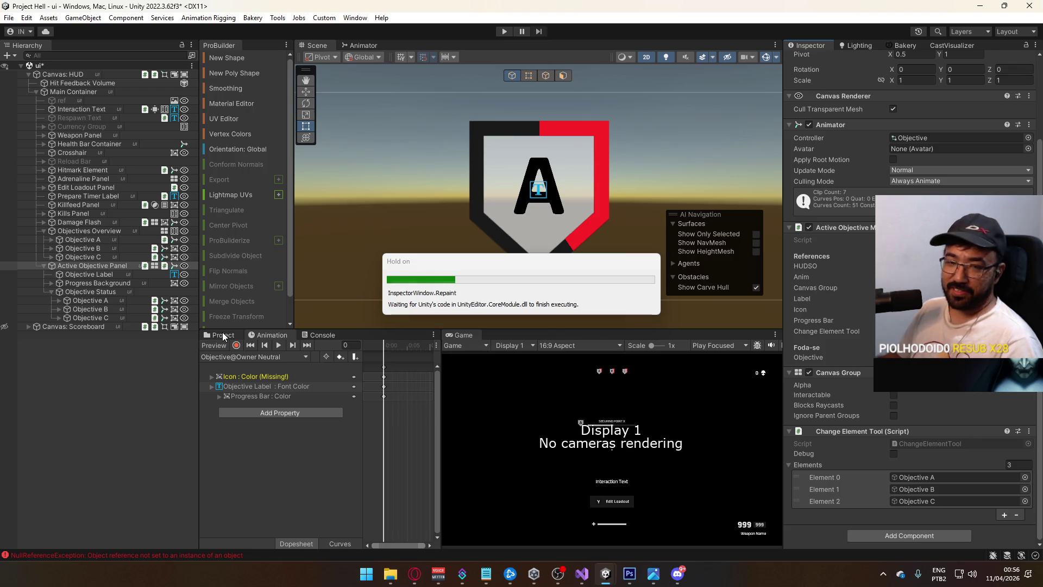
{"action": "left_click", "coordinate": [211, 335]}
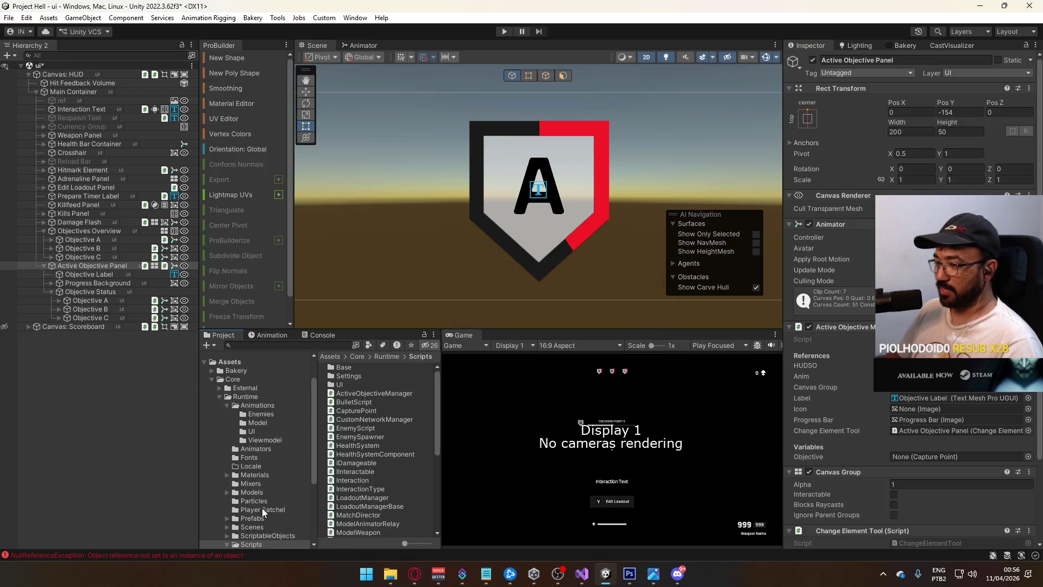
{"action": "left_click", "coordinate": [256, 526]}
{"action": "double_click", "coordinate": [359, 473]}
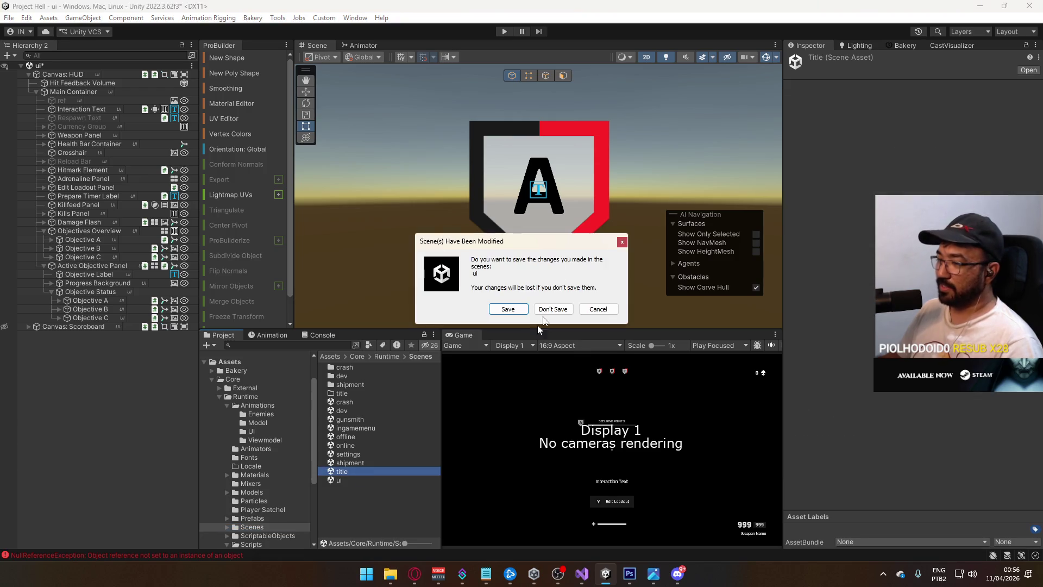
{"action": "left_click", "coordinate": [519, 309]}
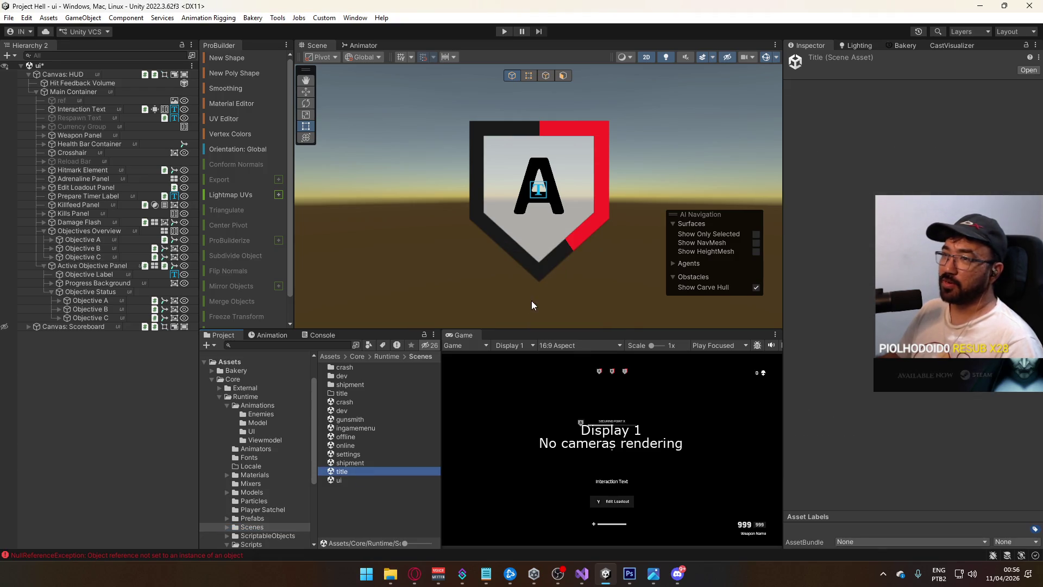
{"action": "left_click", "coordinate": [504, 31]}
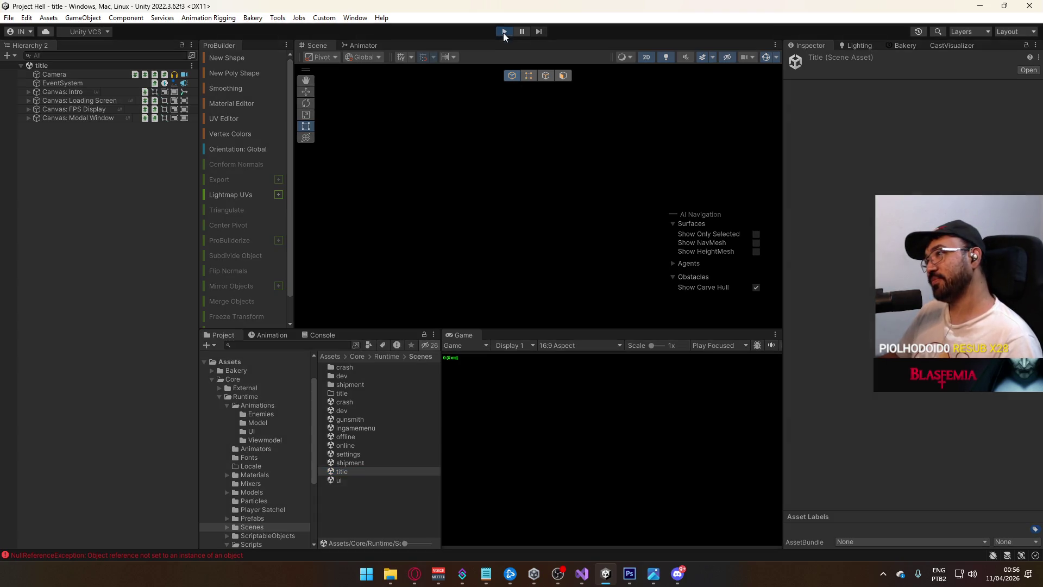
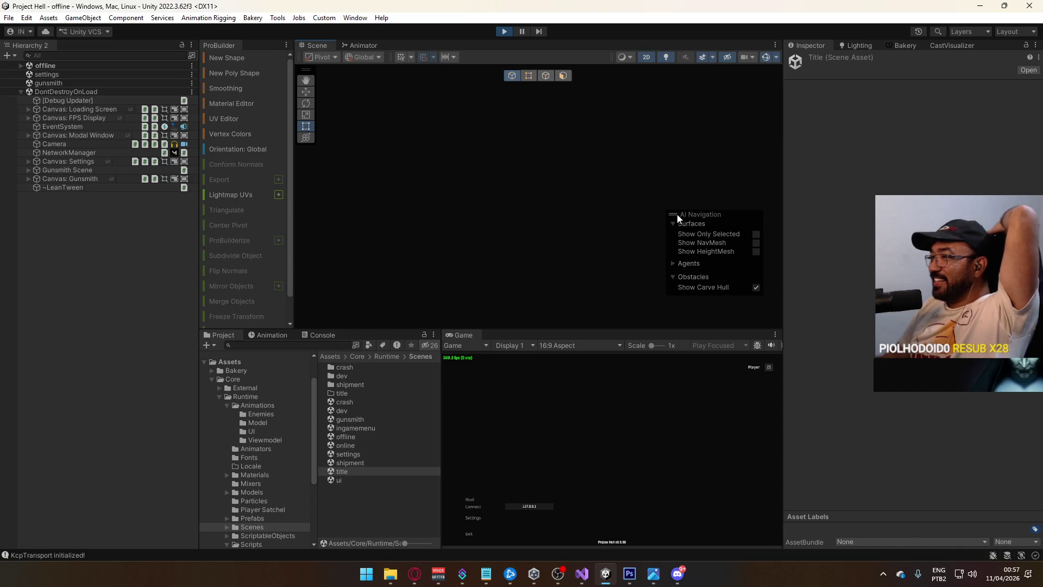
Move the AI Navigation overlay aside and start a match to load the level.
{"action": "left_click_drag", "start_coordinate": [677, 214], "coordinate": [685, 234]}
{"action": "left_click", "coordinate": [686, 234]}
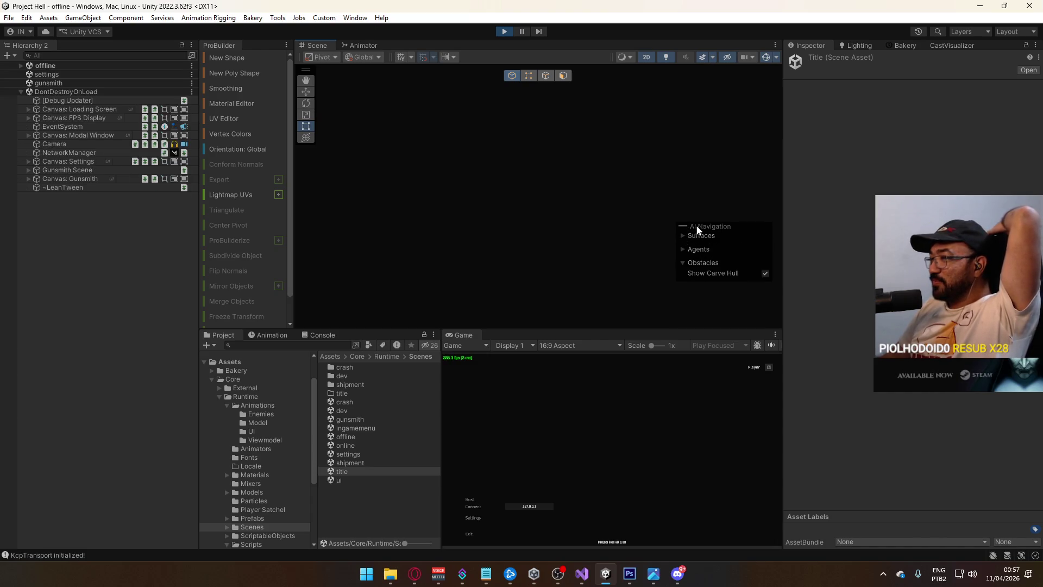
{"action": "left_click", "coordinate": [476, 499]}
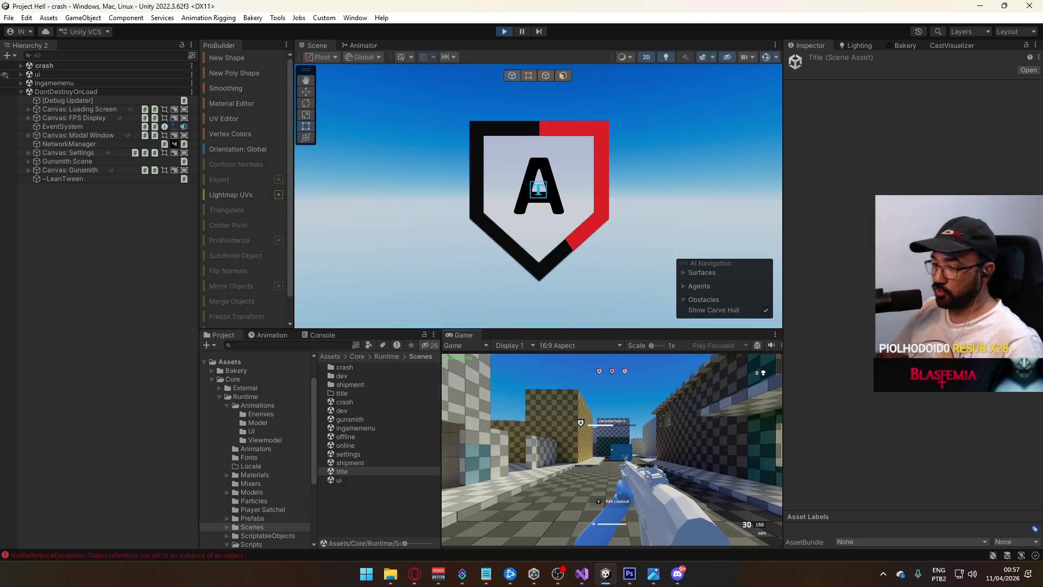
Widen the Console and open FetchObjectiveStatus.cs from a NullReferenceException at line 35.
{"action": "key", "text": "super"}
{"action": "left_click", "coordinate": [298, 351]}
{"action": "left_click", "coordinate": [318, 336]}
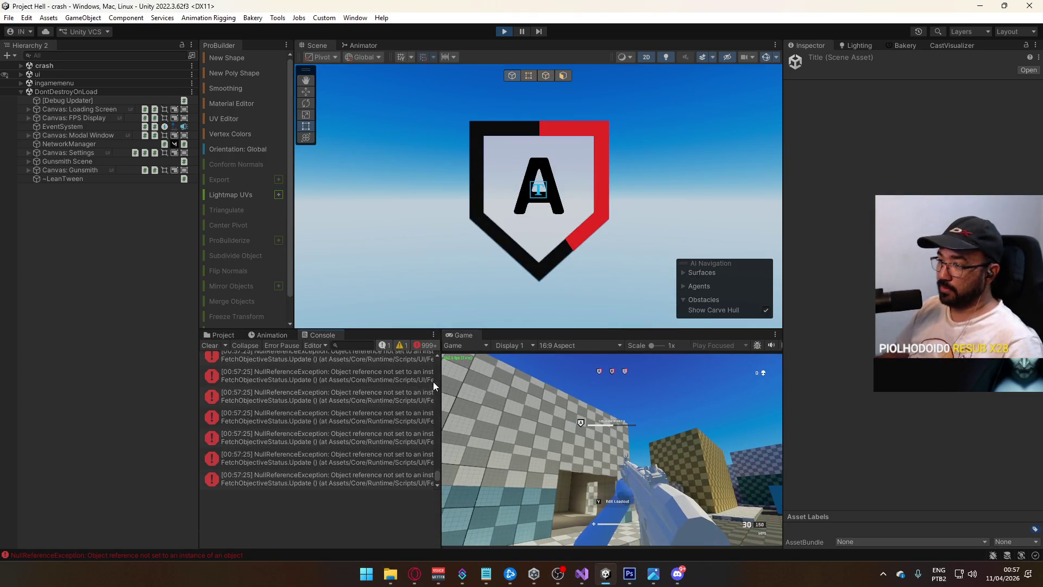
{"action": "left_click_drag", "start_coordinate": [440, 380], "coordinate": [598, 404]}
{"action": "left_click", "coordinate": [492, 380]}
{"action": "double_click", "coordinate": [492, 380]}
In Visual Studio, place the cursor on the blank line inside Update.
{"action": "key", "text": "alt+Tab"}
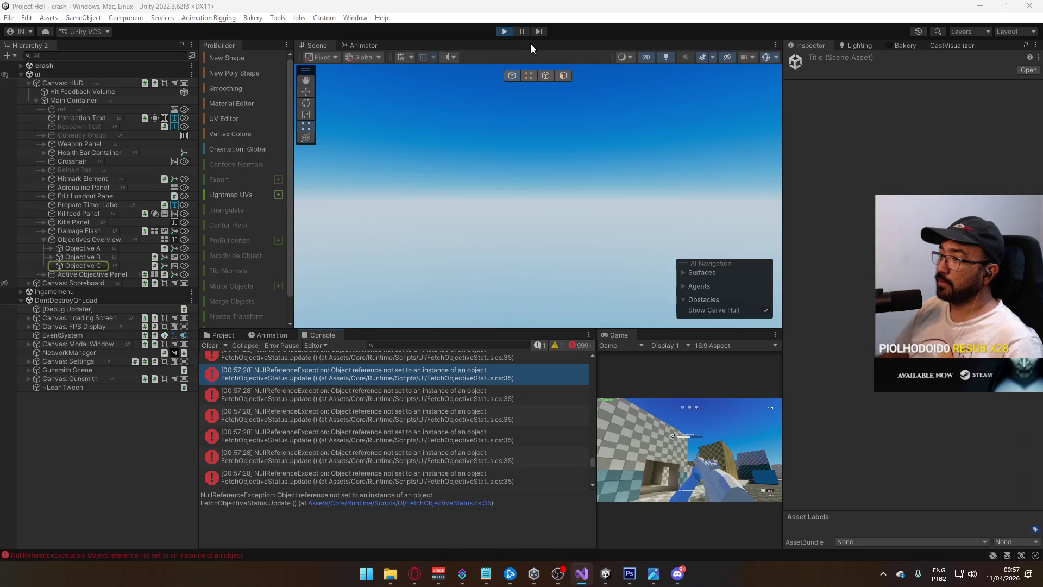
{"action": "key", "text": "alt+Tab"}
{"action": "key", "text": "Up"}
{"action": "key", "text": "Up"}
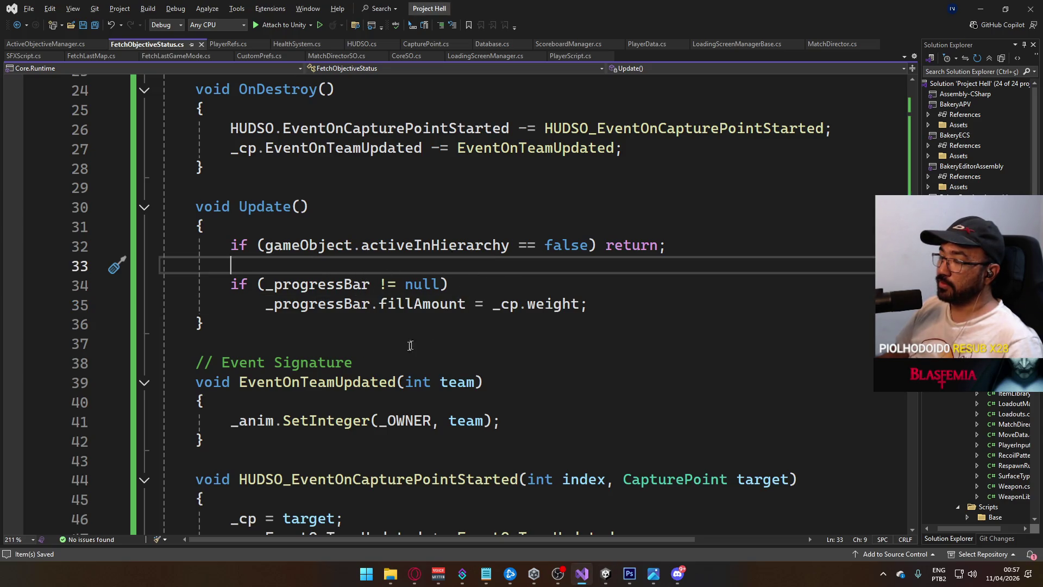
Add 'if (_cp == null) return;' to FetchObjectiveStatus.Update, save, and return to Unity.
{"action": "scroll", "coordinate": [415, 341], "scroll_direction": "up", "scroll_amount": 2}
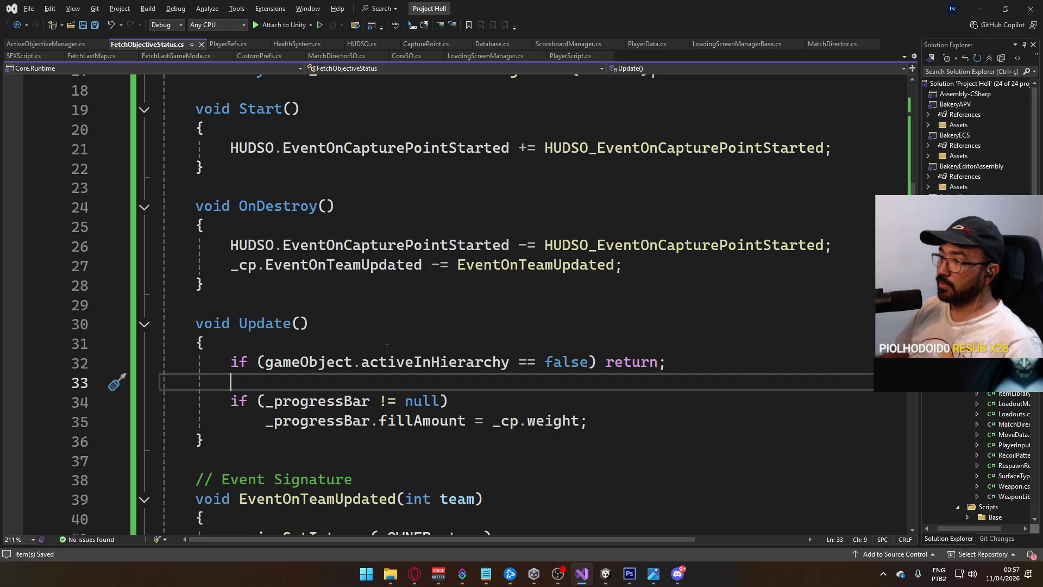
{"action": "scroll", "coordinate": [387, 348], "scroll_direction": "up", "scroll_amount": 4}
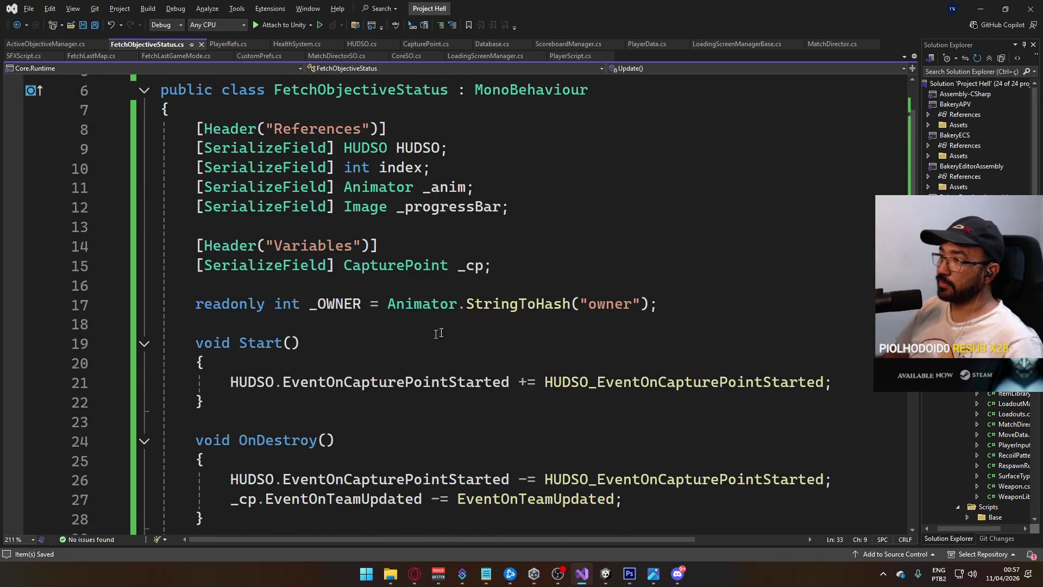
{"action": "scroll", "coordinate": [535, 370], "scroll_direction": "down", "scroll_amount": 4}
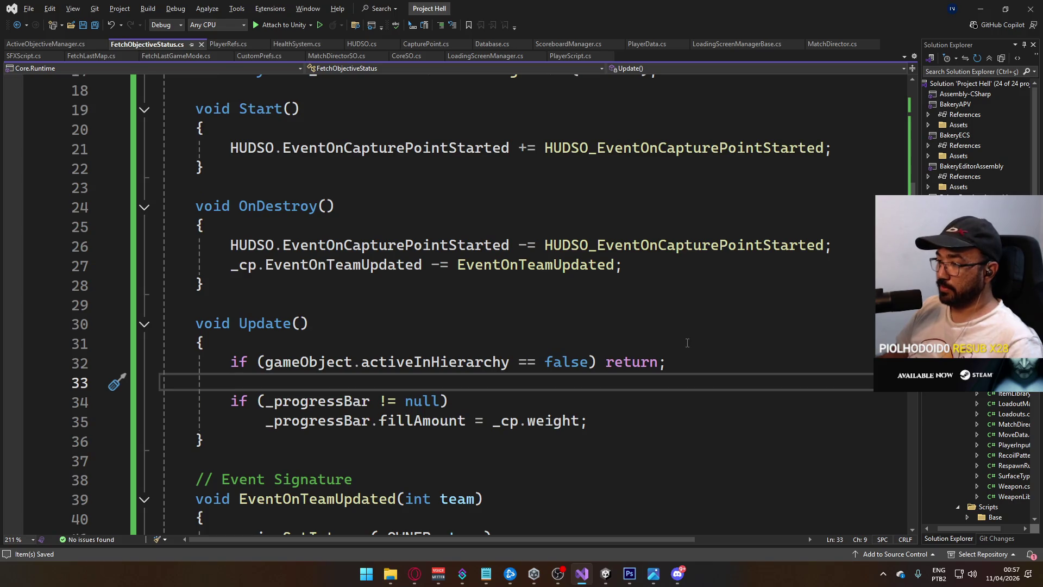
{"action": "key", "text": "Return"}
{"action": "type", "text": "if "}
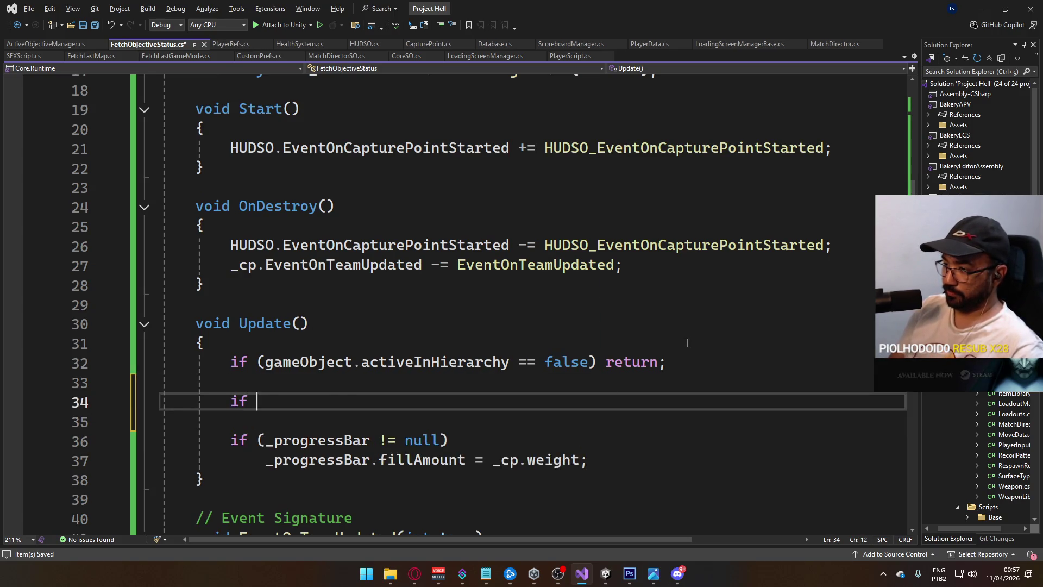
{"action": "type", "text": "(_cp !="}
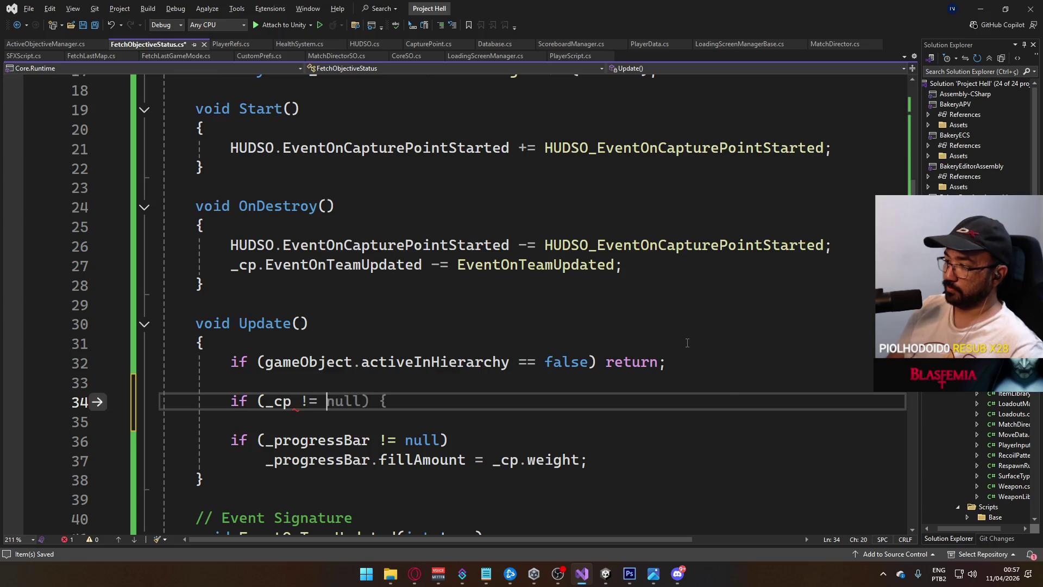
{"action": "key", "text": "BackSpace"}
{"action": "key", "text": "BackSpace"}
{"action": "key", "text": "BackSpace"}
{"action": "type", "text": "== nu"}
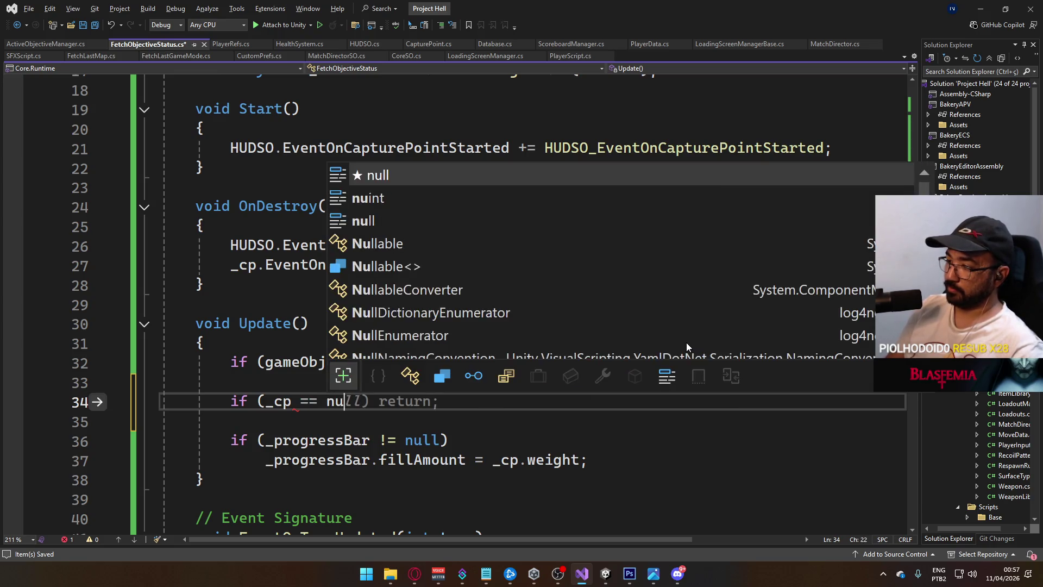
{"action": "type", "text": "ll) return;"}
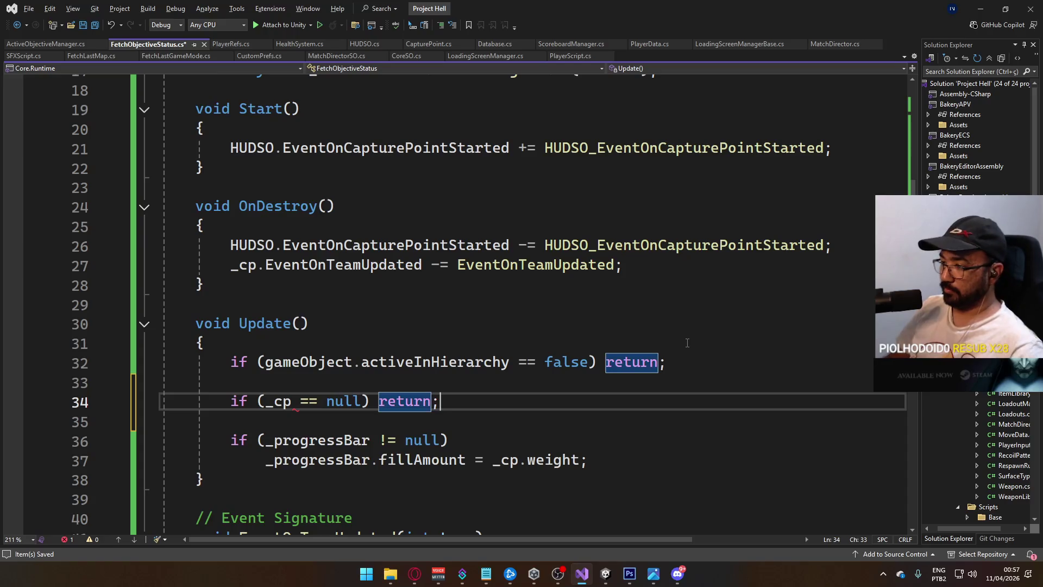
{"action": "key", "text": "ctrl+s"}
{"action": "key", "text": "alt+Tab"}
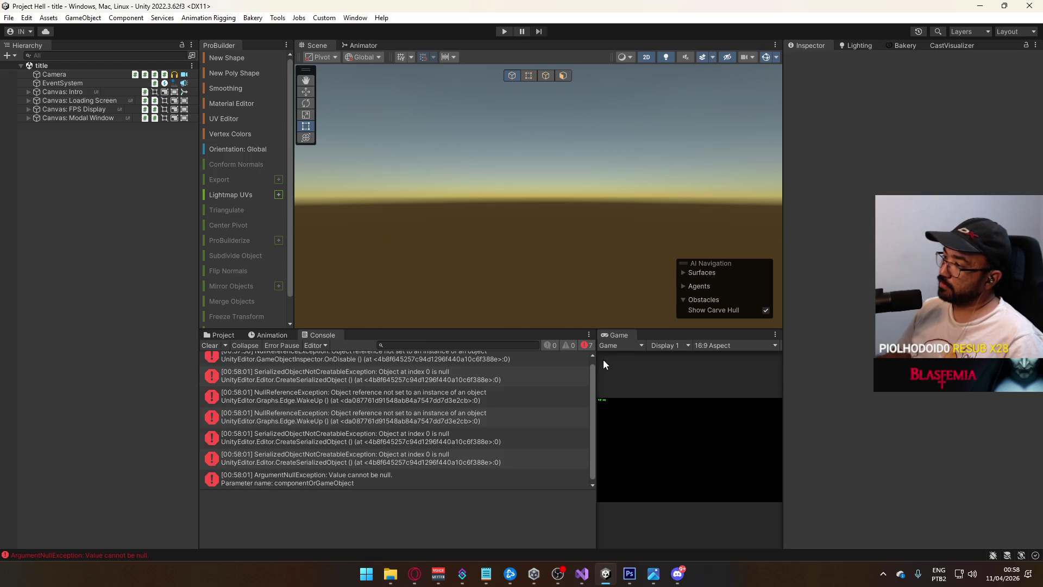
Clear the console, widen the Game view, and start a new hosted match in play mode.
{"action": "left_click", "coordinate": [209, 346]}
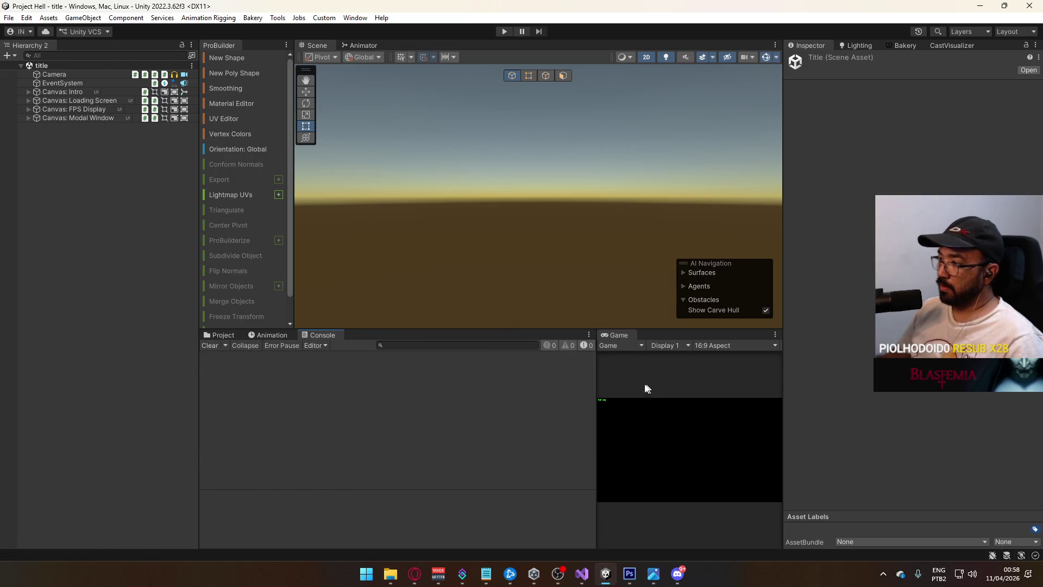
{"action": "left_click_drag", "start_coordinate": [597, 372], "coordinate": [444, 382]}
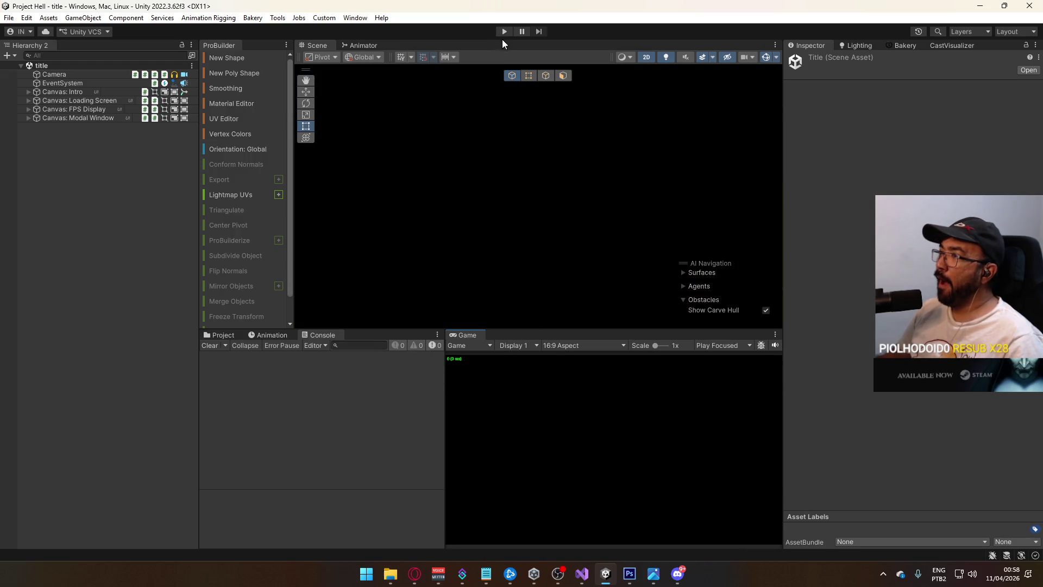
{"action": "left_click", "coordinate": [509, 31]}
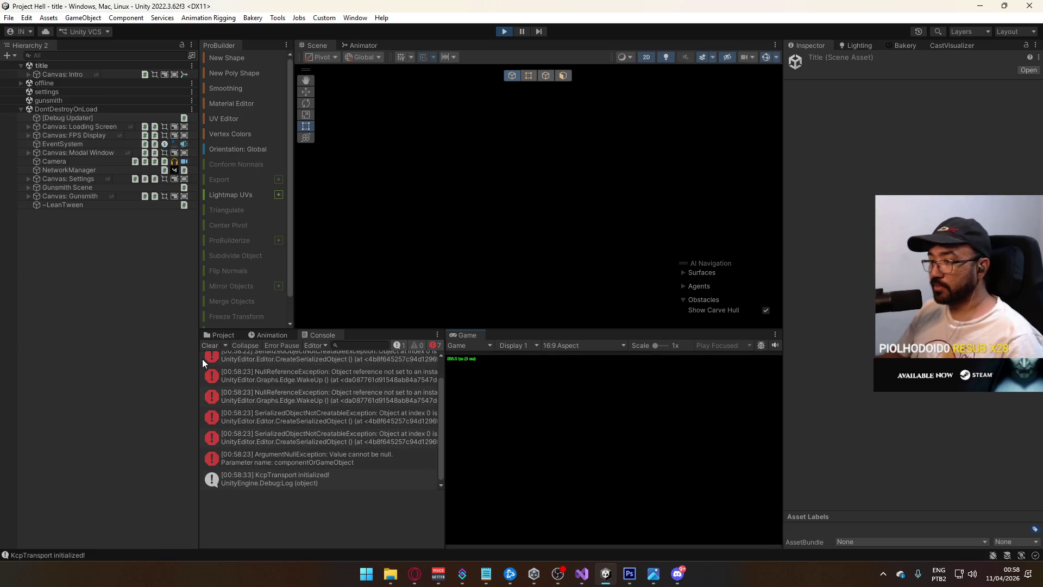
{"action": "left_click", "coordinate": [214, 344]}
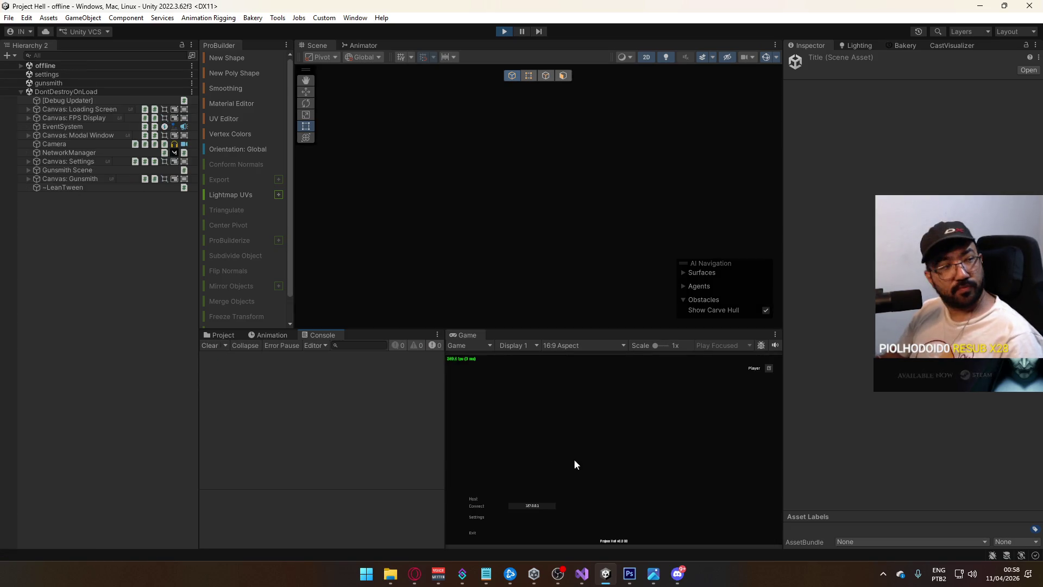
{"action": "left_click", "coordinate": [474, 500]}
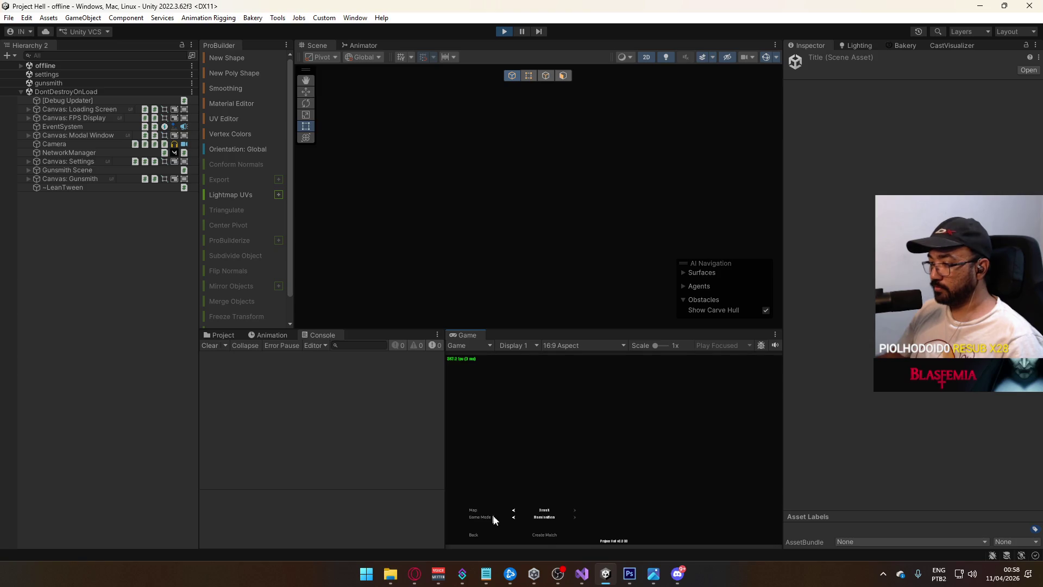
{"action": "left_click", "coordinate": [544, 536]}
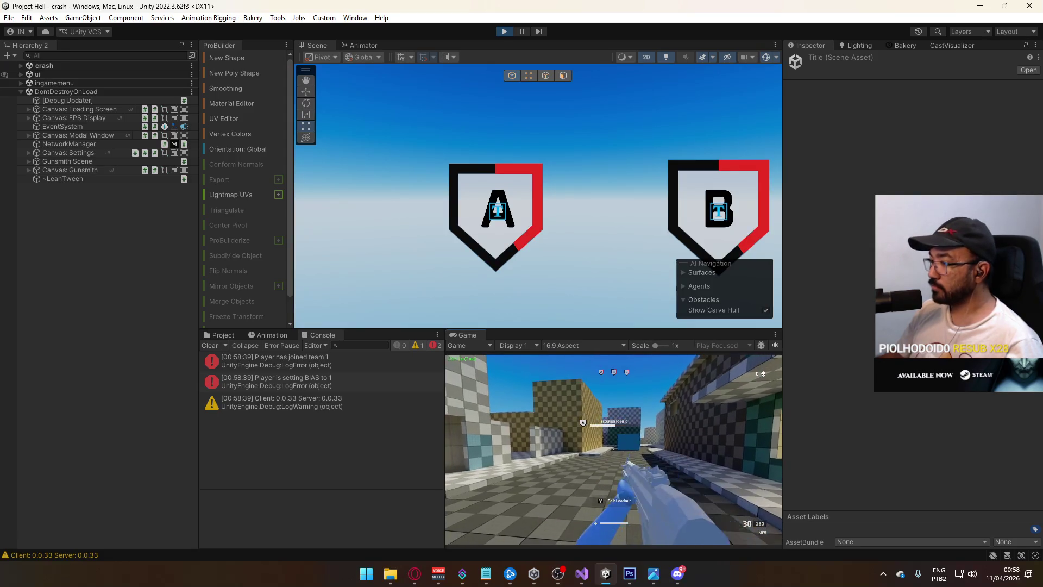
Walk to capture point B and open the new error in ActiveObjectiveManager.cs at line 73.
{"action": "key", "text": "shift+w"}
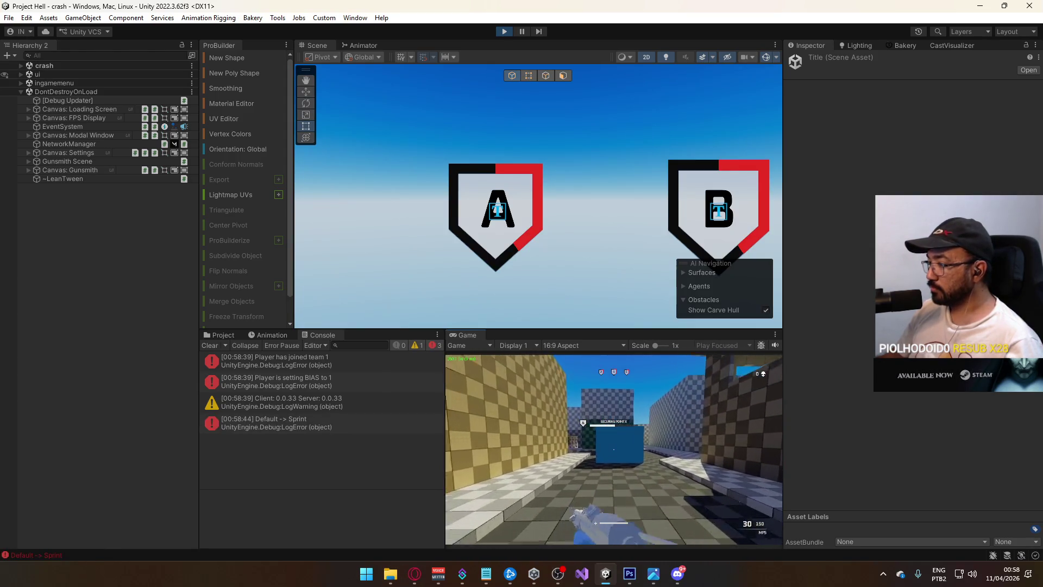
{"action": "key", "text": "w"}
{"action": "key", "text": "w"}
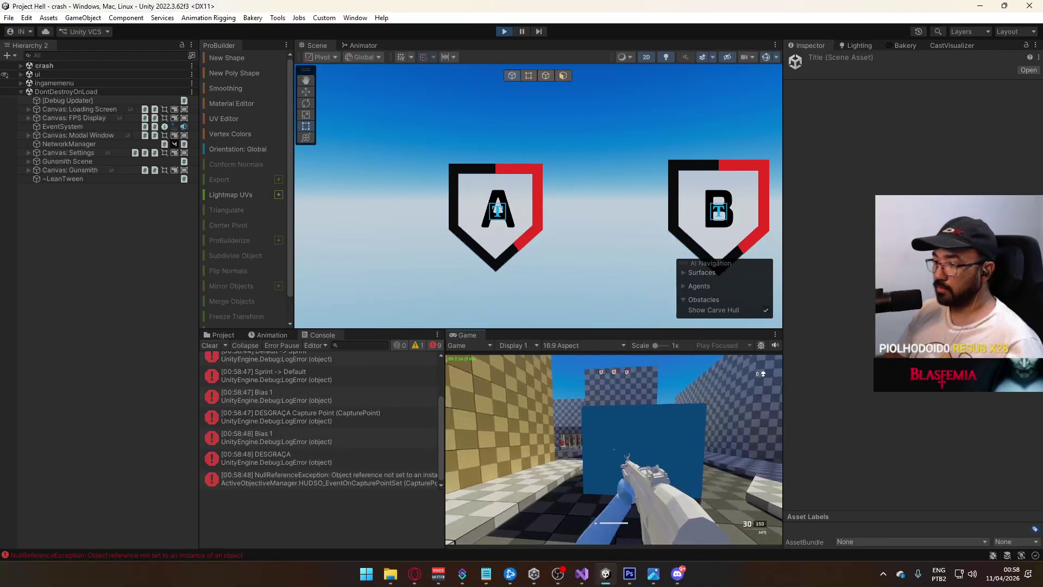
{"action": "left_click", "coordinate": [386, 477]}
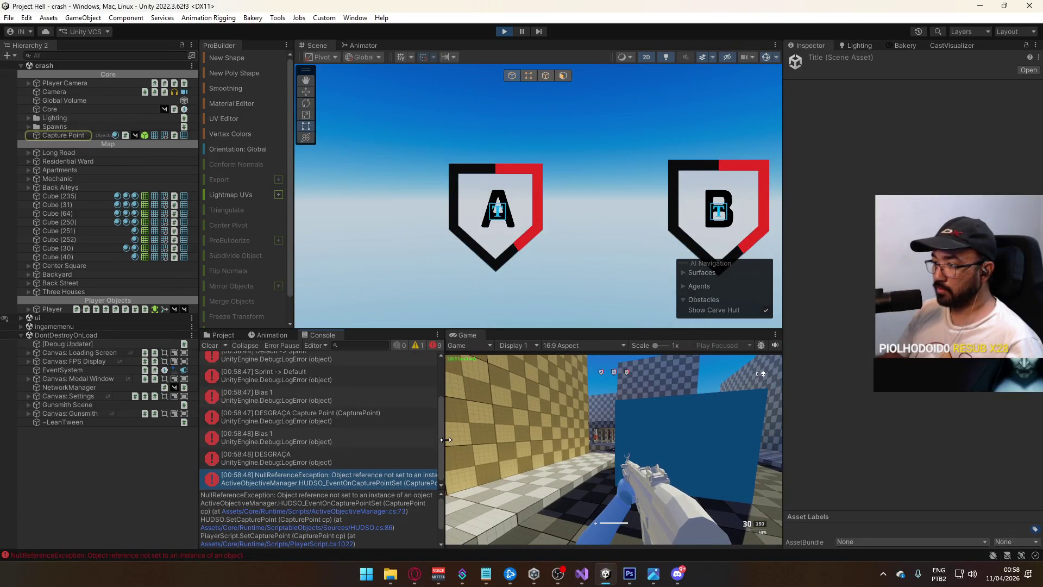
{"action": "left_click_drag", "start_coordinate": [459, 440], "coordinate": [511, 443]}
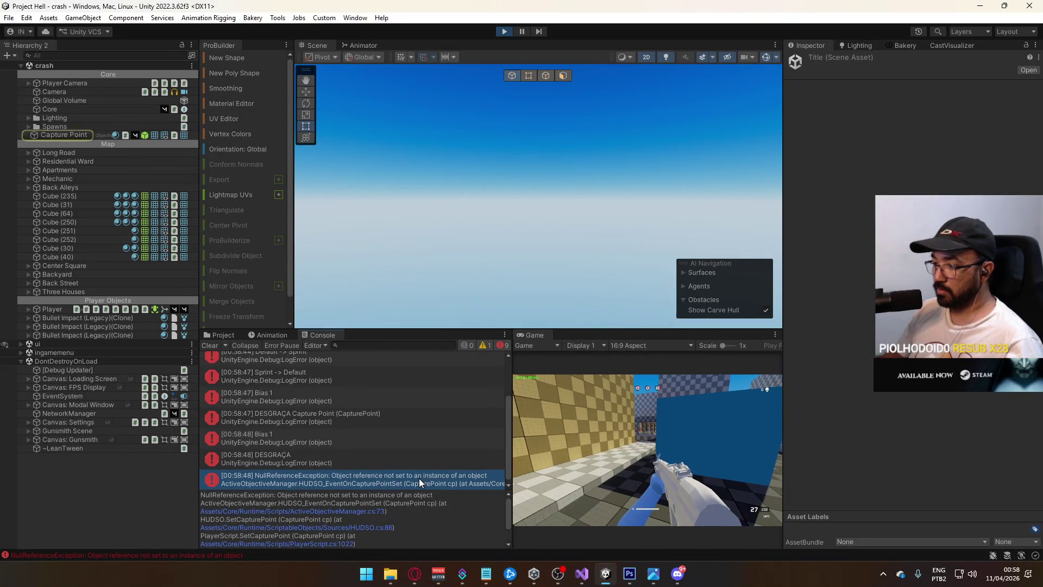
{"action": "double_click", "coordinate": [477, 472]}
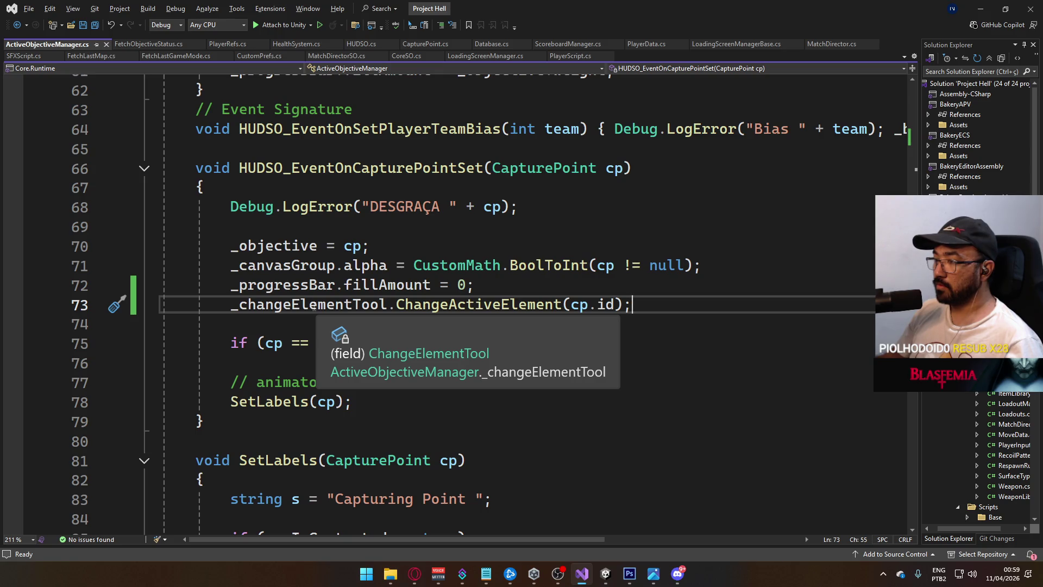
Leave the ChangeActiveElement call on line 73 and return to the Unity editor.
{"action": "key", "text": "alt+Tab"}
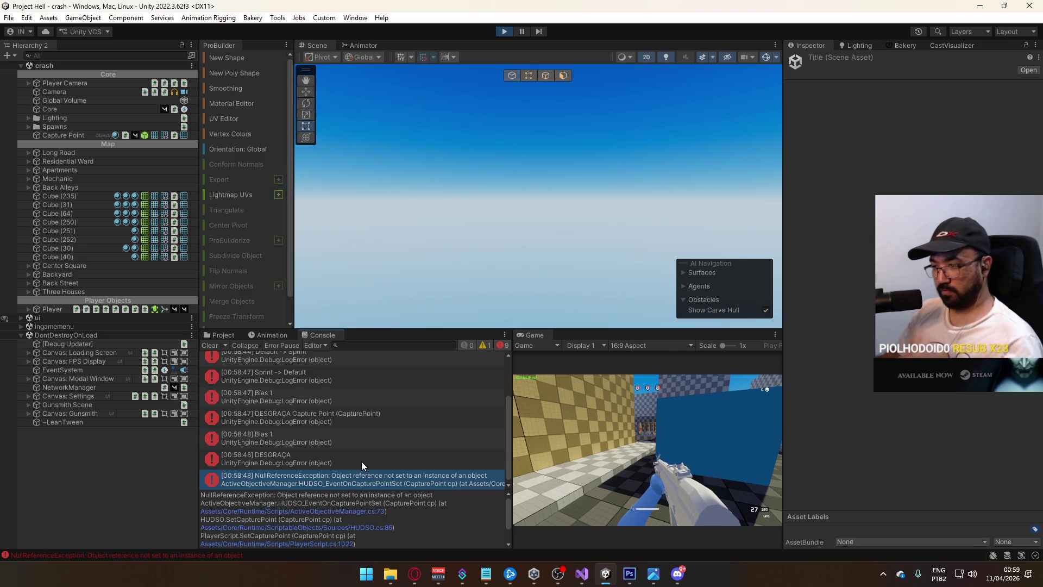
Stop play mode and open the ui scene from the Project browser.
{"action": "left_click", "coordinate": [370, 510]}
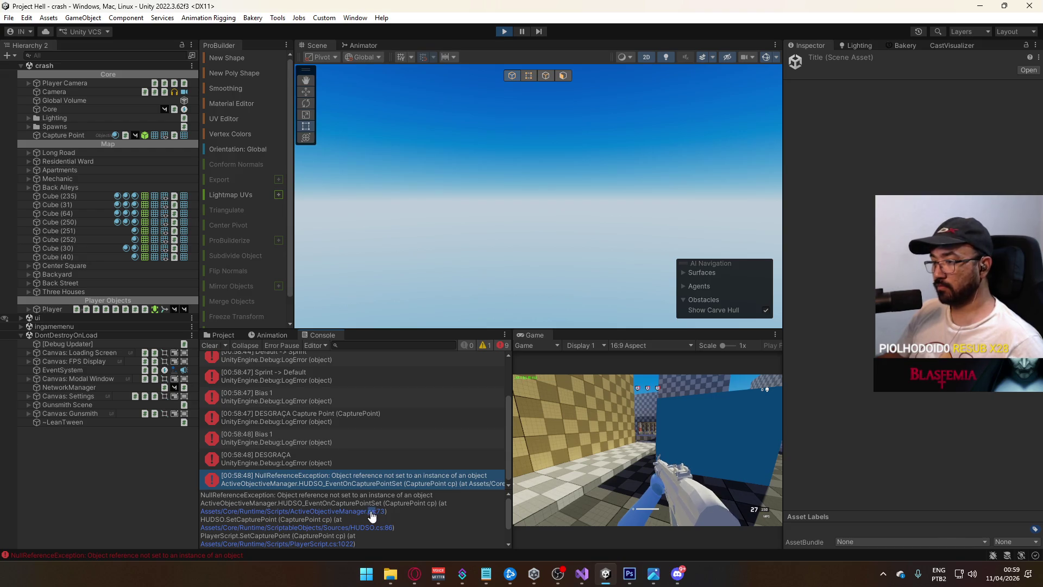
{"action": "key", "text": "alt+Tab"}
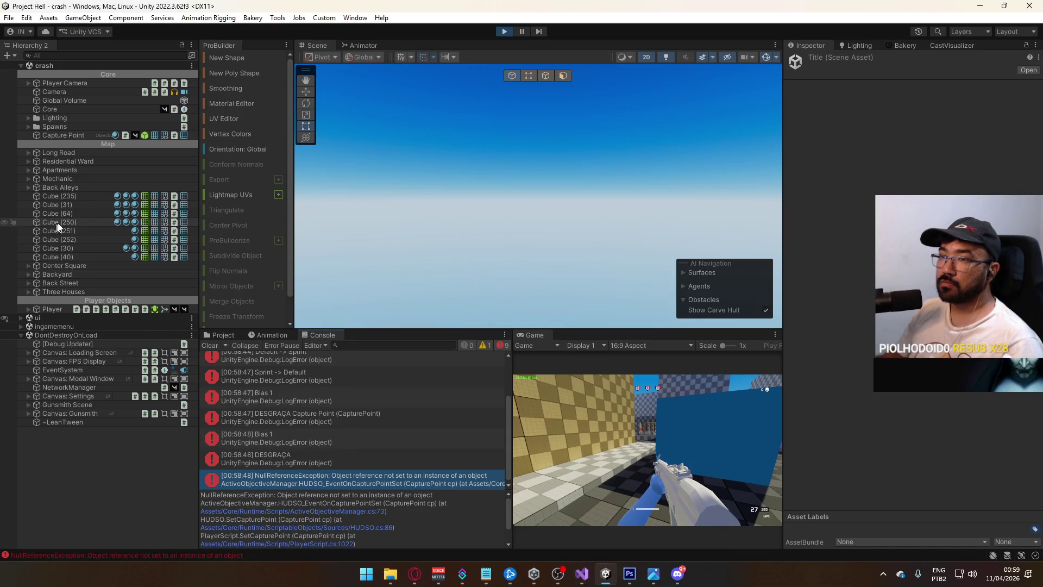
{"action": "left_click", "coordinate": [503, 31]}
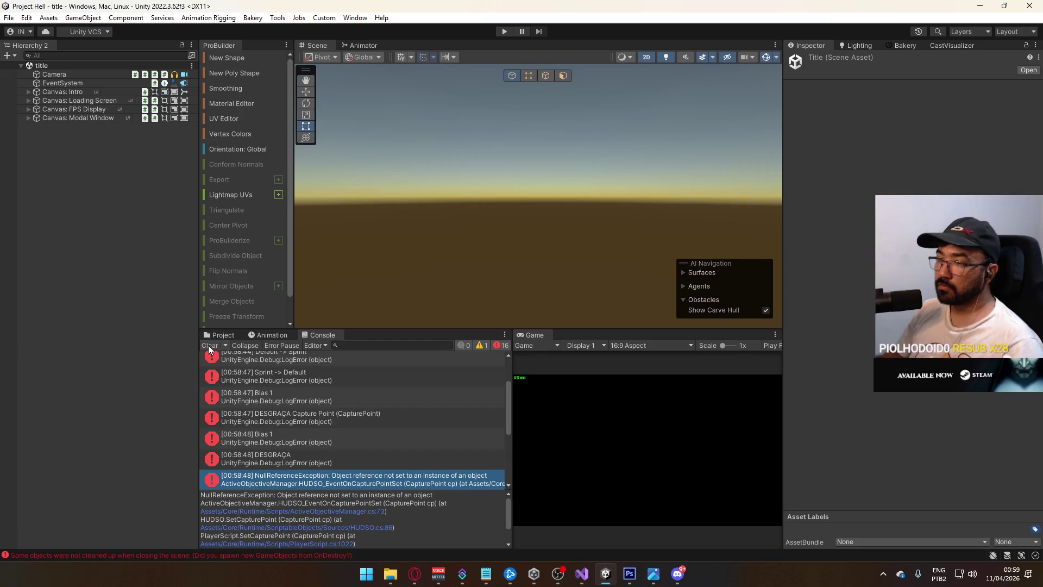
{"action": "left_click", "coordinate": [218, 335]}
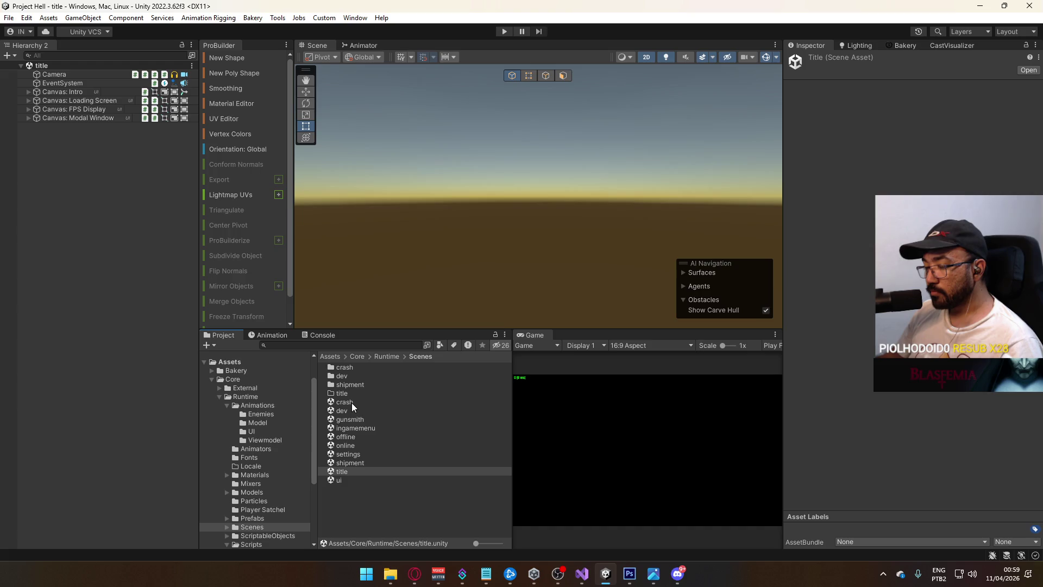
{"action": "double_click", "coordinate": [353, 478]}
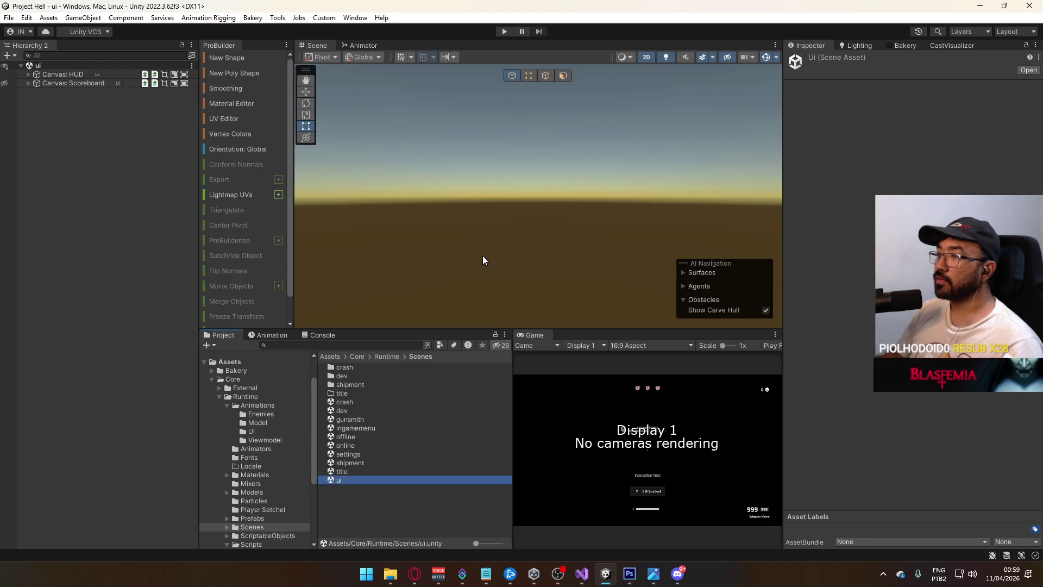
Expand Canvas: HUD down to its Main Container in the Hierarchy, checking the Scoreboard along the way.
{"action": "left_click", "coordinate": [28, 82]}
{"action": "left_click", "coordinate": [35, 92]}
{"action": "left_click", "coordinate": [35, 91]}
{"action": "left_click", "coordinate": [29, 74]}
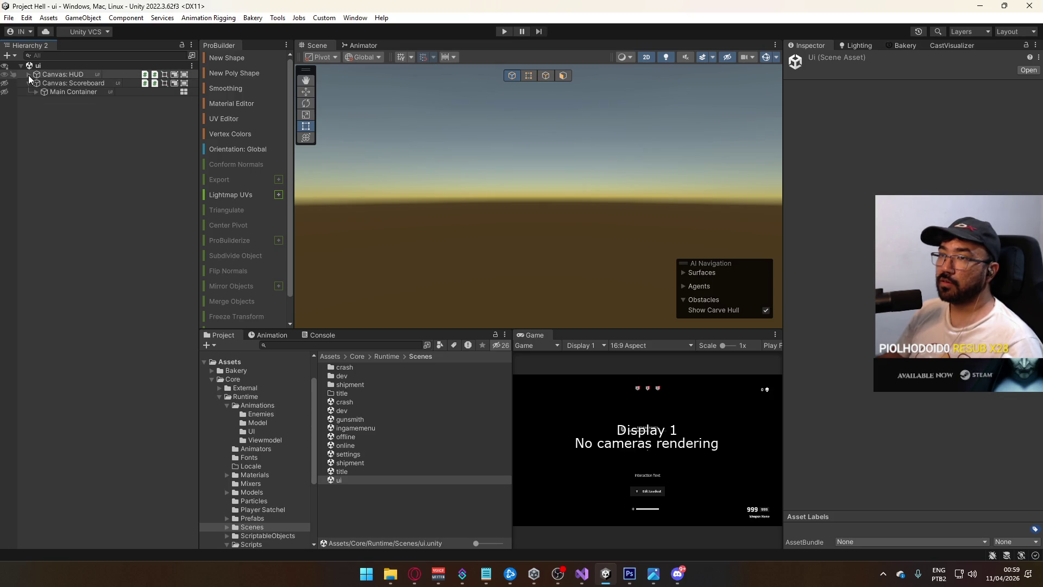
{"action": "left_click", "coordinate": [28, 75]}
{"action": "left_click", "coordinate": [36, 91]}
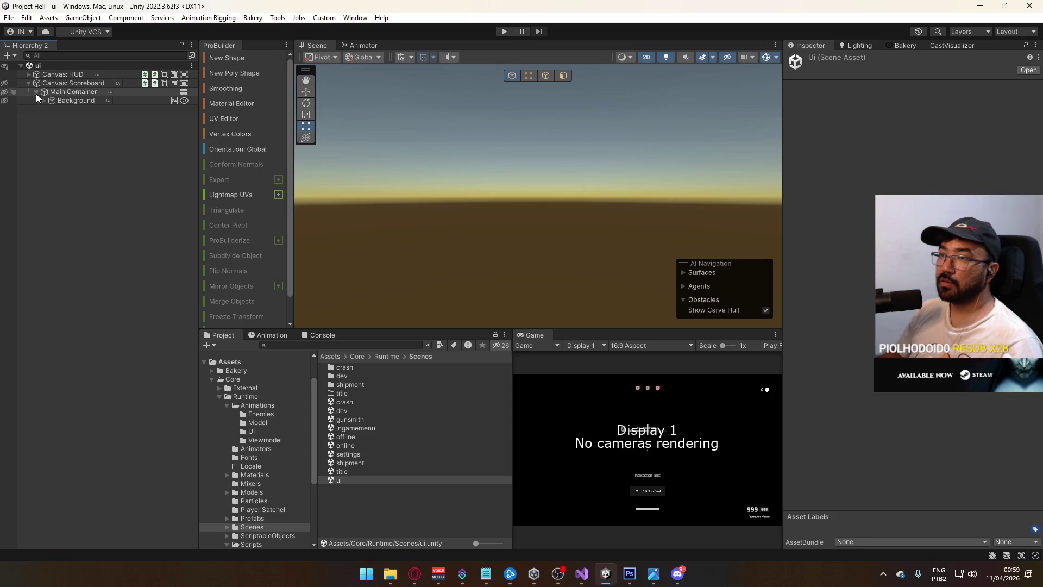
{"action": "left_click", "coordinate": [40, 100]}
{"action": "left_click", "coordinate": [28, 83]}
{"action": "left_click", "coordinate": [28, 74]}
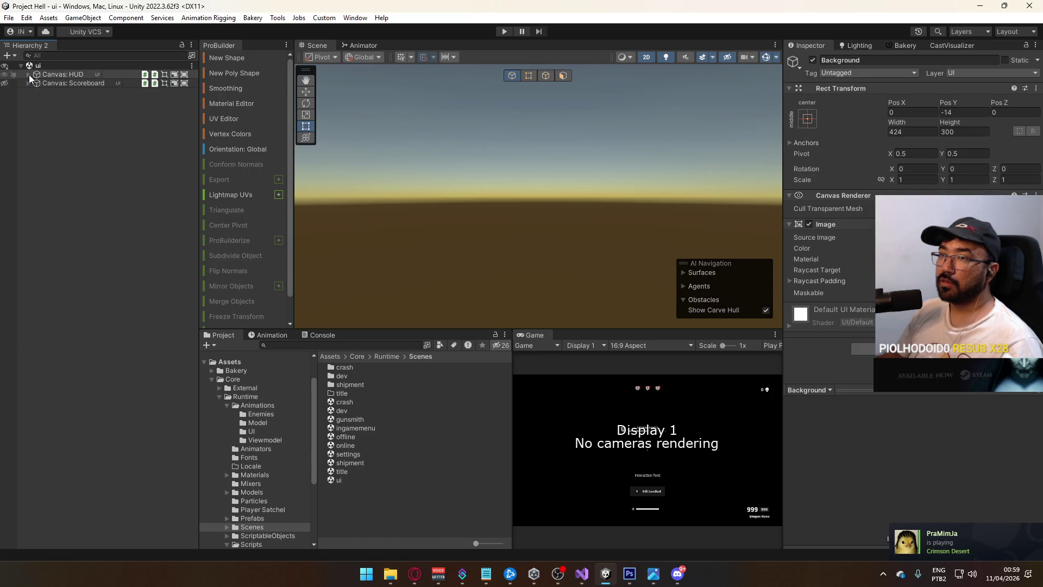
{"action": "left_click", "coordinate": [35, 92]}
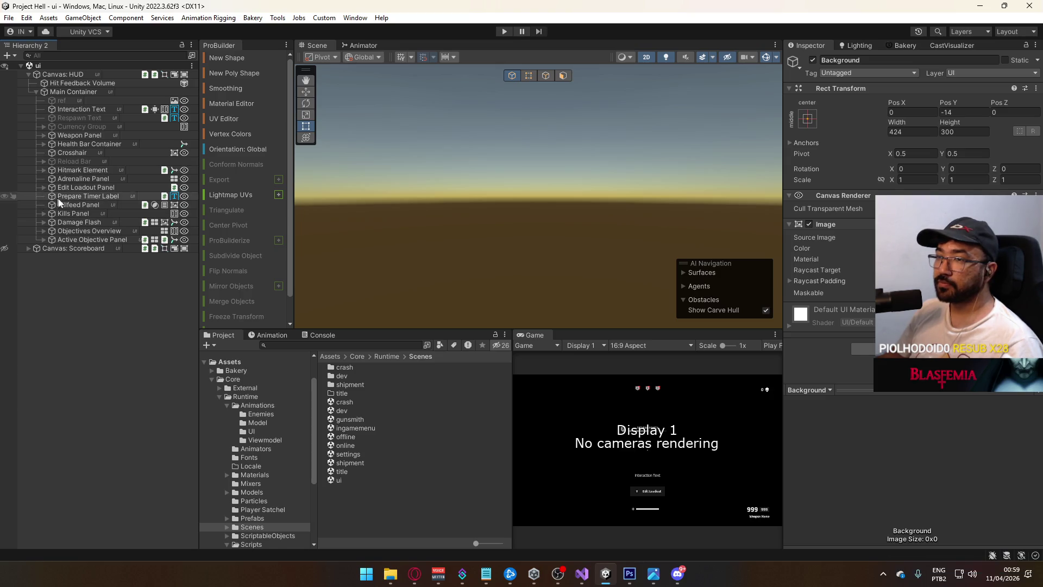
Deactivate the six Background and Bar objects under Objectives A, B and C.
{"action": "left_click", "coordinate": [43, 231]}
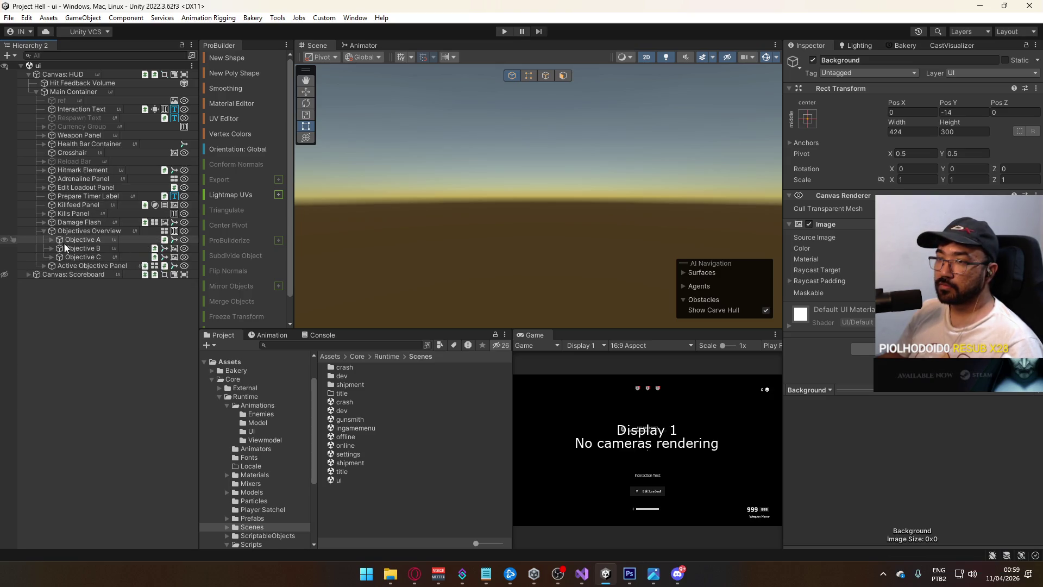
{"action": "left_click", "coordinate": [75, 256]}
{"action": "left_click", "coordinate": [81, 239], "text": "shift"}
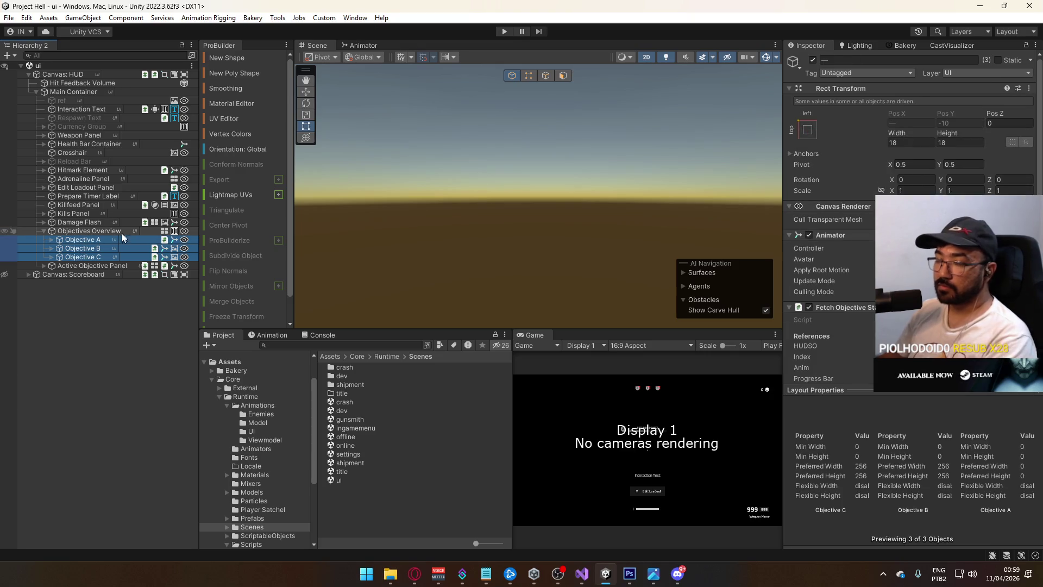
{"action": "key", "text": "Right"}
{"action": "left_click", "coordinate": [78, 301]}
{"action": "left_click", "coordinate": [92, 293], "text": "shift"}
{"action": "left_click", "coordinate": [97, 265], "text": "ctrl"}
{"action": "left_click", "coordinate": [97, 257], "text": "ctrl"}
{"action": "left_click", "coordinate": [89, 335], "text": "ctrl"}
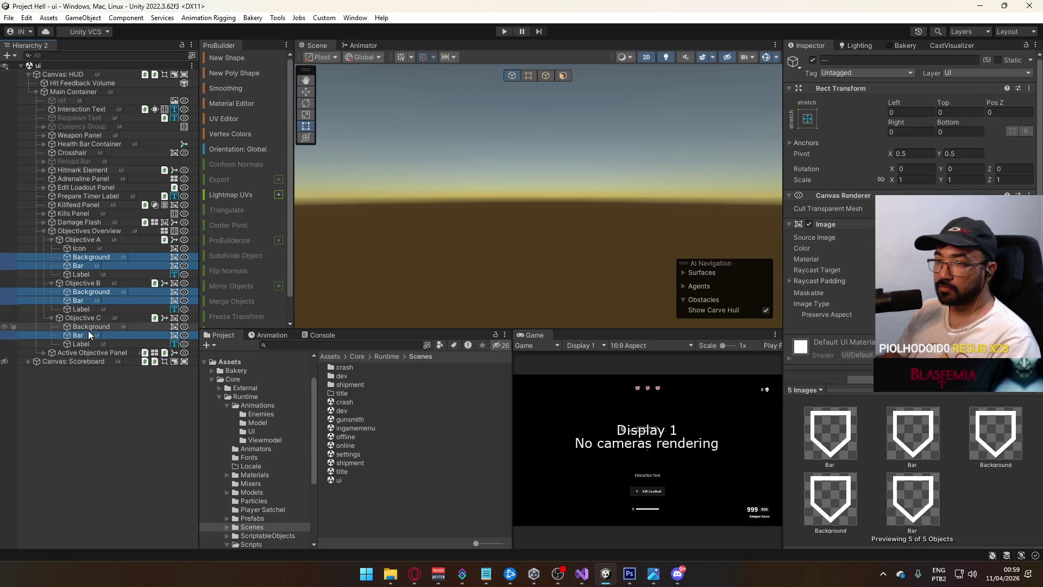
{"action": "left_click", "coordinate": [92, 326], "text": "ctrl"}
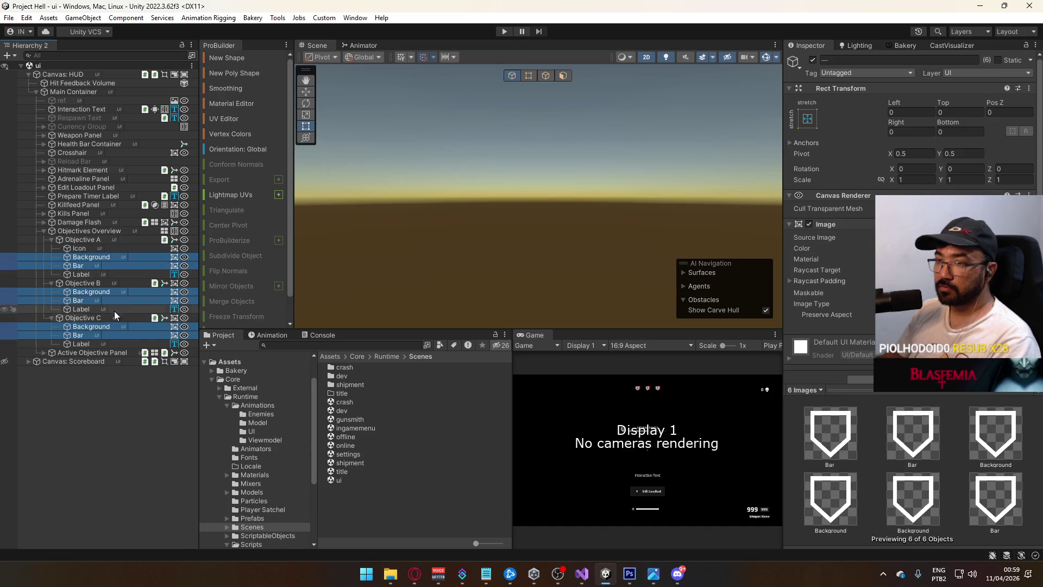
{"action": "left_click", "coordinate": [813, 60]}
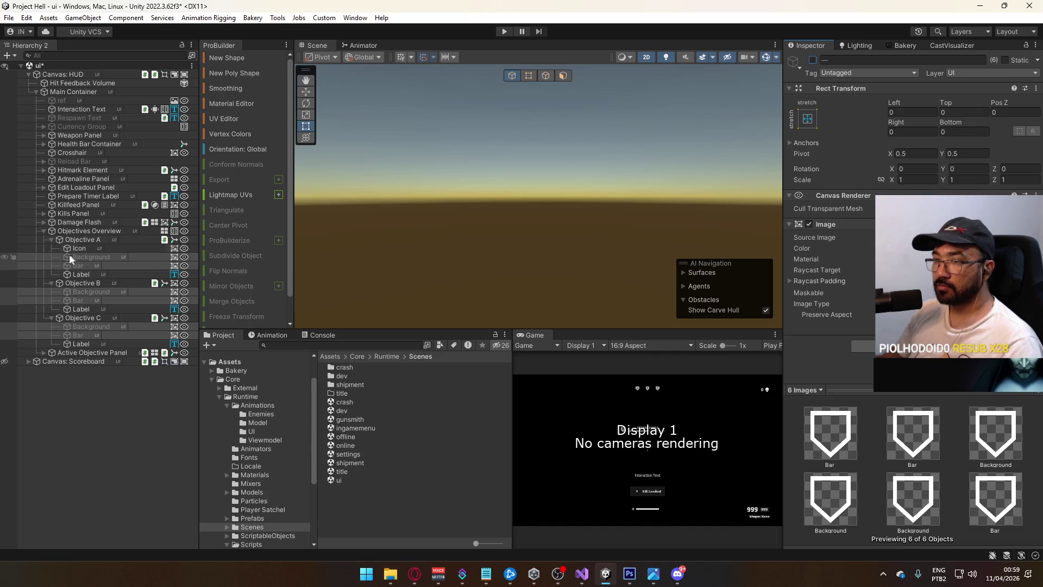
Collapse the objective lists and inspect the Active Objective Panel's Canvas Group alpha.
{"action": "left_click", "coordinate": [51, 240]}
{"action": "left_click", "coordinate": [54, 248]}
{"action": "left_click", "coordinate": [51, 248]}
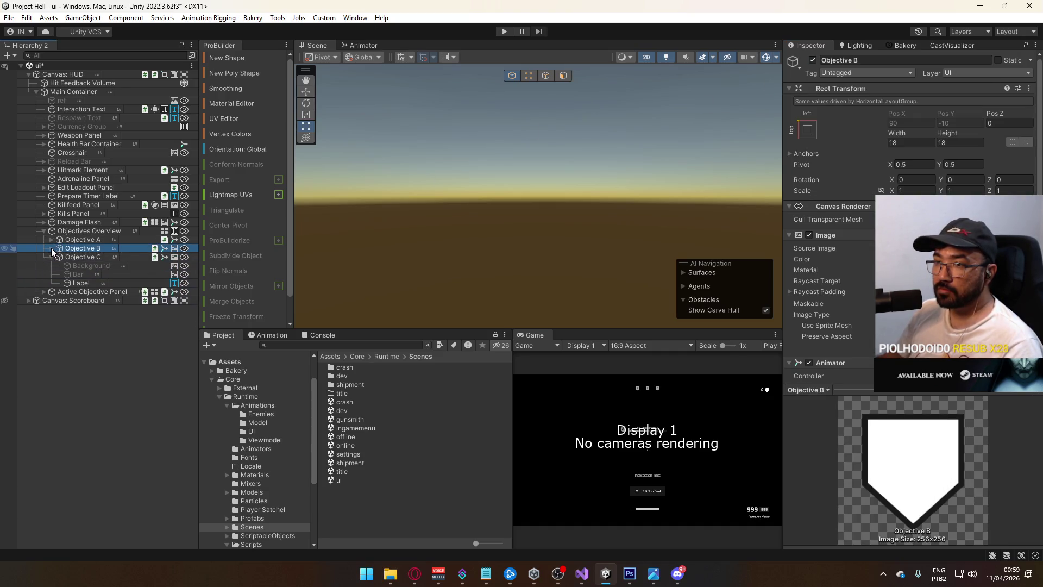
{"action": "left_click", "coordinate": [51, 256]}
{"action": "left_click", "coordinate": [76, 266]}
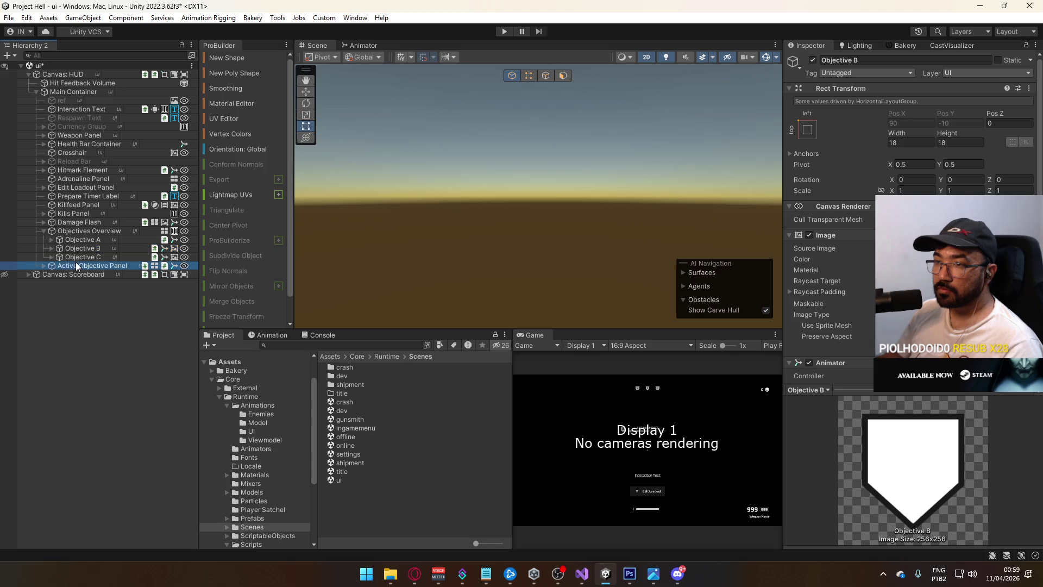
{"action": "left_click", "coordinate": [44, 266]}
{"action": "scroll", "coordinate": [826, 380], "scroll_direction": "down", "scroll_amount": 3}
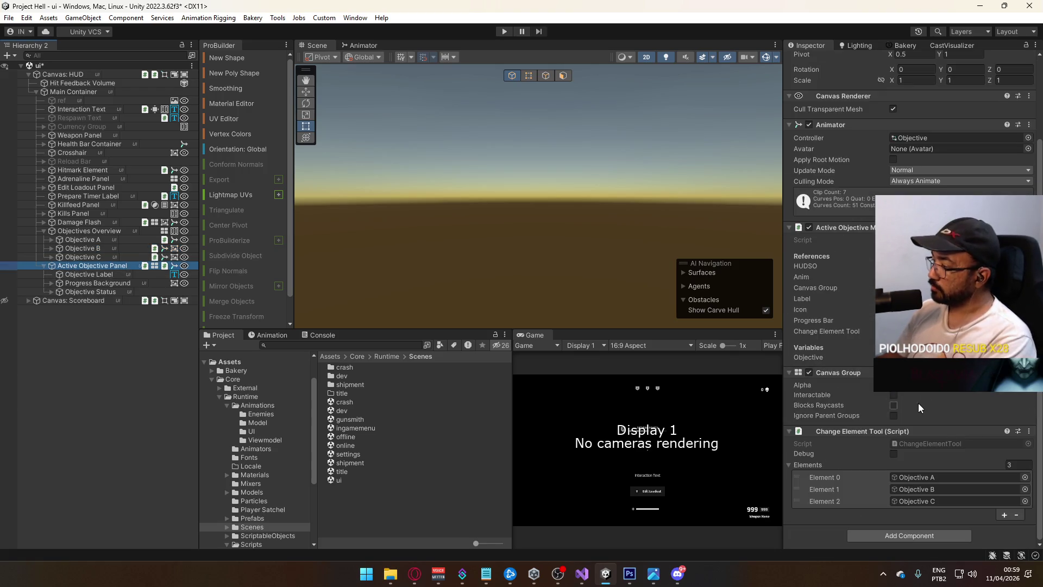
{"action": "left_click", "coordinate": [804, 385]}
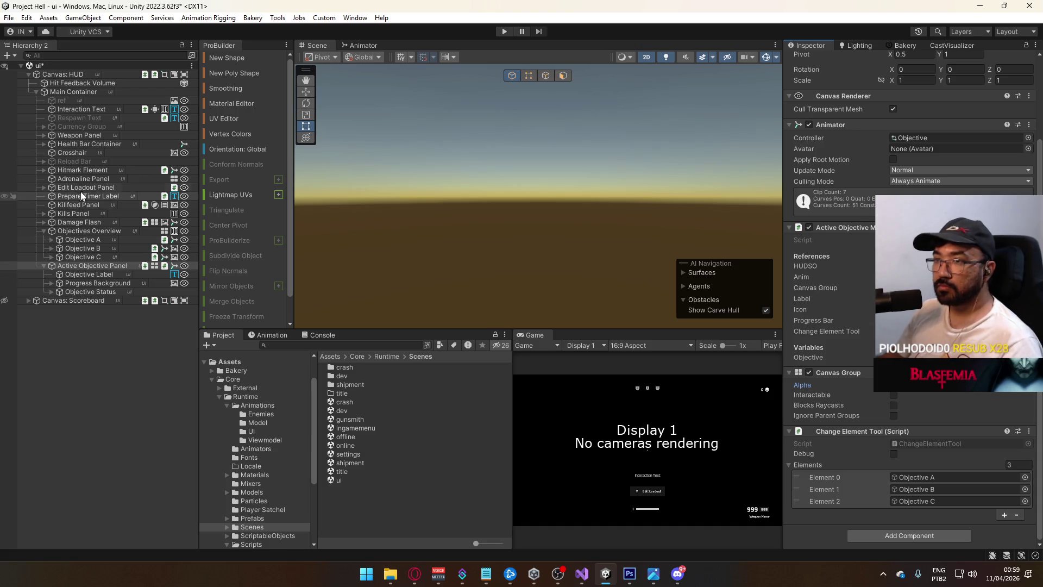
Inspect Objectives A and C and locate the object assigned to Change Element Tool.
{"action": "left_click", "coordinate": [95, 237]}
{"action": "left_click", "coordinate": [96, 257]}
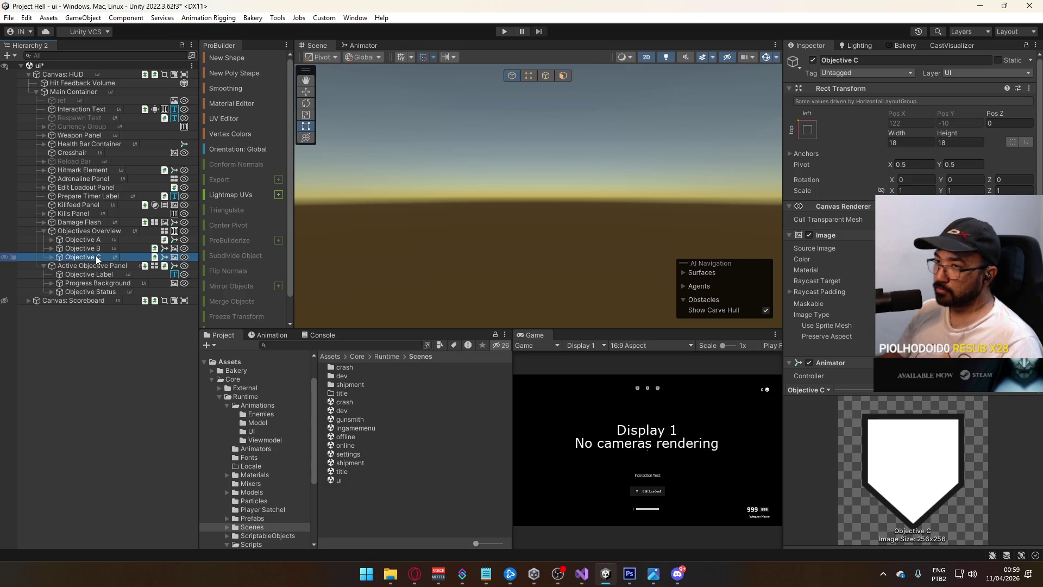
{"action": "left_click", "coordinate": [105, 237]}
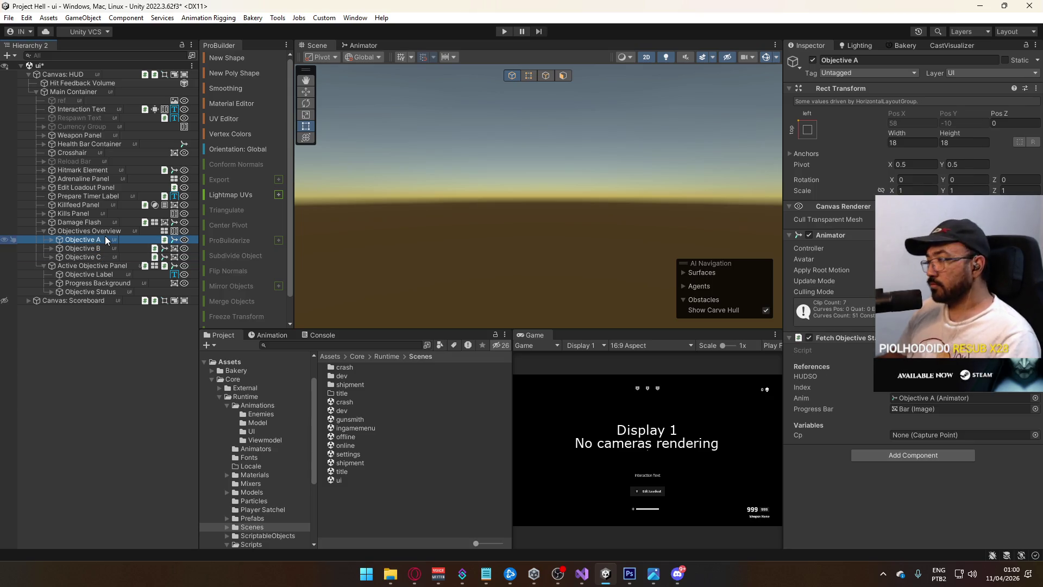
{"action": "left_click", "coordinate": [102, 267]}
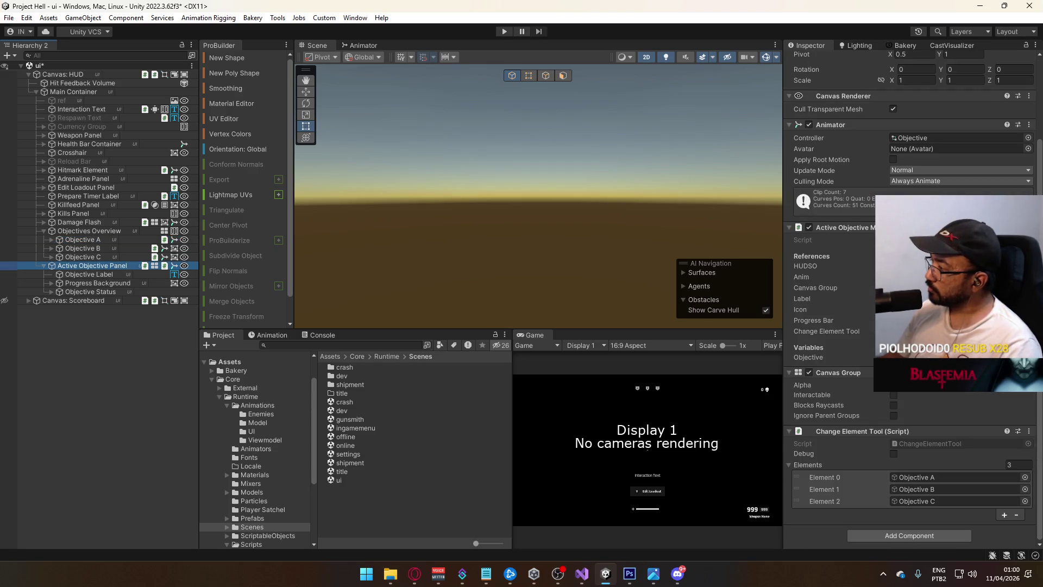
{"action": "left_click", "coordinate": [808, 331]}
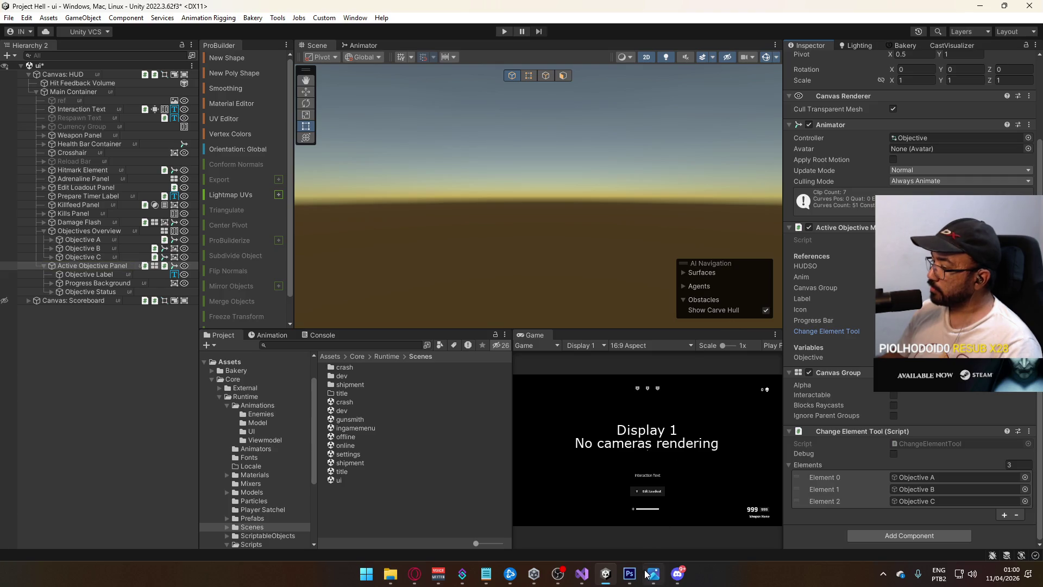
{"action": "left_click", "coordinate": [582, 573]}
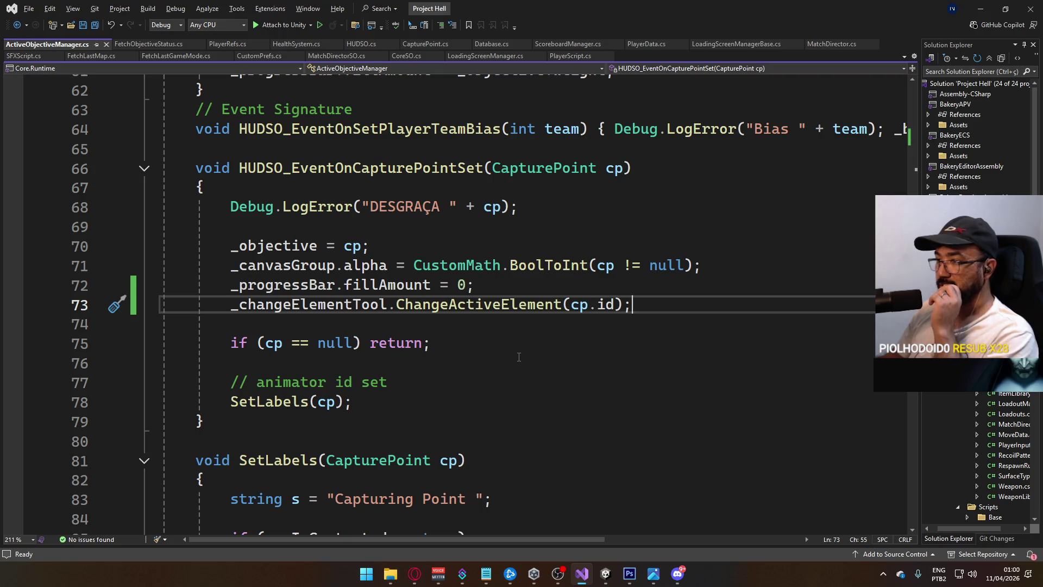
Move ChangeActiveElement(cp.id) from line 73 to below 'if (cp == null) return;' and save.
{"action": "left_click_drag", "start_coordinate": [630, 304], "coordinate": [234, 302]}
{"action": "key", "text": "ctrl+c"}
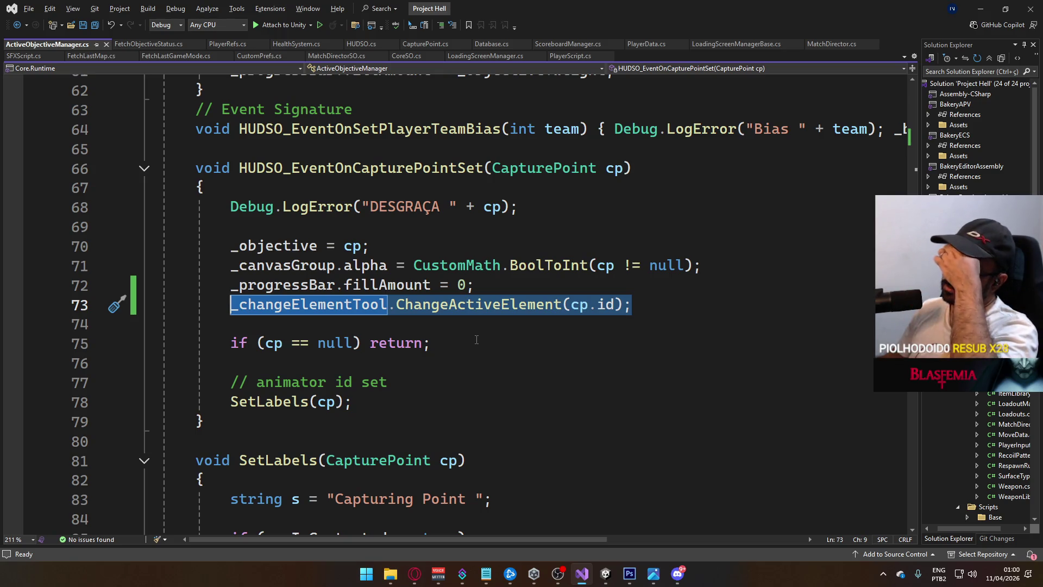
{"action": "key", "text": "BackSpace"}
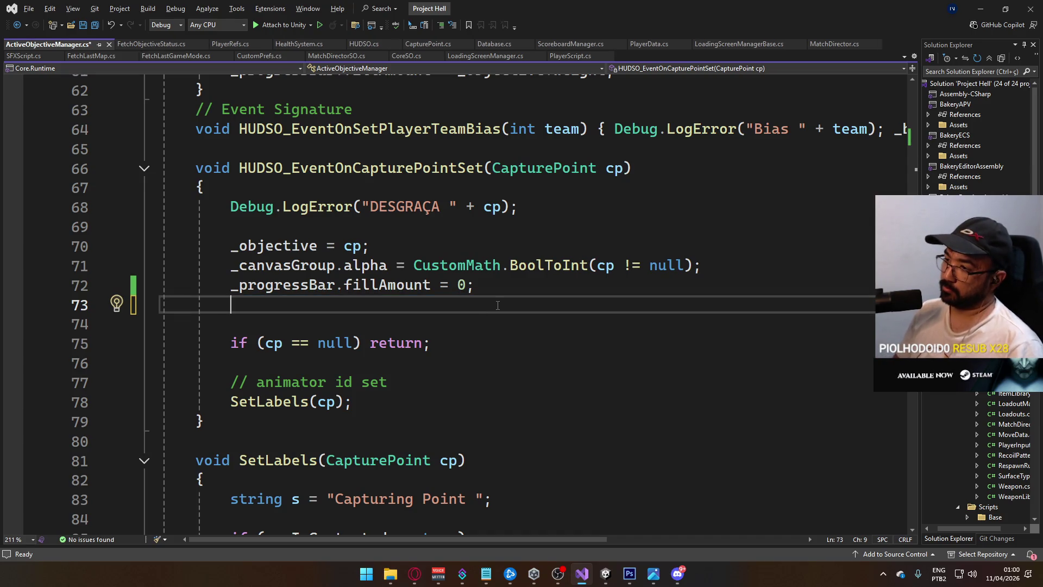
{"action": "key", "text": "Delete"}
{"action": "key", "text": "Down"}
{"action": "key", "text": "Down"}
{"action": "key", "text": "Return"}
{"action": "key", "text": "ctrl+v"}
{"action": "key", "text": "ctrl+s"}
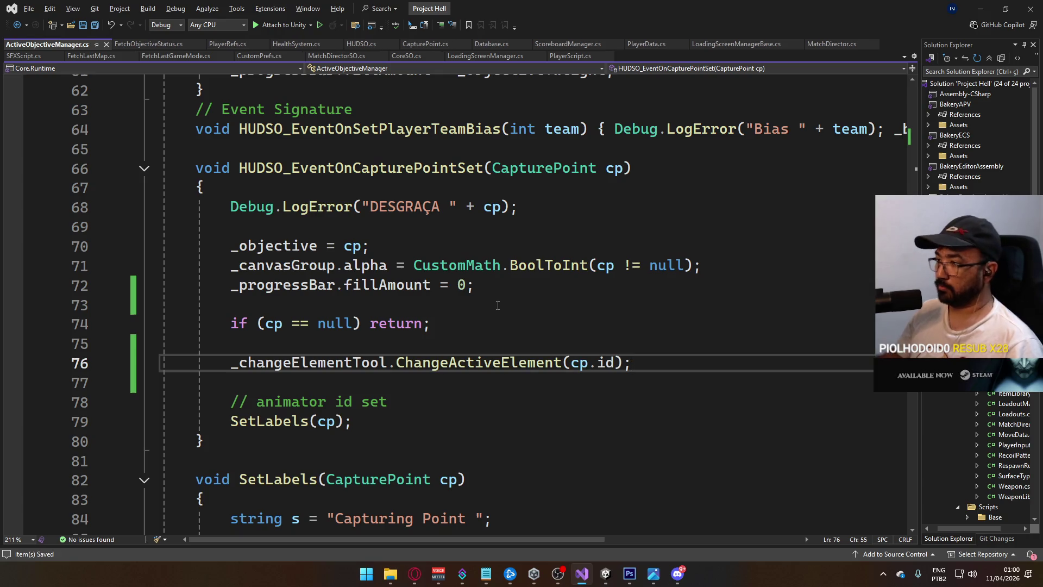
{"action": "left_click", "coordinate": [492, 298]}
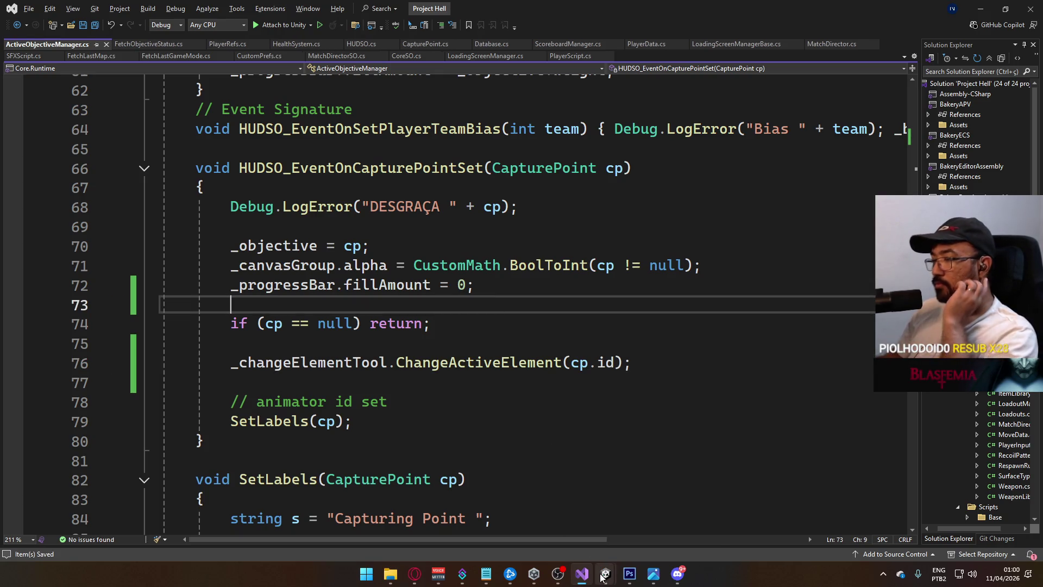
{"action": "mouse_move", "coordinate": [601, 576]}
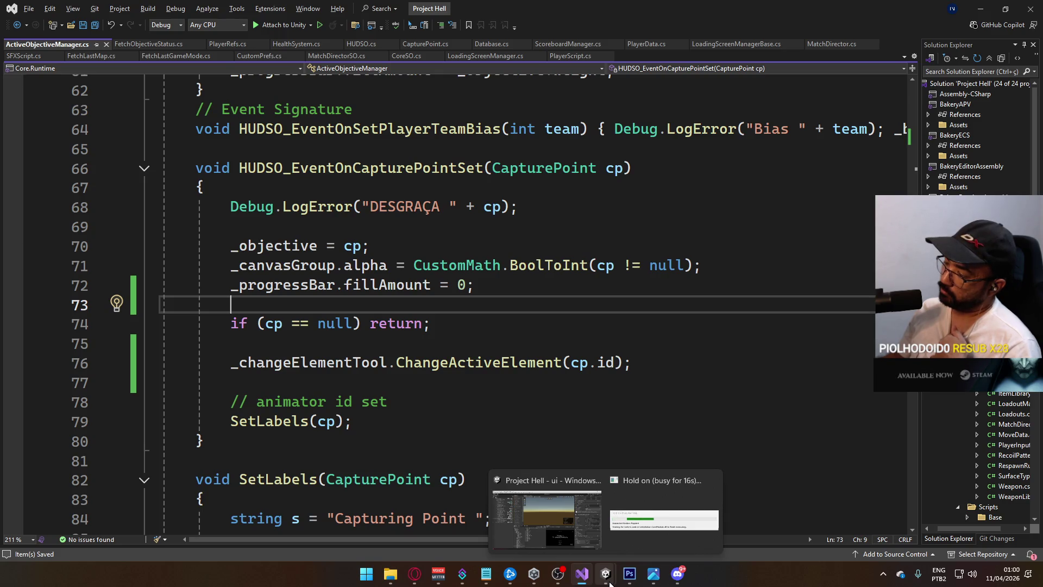
{"action": "left_click", "coordinate": [505, 383]}
{"action": "scroll", "coordinate": [476, 345], "scroll_direction": "up", "scroll_amount": 13}
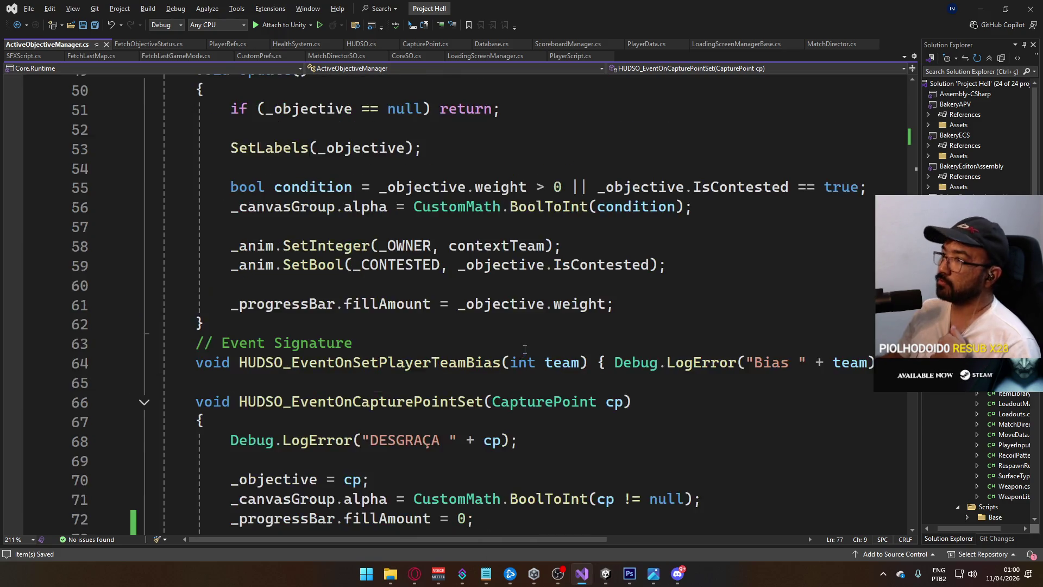
Declare a '[SerializeField] GameObject _objectiveStatus;' field below _progressBar and save.
{"action": "scroll", "coordinate": [476, 345], "scroll_direction": "up", "scroll_amount": 5}
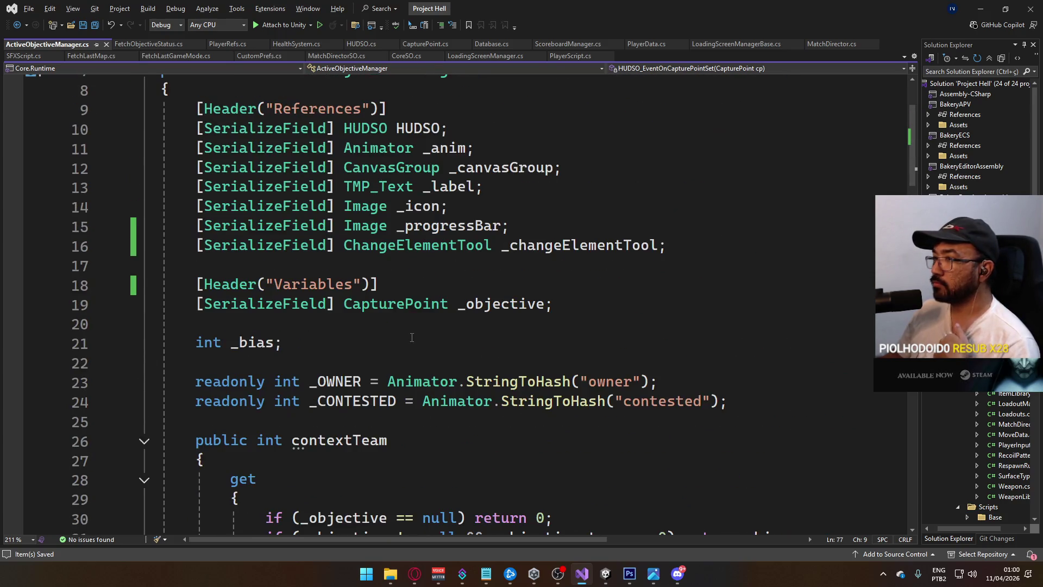
{"action": "left_click", "coordinate": [674, 228]}
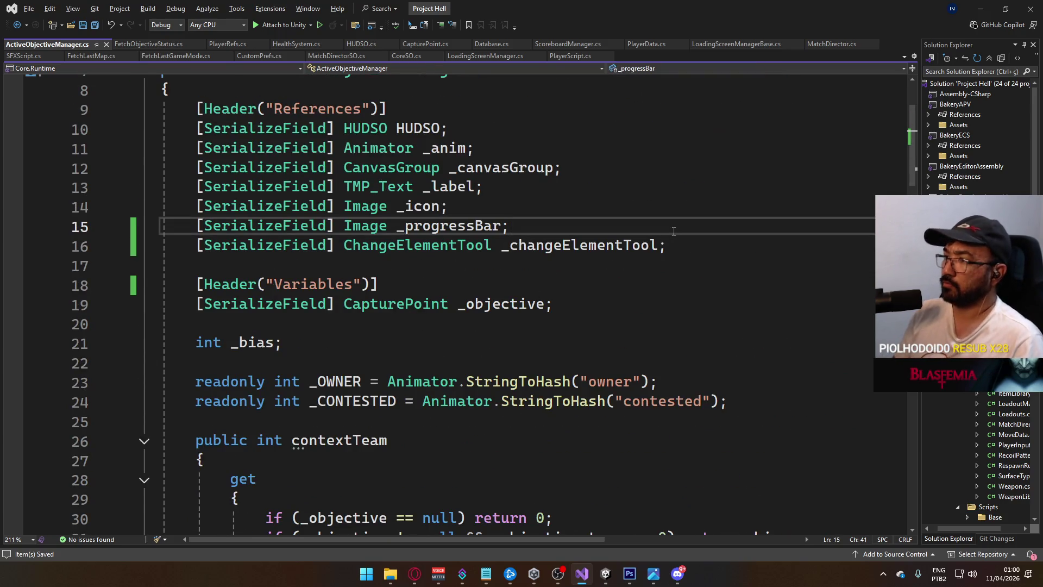
{"action": "key", "text": "Return"}
{"action": "type", "text": "[SerializeField] GameObject]"}
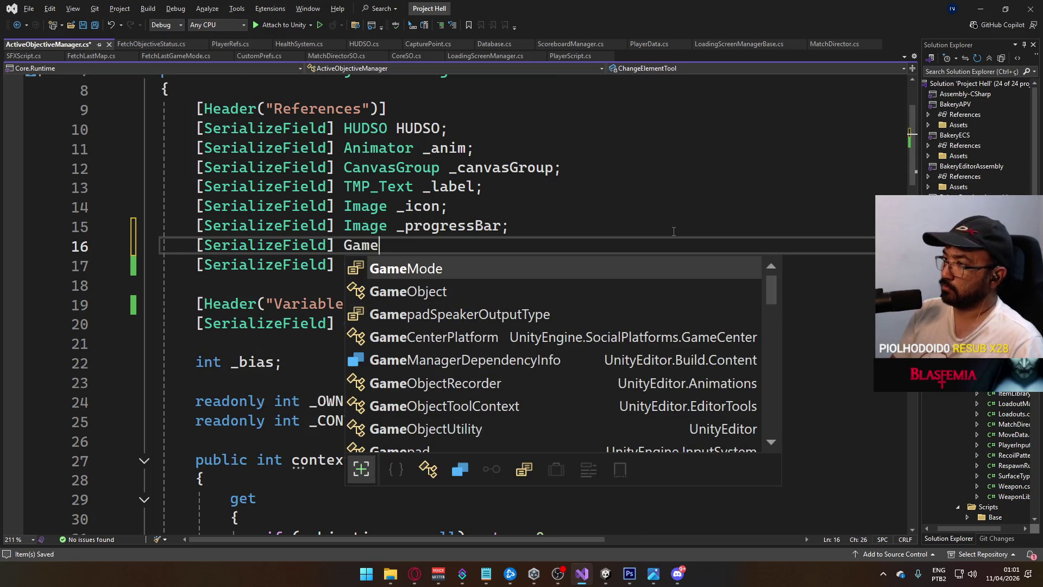
{"action": "key", "text": "BackSpace"}
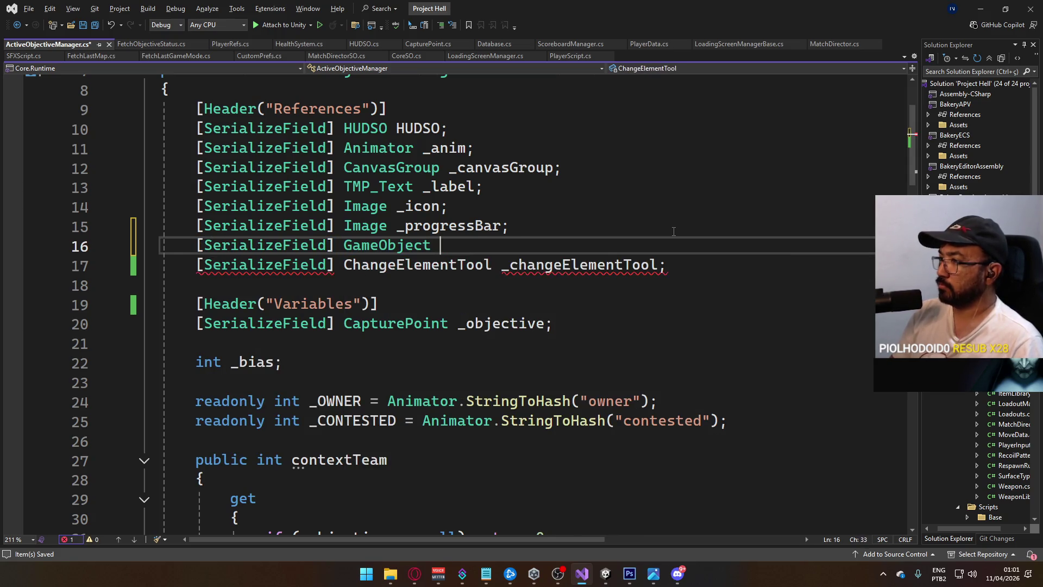
{"action": "type", "text": "_objectiveStatus"}
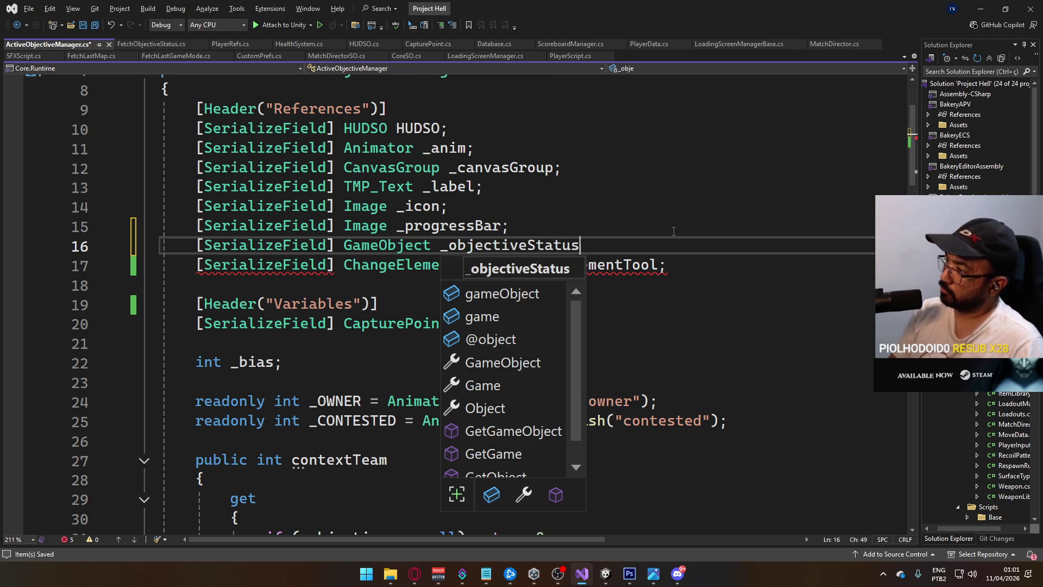
{"action": "type", "text": "Root"}
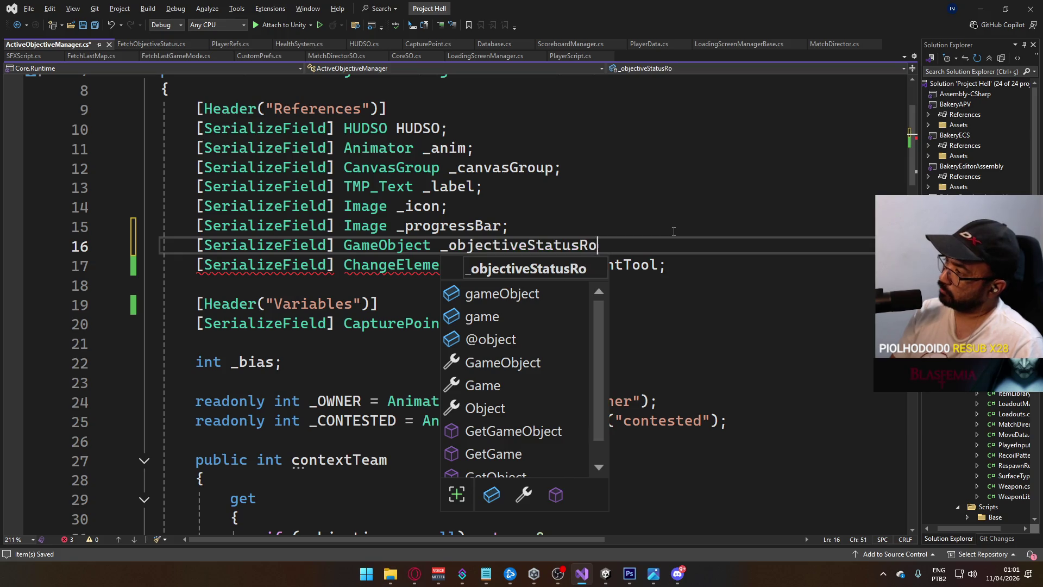
{"action": "key", "text": "BackSpace"}
{"action": "key", "text": "BackSpace"}
{"action": "key", "text": "BackSpace"}
{"action": "key", "text": "BackSpace"}
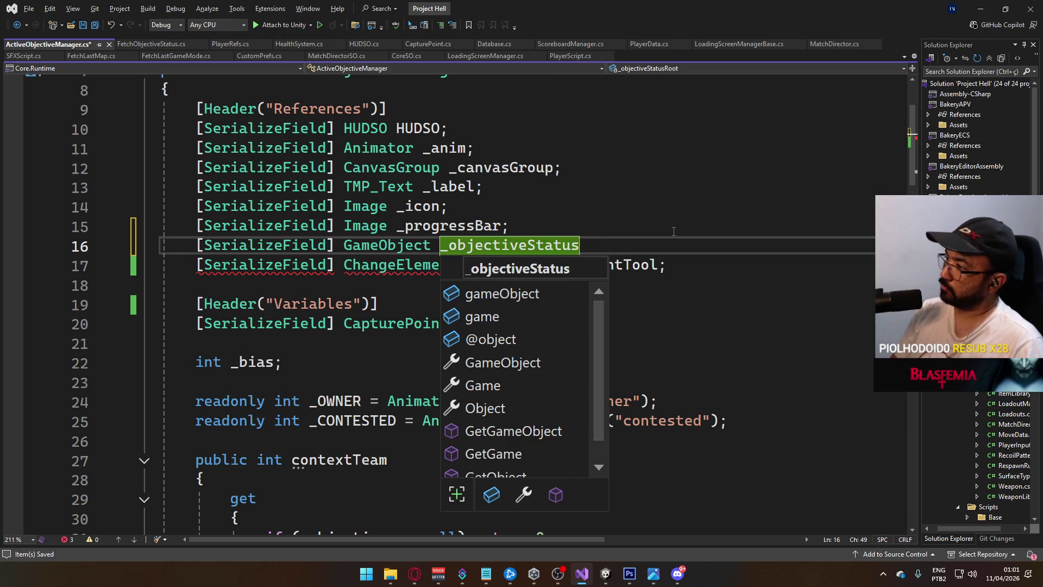
{"action": "type", "text": ";"}
{"action": "key", "text": "ctrl+s"}
{"action": "scroll", "coordinate": [674, 231], "scroll_direction": "down", "scroll_amount": 20}
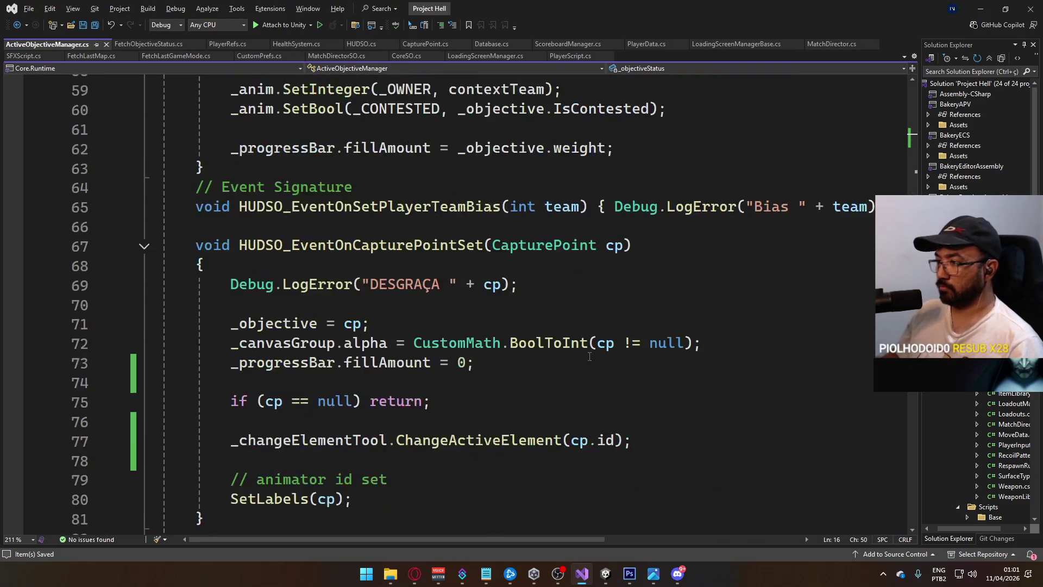
{"action": "scroll", "coordinate": [314, 293], "scroll_direction": "up", "scroll_amount": 7}
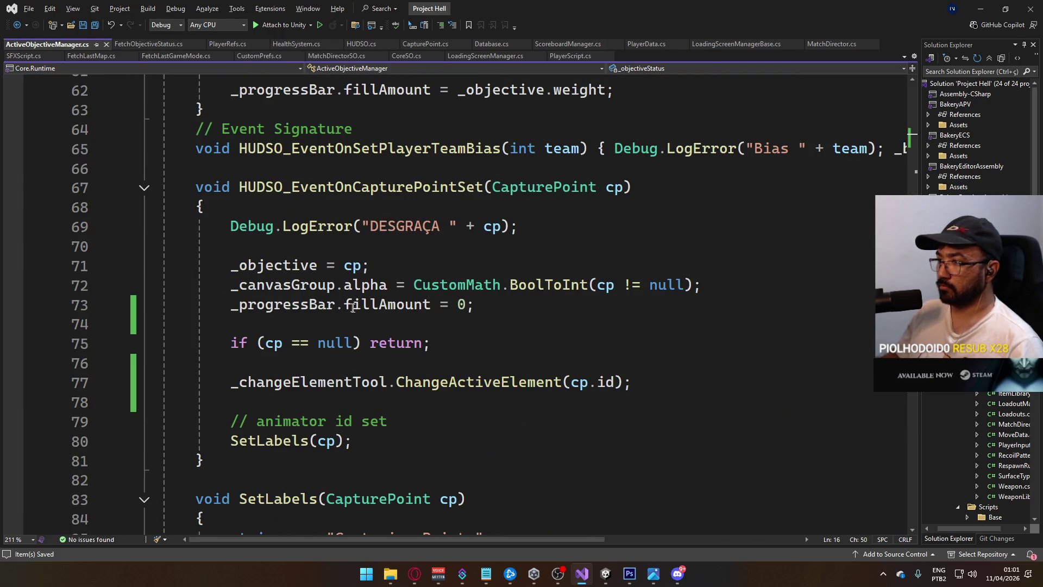
Add '_objectiveStatus.SetActive(cp != null);' after the progress-bar reset line and save.
{"action": "left_click", "coordinate": [572, 304]}
{"action": "key", "text": "Return"}
{"action": "type", "text": "_"}
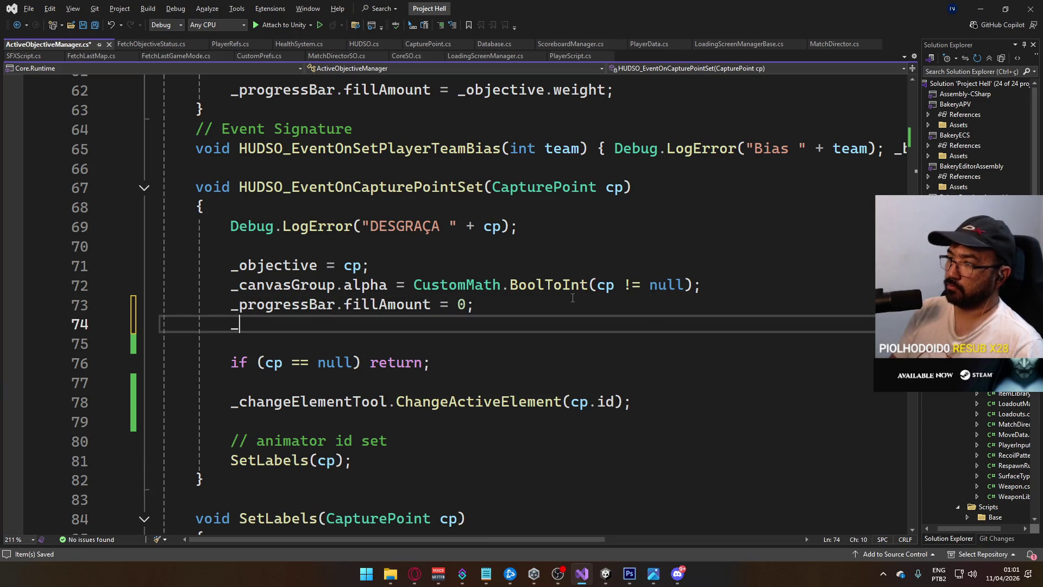
{"action": "type", "text": "ob"}
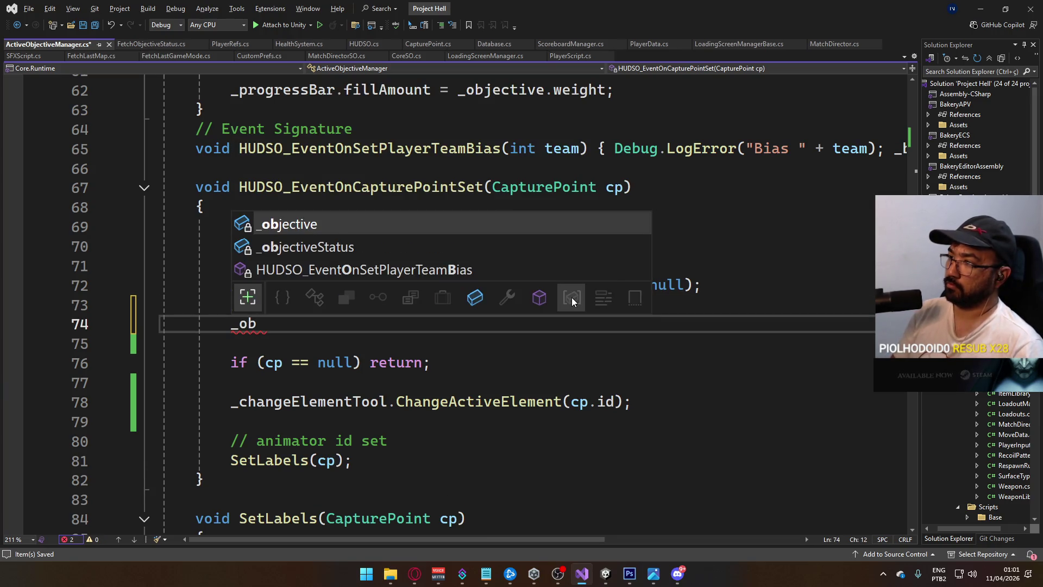
{"action": "key", "text": "Down"}
{"action": "key", "text": "Tab"}
{"action": "type", "text": "."}
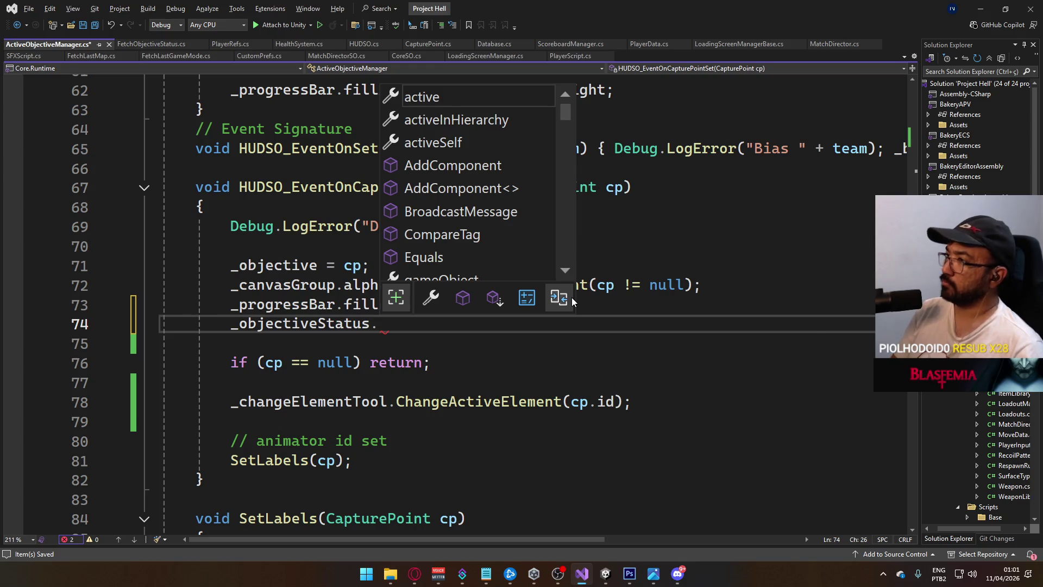
{"action": "type", "text": "set"}
{"action": "key", "text": "Tab"}
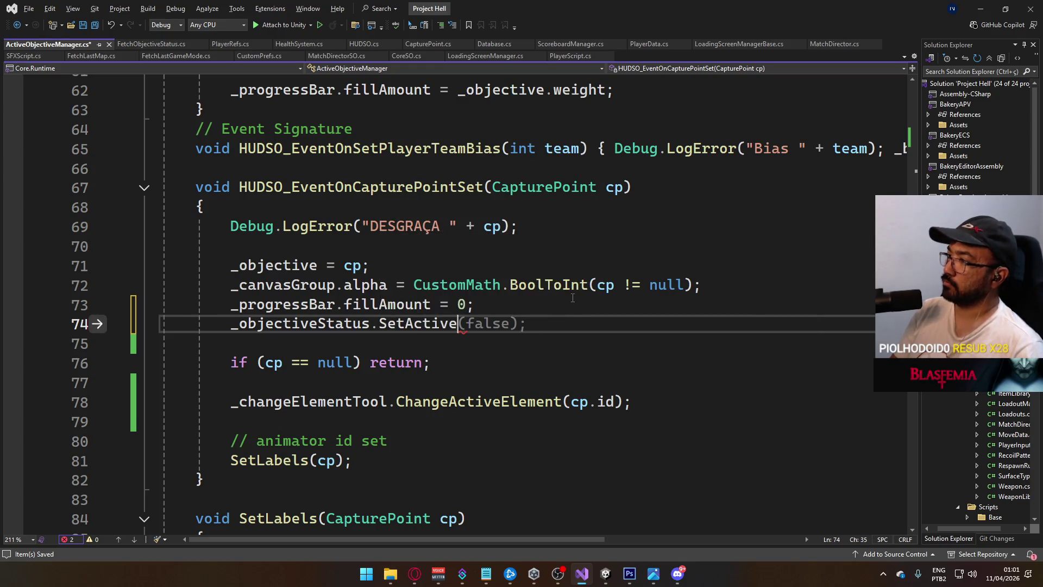
{"action": "type", "text": "(cp "}
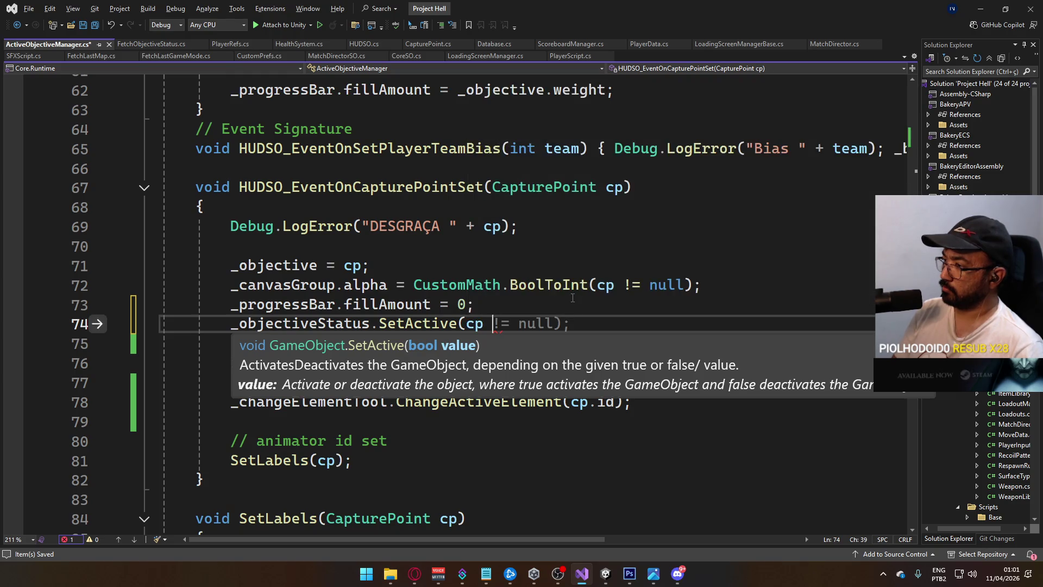
{"action": "type", "text": "!= null);"}
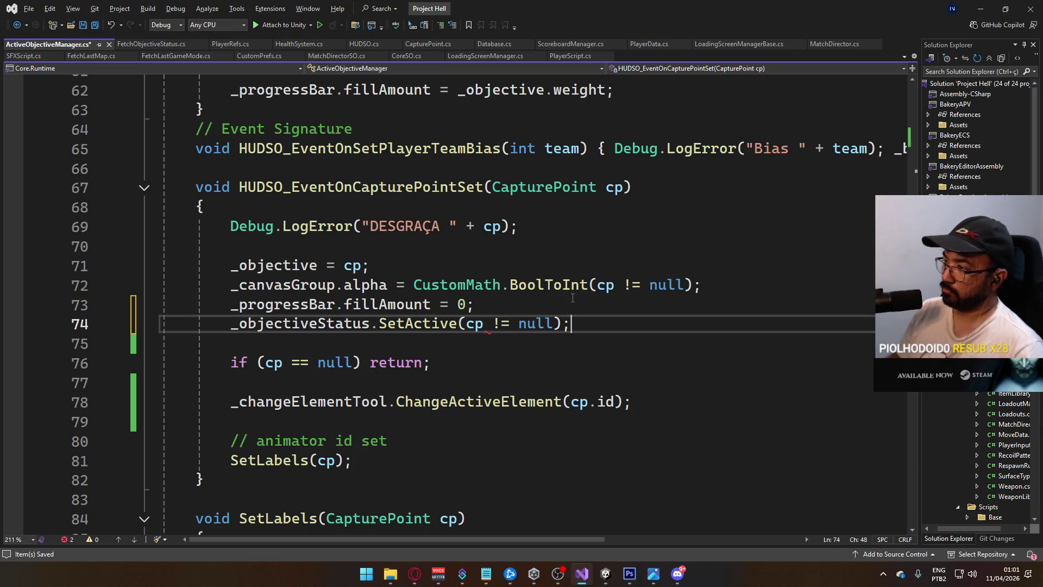
{"action": "key", "text": "ctrl+s"}
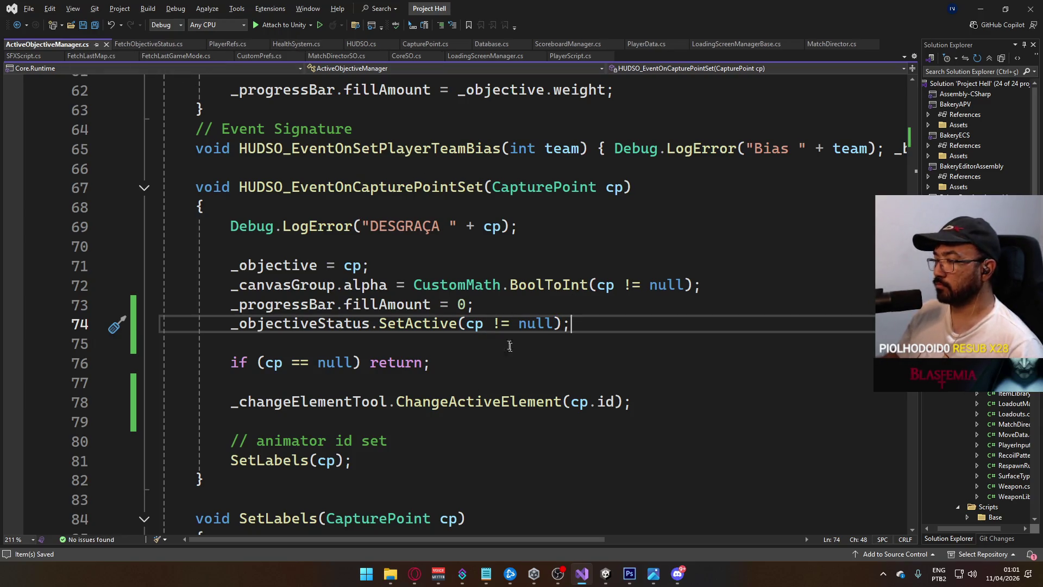
{"action": "left_click", "coordinate": [618, 510]}
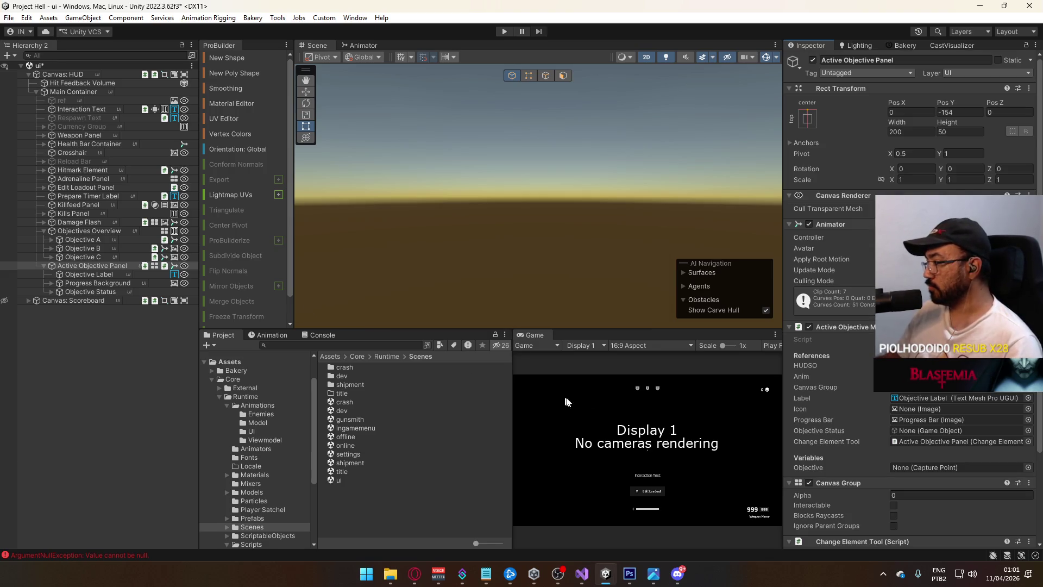
Enter Play mode with Ctrl+P after the domain reload finishes.
{"action": "key", "text": "ctrl+p"}
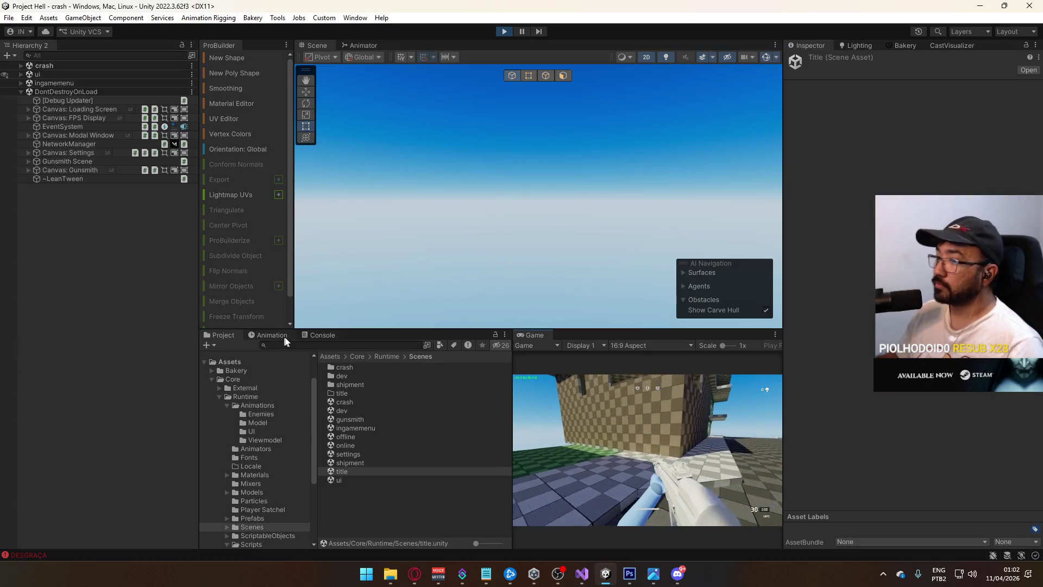
Read the 'DESGRAÇA Capture Point' log's stack trace in the Console, then clear all messages.
{"action": "left_click", "coordinate": [323, 335]}
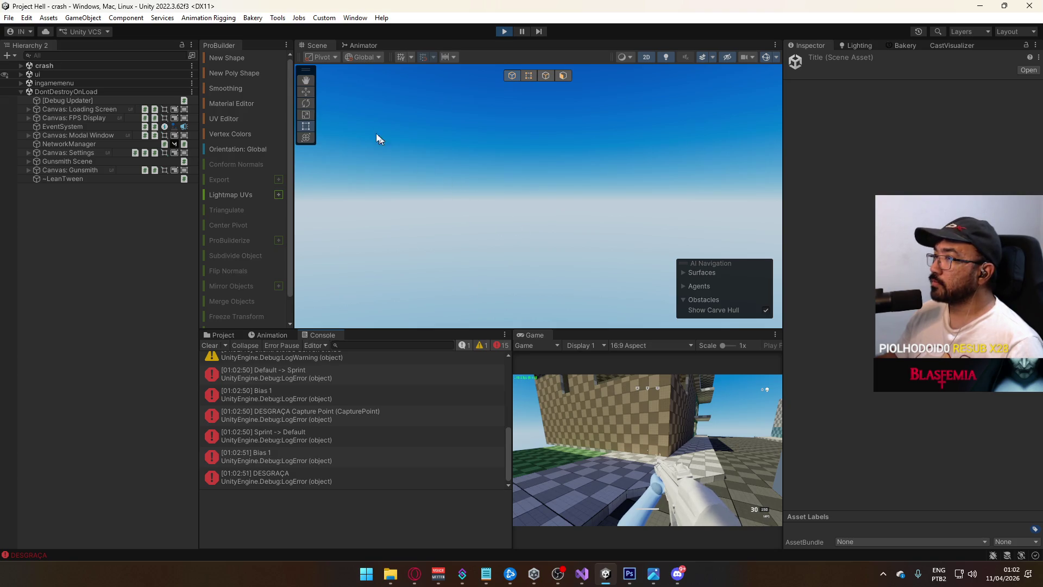
{"action": "mouse_move", "coordinate": [625, 62]}
{"action": "left_mouse_down"}
{"action": "mouse_move", "coordinate": [601, 70]}
{"action": "mouse_move", "coordinate": [654, 210]}
{"action": "mouse_move", "coordinate": [648, 256]}
{"action": "mouse_move", "coordinate": [598, 261]}
{"action": "mouse_move", "coordinate": [609, 272]}
{"action": "mouse_move", "coordinate": [516, 245]}
{"action": "left_mouse_up"}
{"action": "mouse_move", "coordinate": [215, 258]}
{"action": "left_mouse_down"}
{"action": "mouse_move", "coordinate": [125, 175]}
{"action": "mouse_move", "coordinate": [54, 163]}
{"action": "left_mouse_up"}
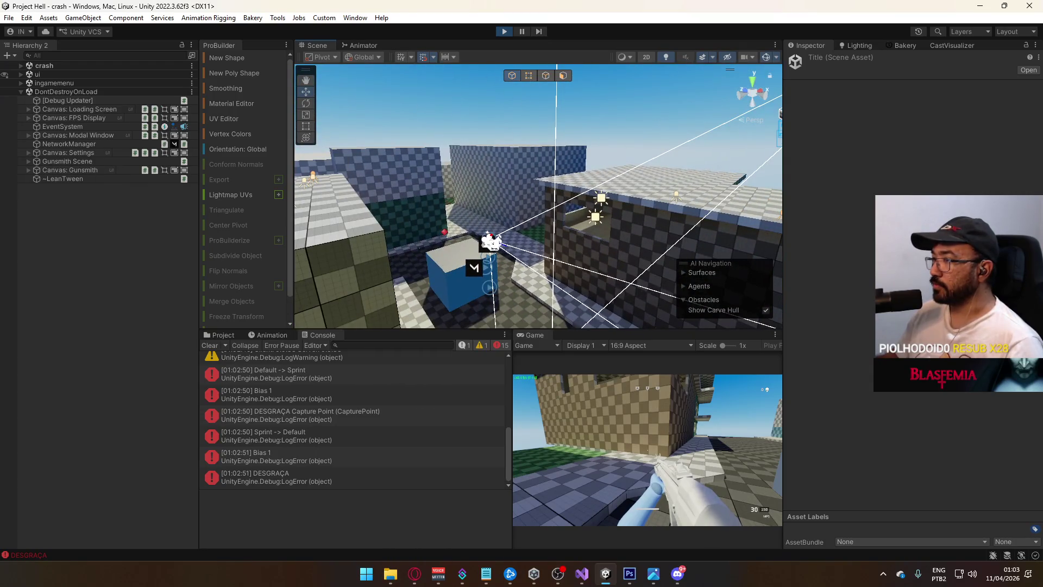
{"action": "left_click_drag", "start_coordinate": [826, 171], "coordinate": [261, 144]}
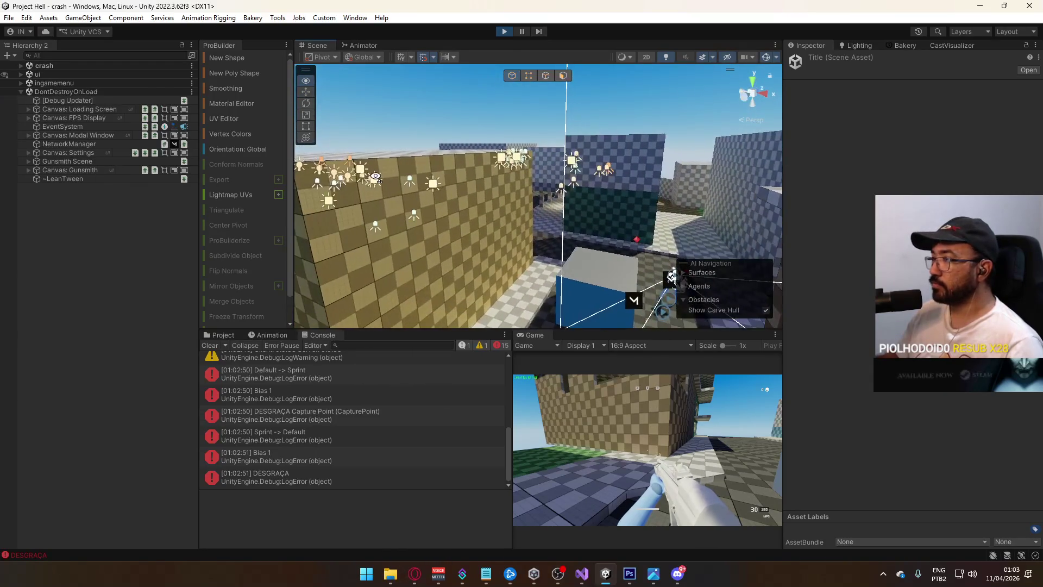
{"action": "left_click", "coordinate": [21, 91]}
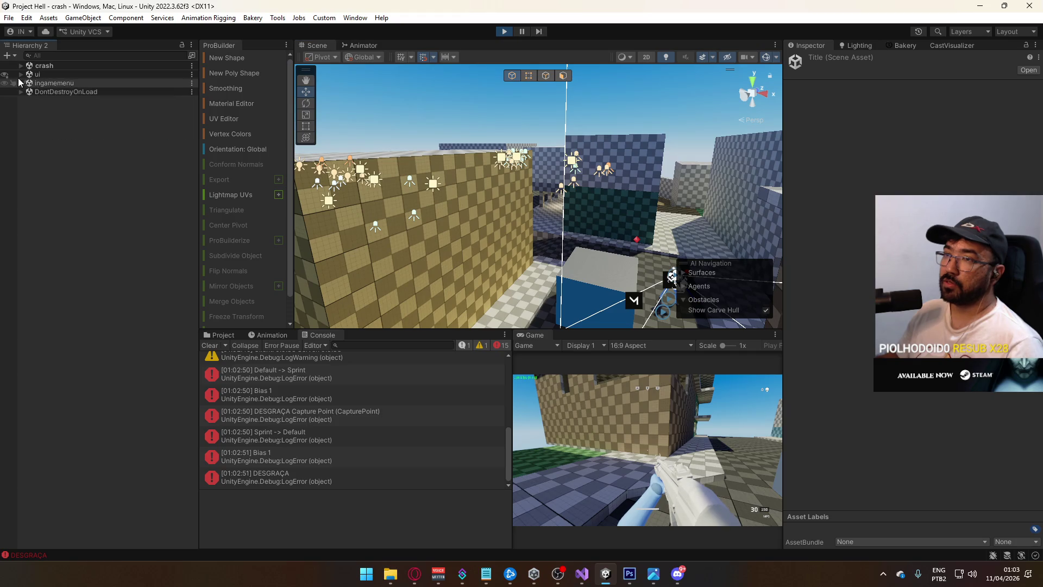
{"action": "left_click", "coordinate": [21, 66]}
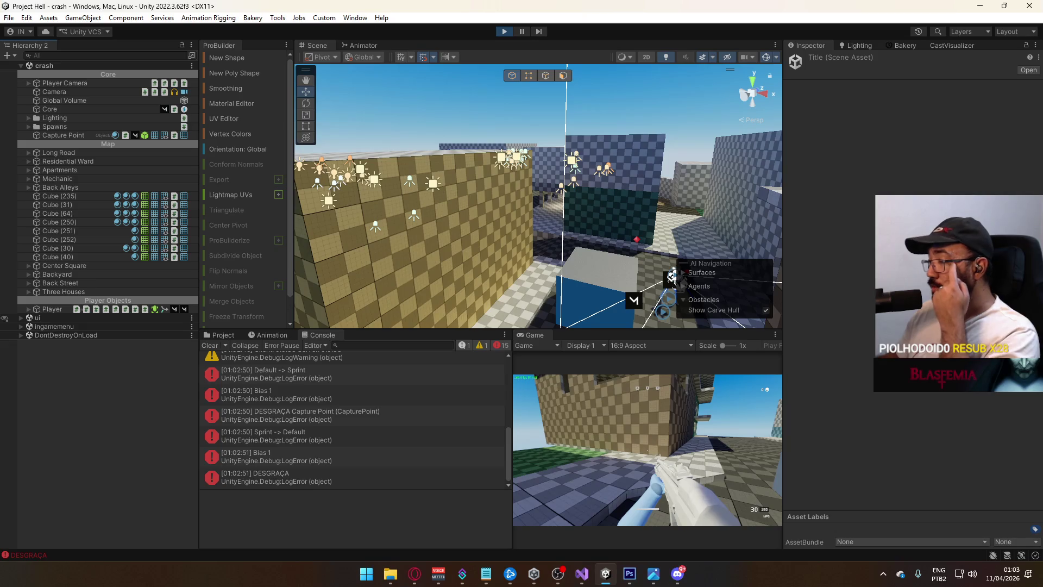
{"action": "mouse_move", "coordinate": [346, 183]}
{"action": "left_mouse_down"}
{"action": "mouse_move", "coordinate": [534, 206]}
{"action": "mouse_move", "coordinate": [549, 250]}
{"action": "mouse_move", "coordinate": [612, 226]}
{"action": "mouse_move", "coordinate": [565, 247]}
{"action": "mouse_move", "coordinate": [462, 176]}
{"action": "left_mouse_up"}
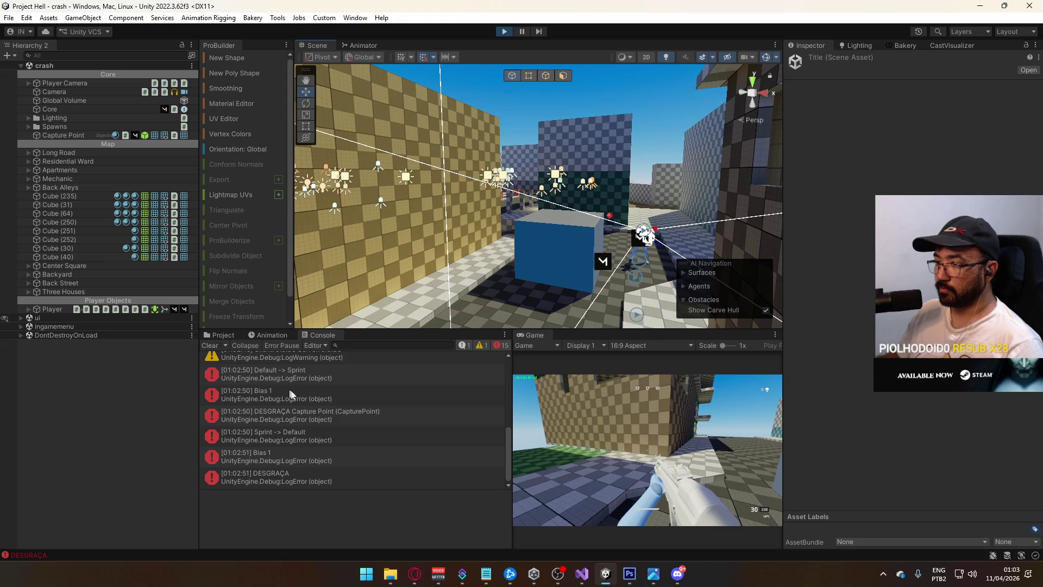
{"action": "left_click", "coordinate": [318, 414]}
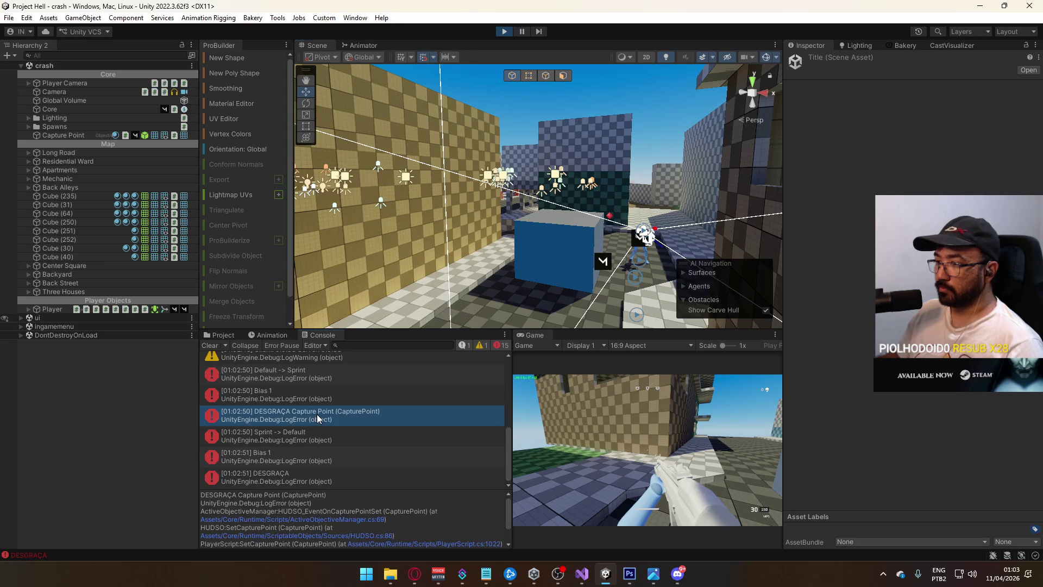
{"action": "left_click", "coordinate": [205, 347]}
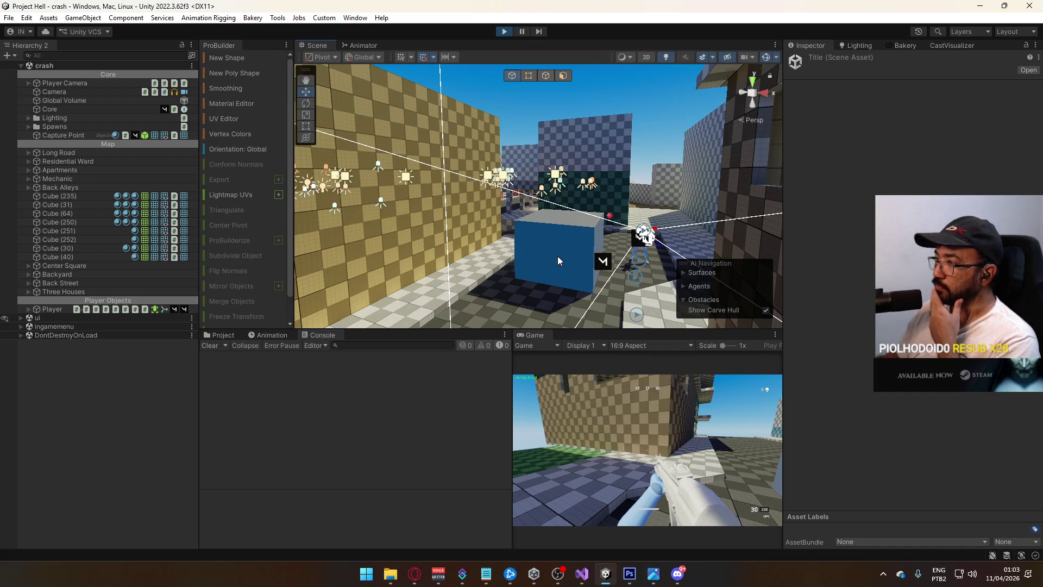
Select the blue Capture Point cube to show its Weight, Blue Count and Red Count.
{"action": "left_click", "coordinate": [563, 242]}
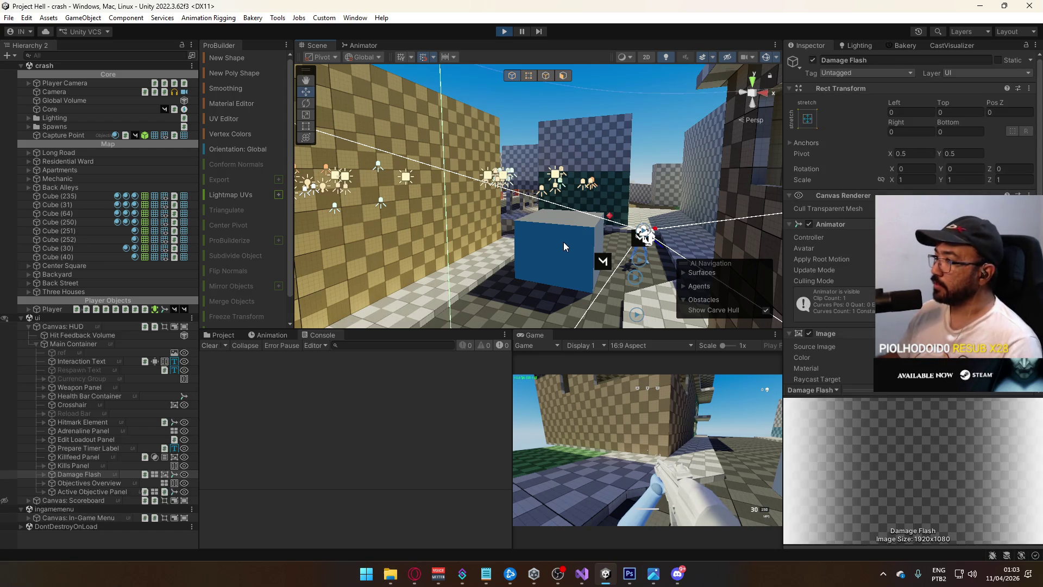
{"action": "mouse_move", "coordinate": [523, 236]}
{"action": "left_mouse_down"}
{"action": "mouse_move", "coordinate": [637, 236]}
{"action": "mouse_move", "coordinate": [457, 233]}
{"action": "left_mouse_up"}
{"action": "left_click", "coordinate": [458, 232]}
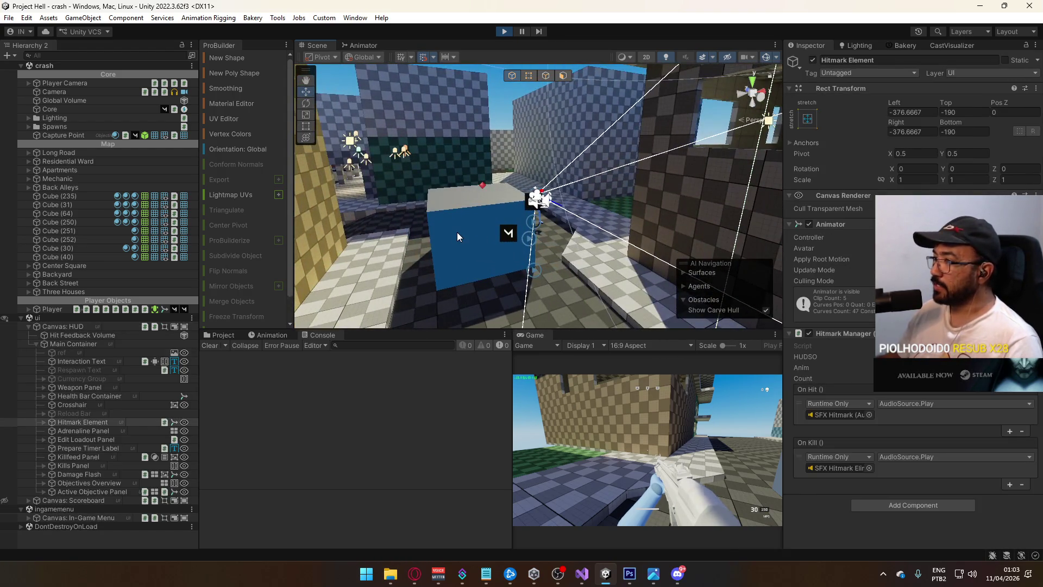
{"action": "left_click", "coordinate": [325, 243]}
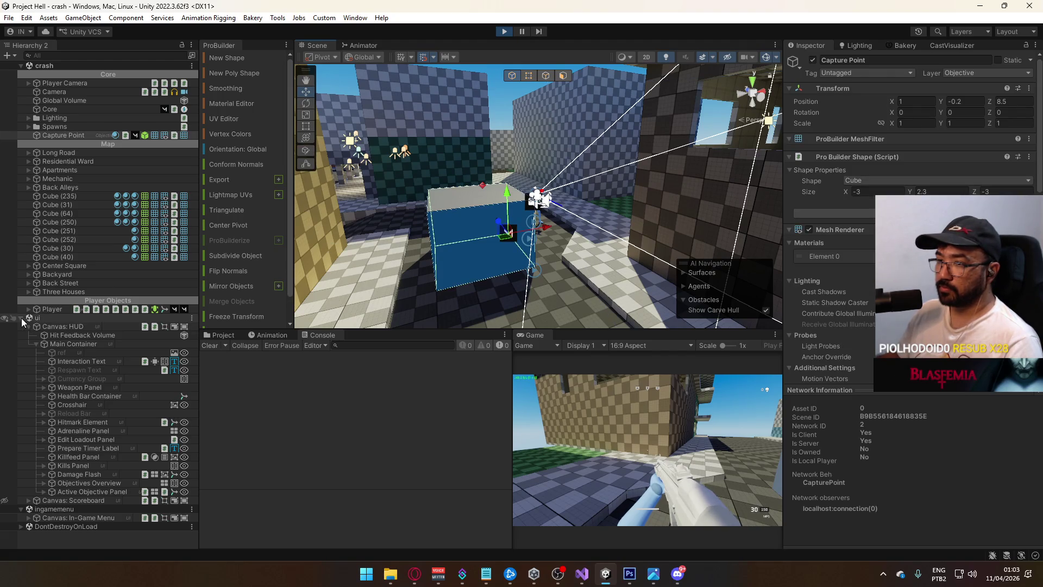
{"action": "left_click", "coordinate": [21, 318]}
{"action": "scroll", "coordinate": [831, 245], "scroll_direction": "down", "scroll_amount": 9}
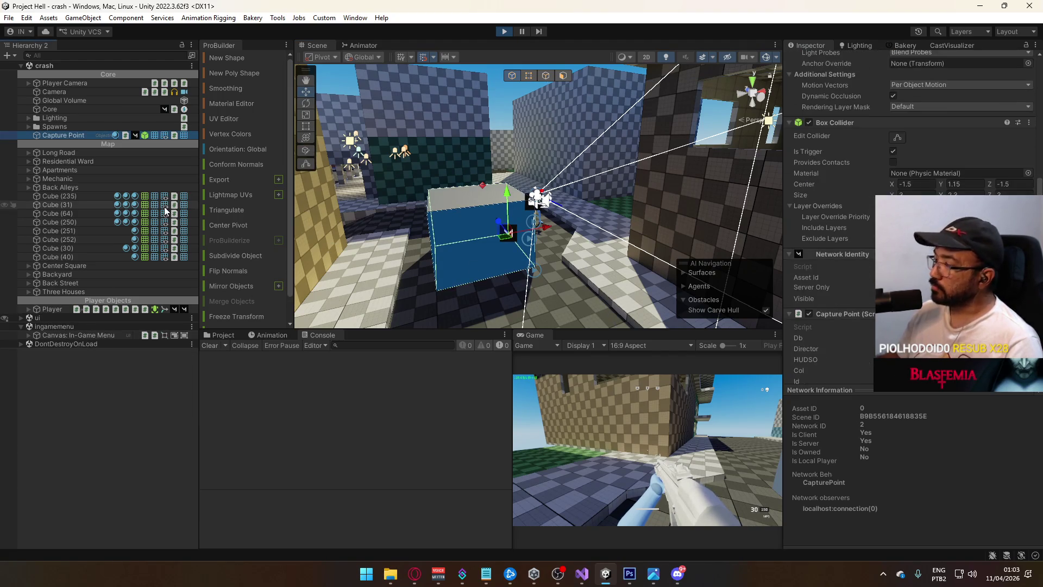
{"action": "left_click", "coordinate": [21, 317]}
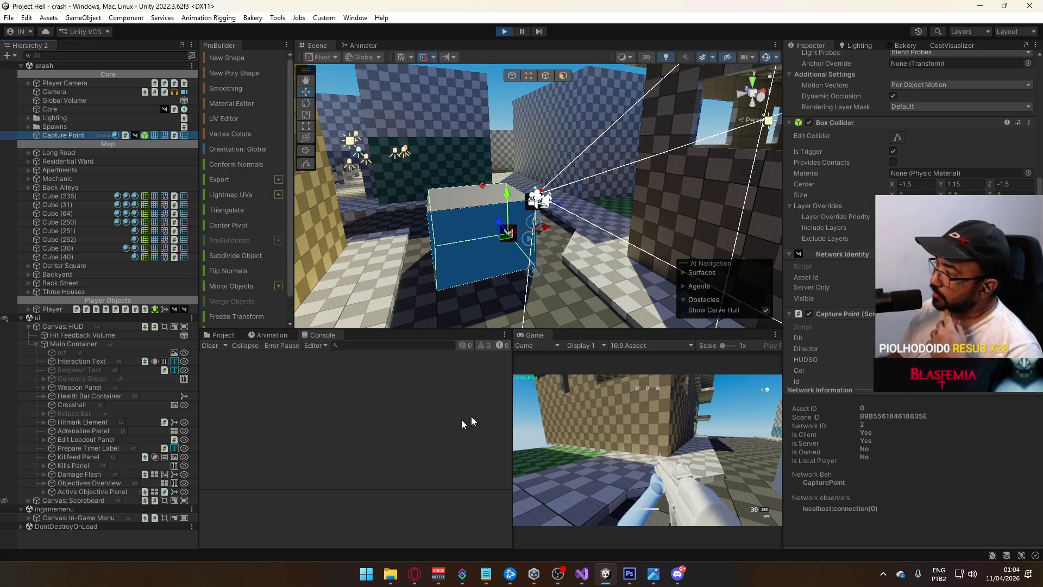
{"action": "left_click", "coordinate": [612, 417]}
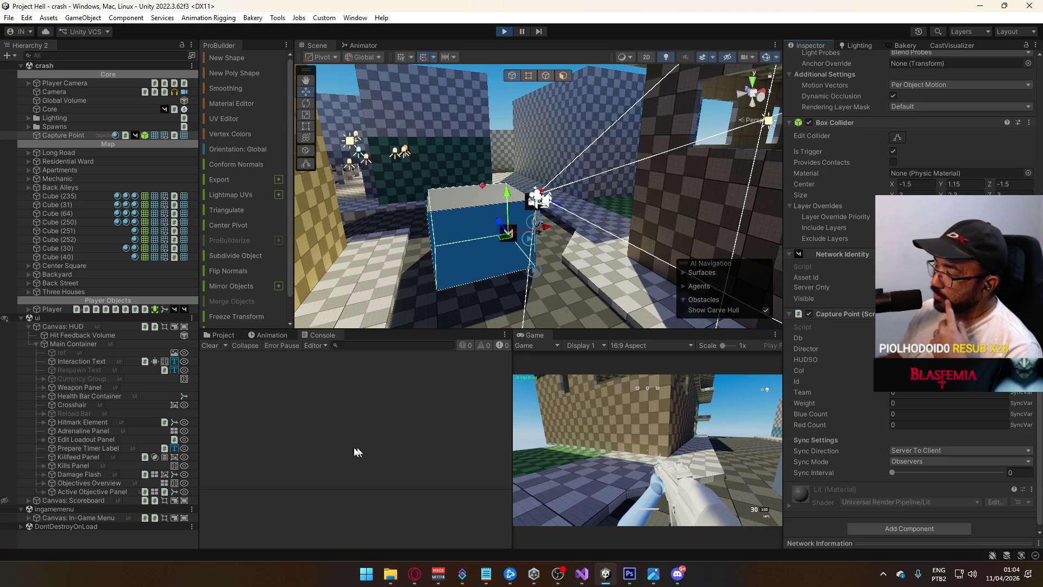